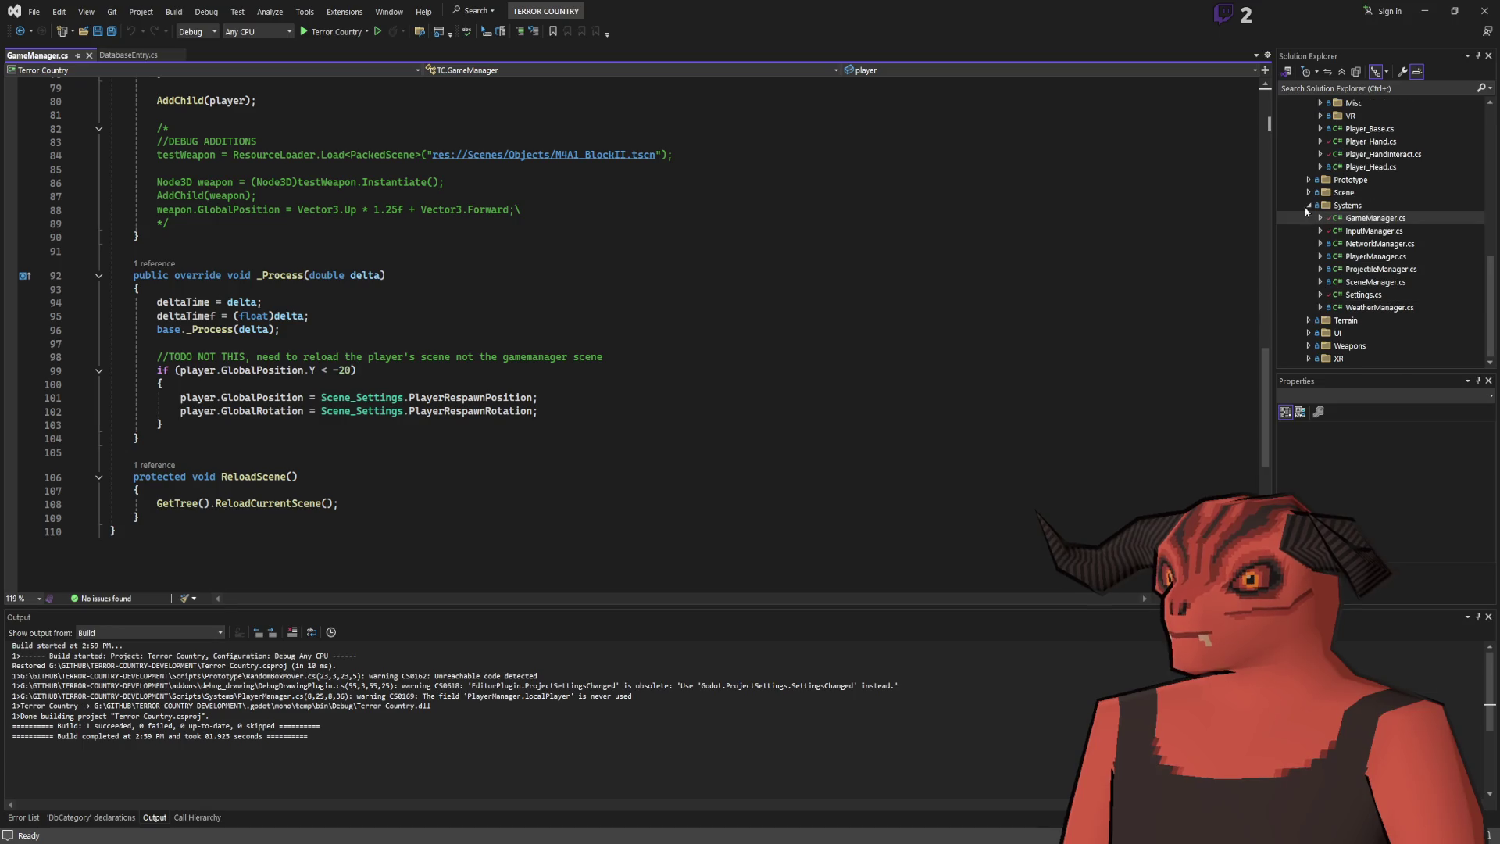
Open Scene_Settings.cs and add a [GlobalClass] attribute above the class declaration.
{"action": "double_click", "coordinate": [1375, 204]}
{"action": "left_click", "coordinate": [303, 141]}
{"action": "left_click", "coordinate": [303, 122]}
{"action": "key", "text": "Return"}
{"action": "type", "text": "[global"}
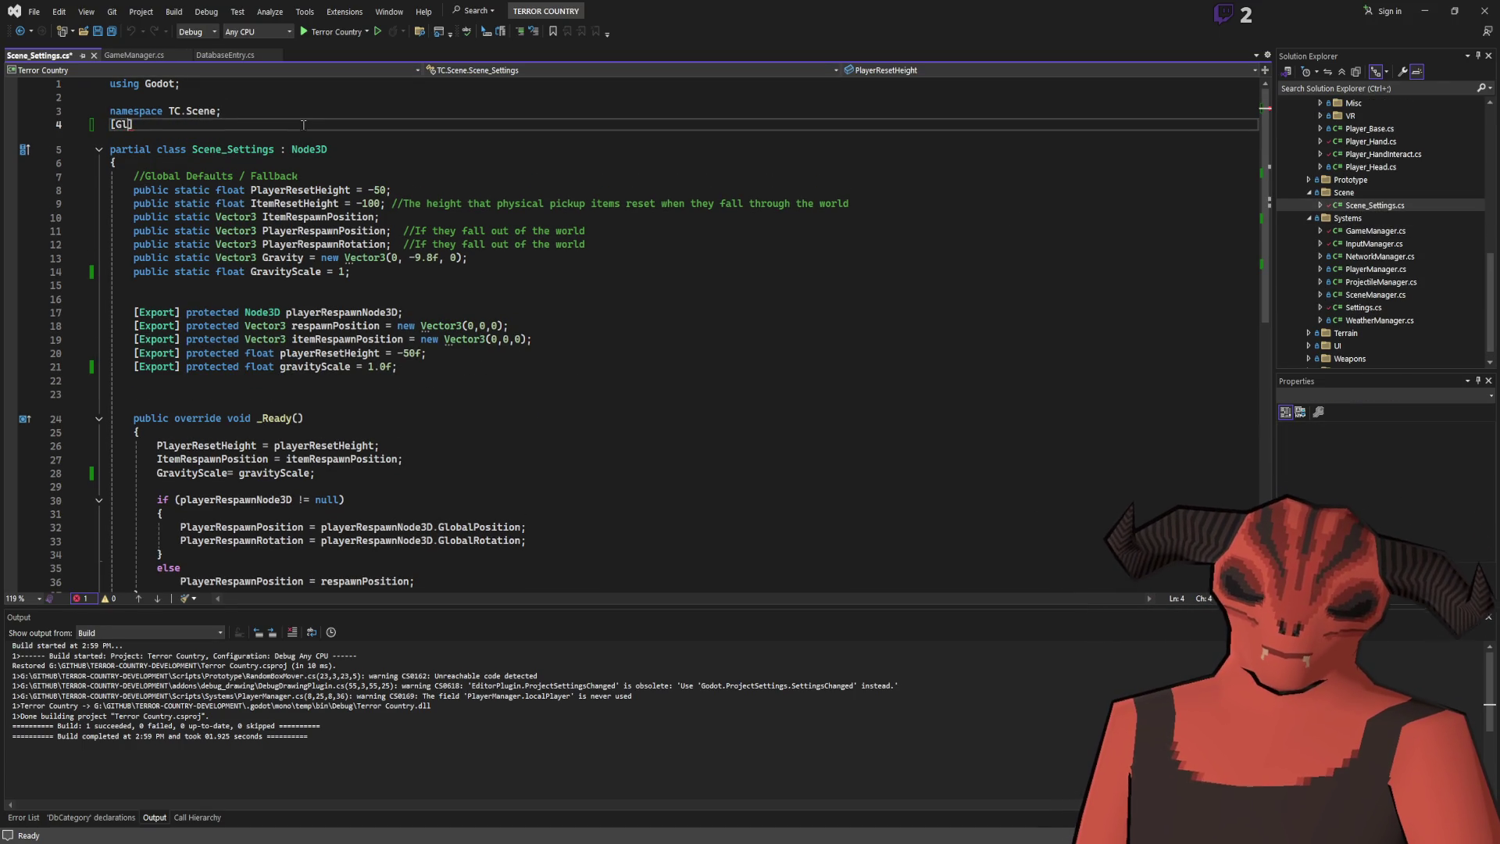
{"action": "key", "text": "BackSpace"}
{"action": "key", "text": "BackSpace"}
{"action": "key", "text": "BackSpace"}
{"action": "type", "text": "GlobalClass"}
Save the Scene_Settings script and go back to the Godot editor.
{"action": "key", "text": "ctrl+s"}
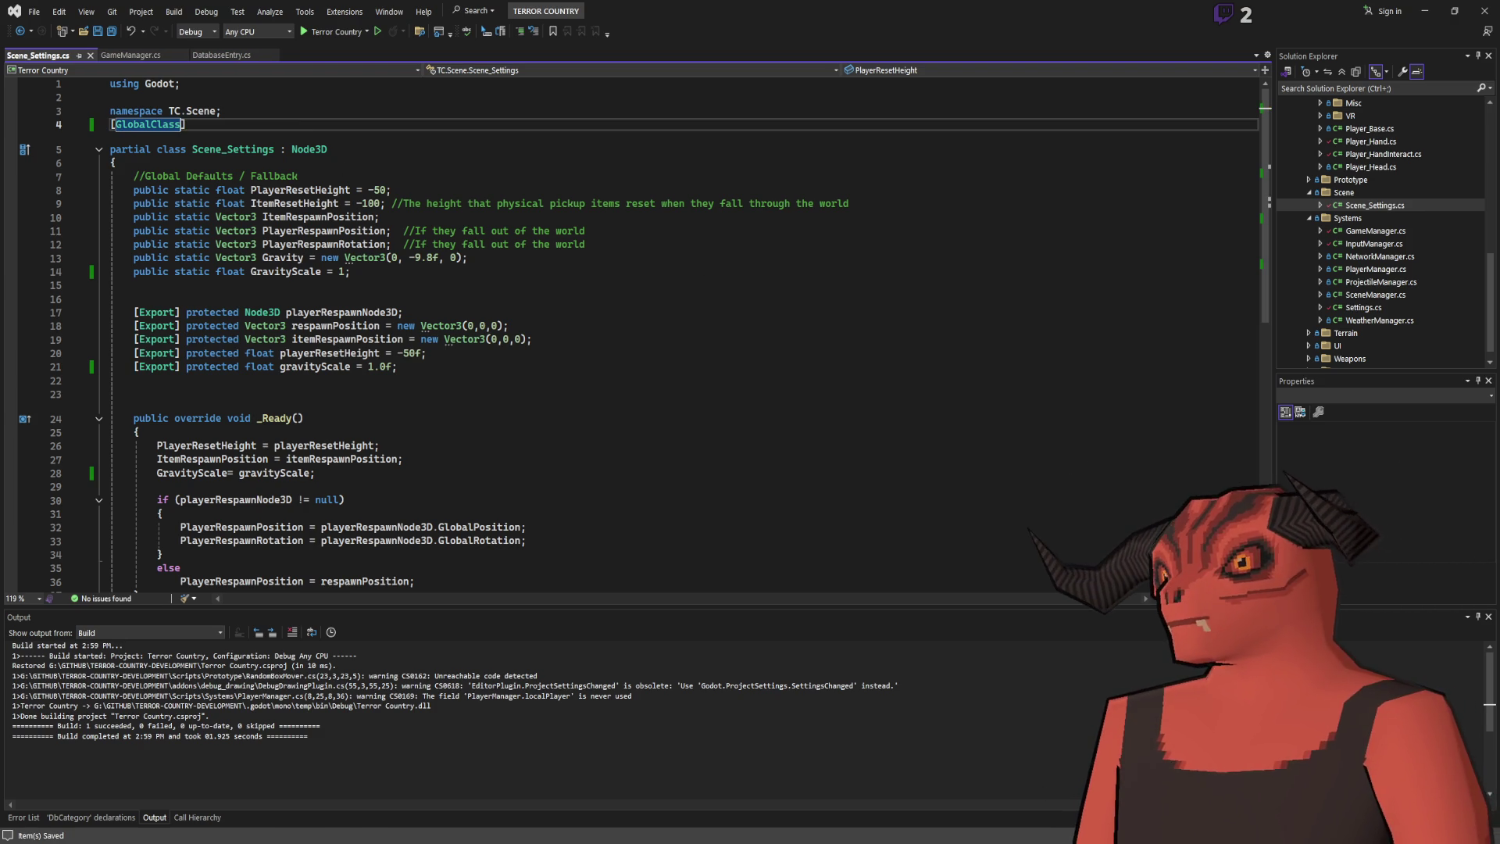
{"action": "key", "text": "alt+Tab"}
{"action": "left_click", "coordinate": [1381, 314]}
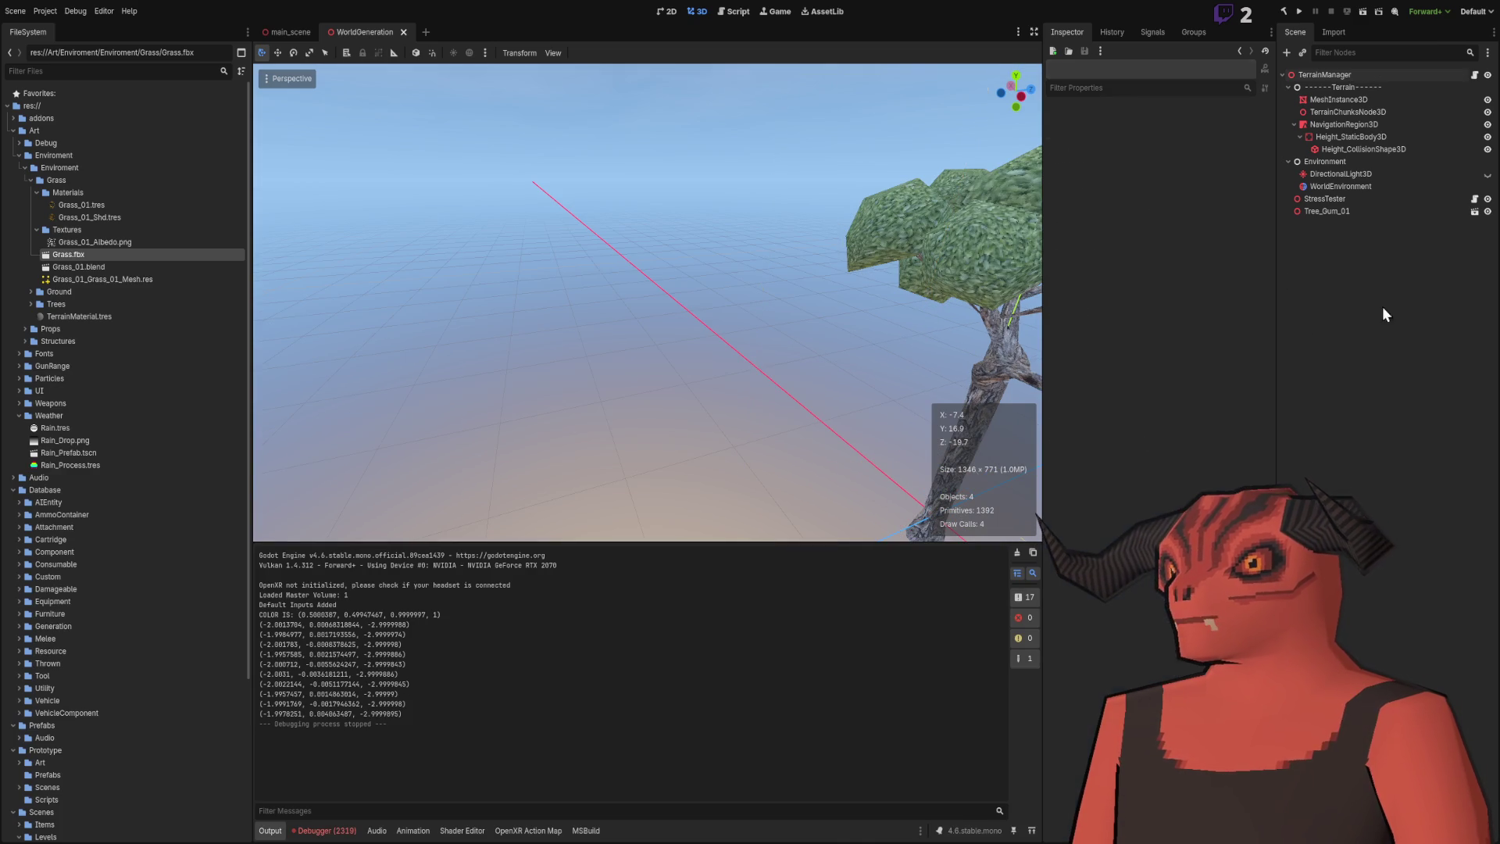
Select TerrainManager, rebuild the C# project, and add a Scene_Settings node to WorldGeneration.
{"action": "double_click", "coordinate": [1324, 78]}
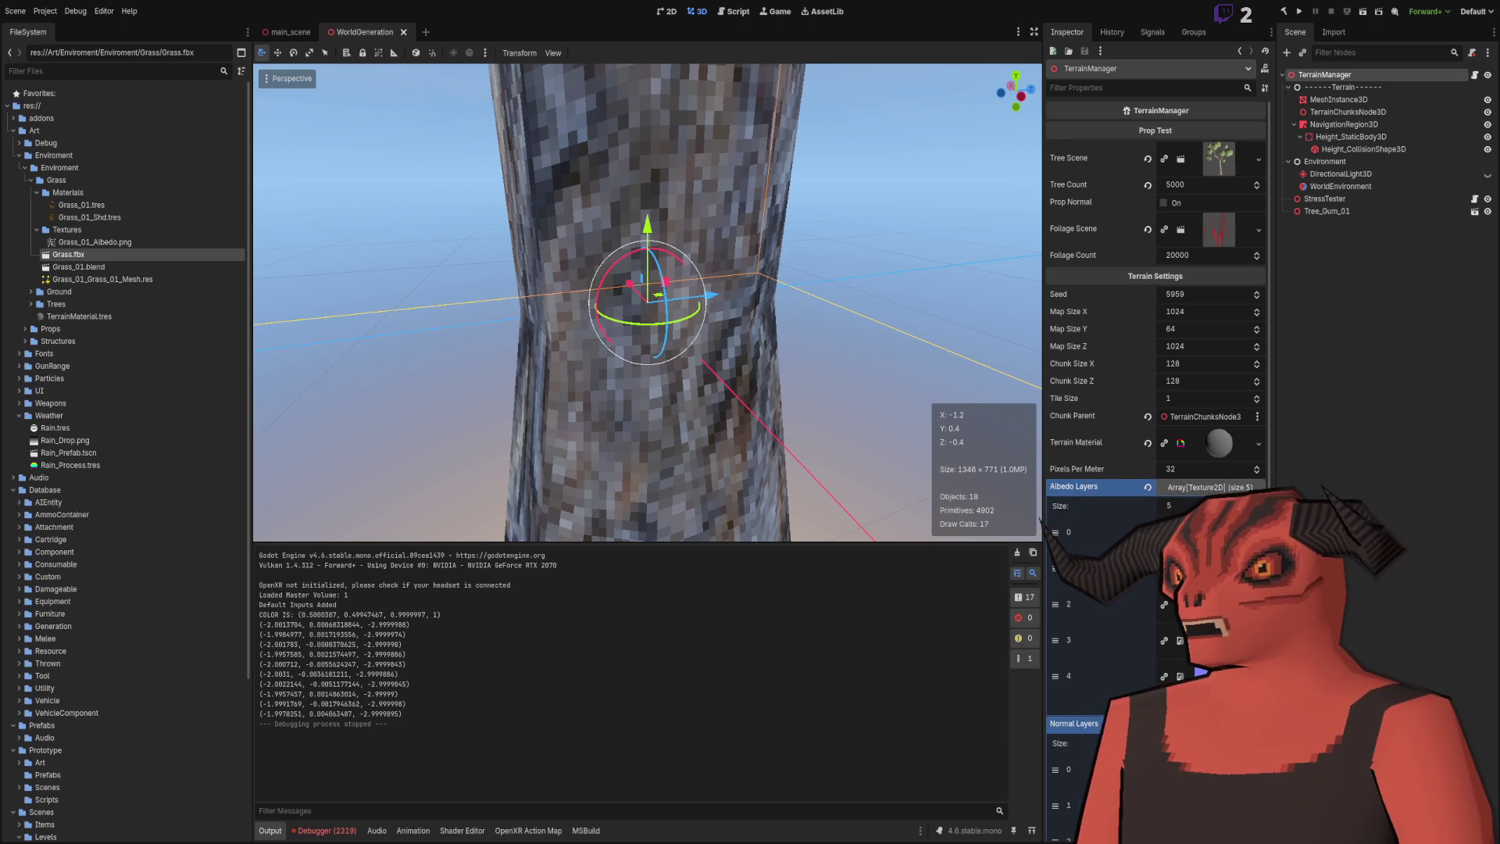
{"action": "key", "text": "alt+Tab"}
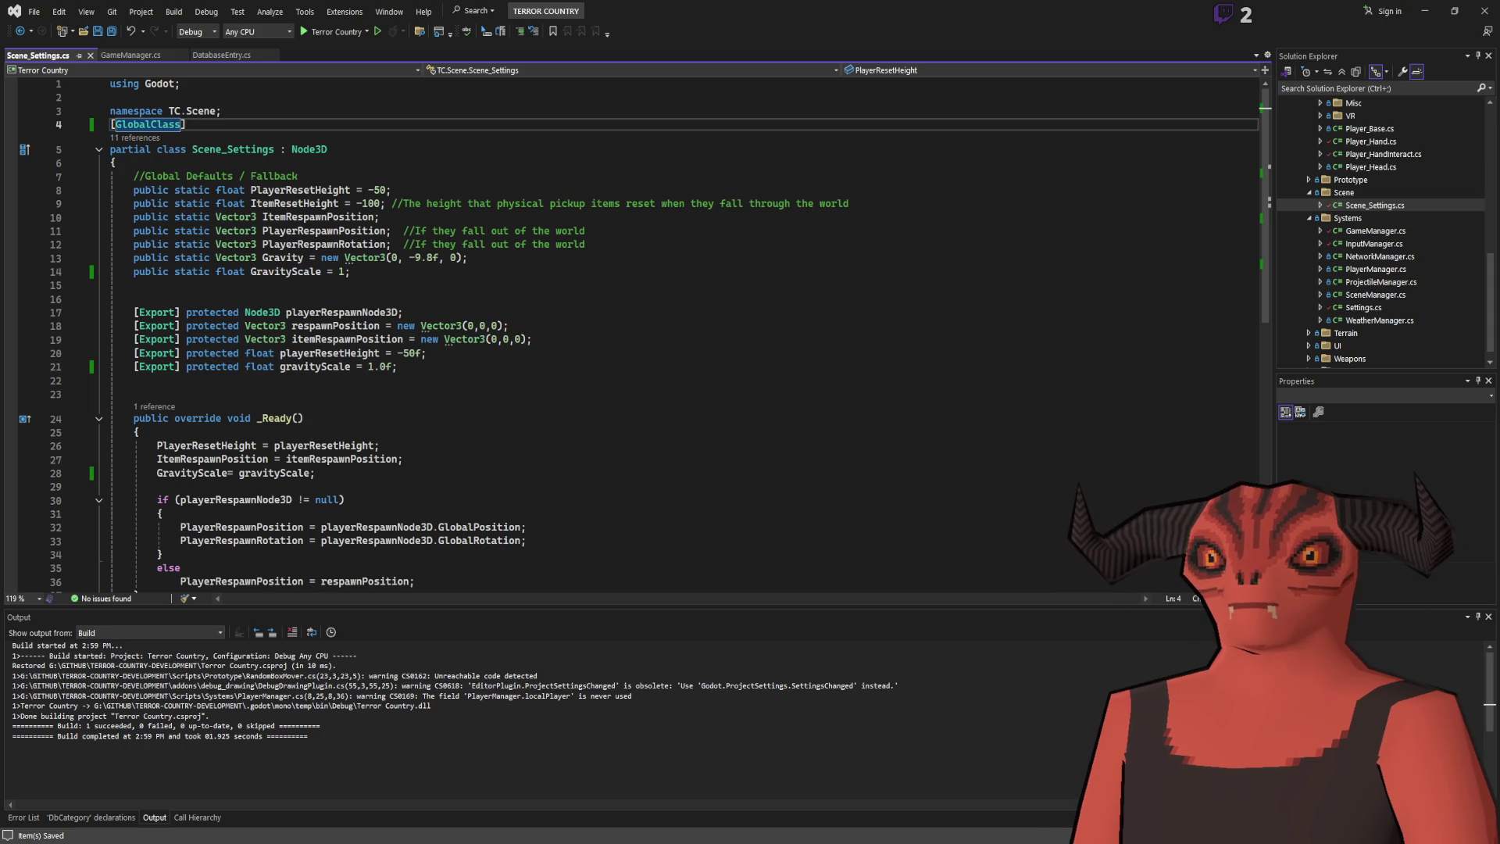
{"action": "key", "text": "alt+Tab"}
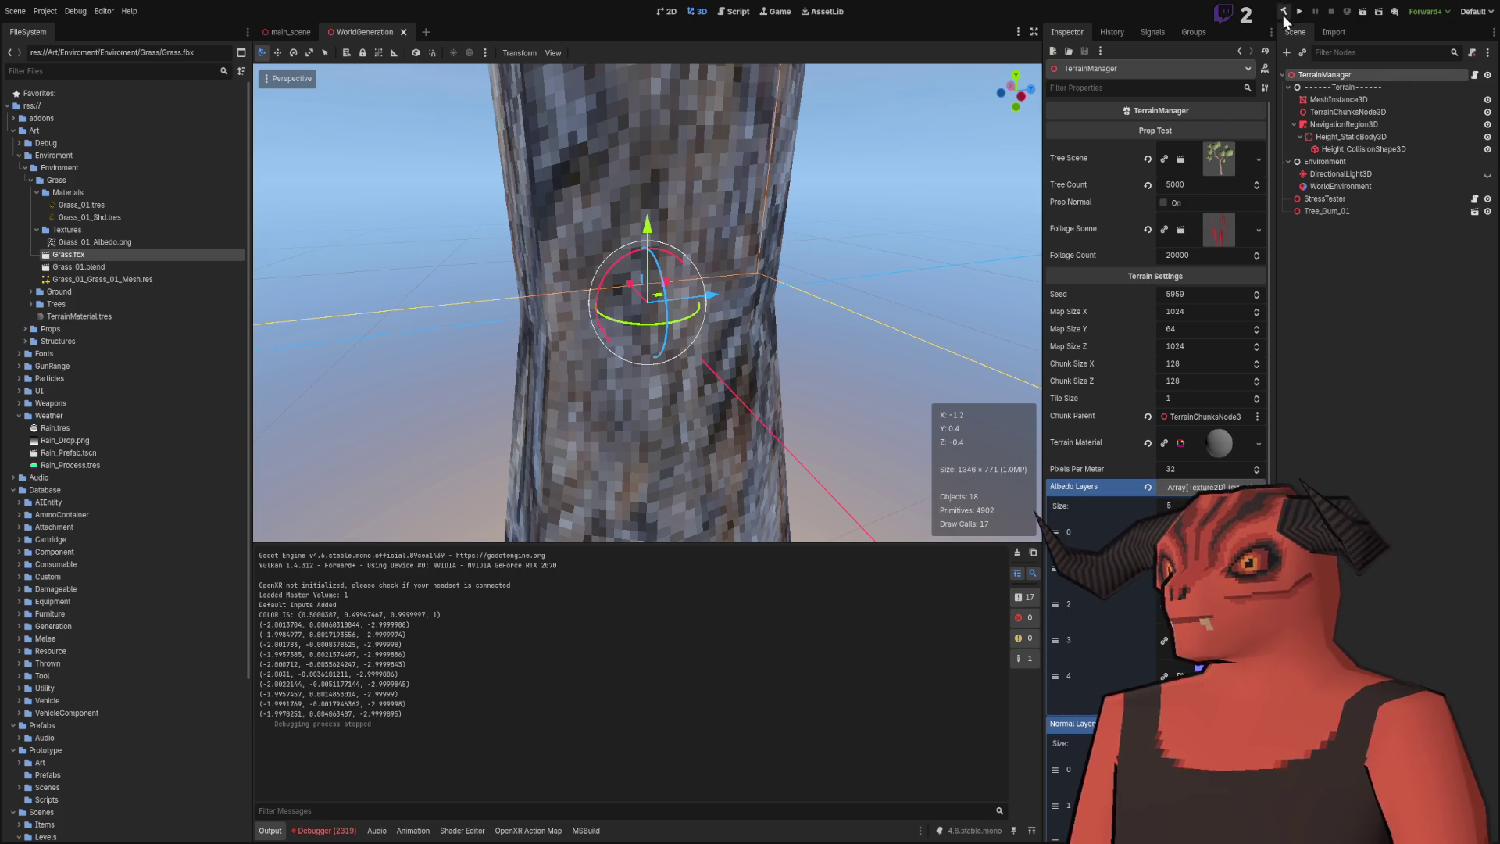
{"action": "left_click", "coordinate": [1283, 11]}
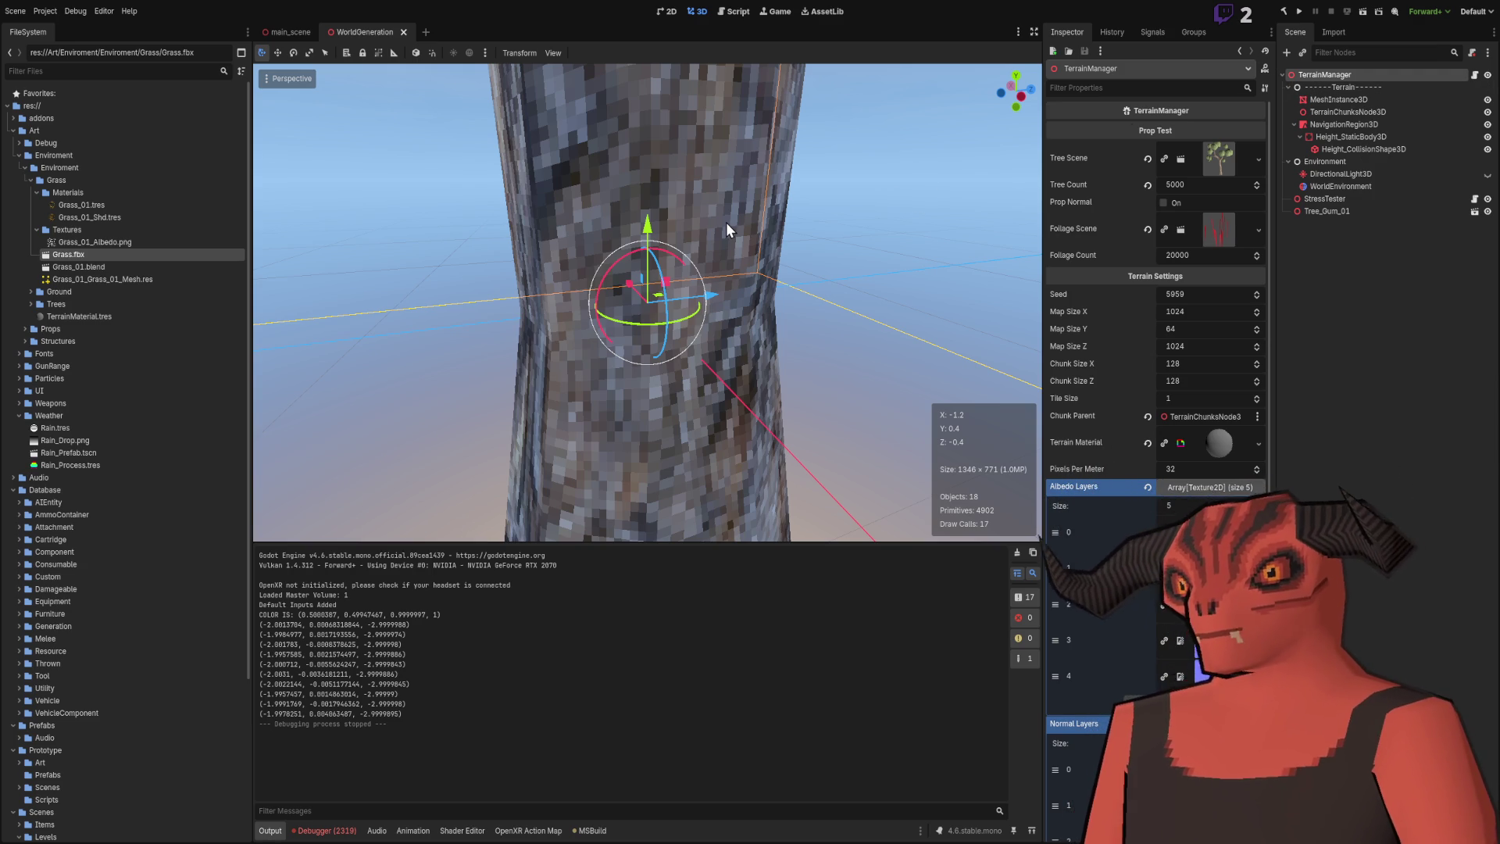
{"action": "key", "text": "ctrl+v"}
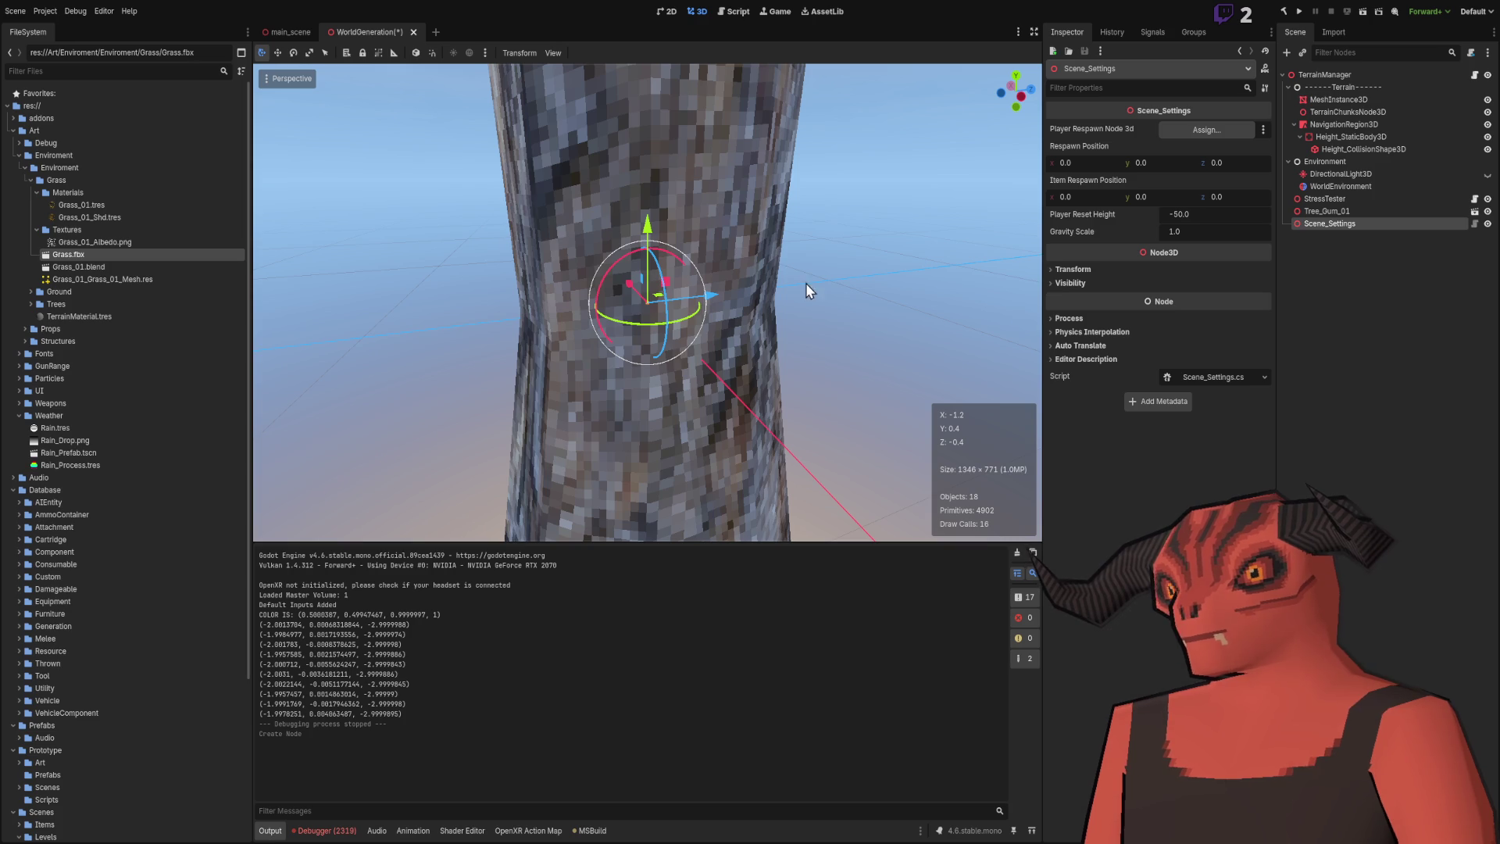
Add a Node3D child under Scene_Settings at Position Y 50.
{"action": "scroll", "coordinate": [805, 283], "scroll_direction": "down", "scroll_amount": 5}
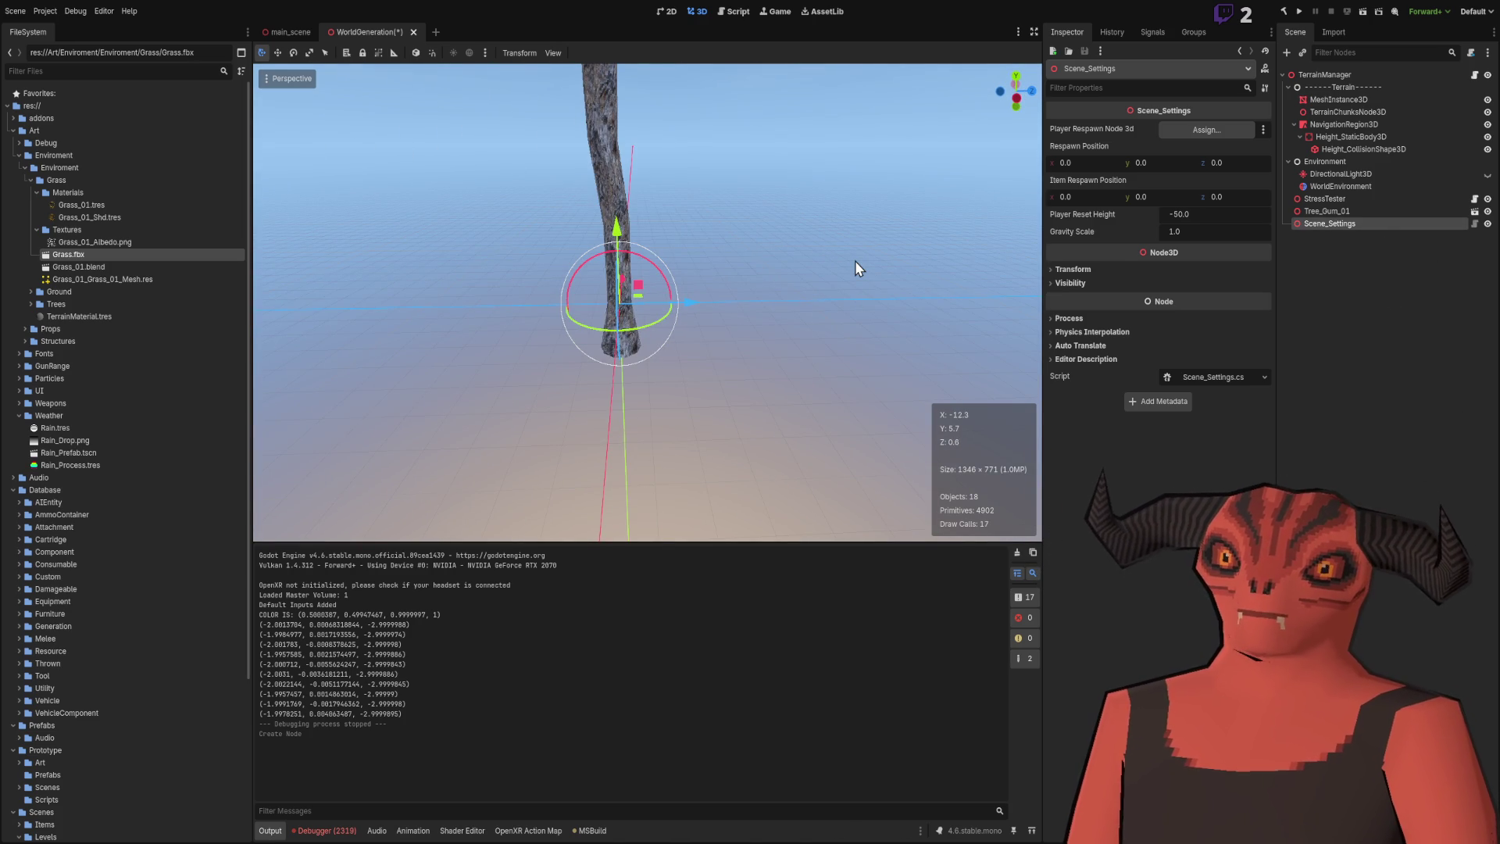
{"action": "key", "text": "ctrl+a"}
{"action": "key", "text": "Return"}
{"action": "scroll", "coordinate": [671, 252], "scroll_direction": "down", "scroll_amount": 3}
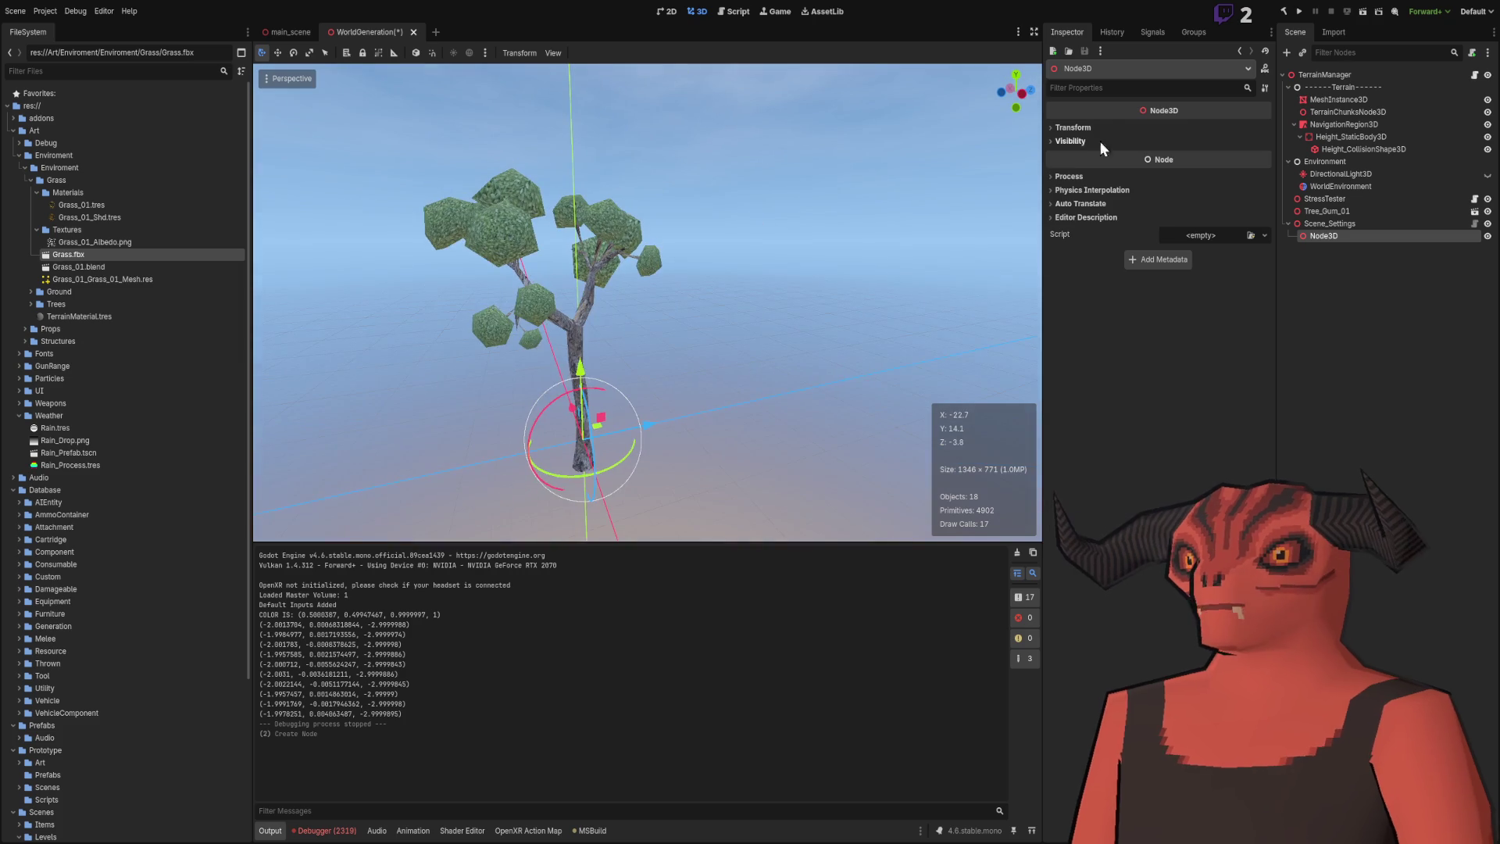
{"action": "left_click", "coordinate": [1101, 127]}
{"action": "left_click", "coordinate": [1146, 158]}
{"action": "type", "text": "50"}
{"action": "key", "text": "Return"}
{"action": "key", "text": "f"}
Delete the Tree_Gum_01 tree from the scene.
{"action": "scroll", "coordinate": [945, 354], "scroll_direction": "down", "scroll_amount": 3}
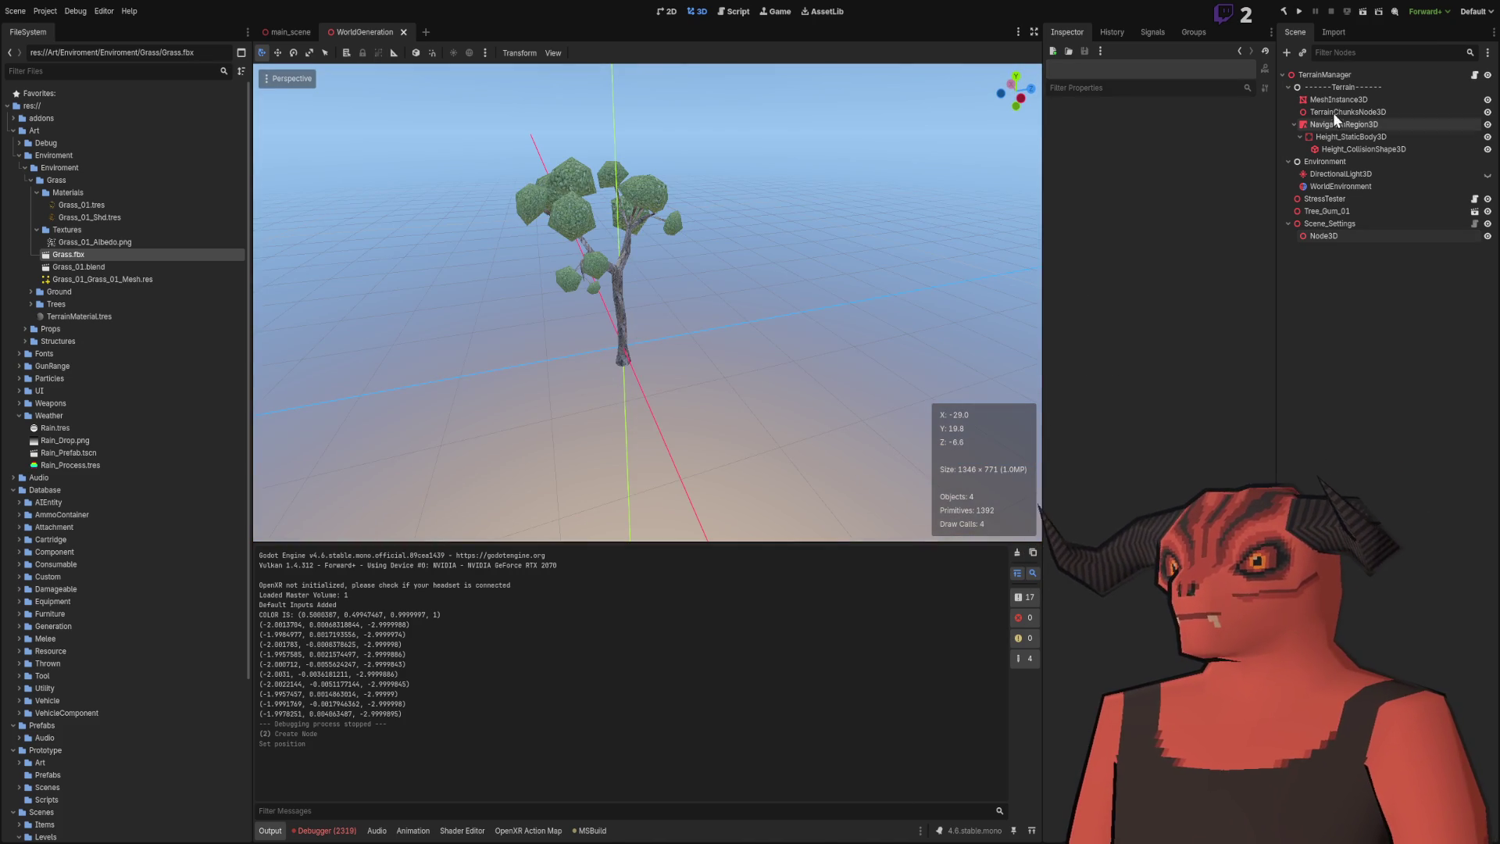
{"action": "left_click", "coordinate": [652, 265]}
{"action": "left_click", "coordinate": [1343, 249]}
{"action": "left_click", "coordinate": [1332, 210]}
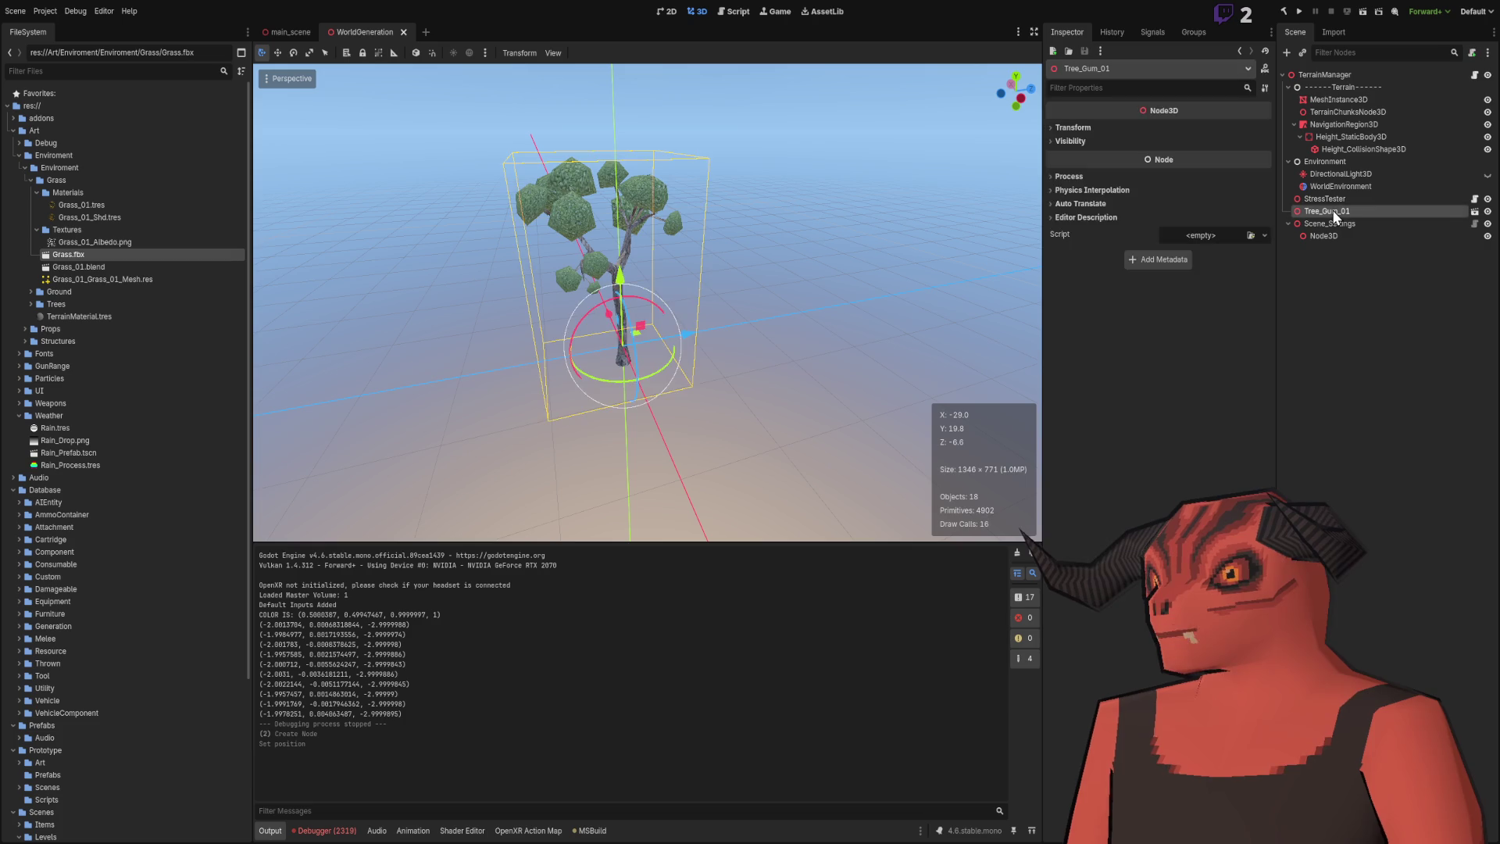
{"action": "key", "text": "Delete"}
{"action": "left_click_drag", "start_coordinate": [596, 270], "coordinate": [601, 310]}
Rename the Node3D to PlayerRespawn and save the WorldGeneration scene.
{"action": "left_click", "coordinate": [1326, 223]}
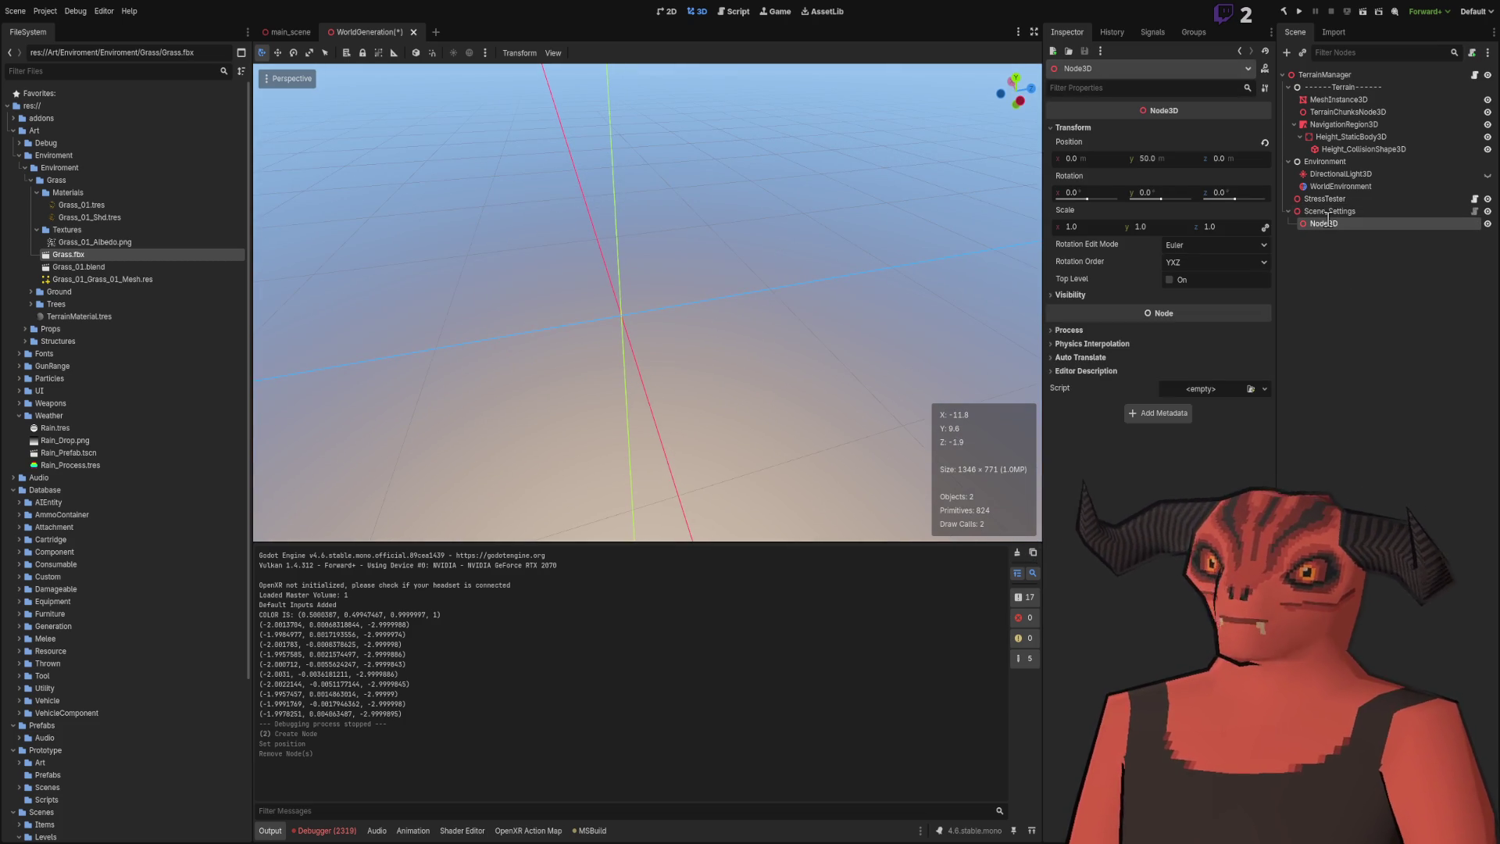
{"action": "type", "text": "PlayerRespawn"}
{"action": "key", "text": "Return"}
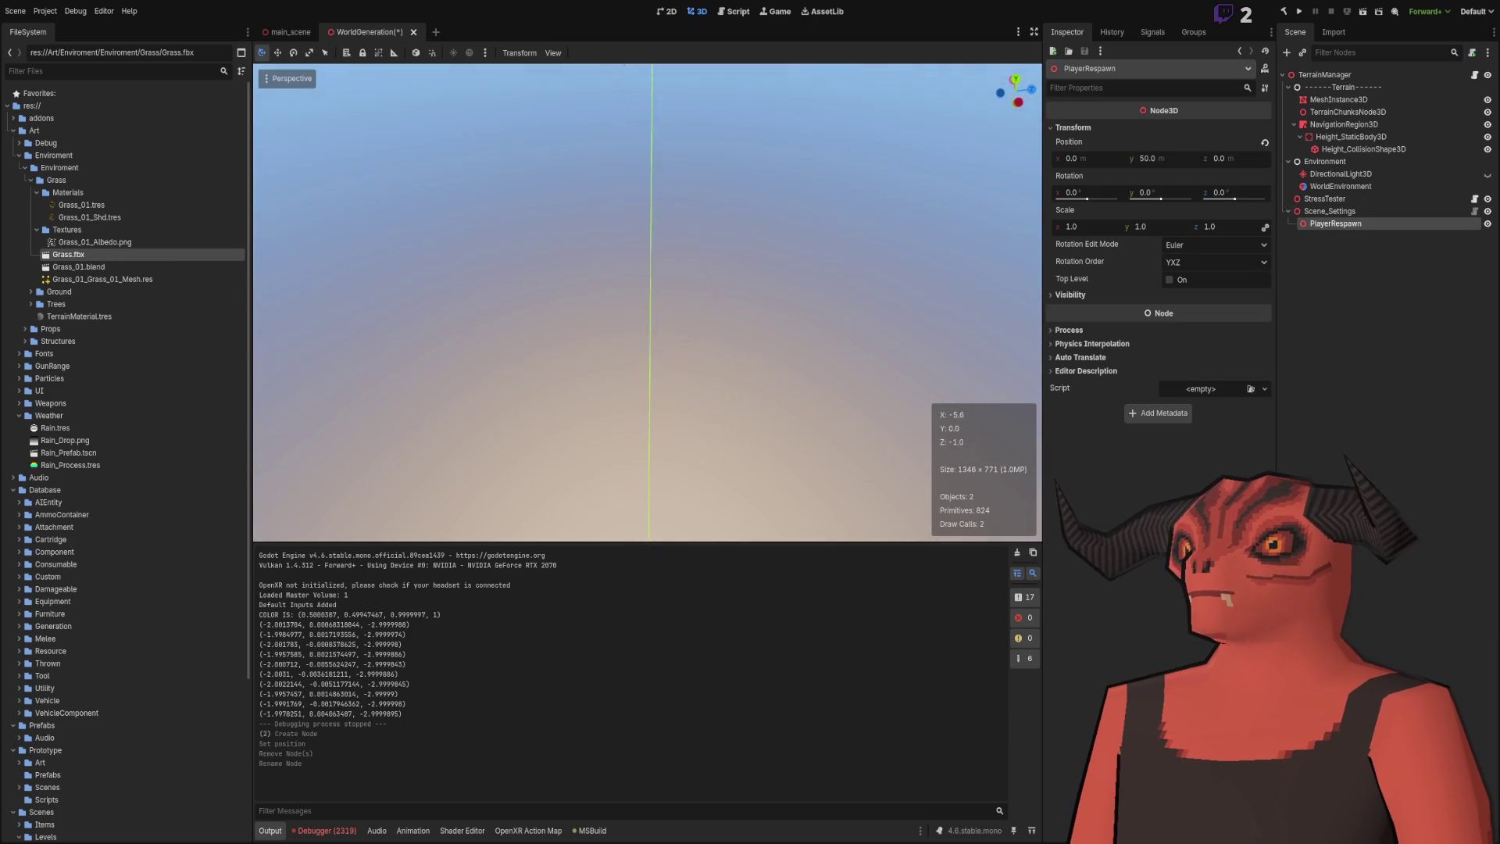
{"action": "key", "text": "ctrl+s"}
Assign PlayerRespawn as Scene_Settings' Player Respawn Node 3d and run the scene.
{"action": "left_click", "coordinate": [1370, 209]}
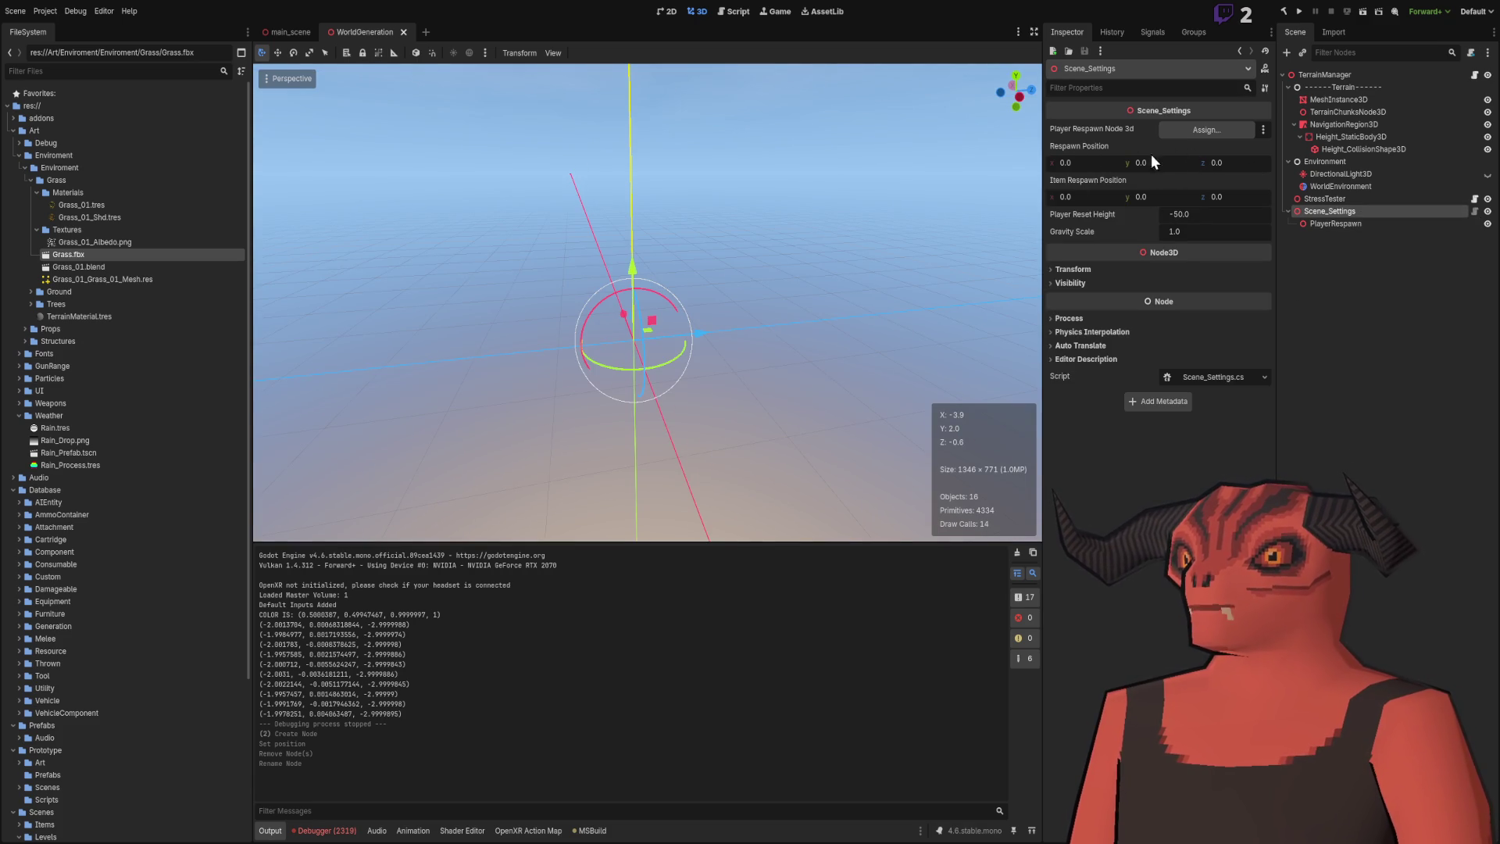
{"action": "left_click_drag", "start_coordinate": [1332, 223], "coordinate": [1189, 135]}
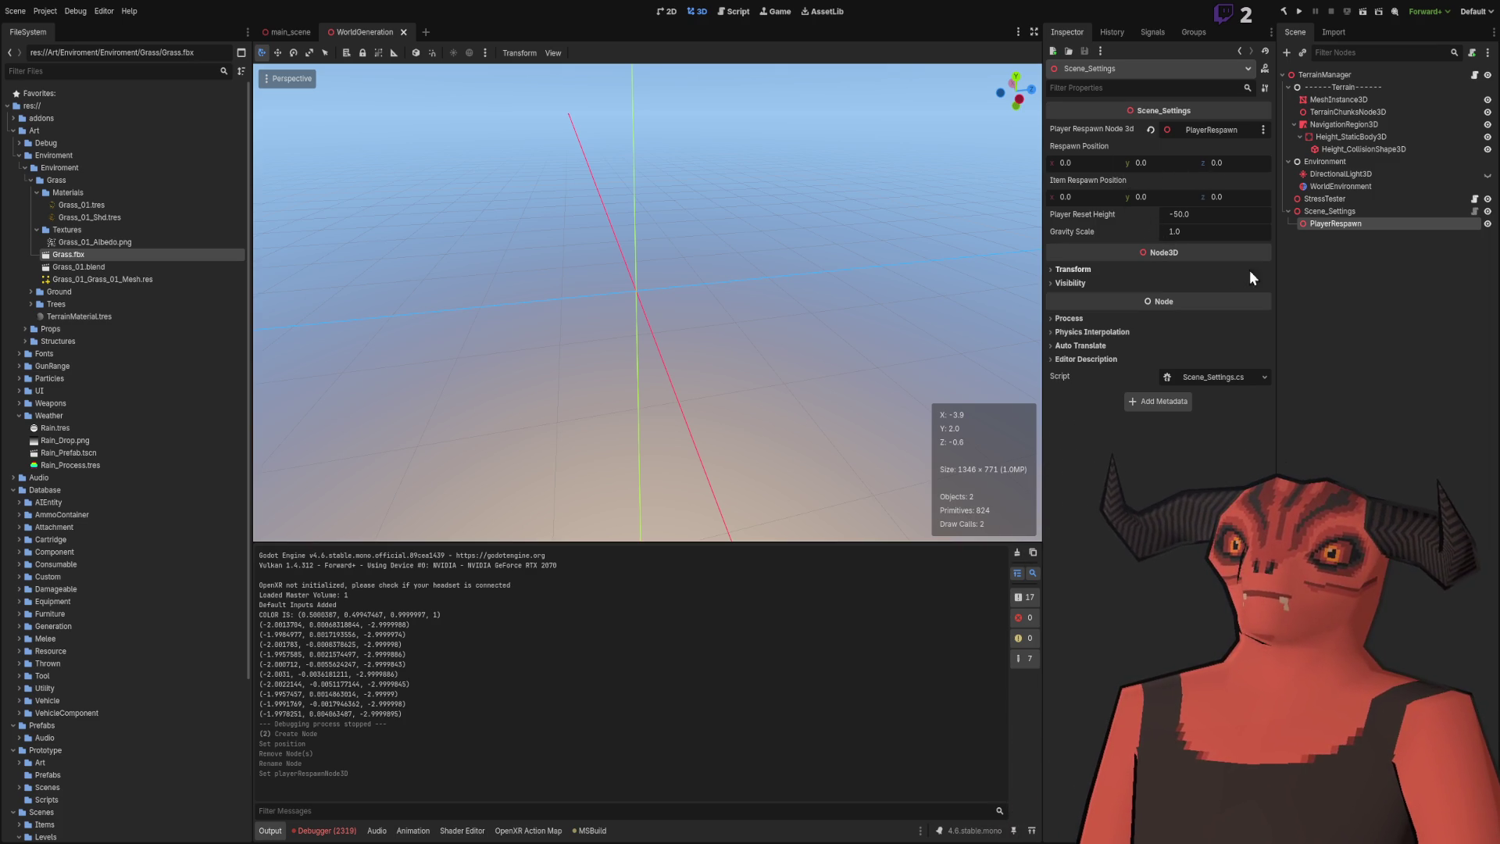
{"action": "left_click", "coordinate": [1296, 250]}
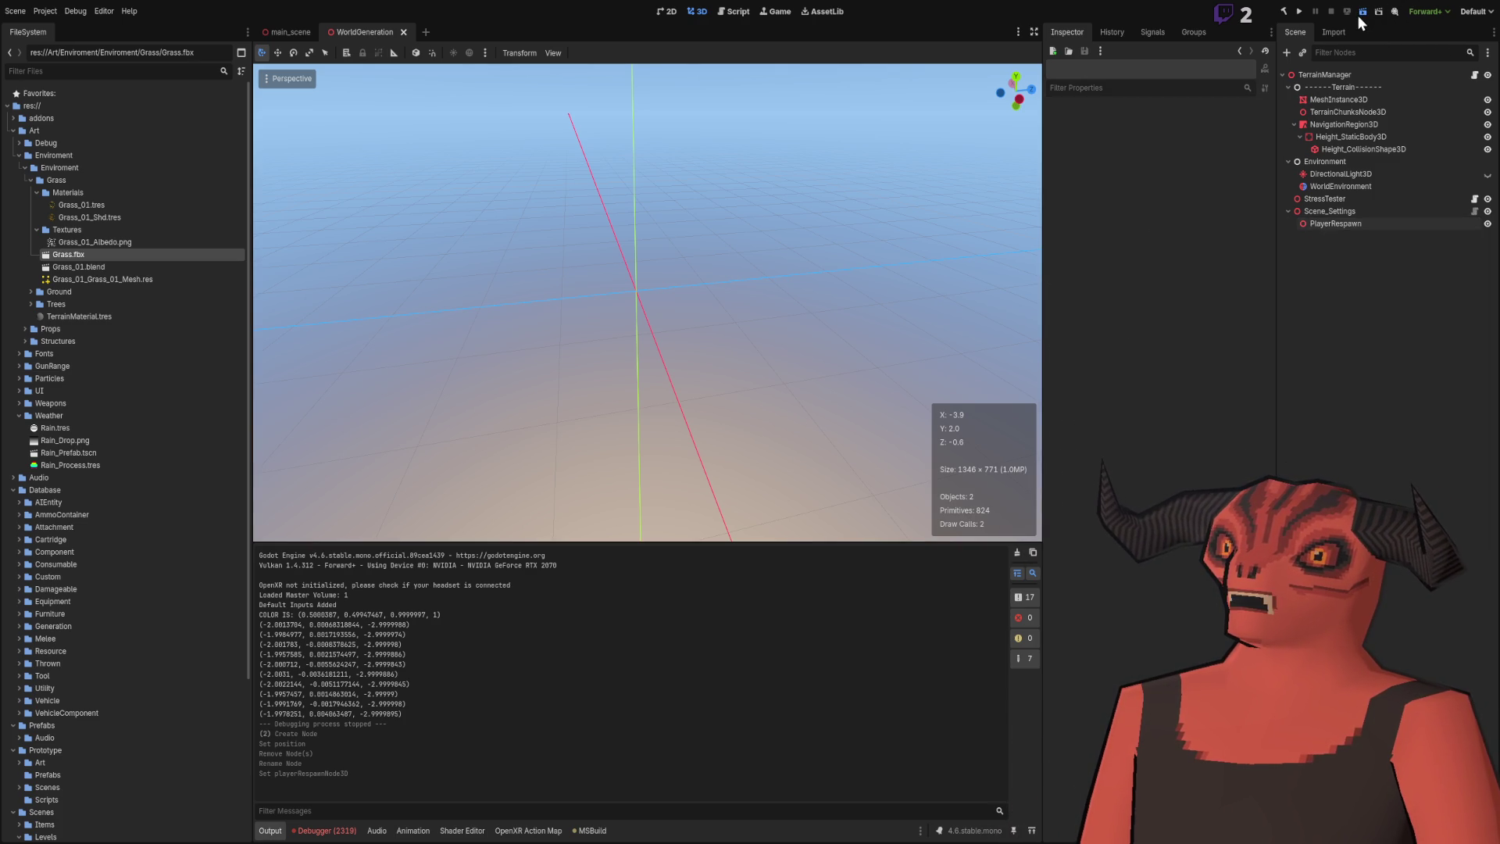
{"action": "key", "text": "F6"}
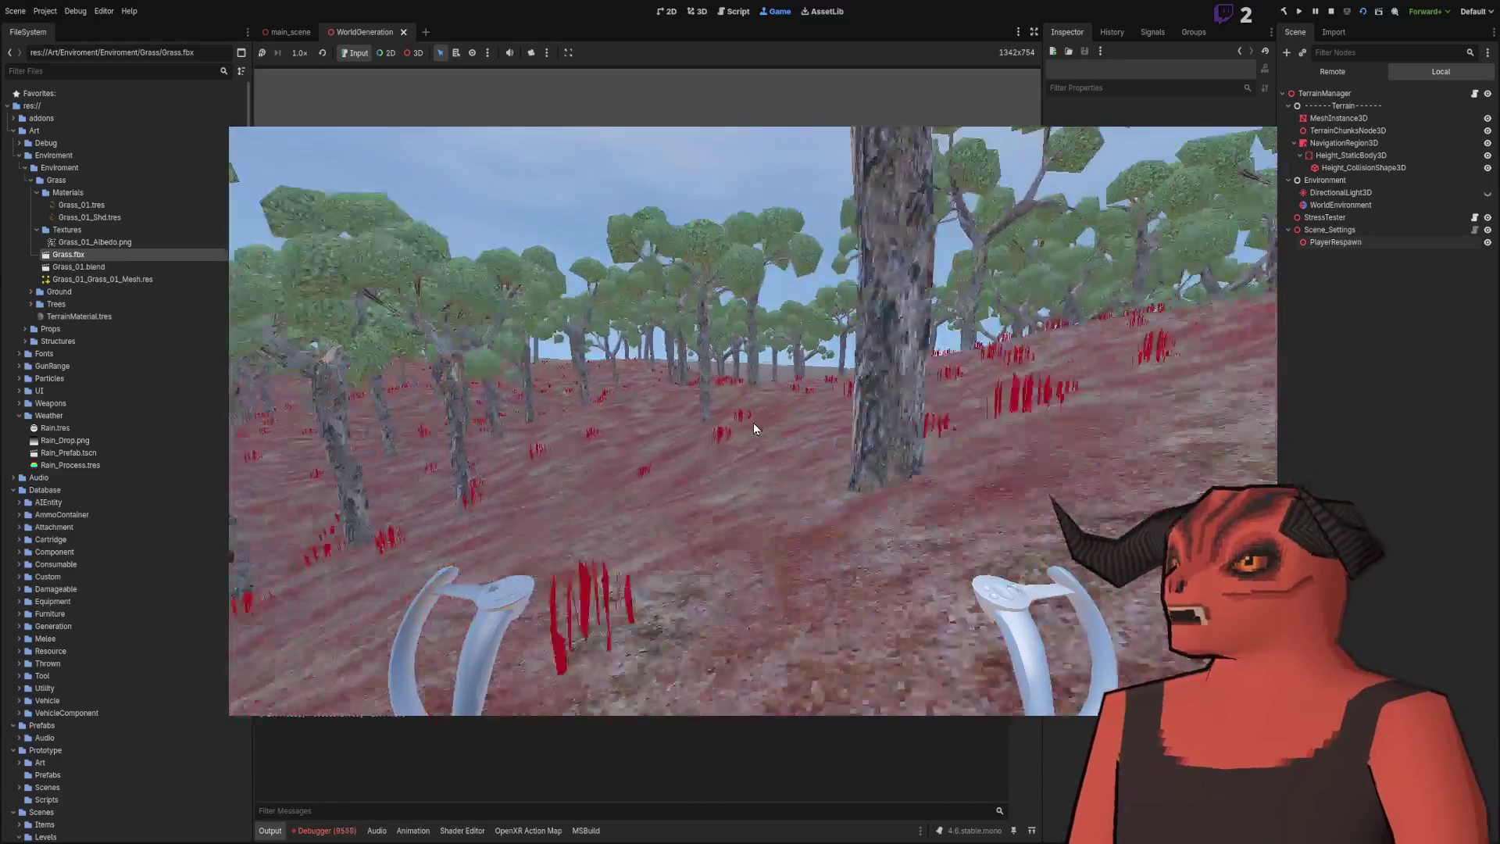
{"action": "left_click", "coordinate": [1331, 11]}
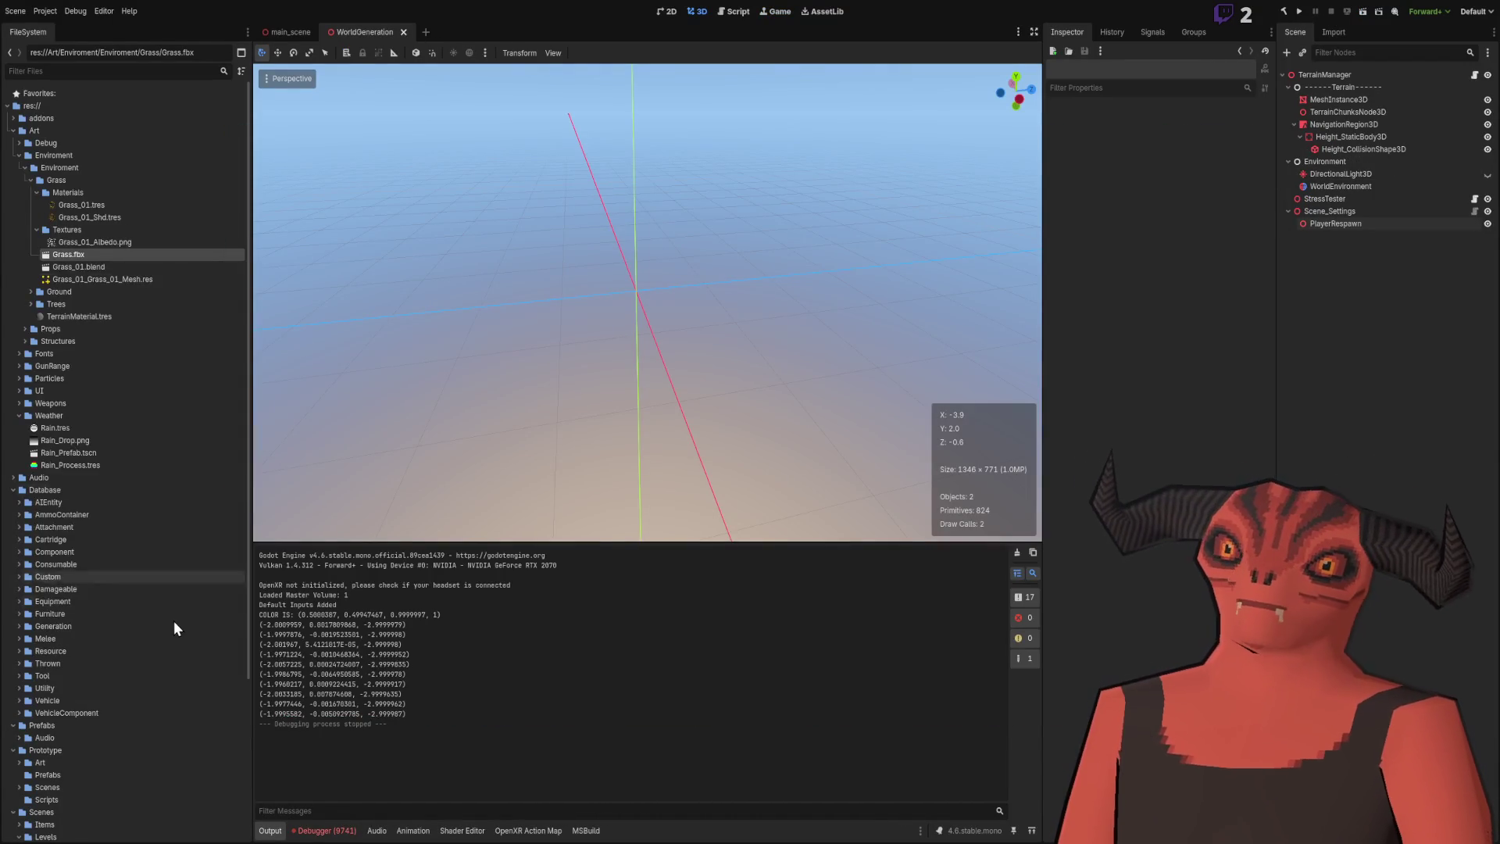
Collapse the Art, Database and Prototype folders, select Scripts/Terrain, then switch to Visual Studio.
{"action": "left_click", "coordinate": [25, 168]}
{"action": "left_click", "coordinate": [19, 154]}
{"action": "left_click", "coordinate": [13, 130]}
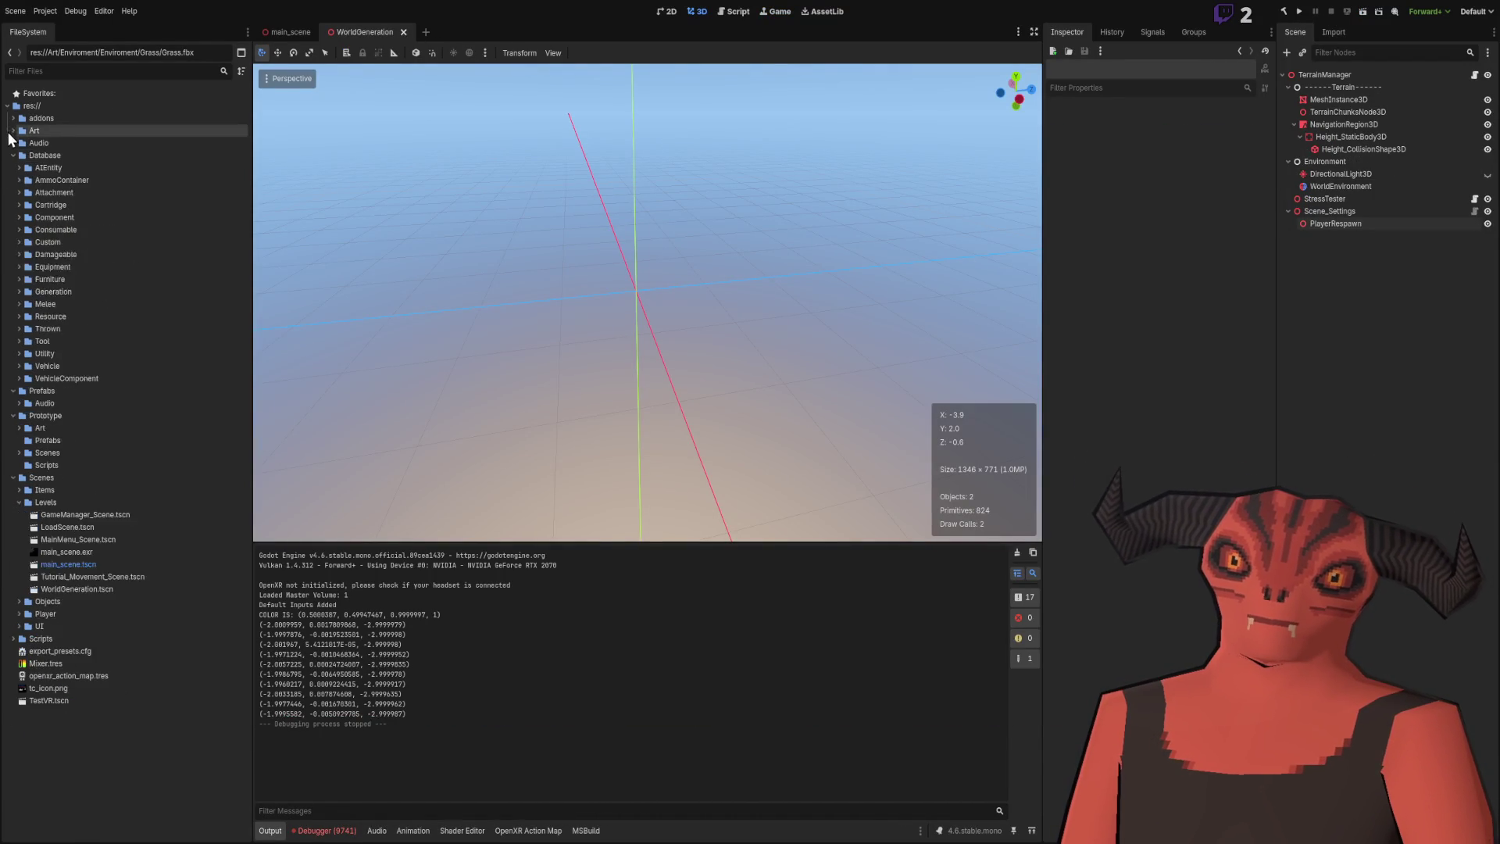
{"action": "left_click", "coordinate": [13, 154]}
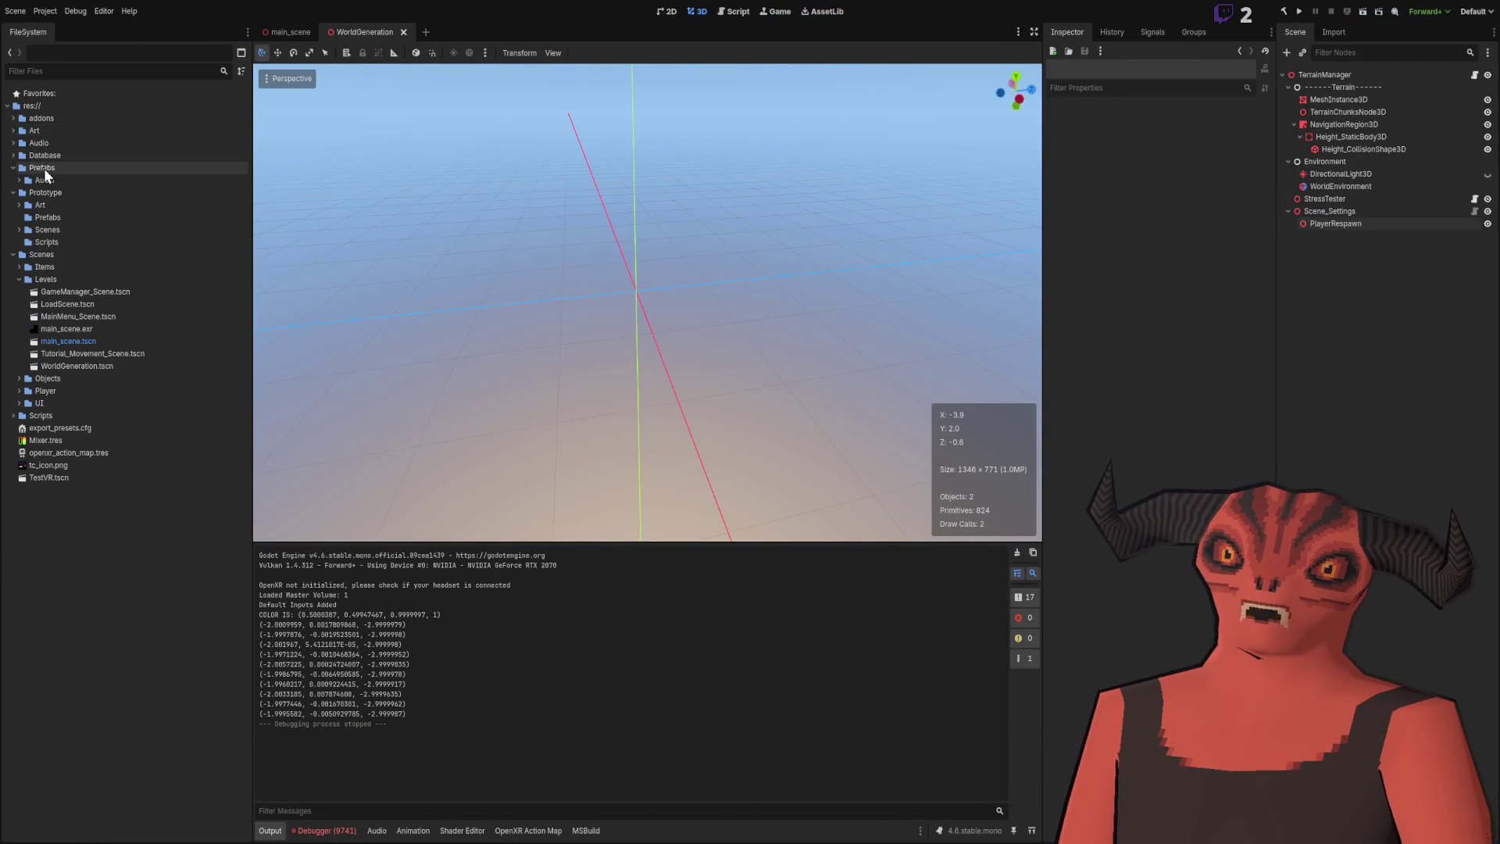
{"action": "left_click", "coordinate": [12, 192]}
{"action": "left_click", "coordinate": [12, 365]}
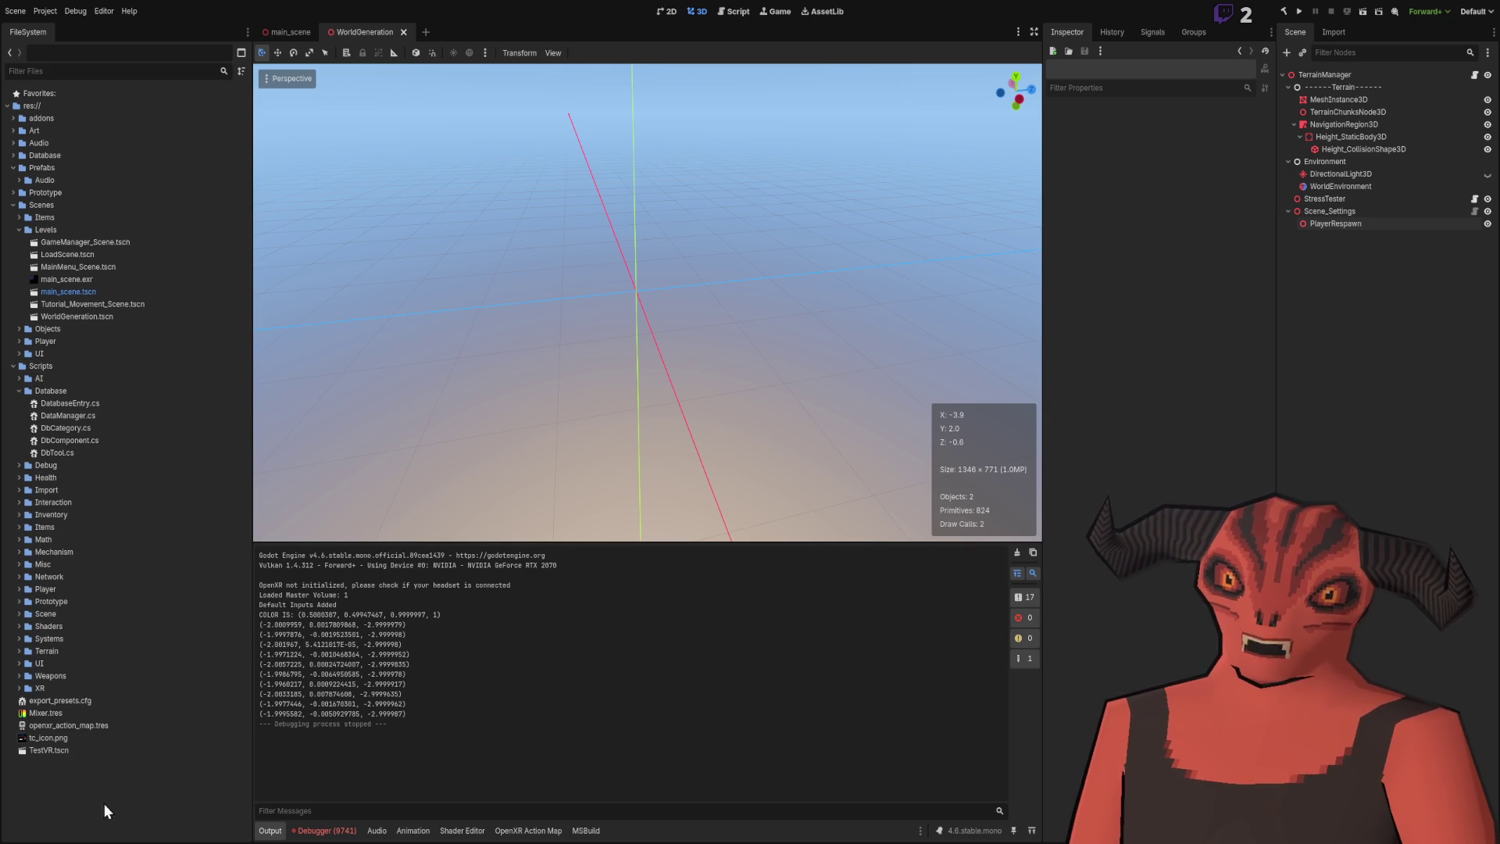
{"action": "left_click", "coordinate": [17, 651]}
{"action": "left_click", "coordinate": [62, 653]}
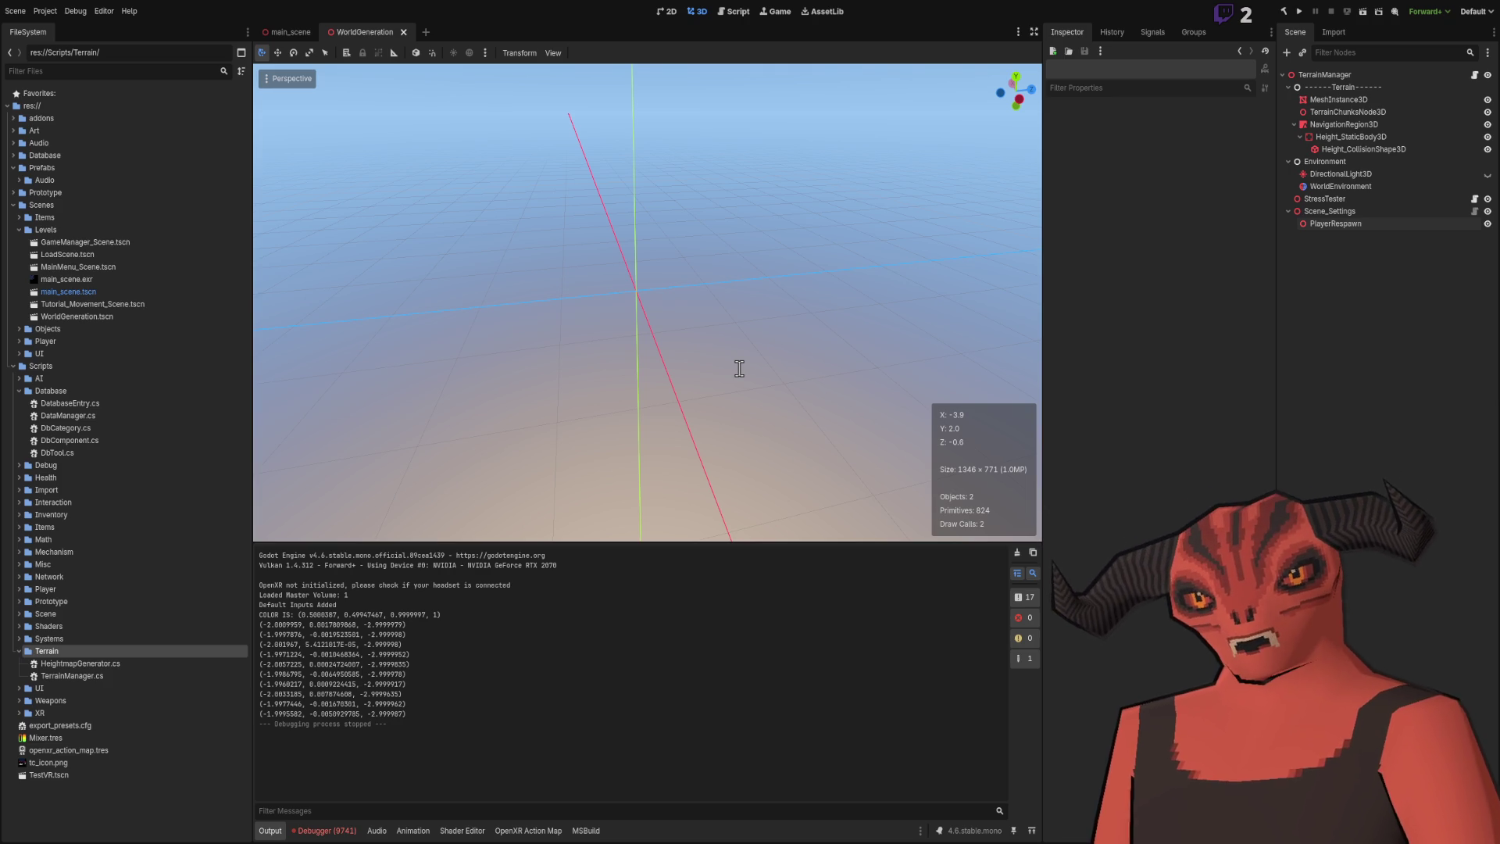
{"action": "key", "text": "alt+Tab"}
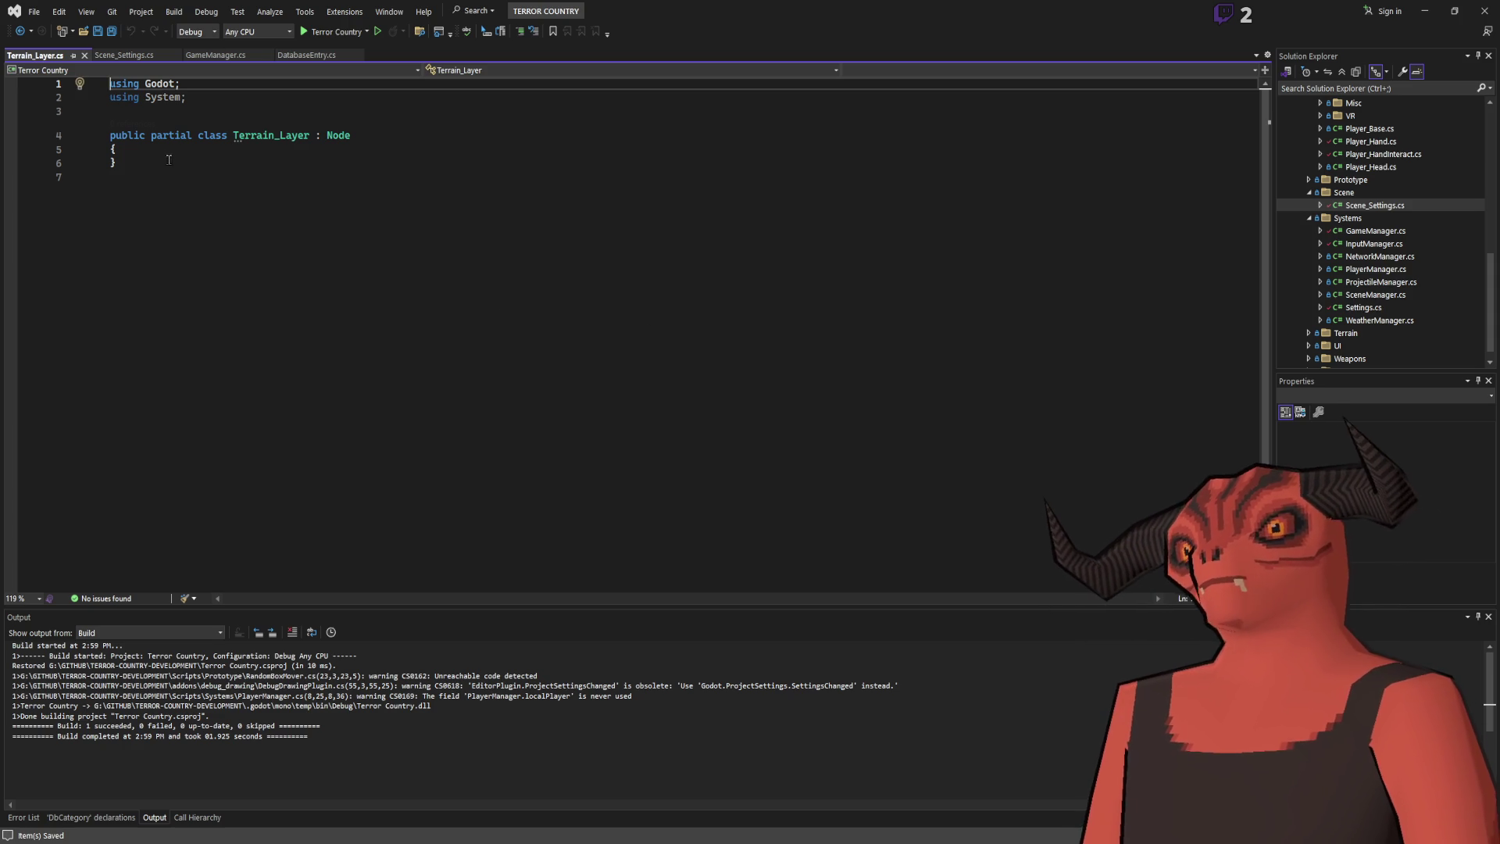
Change Terrain_Layer's base class from Node to Resource and save.
{"action": "double_click", "coordinate": [338, 135]}
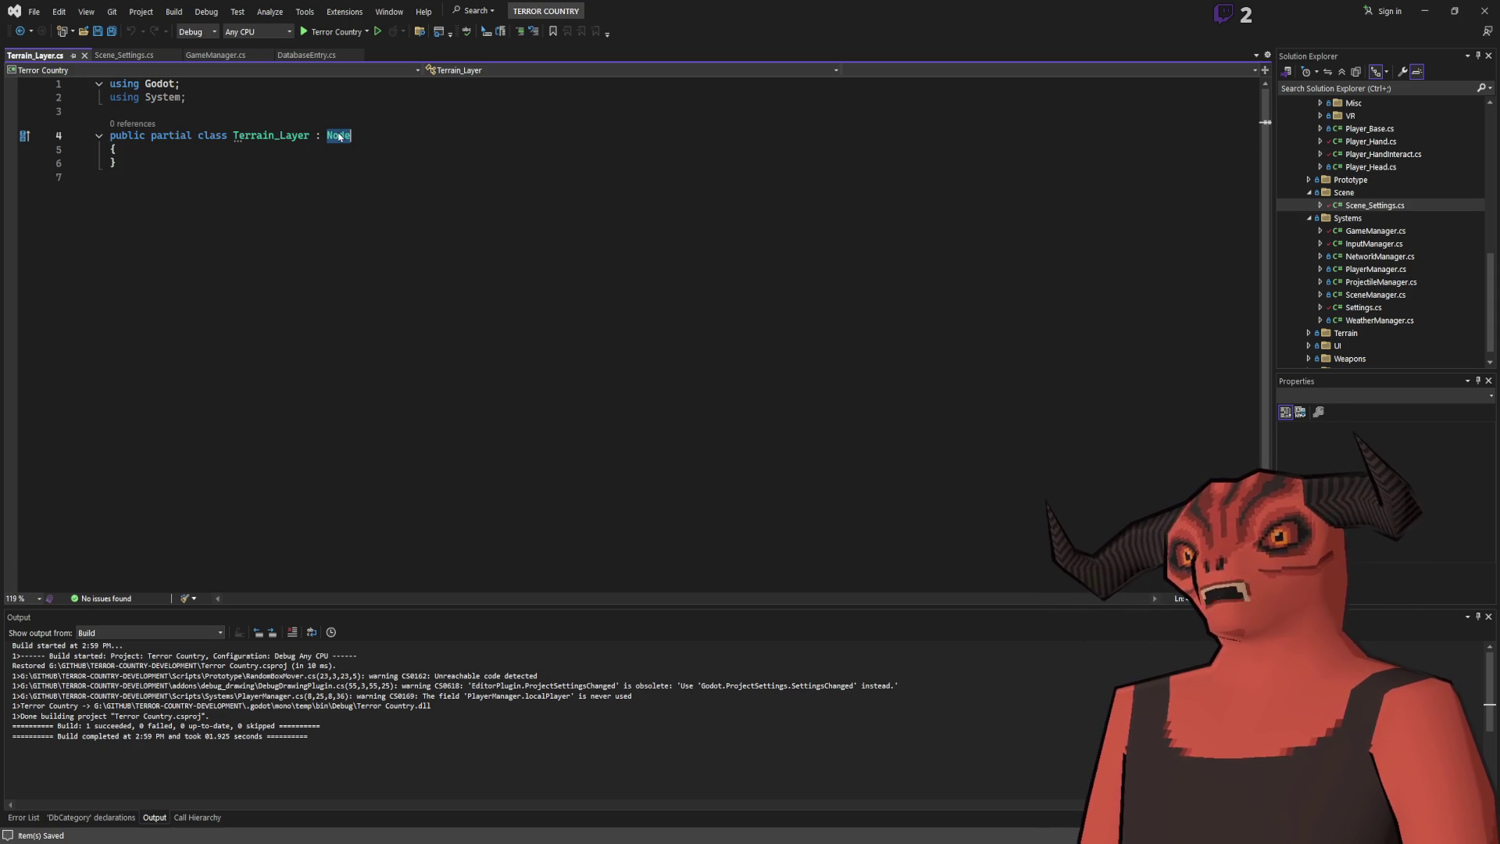
{"action": "type", "text": "Resource"}
{"action": "key", "text": "ctrl+s"}
Open DbComponent.cs and DatabaseEntry.cs from the Database folder for reference.
{"action": "scroll", "coordinate": [1368, 201], "scroll_direction": "up", "scroll_amount": 10}
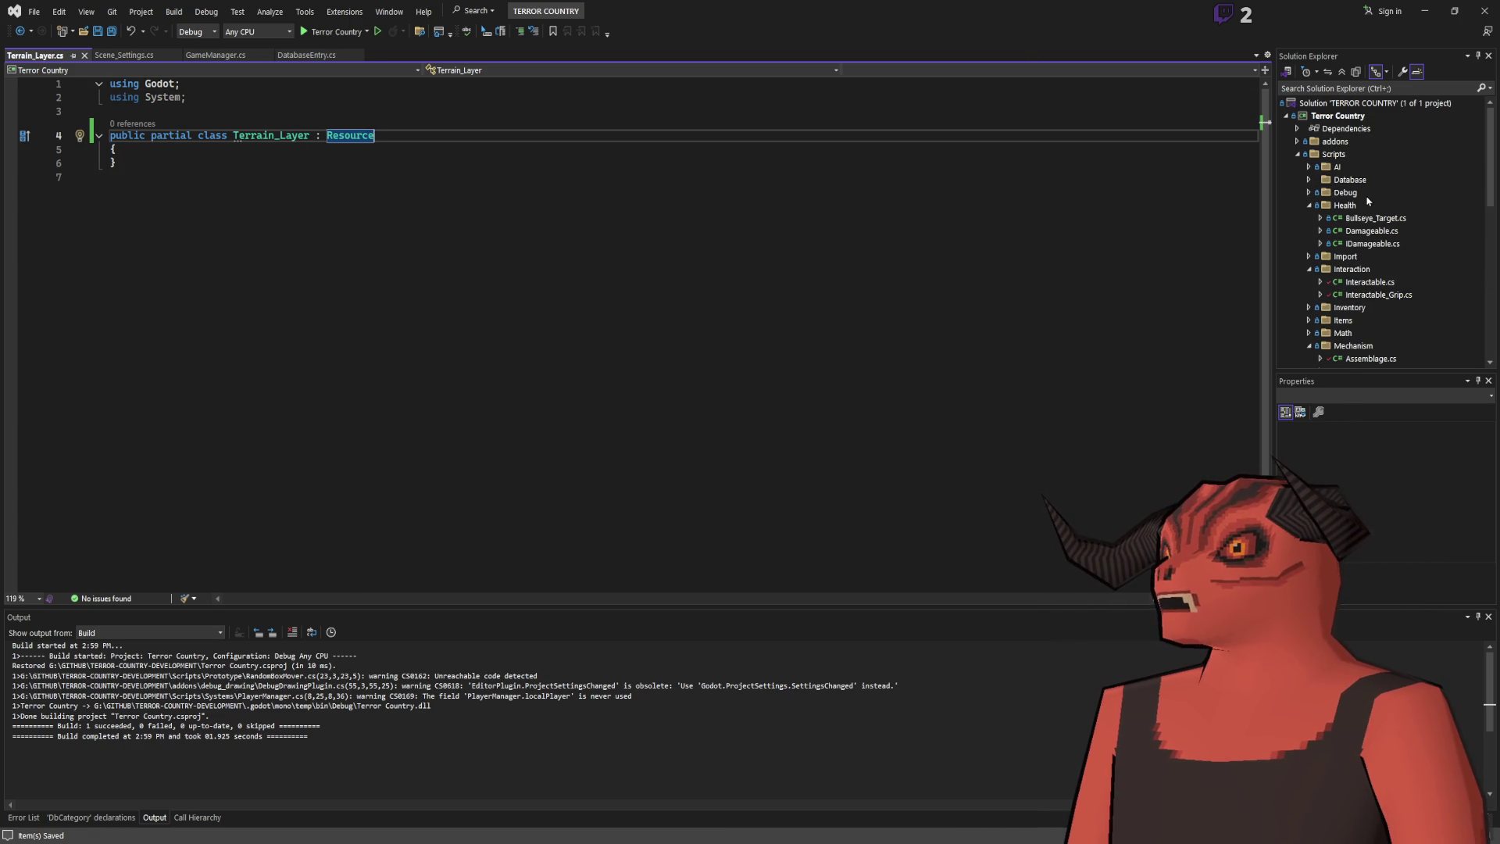
{"action": "left_click", "coordinate": [1309, 182]}
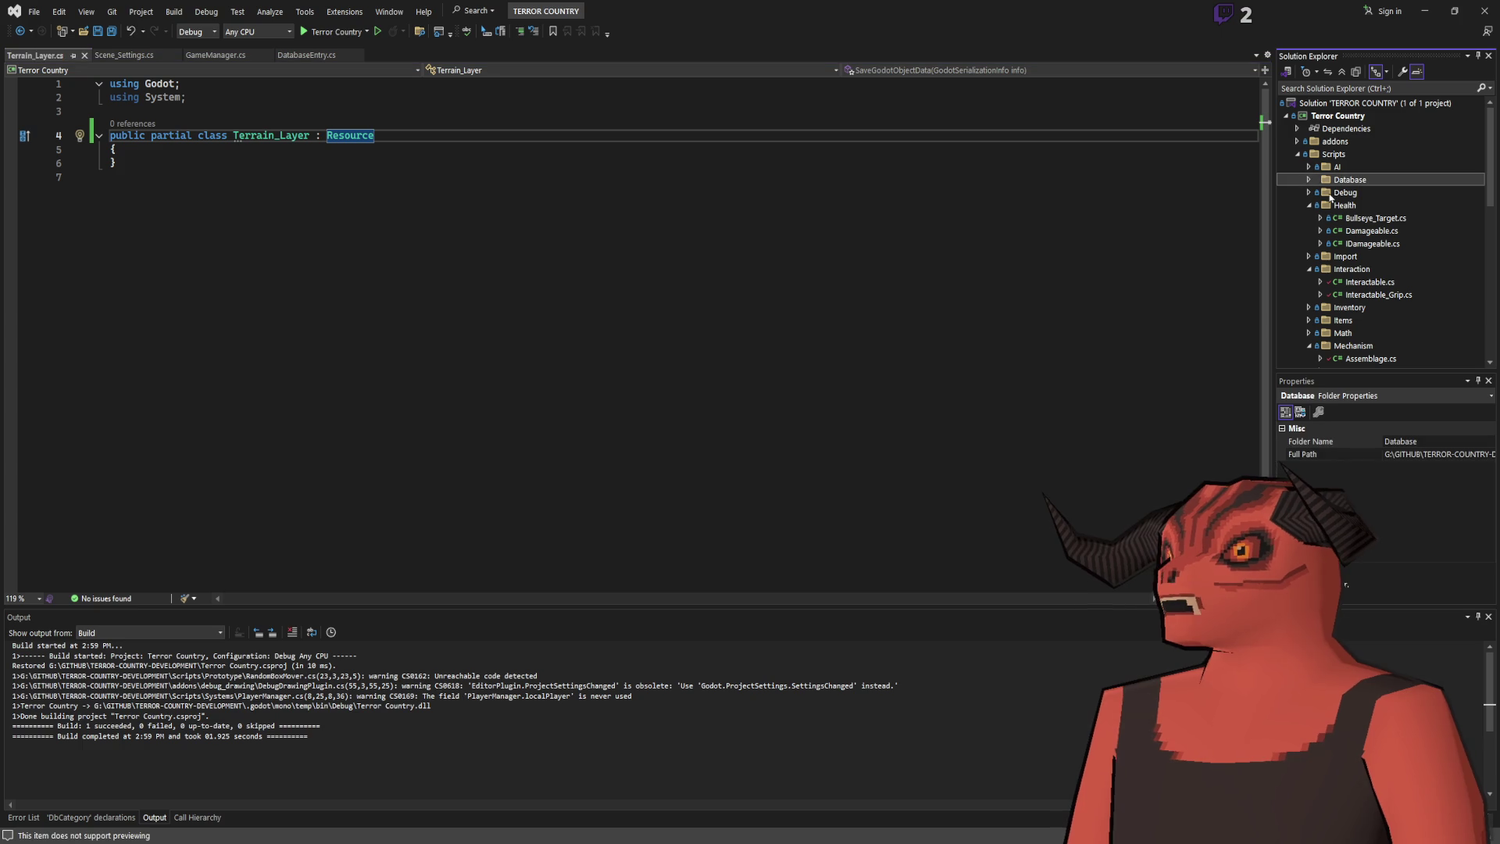
{"action": "left_click", "coordinate": [1308, 179]}
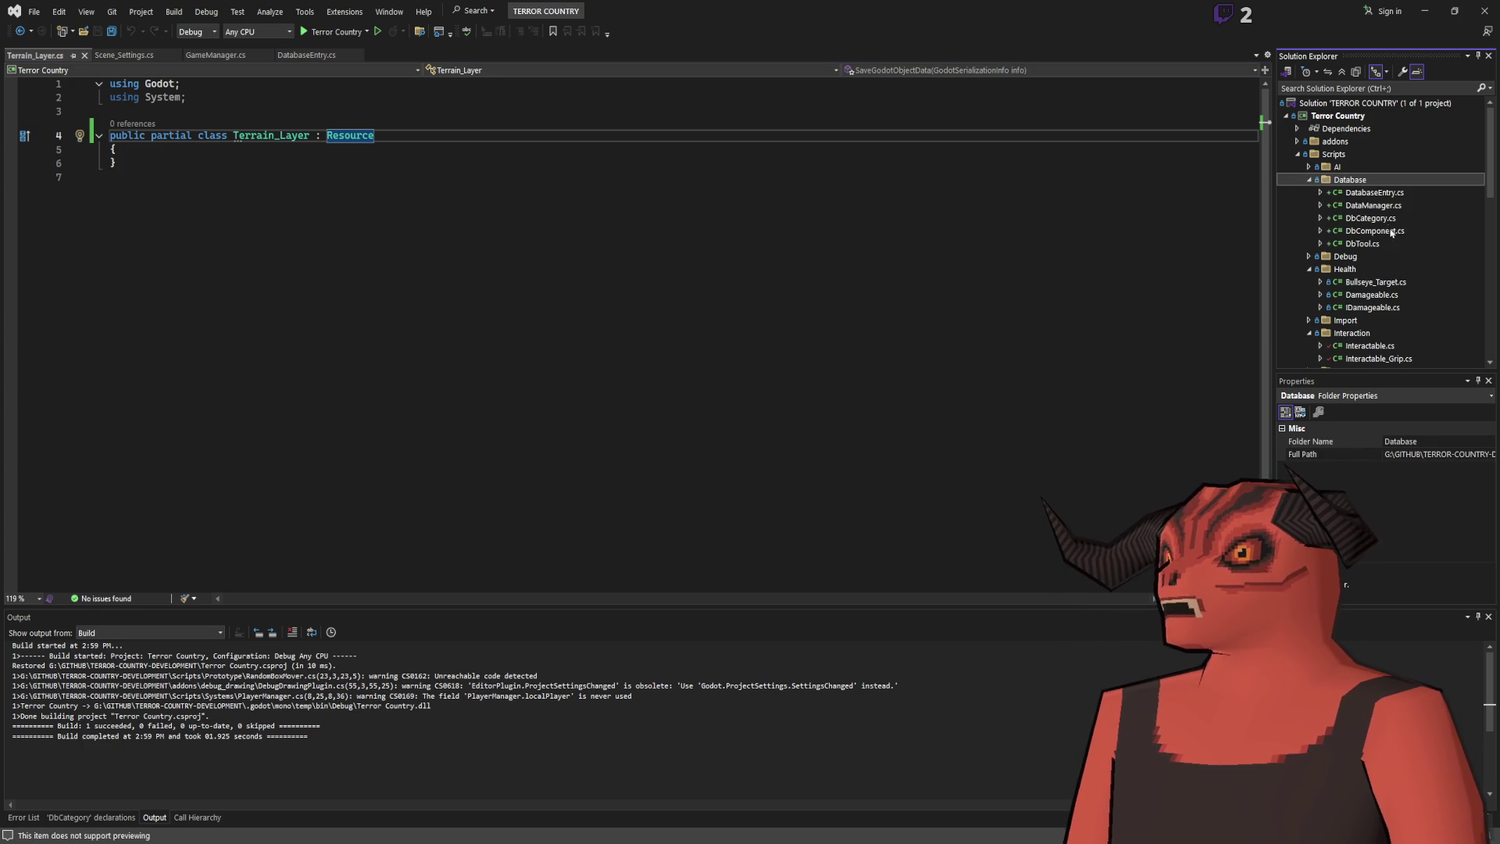
{"action": "left_click", "coordinate": [1391, 231]}
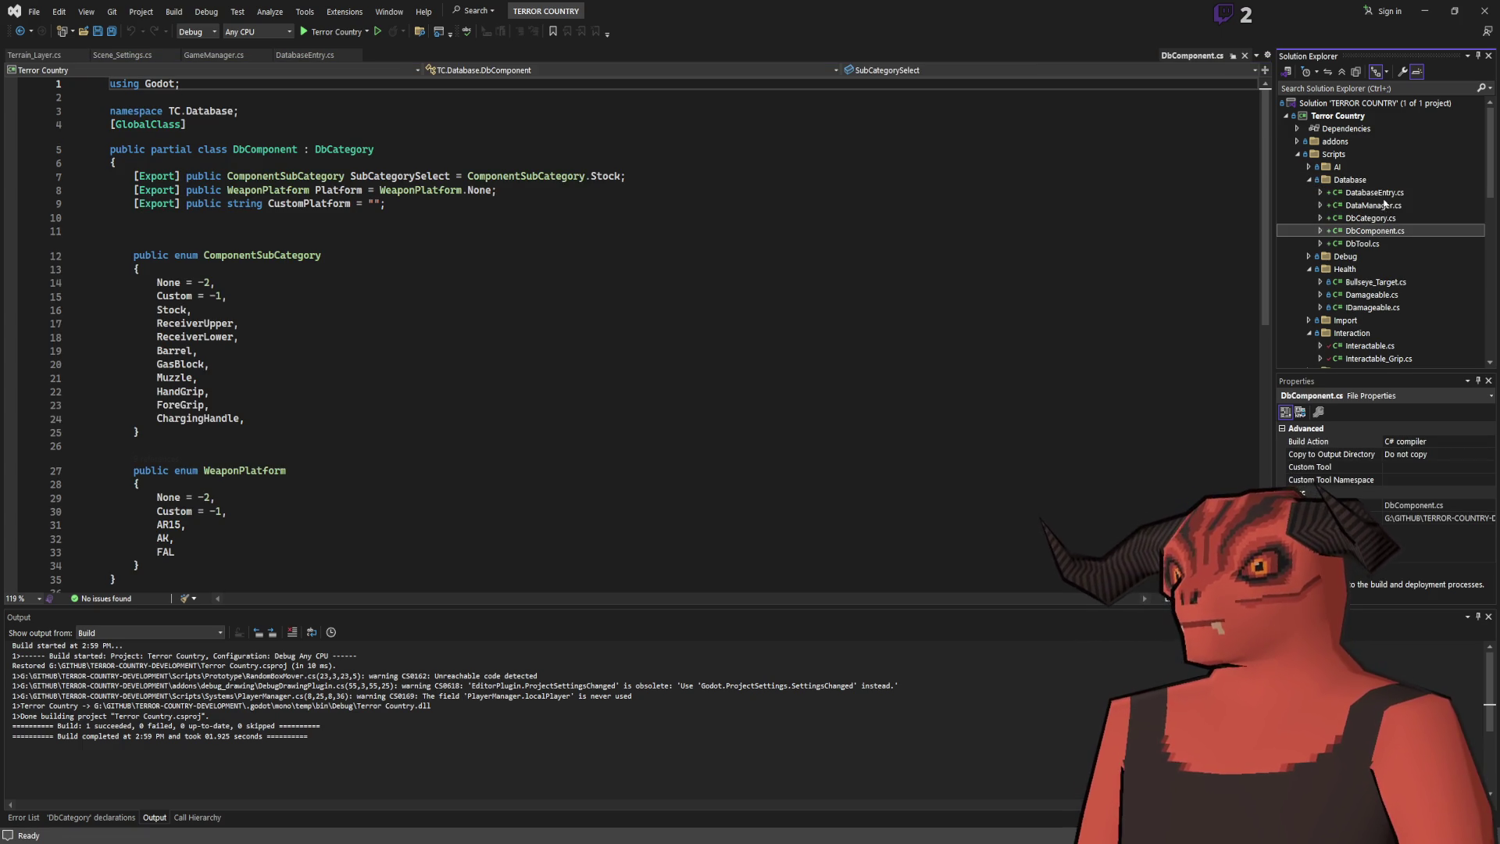
{"action": "left_click", "coordinate": [1376, 193]}
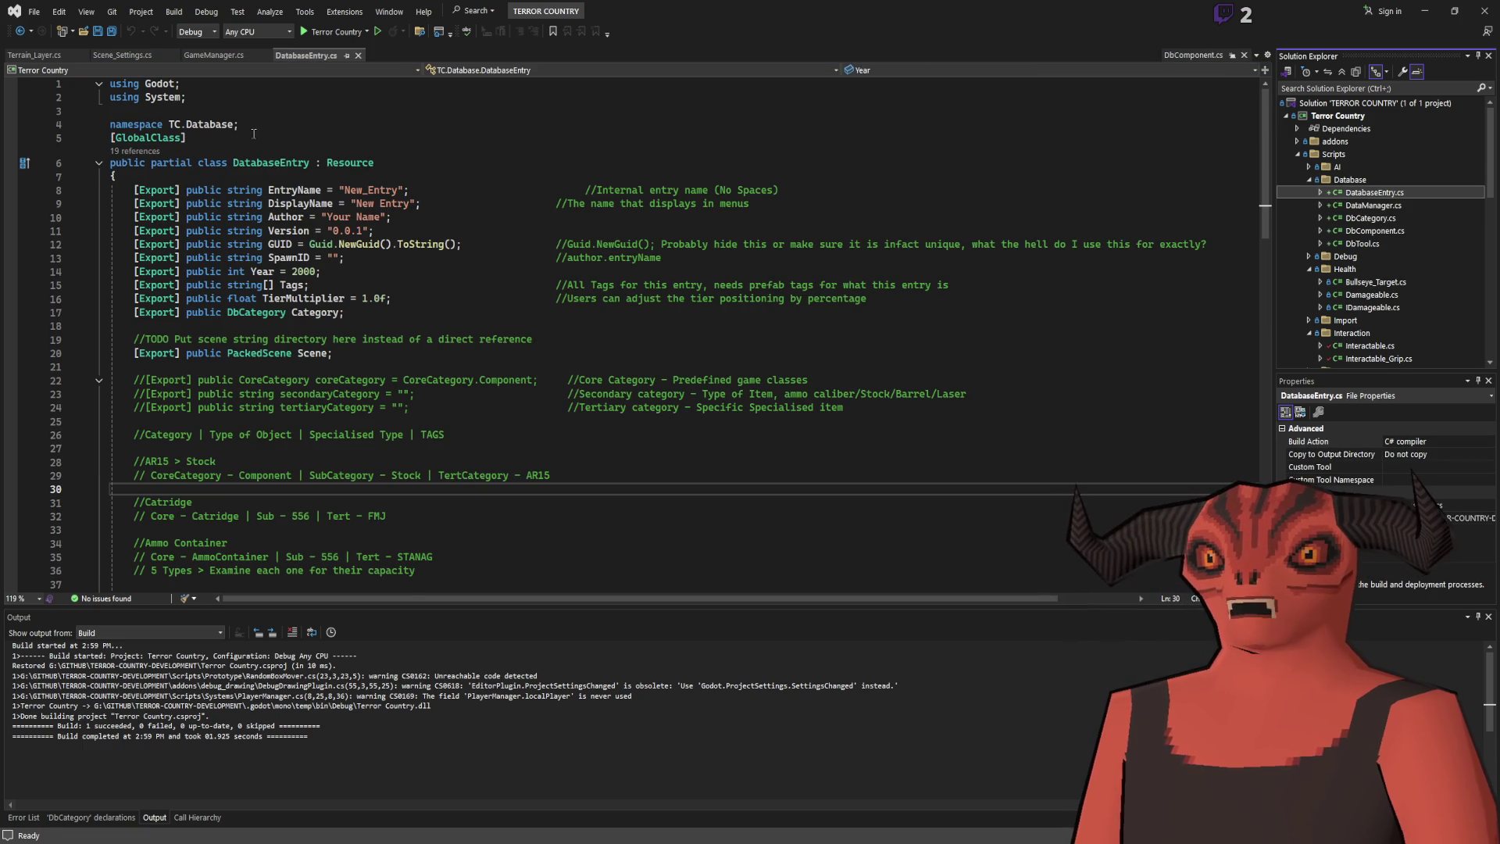
{"action": "left_click", "coordinate": [254, 130]}
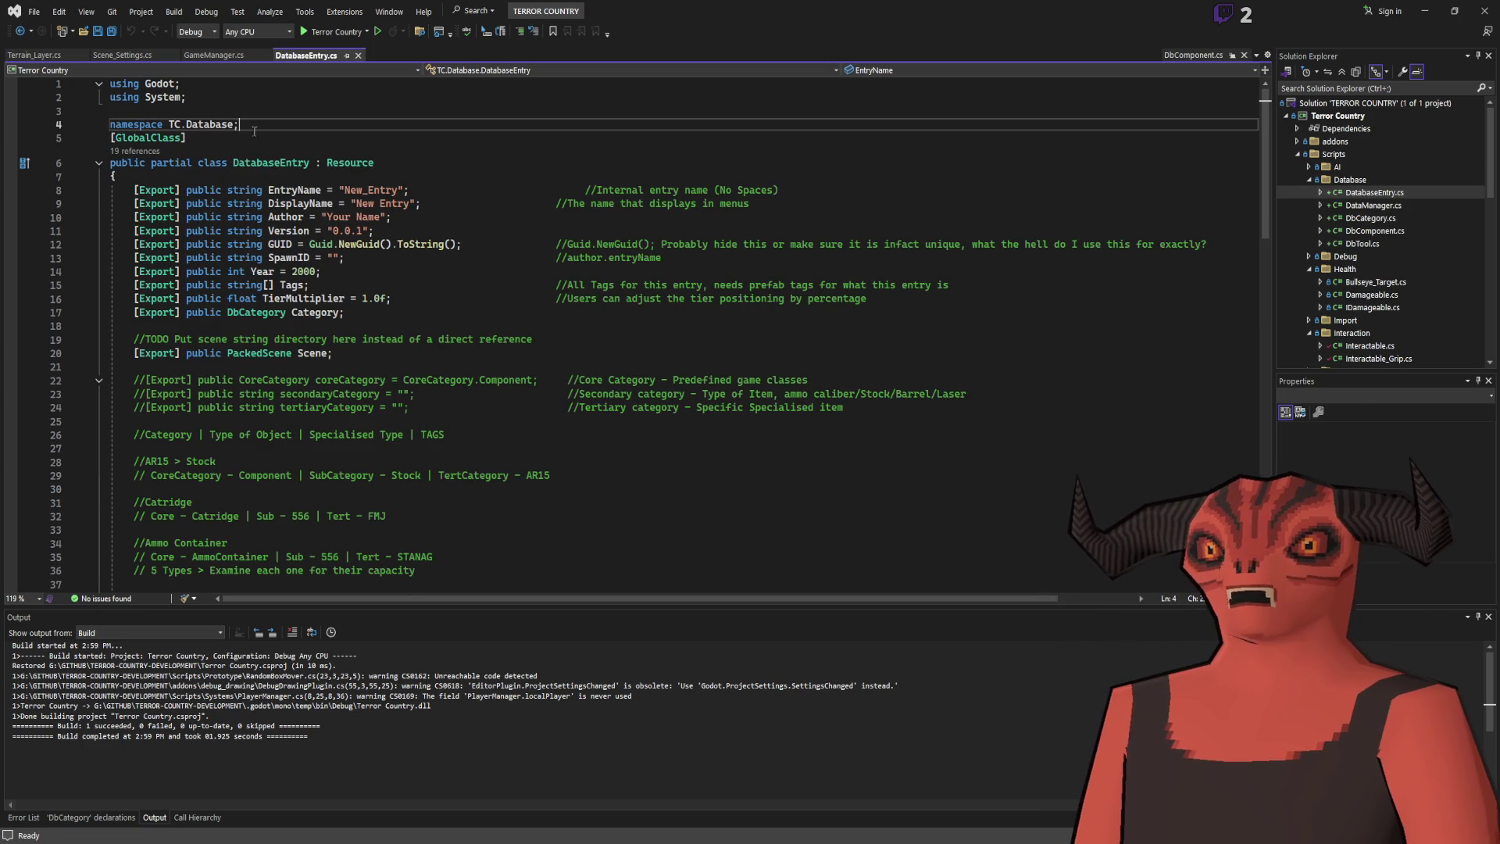
Add a [GlobalClass] attribute above the Terrain_Layer class declaration.
{"action": "left_click", "coordinate": [17, 55]}
{"action": "left_click", "coordinate": [185, 111]}
{"action": "key", "text": "Return"}
{"action": "type", "text": "[GlobalClass"}
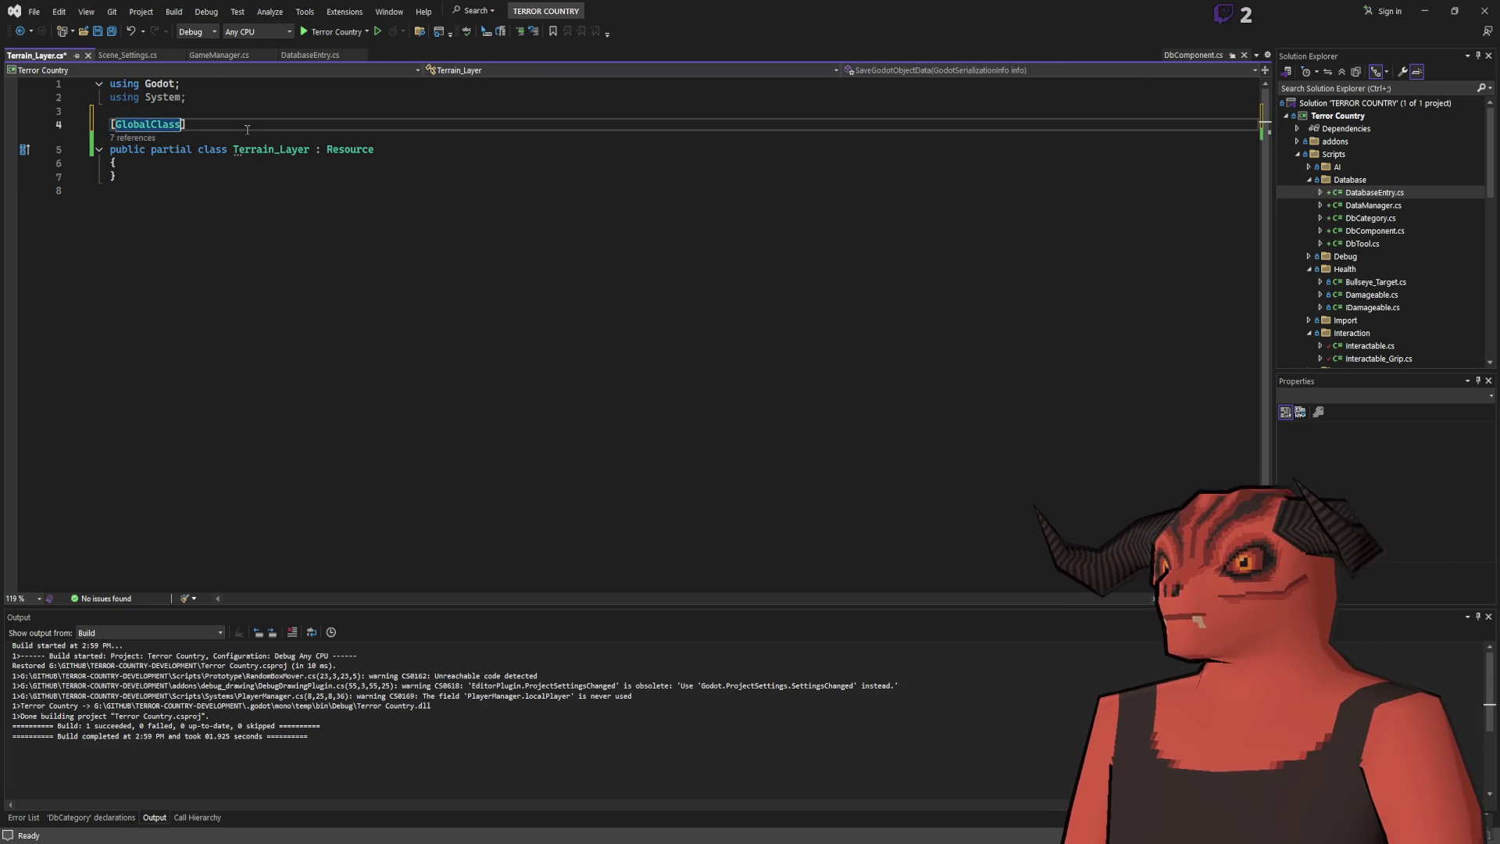
Add an [Export] public Texture2D albedo field inside the Terrain_Layer class.
{"action": "left_click", "coordinate": [138, 161]}
{"action": "key", "text": "Return"}
{"action": "key", "text": "Return"}
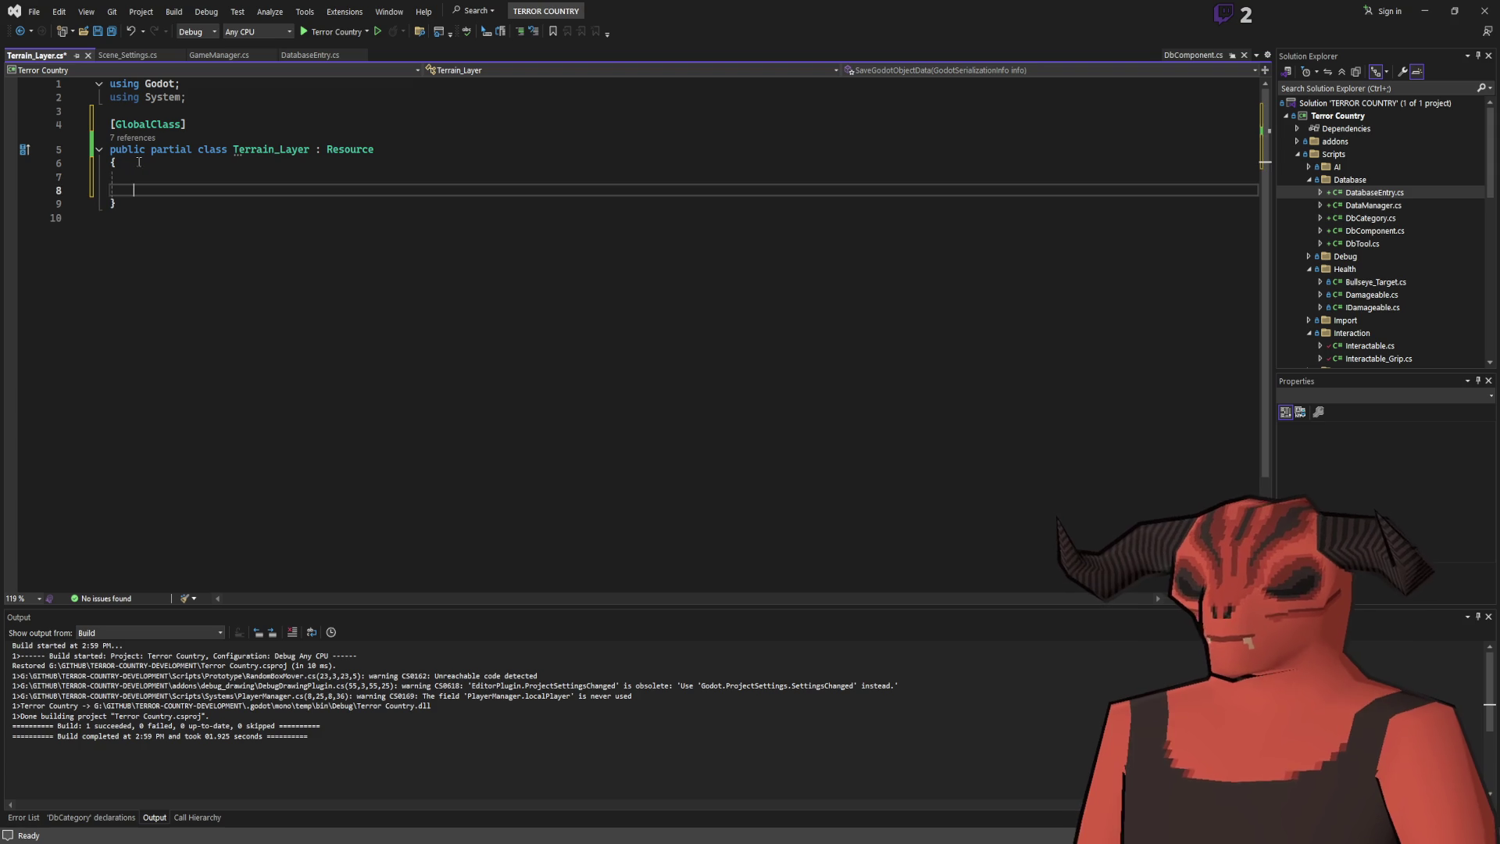
{"action": "key", "text": "Up"}
{"action": "type", "text": "p"}
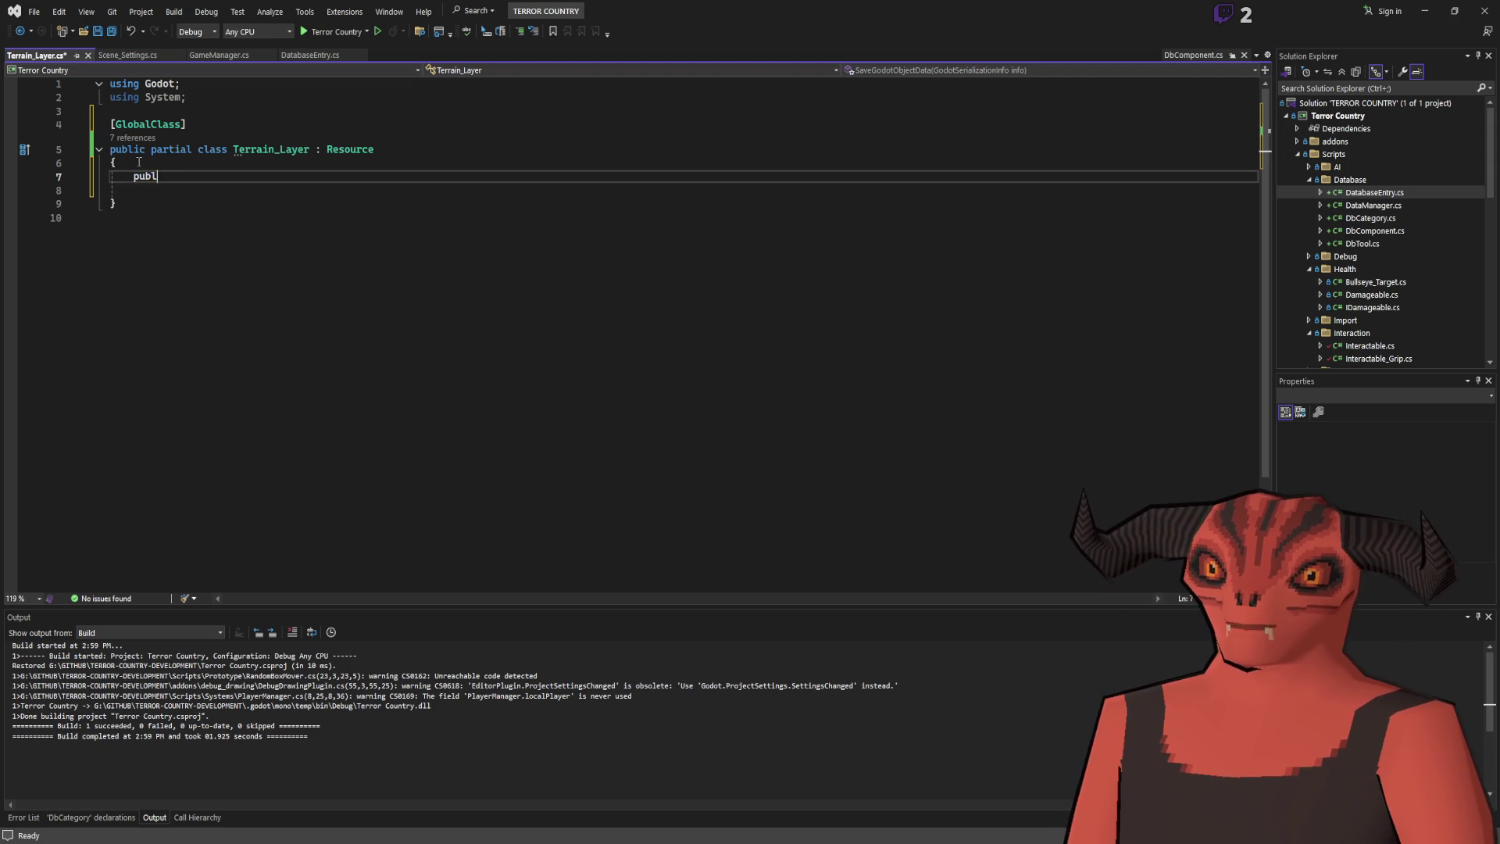
{"action": "key", "text": "BackSpace"}
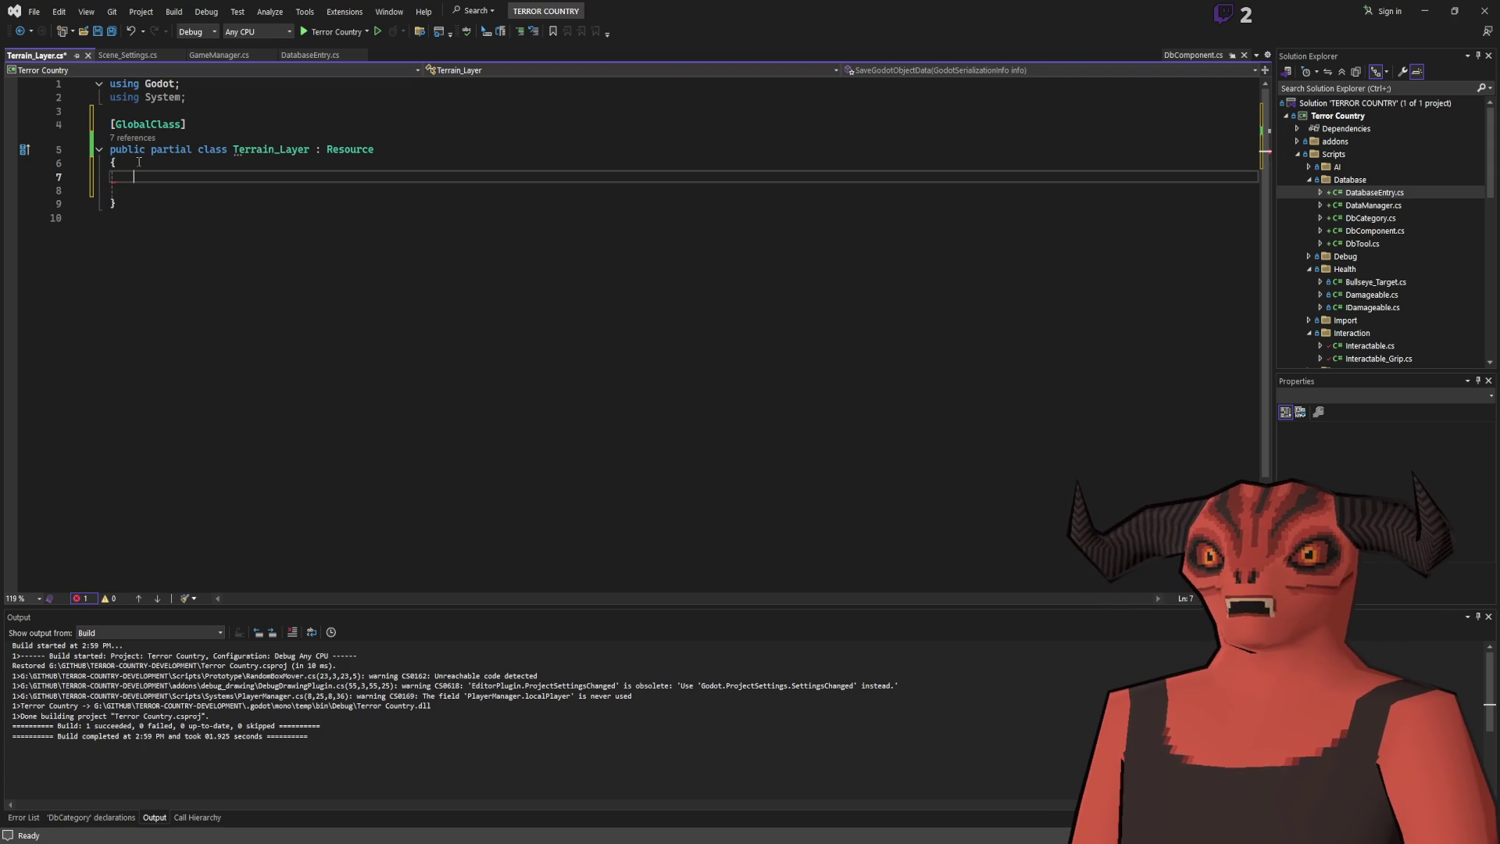
{"action": "type", "text": "[Export"}
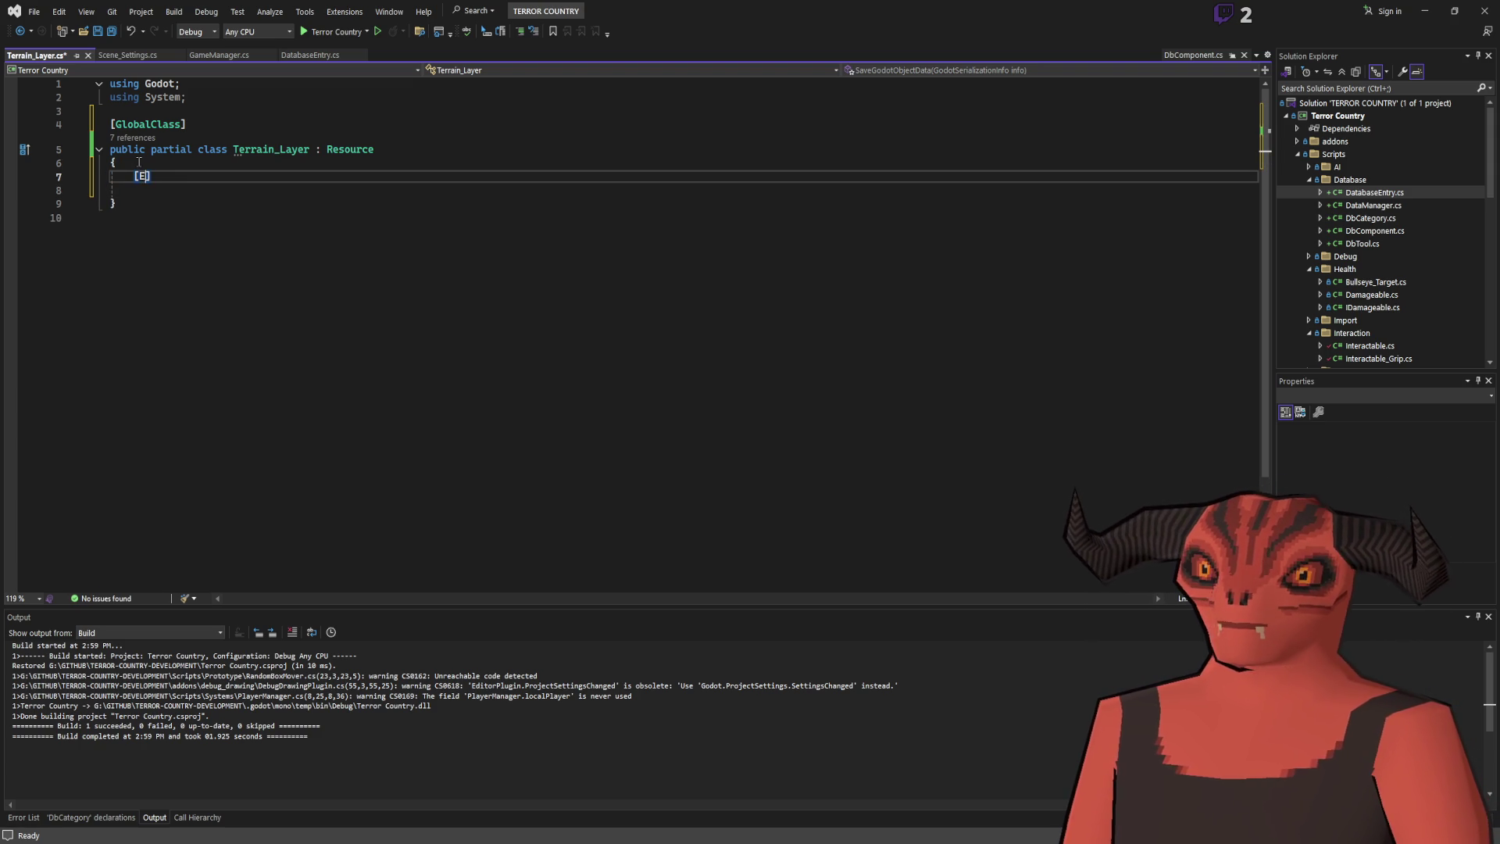
{"action": "type", "text": "] public"}
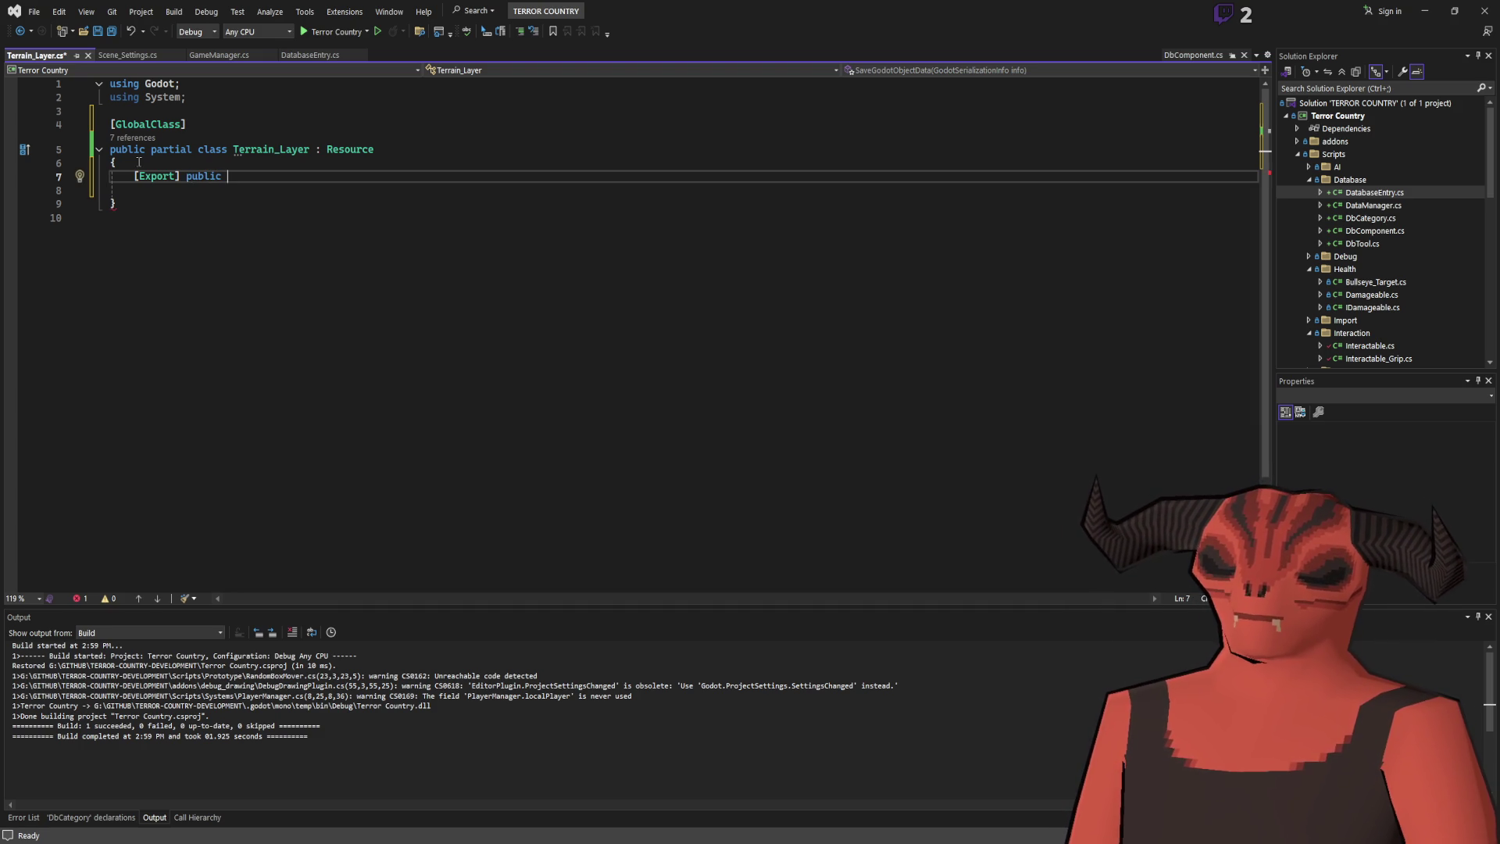
{"action": "type", "text": " Texture2D "}
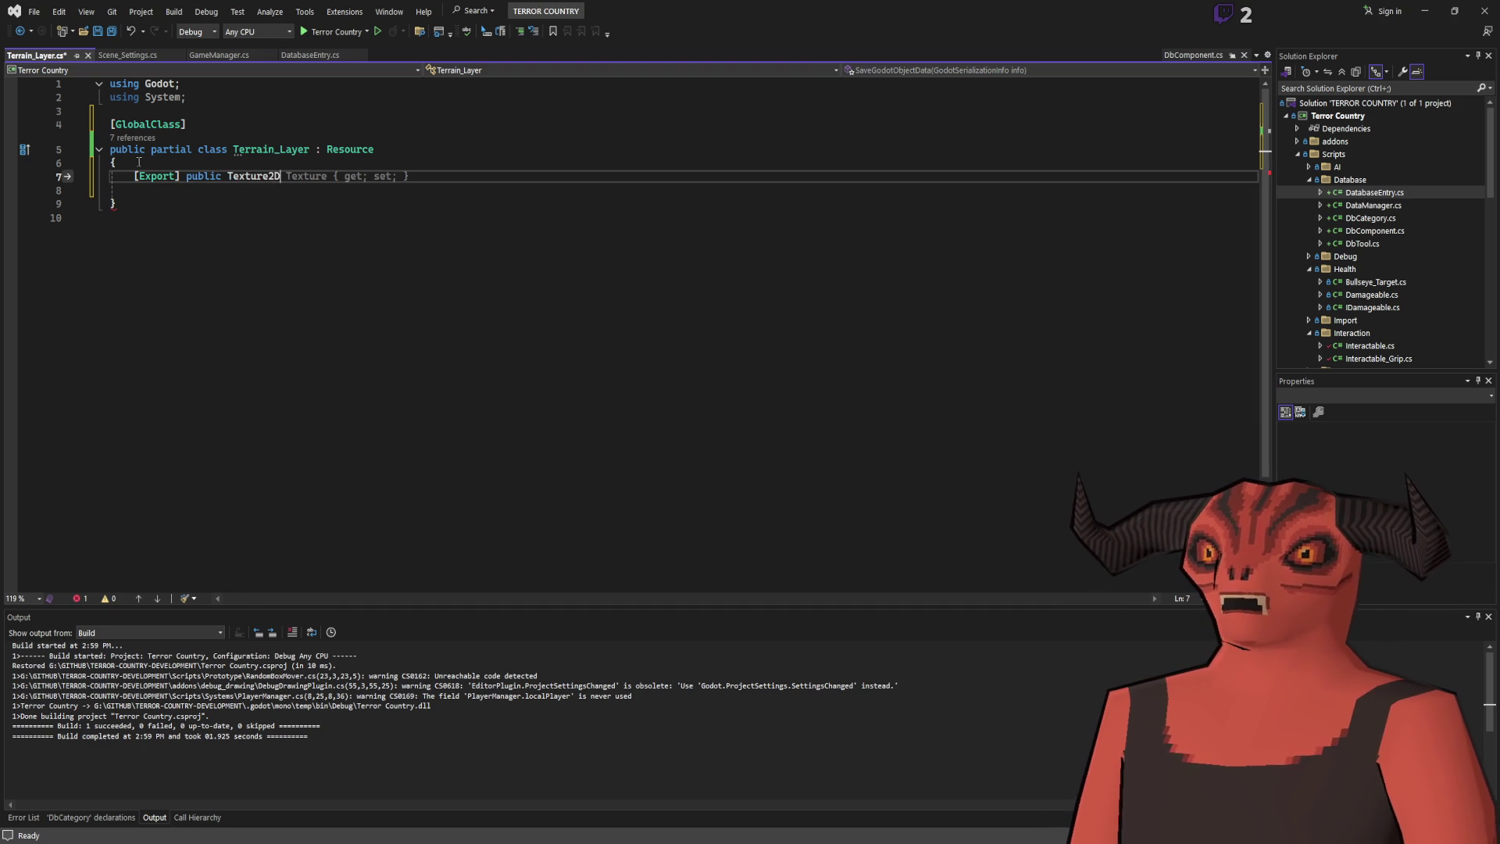
{"action": "type", "text": "albedo;"}
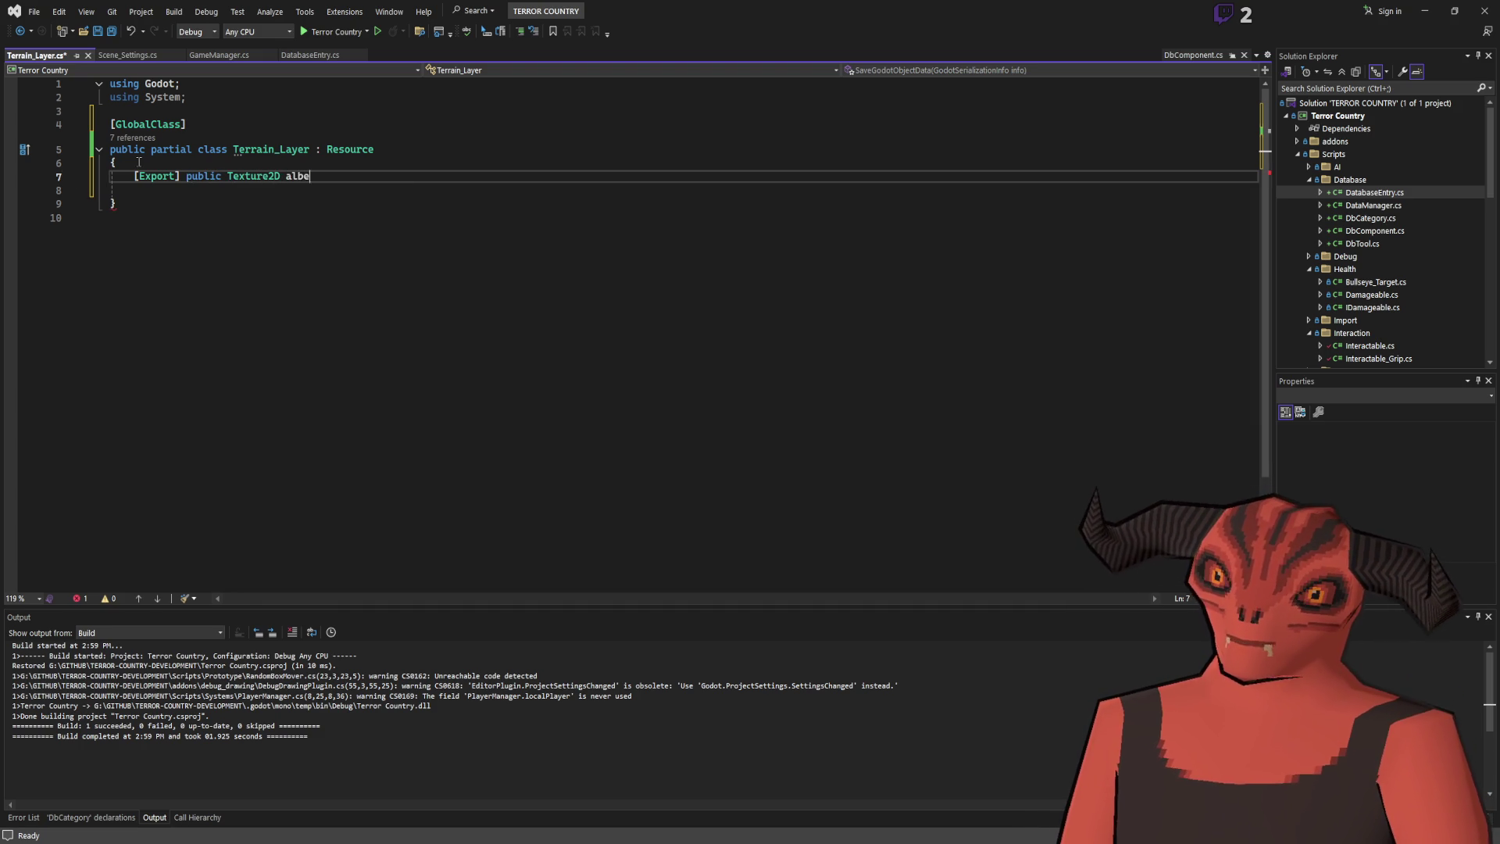
{"action": "key", "text": "Return"}
{"action": "key", "text": "BackSpace"}
Duplicate the field, capitalize it to Albedo, and name the copy Normal.
{"action": "key", "text": "Up"}
{"action": "key", "text": "ctrl+d"}
{"action": "double_click", "coordinate": [304, 191]}
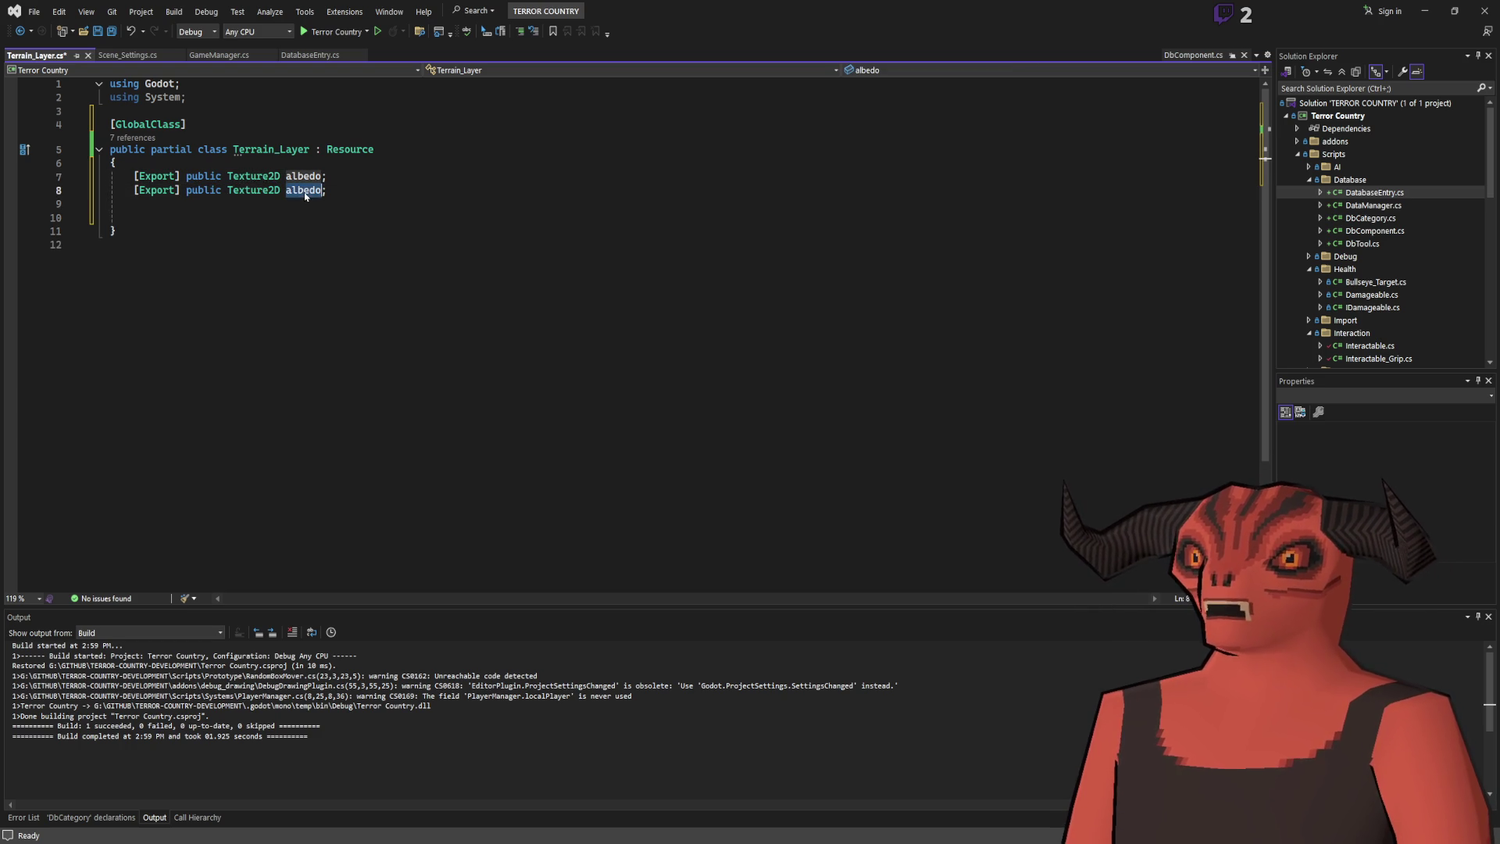
{"action": "type", "text": "A"}
{"action": "key", "text": "Down"}
{"action": "key", "text": "BackSpace"}
{"action": "key", "text": "Delete"}
{"action": "key", "text": "Delete"}
{"action": "key", "text": "Delete"}
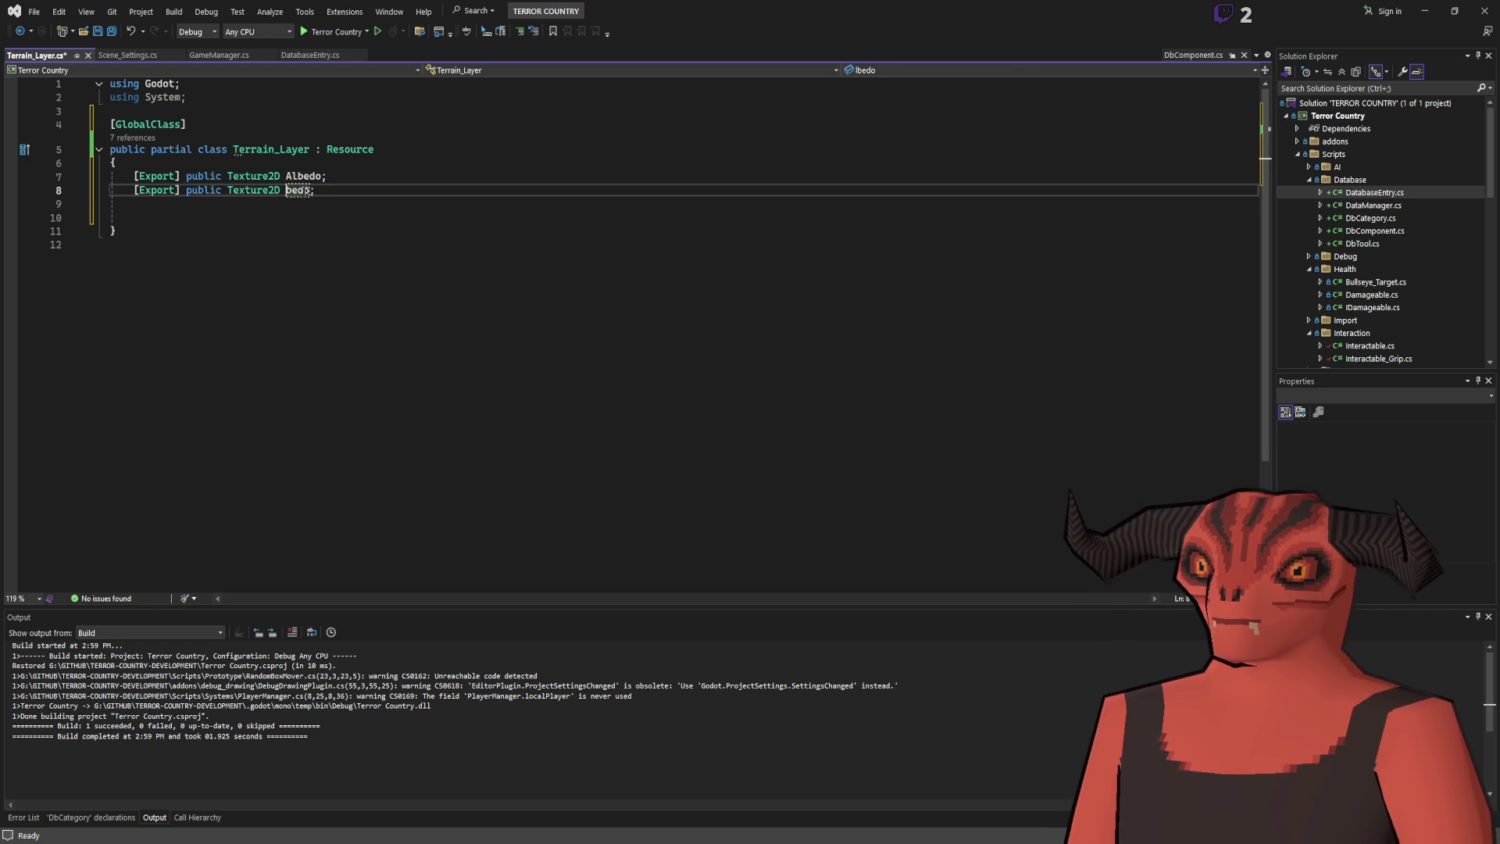
{"action": "type", "text": "Normal"}
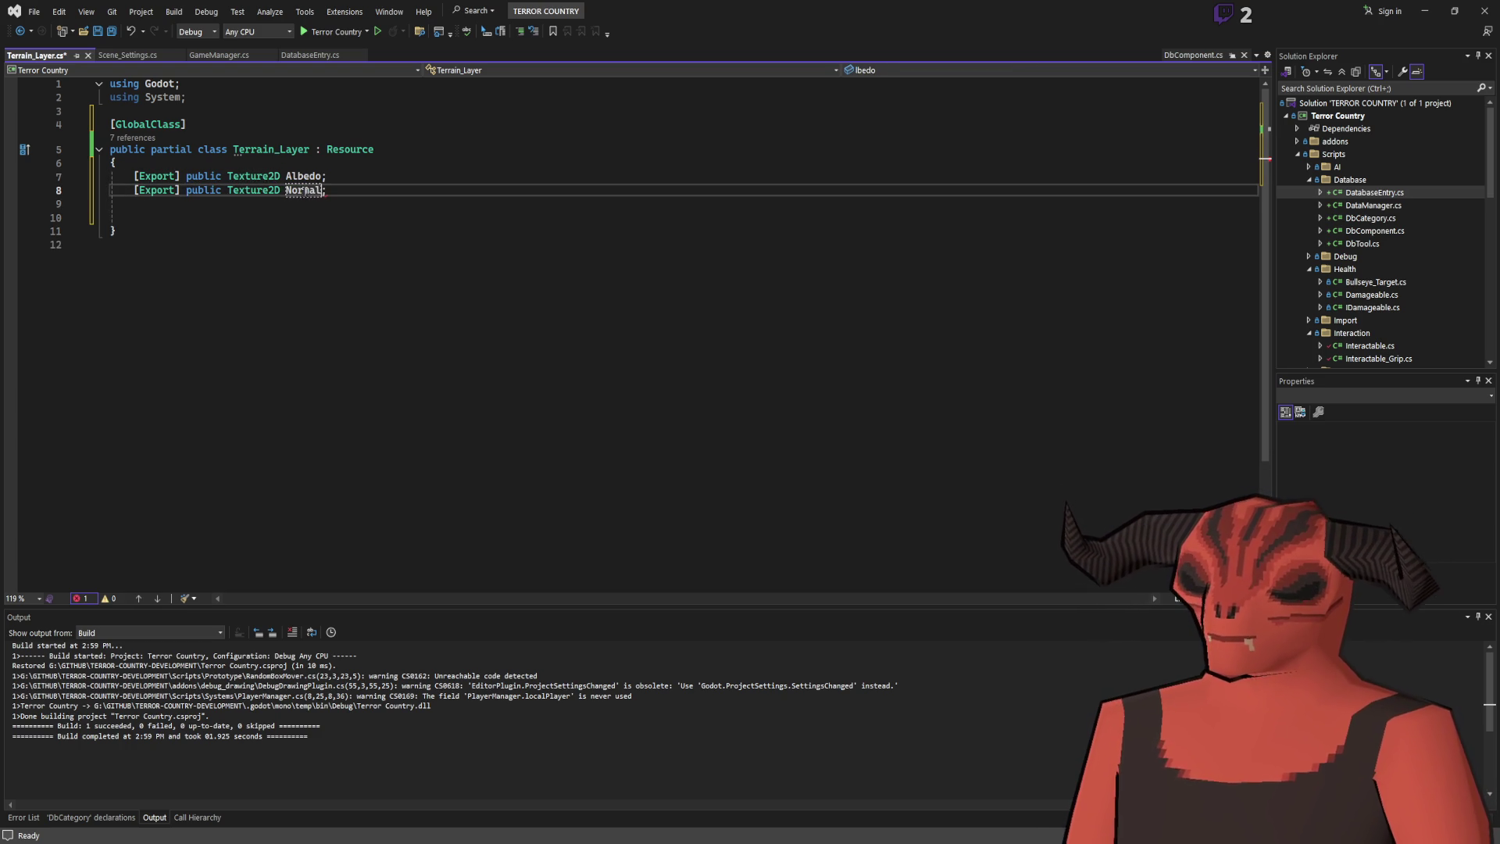
{"action": "key", "text": "Return"}
Start a third field with an [Export] attribute line.
{"action": "type", "text": "["}
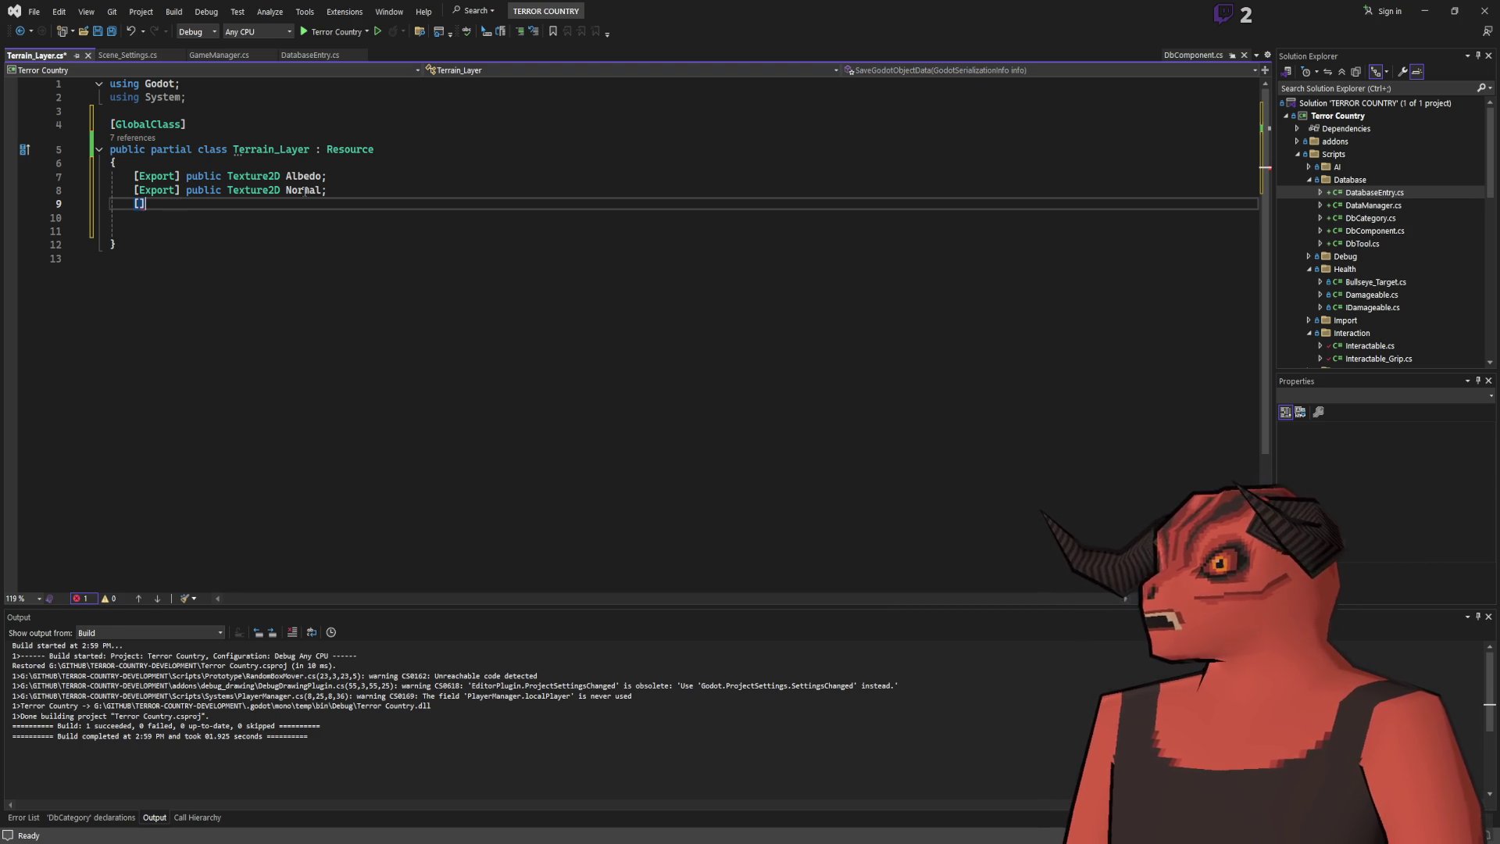
{"action": "key", "text": "Down"}
{"action": "key", "text": "Down"}
{"action": "key", "text": "Up"}
{"action": "key", "text": "Up"}
{"action": "key", "text": "Up"}
{"action": "key", "text": "Down"}
{"action": "type", "text": "Export]"}
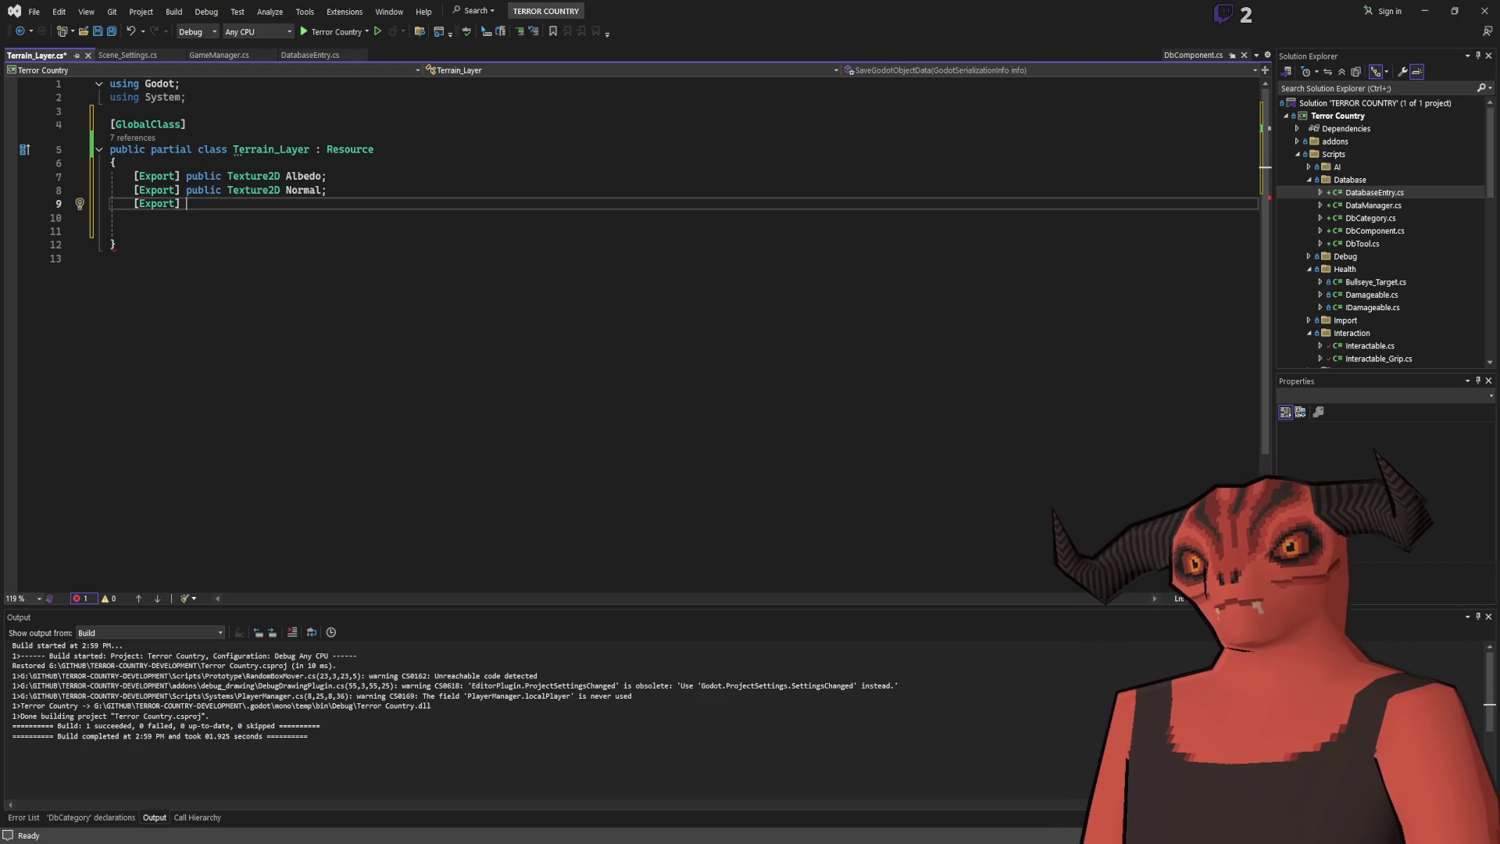
{"action": "key", "text": "alt+Tab"}
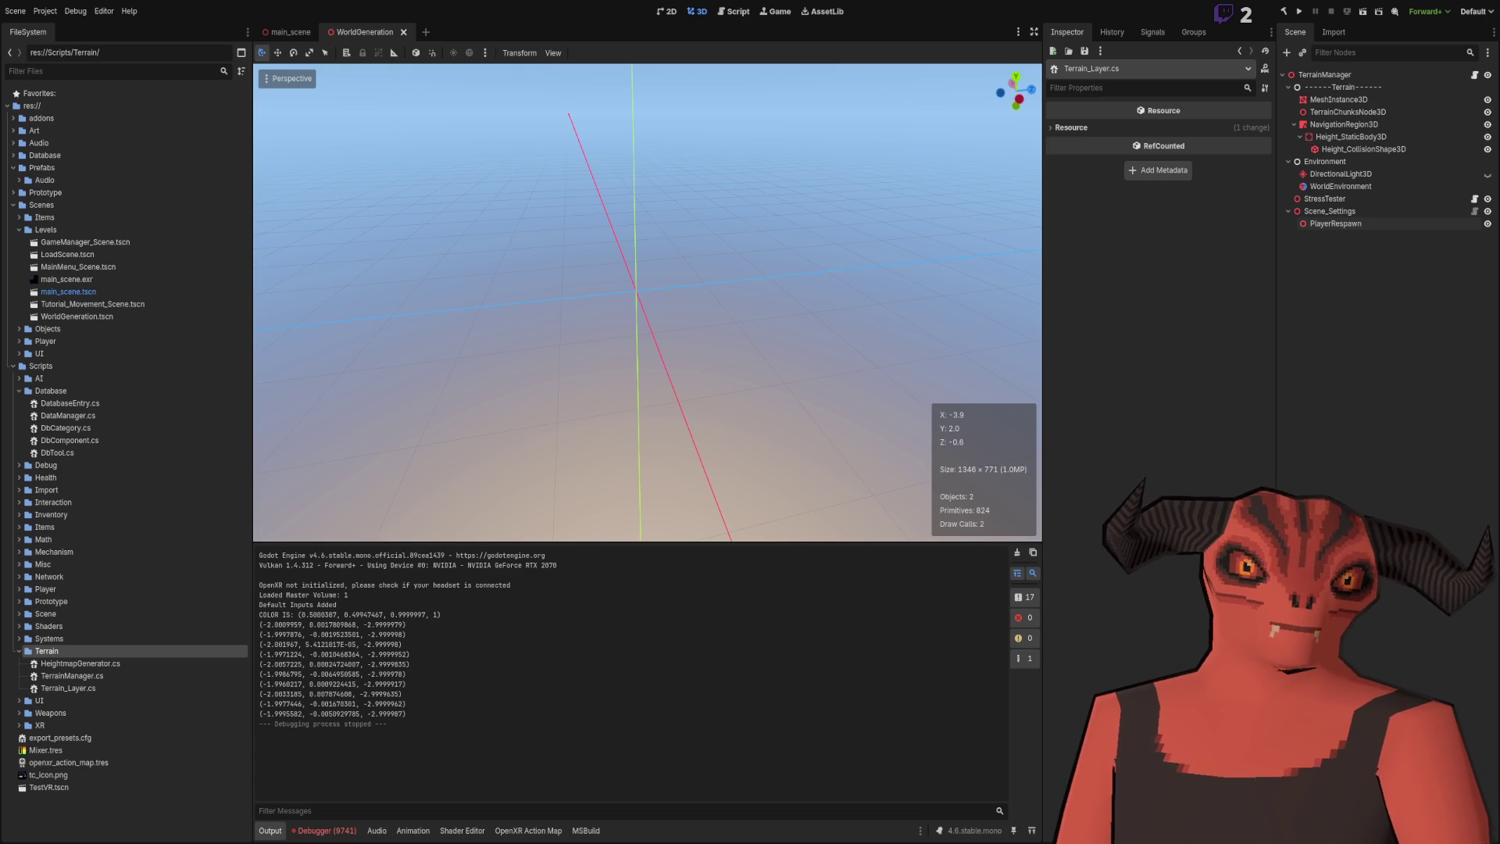
{"action": "key", "text": "alt+Tab"}
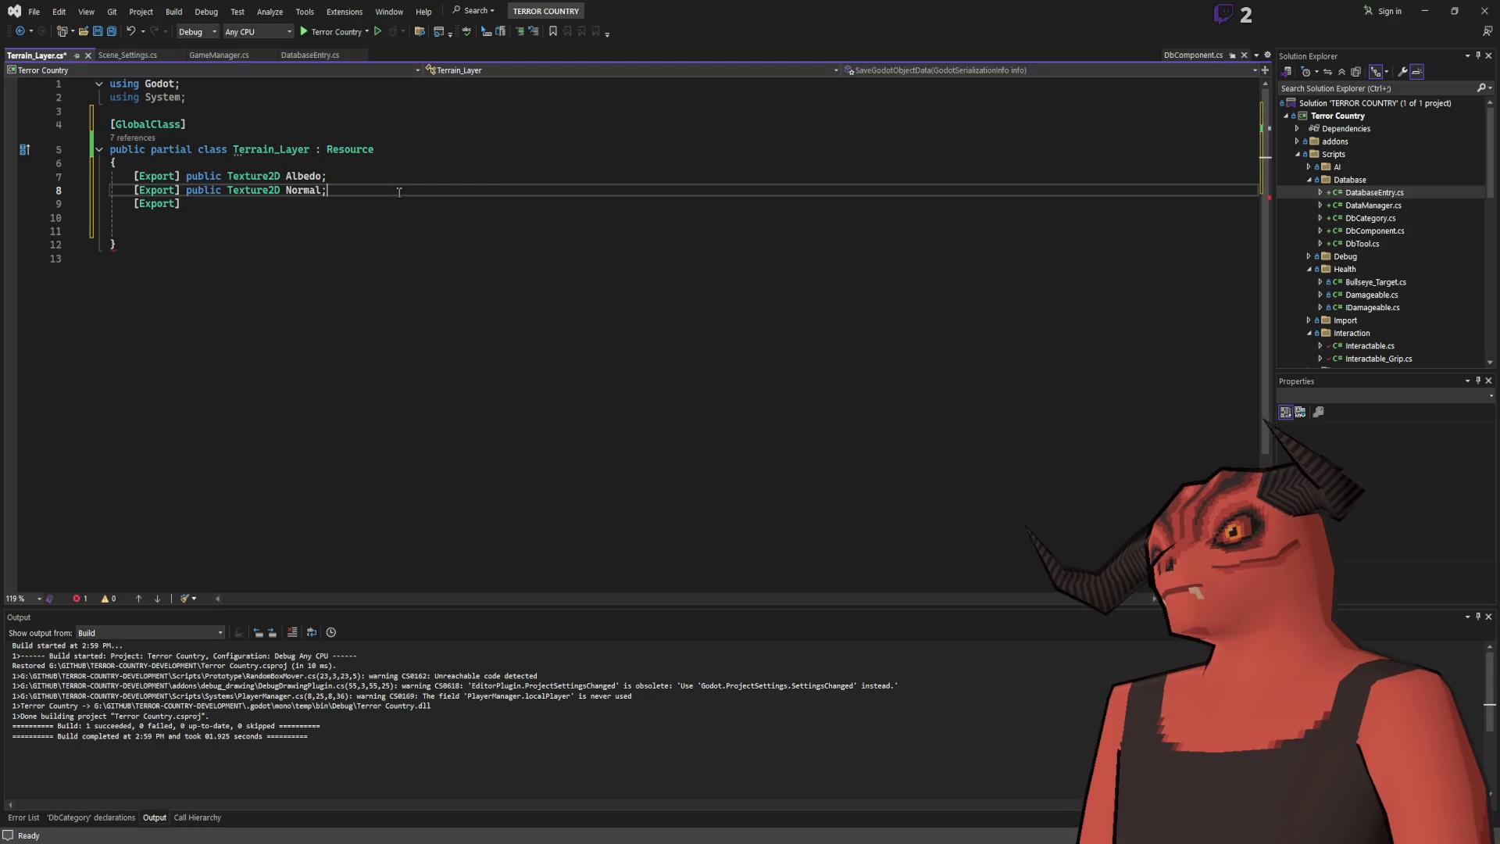
{"action": "key", "text": "alt+Tab"}
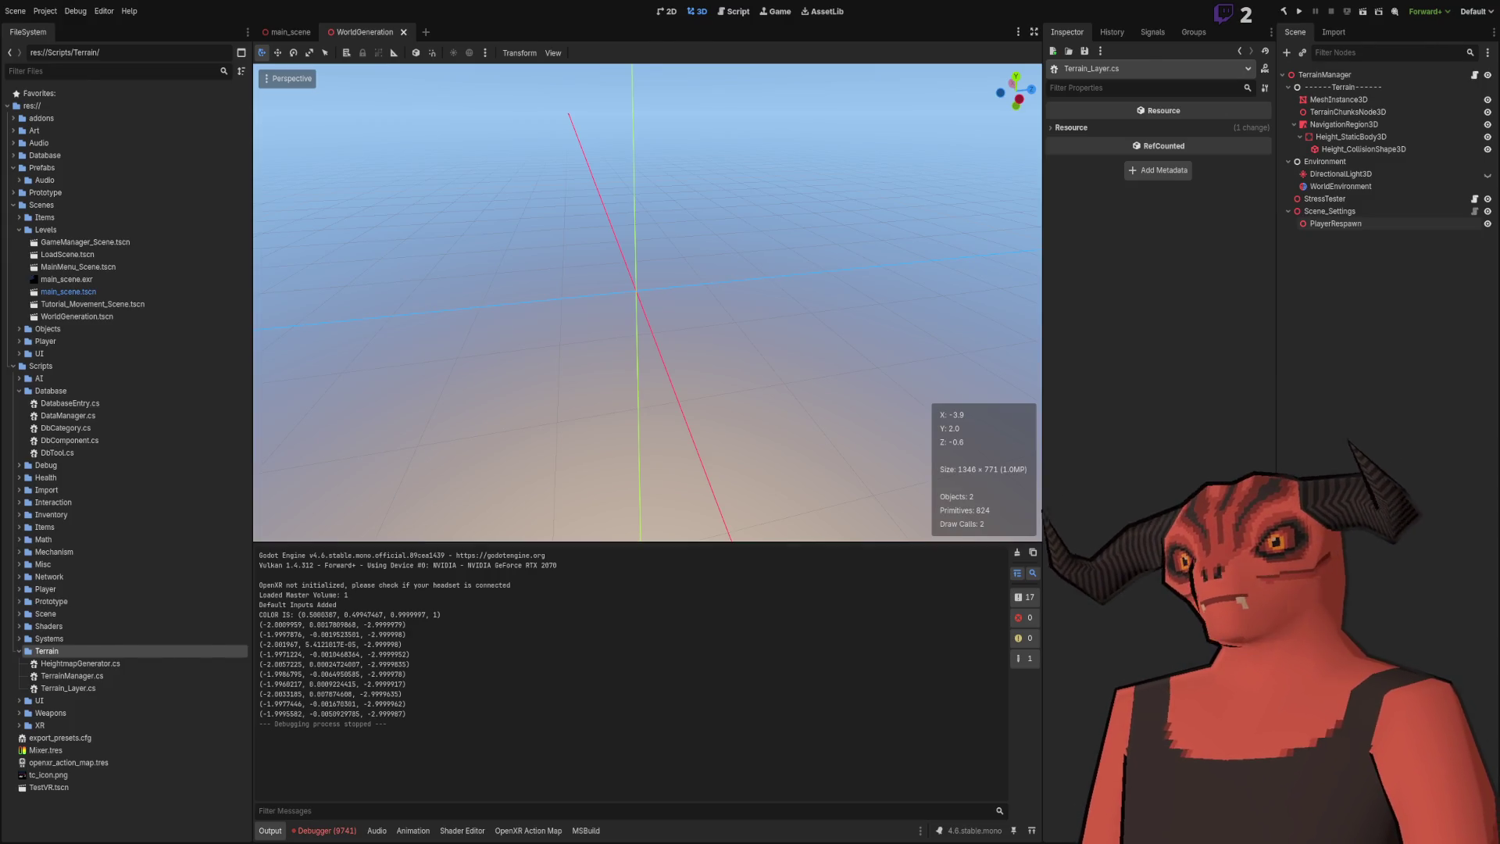
{"action": "key", "text": "alt+Tab"}
Complete it as public float slippiness = 1.
{"action": "left_click", "coordinate": [197, 206]}
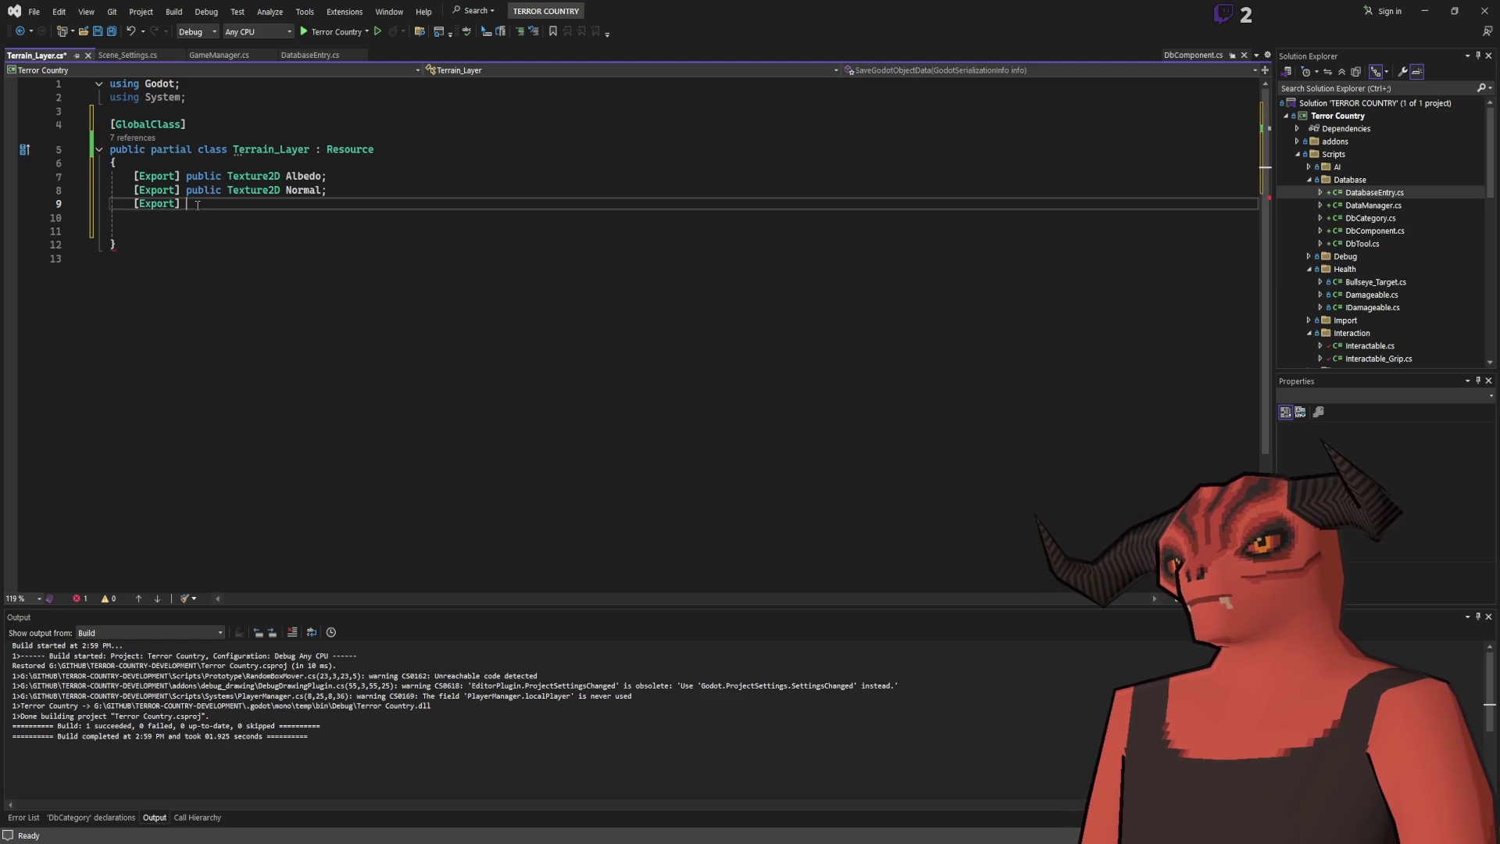
{"action": "type", "text": "public"}
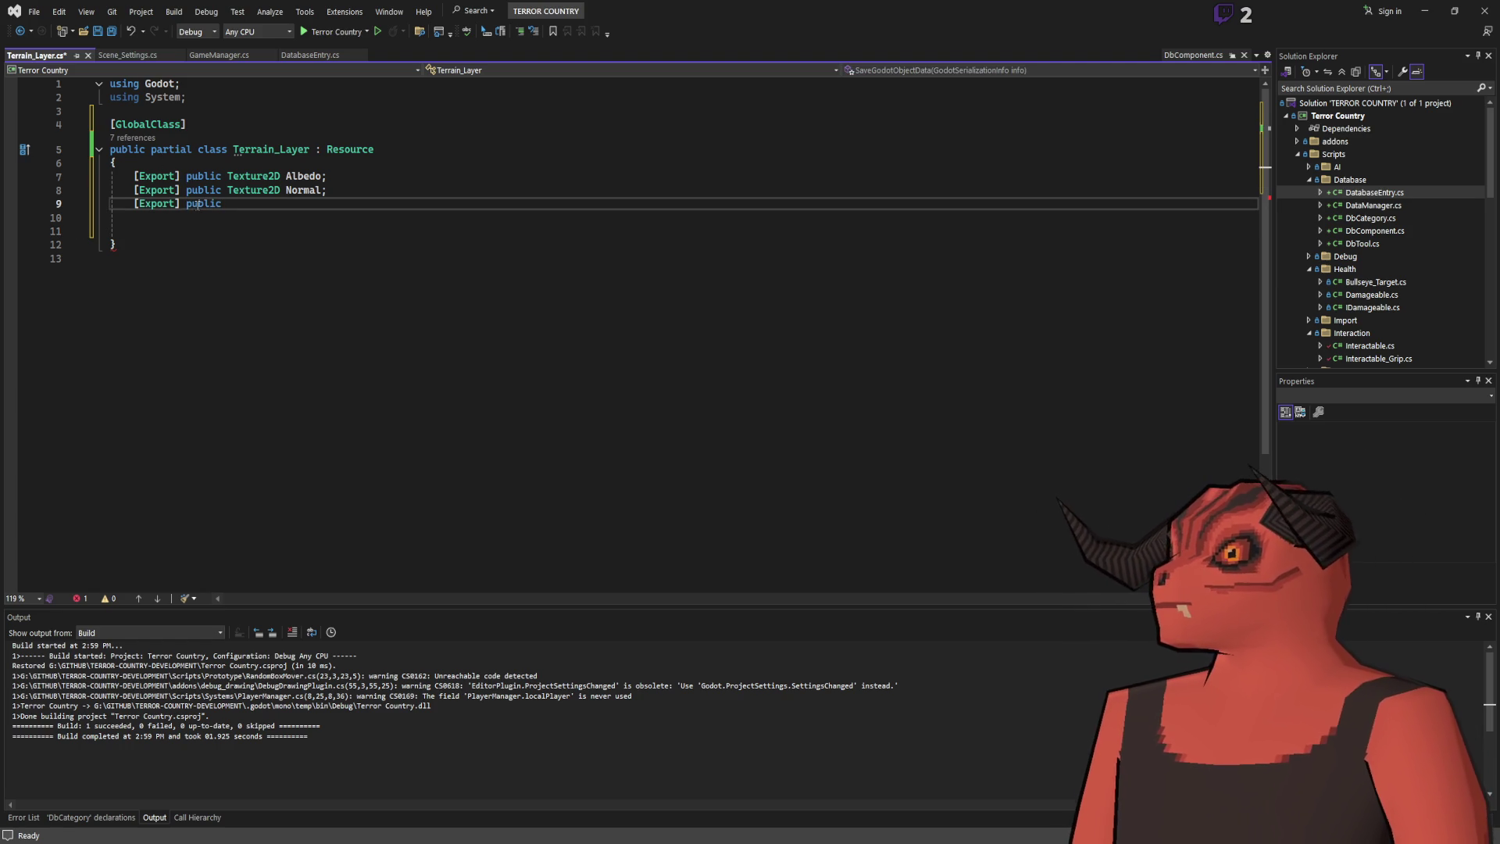
{"action": "key", "text": "shift+Up"}
{"action": "key", "text": "shift+End"}
{"action": "left_click", "coordinate": [250, 203]}
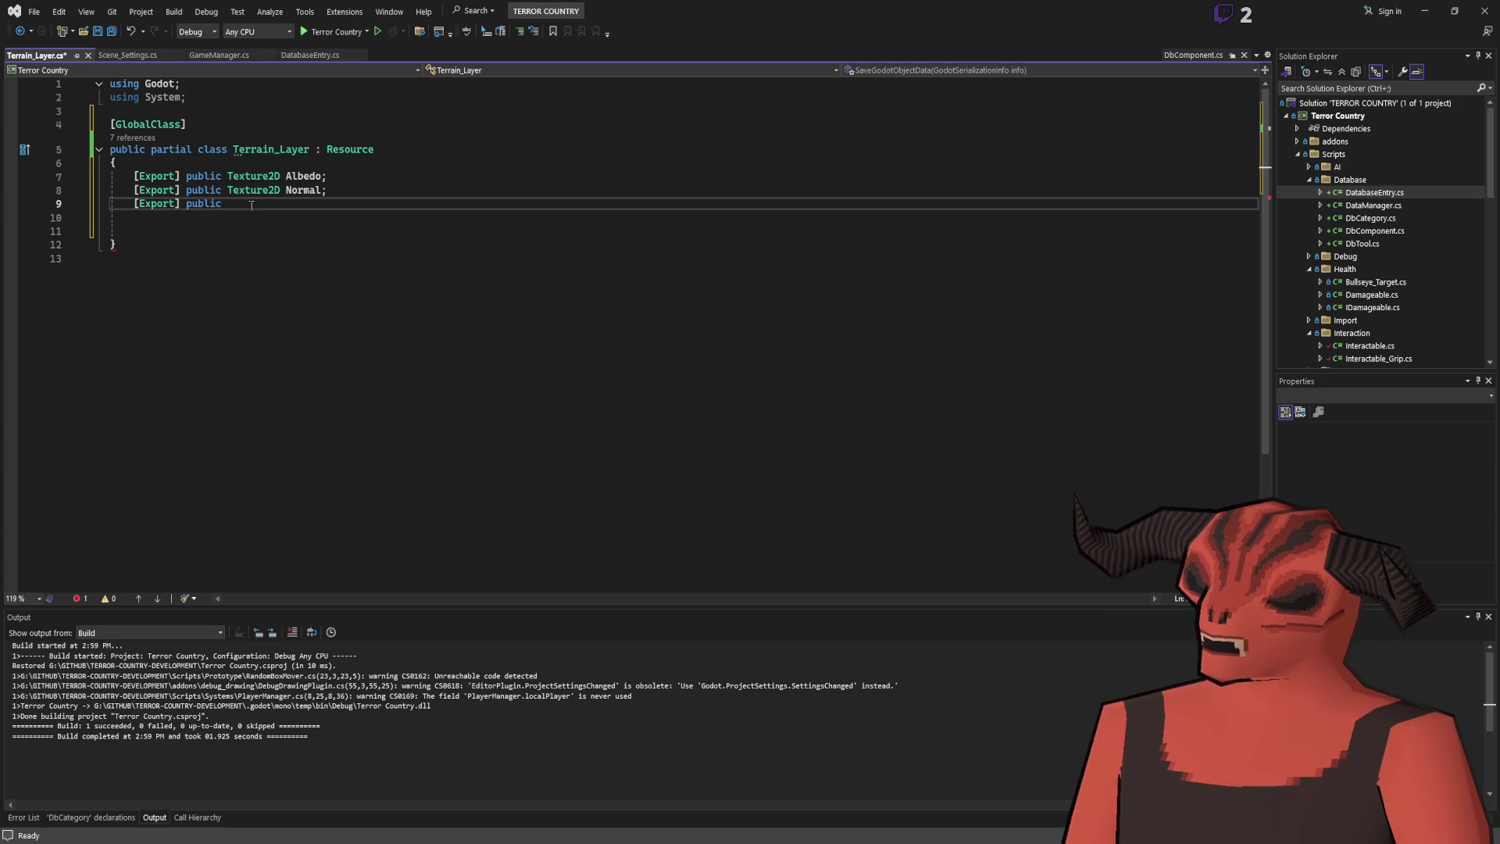
{"action": "type", "text": "float"}
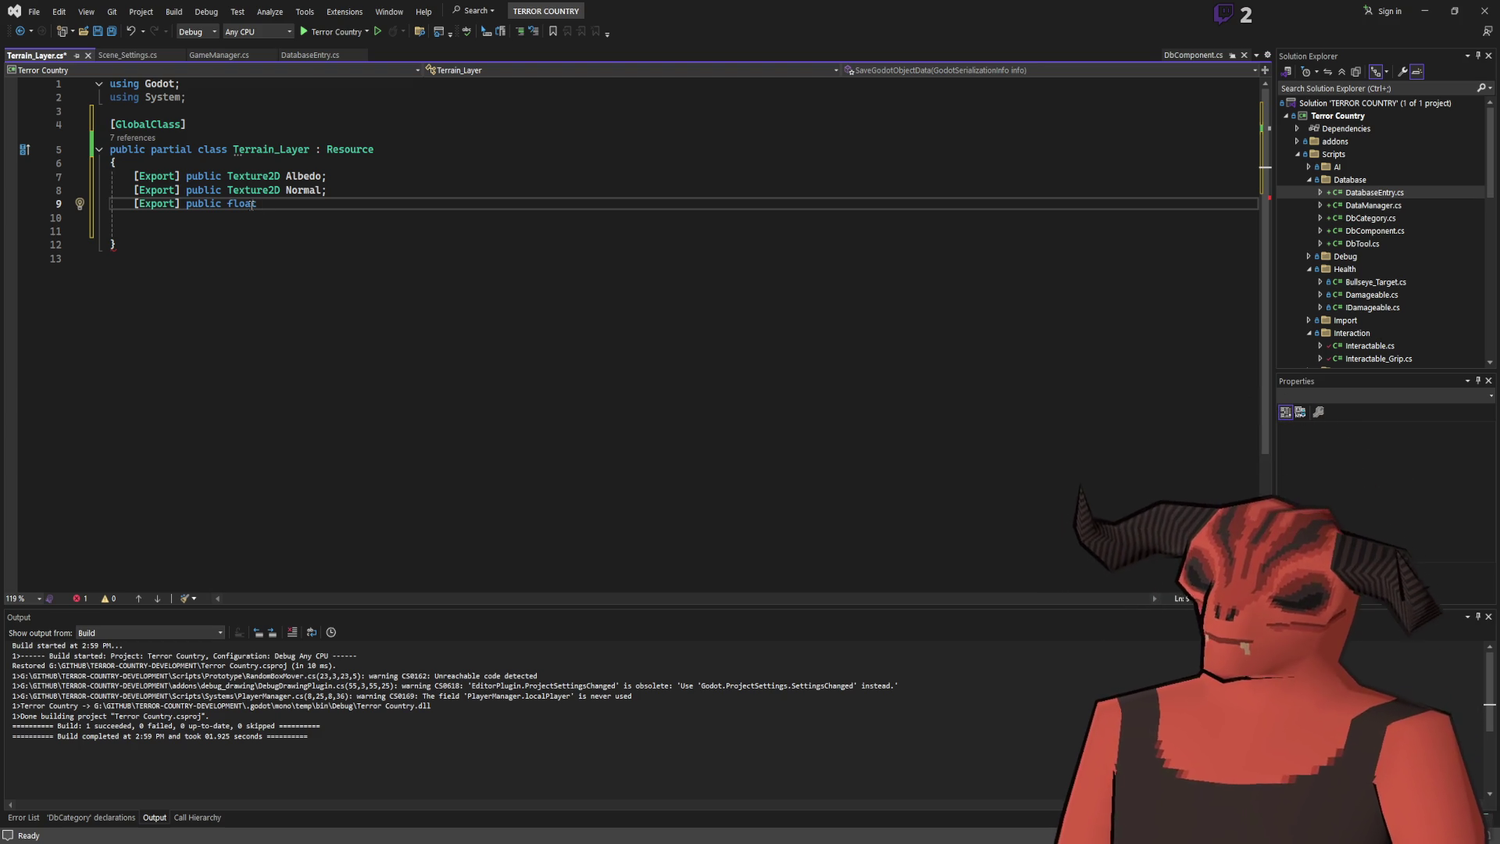
{"action": "type", "text": "slippiness = 1;"}
{"action": "key", "text": "Return"}
Begin another [Export] public float line, then switch back to Godot.
{"action": "type", "text": "[eE"}
{"action": "key", "text": "BackSpace"}
{"action": "key", "text": "BackSpace"}
{"action": "type", "text": "Exporrt"}
{"action": "key", "text": "BackSpace"}
{"action": "key", "text": "BackSpace"}
{"action": "type", "text": "t]0"}
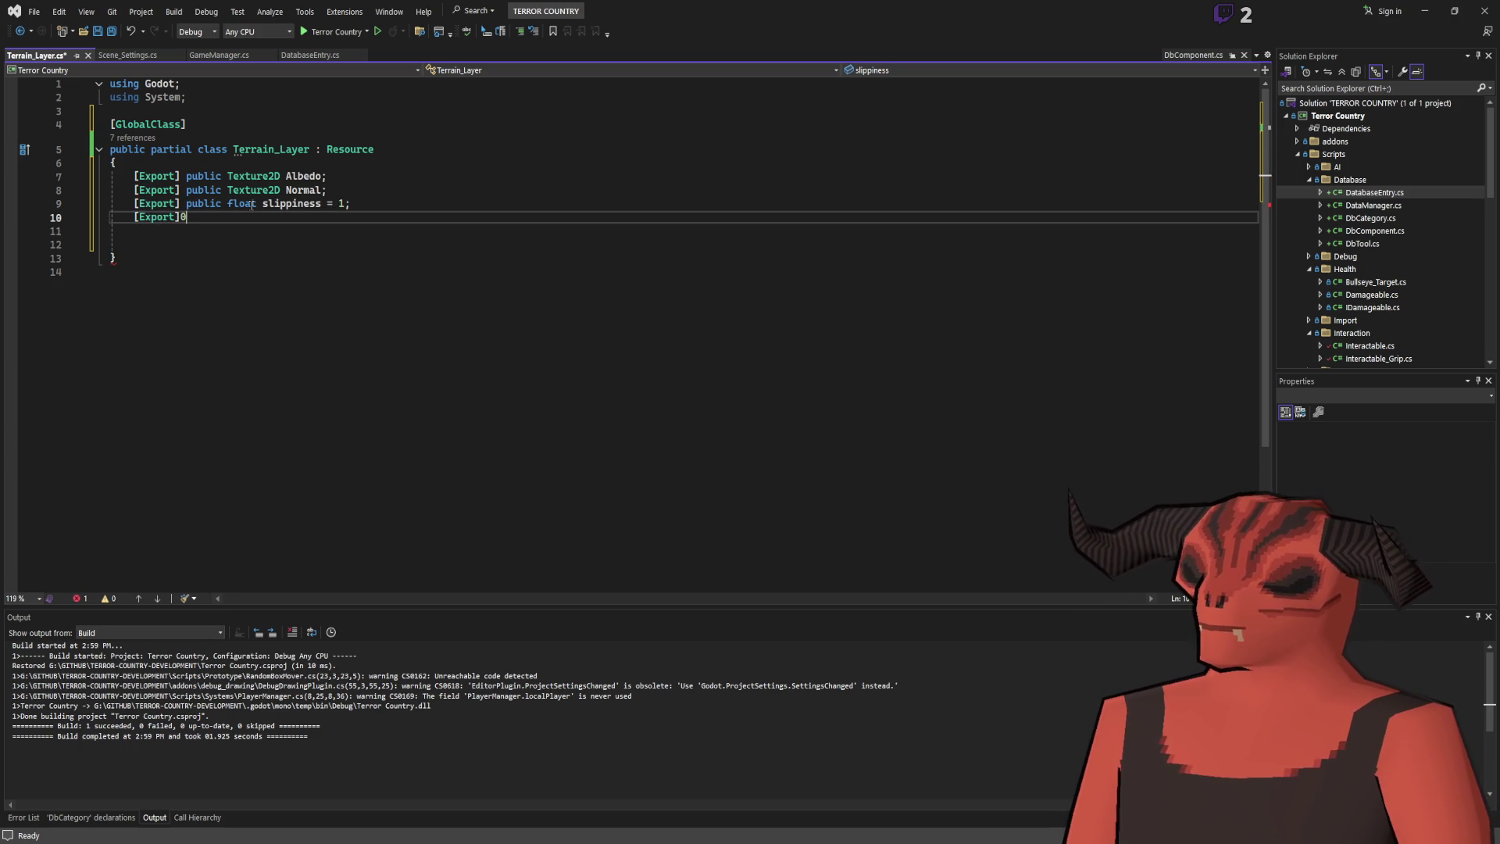
{"action": "key", "text": "BackSpace"}
{"action": "type", "text": "publuc"}
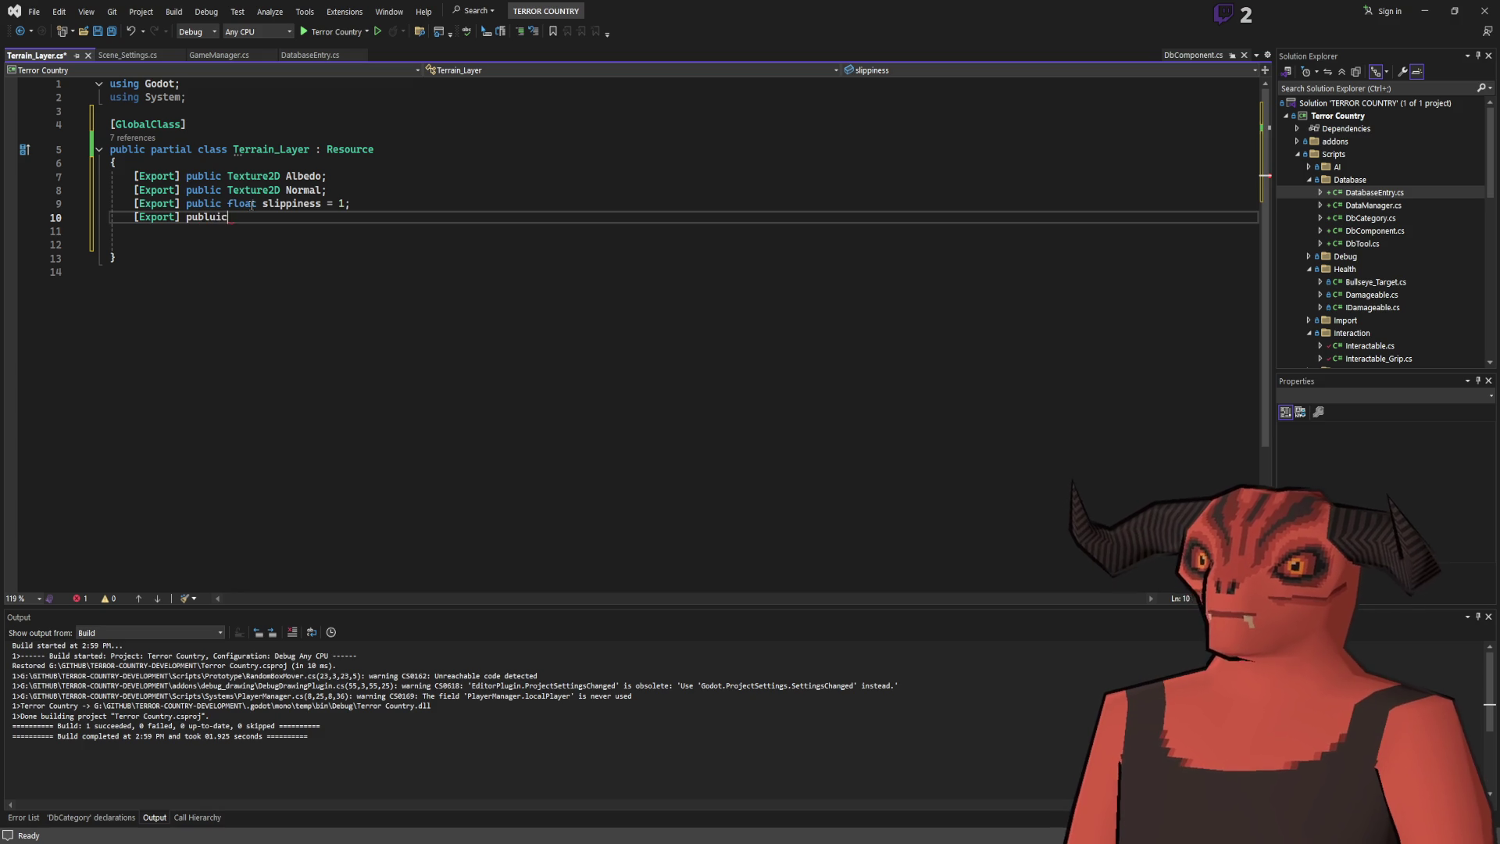
{"action": "key", "text": "BackSpace"}
{"action": "key", "text": "BackSpace"}
{"action": "type", "text": "ic float"}
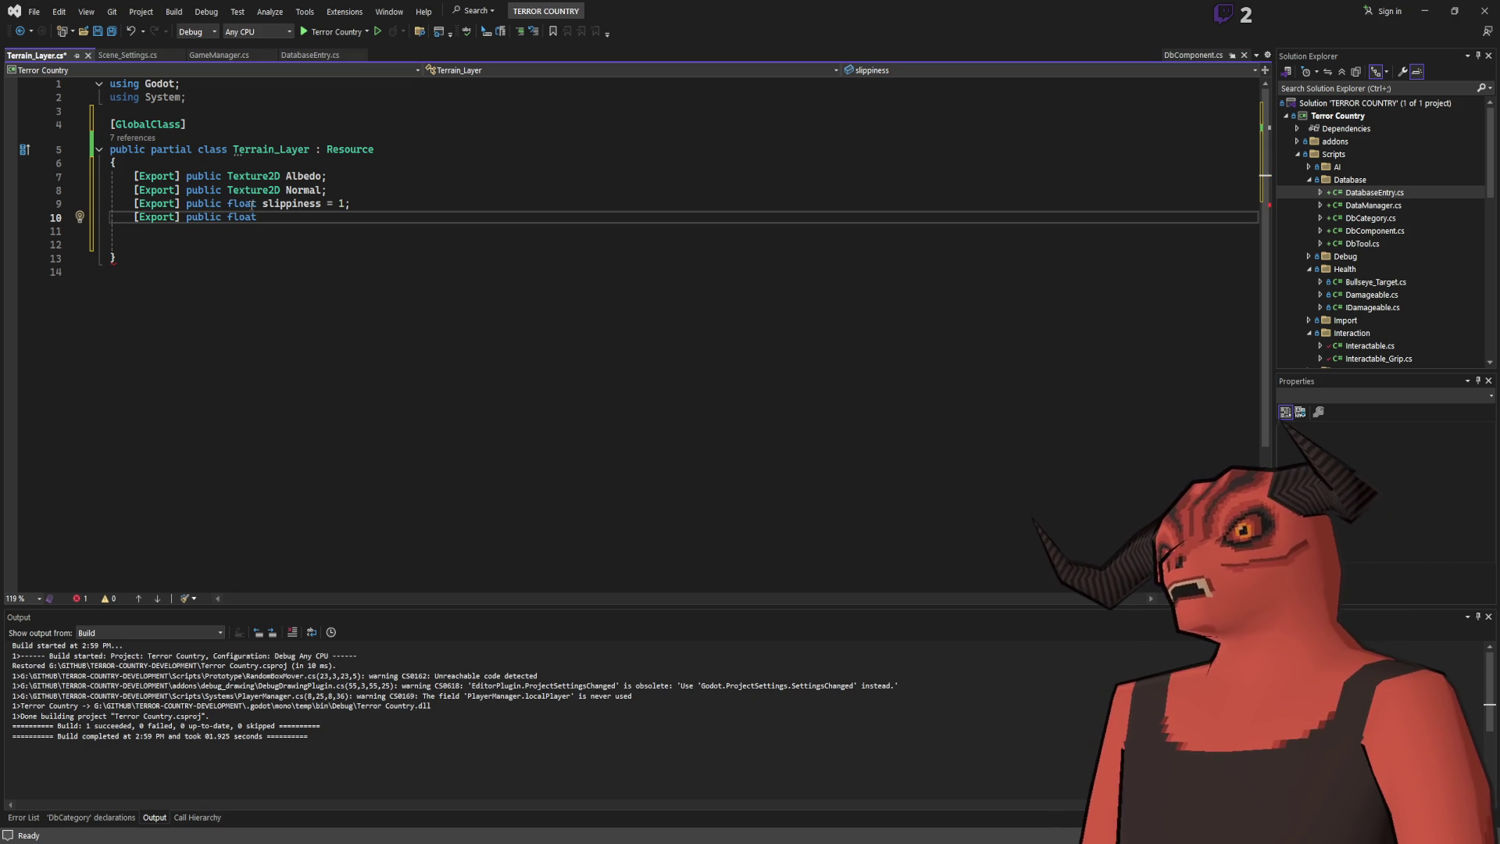
{"action": "key", "text": "alt+Tab"}
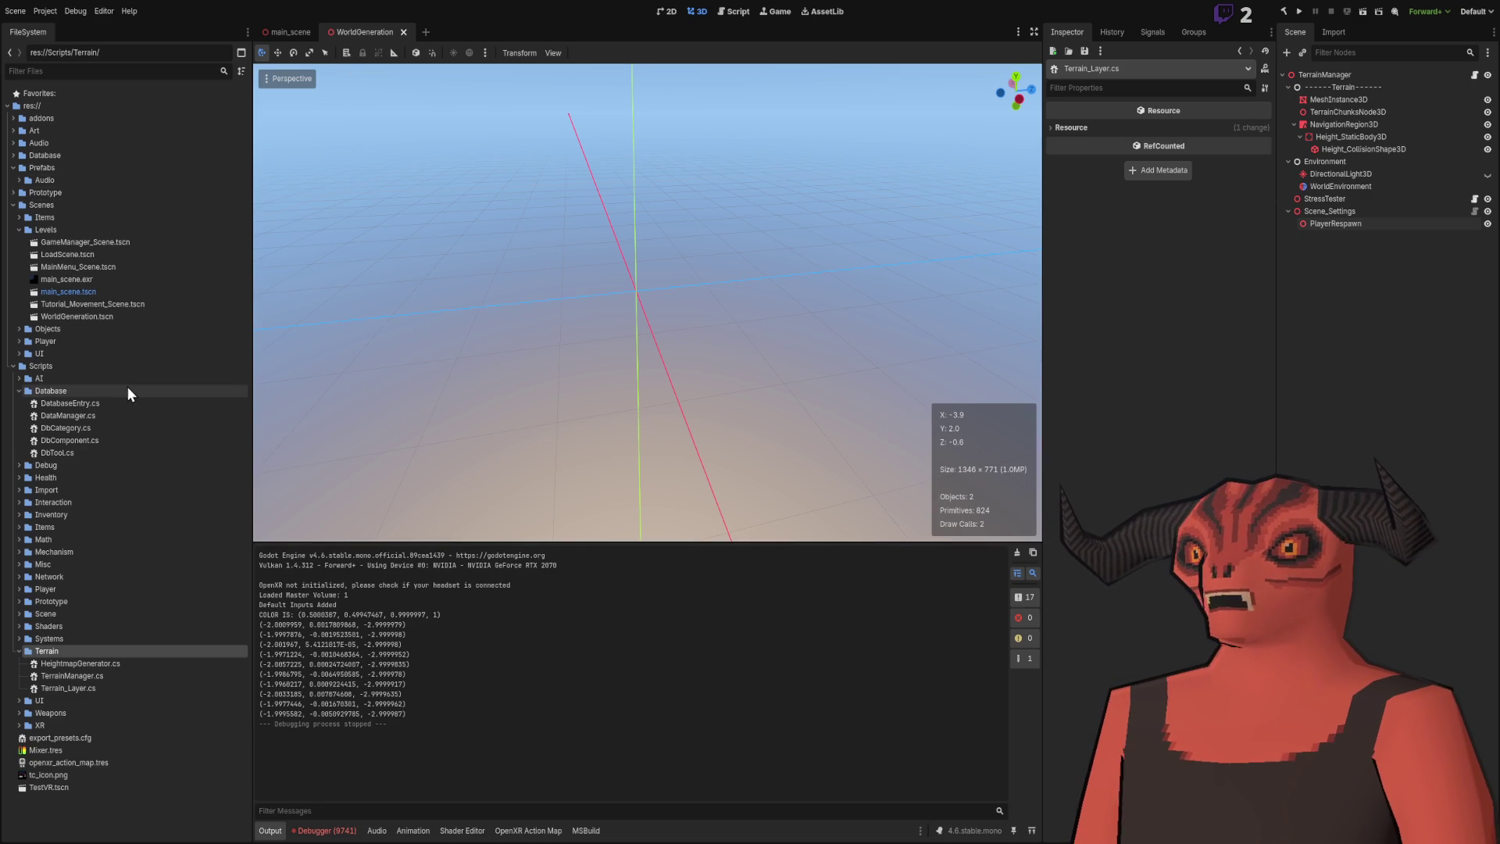
Collapse Levels, expand Player > Objects, and view Item_PhysicsMaterial_Held.tres in the Inspector.
{"action": "left_click", "coordinate": [19, 230]}
{"action": "left_click", "coordinate": [19, 253]}
{"action": "left_click", "coordinate": [18, 242]}
{"action": "left_click", "coordinate": [105, 257]}
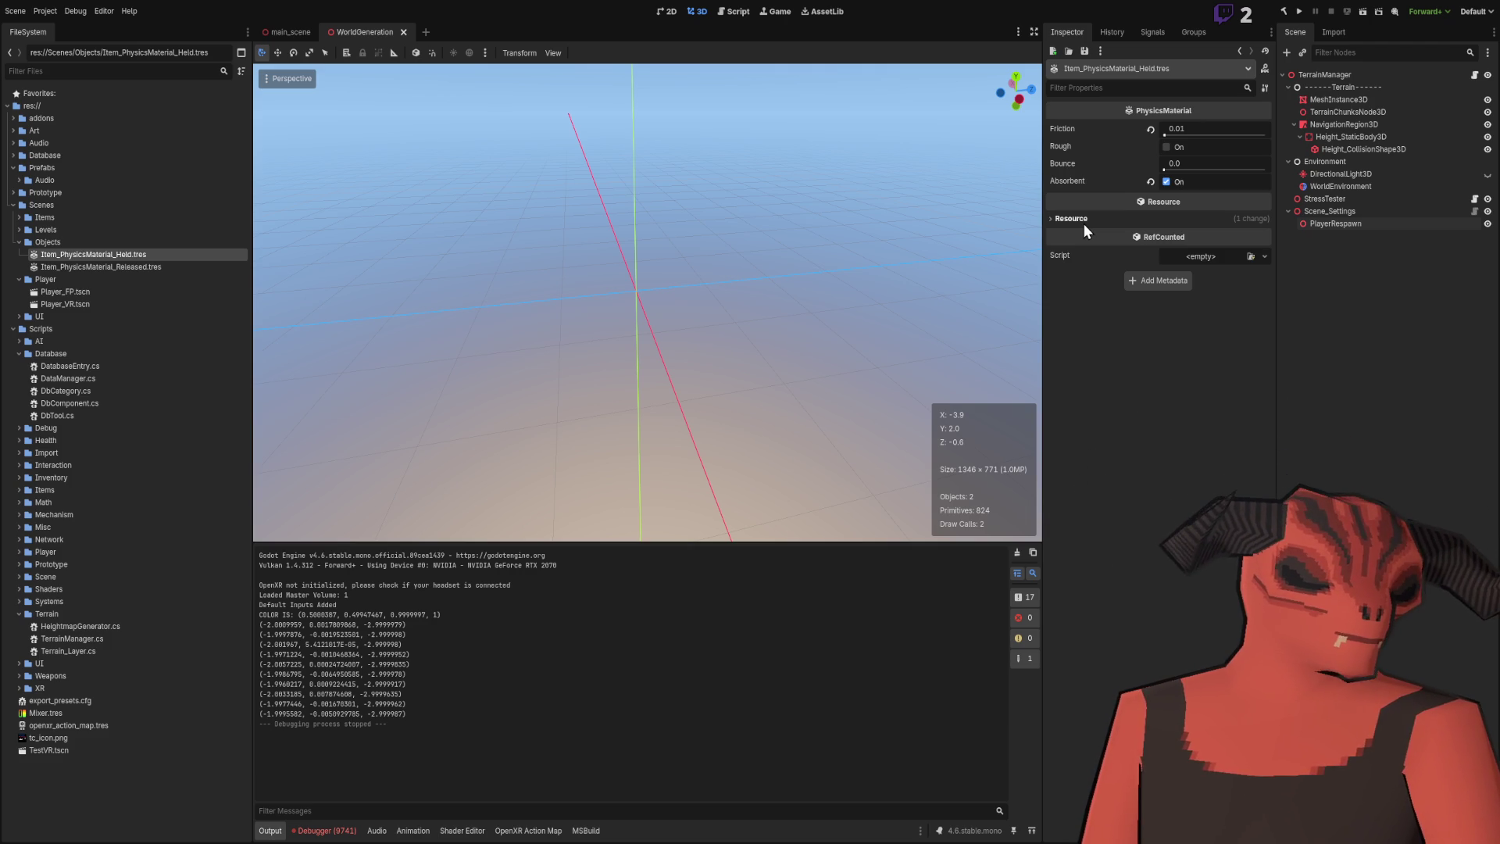
{"action": "mouse_move", "coordinate": [859, 235]}
{"action": "left_mouse_down"}
{"action": "mouse_move", "coordinate": [630, 202]}
{"action": "mouse_move", "coordinate": [749, 150]}
{"action": "mouse_move", "coordinate": [757, 241]}
{"action": "left_mouse_up"}
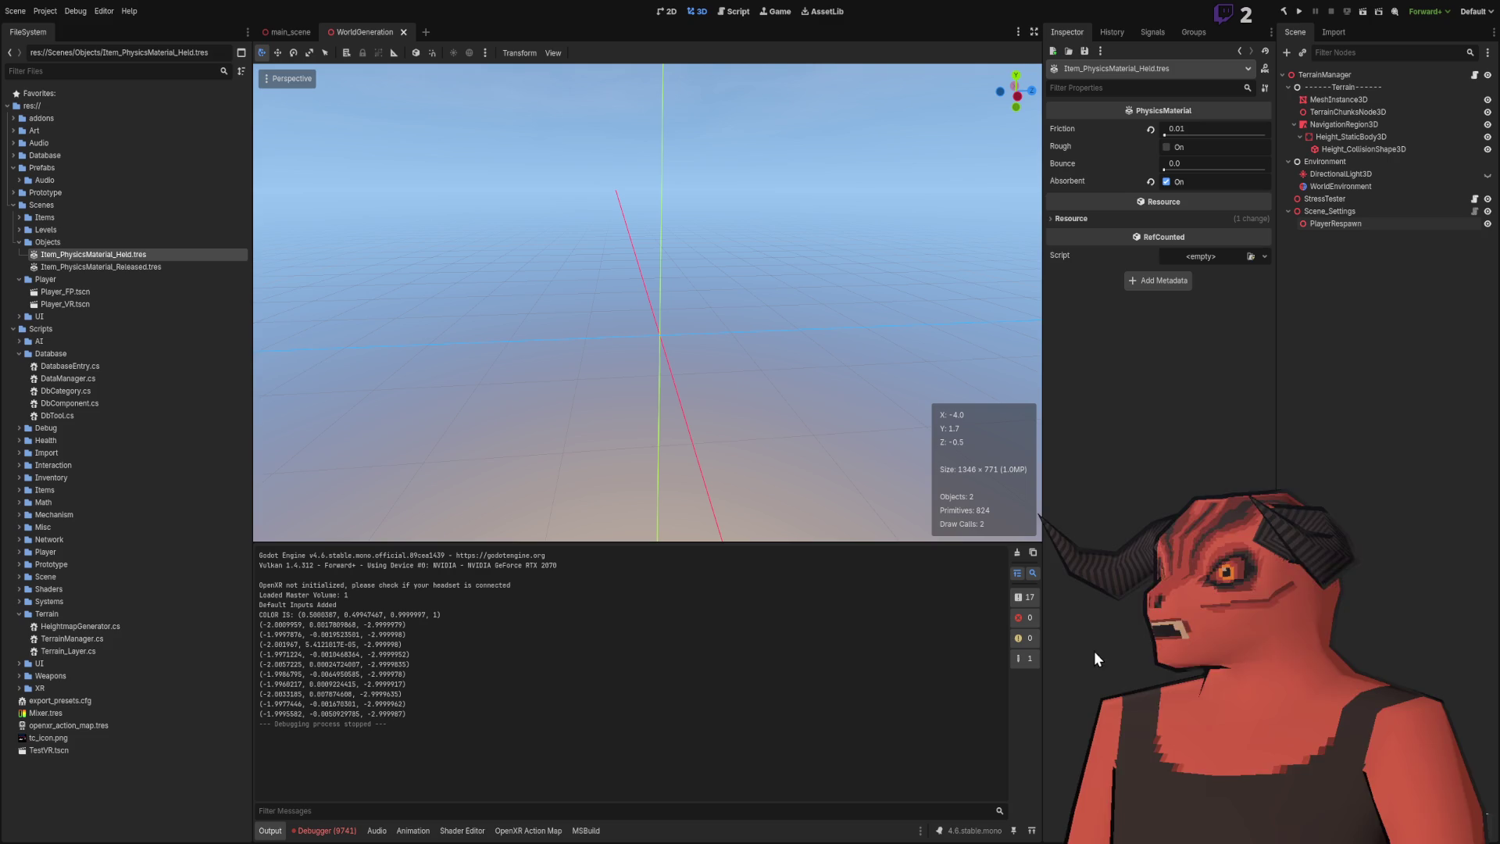
{"action": "key", "text": "alt+Tab"}
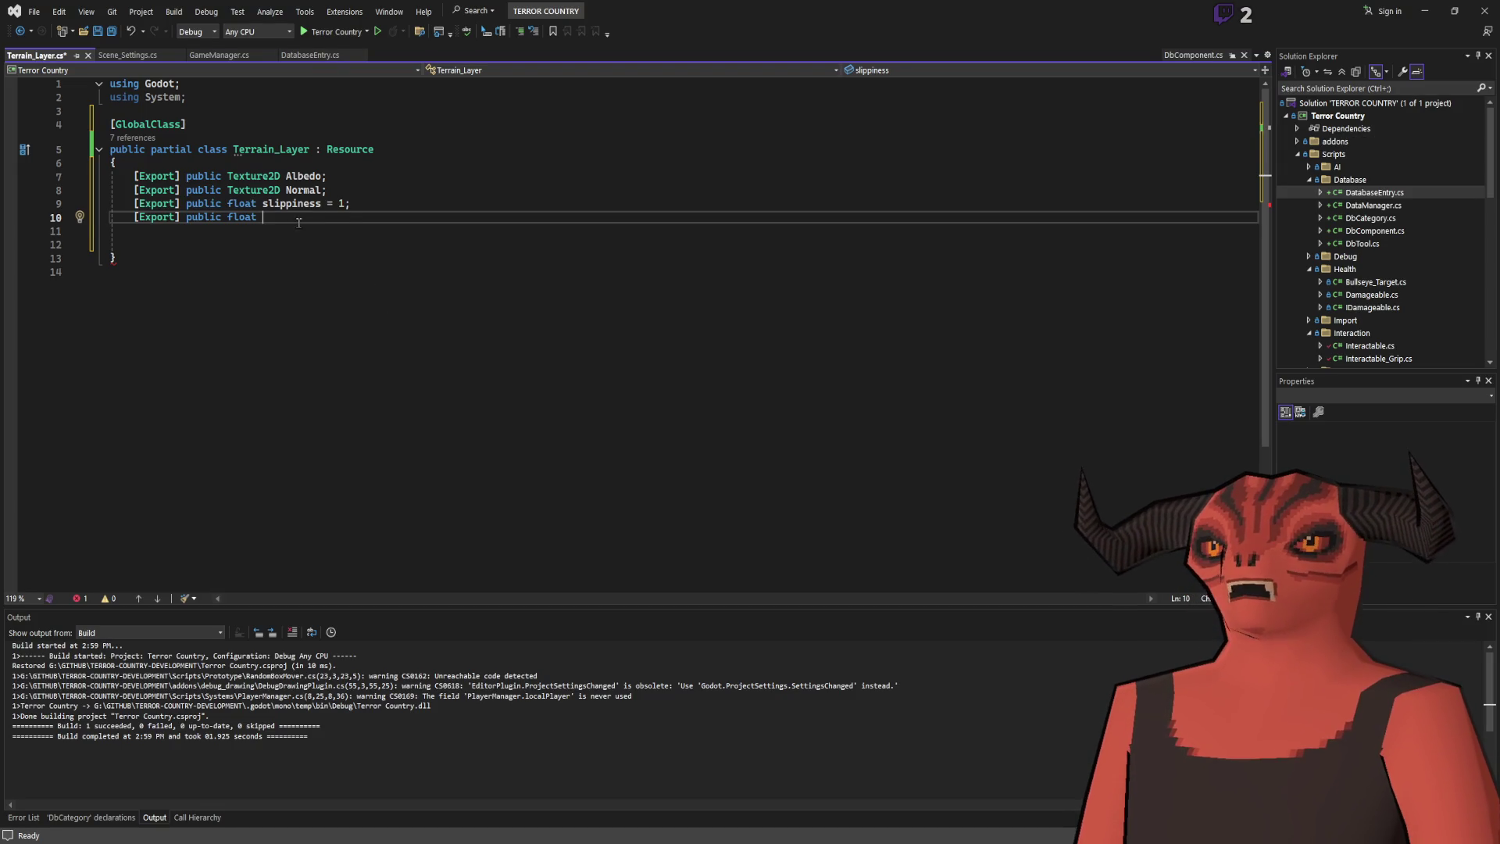
Delete the unfinished float declaration on line 10 and save Terrain_Layer.cs.
{"action": "left_click_drag", "start_coordinate": [262, 217], "coordinate": [398, 207]}
{"action": "key", "text": "BackSpace"}
{"action": "key", "text": "Delete"}
{"action": "key", "text": "ctrl+s"}
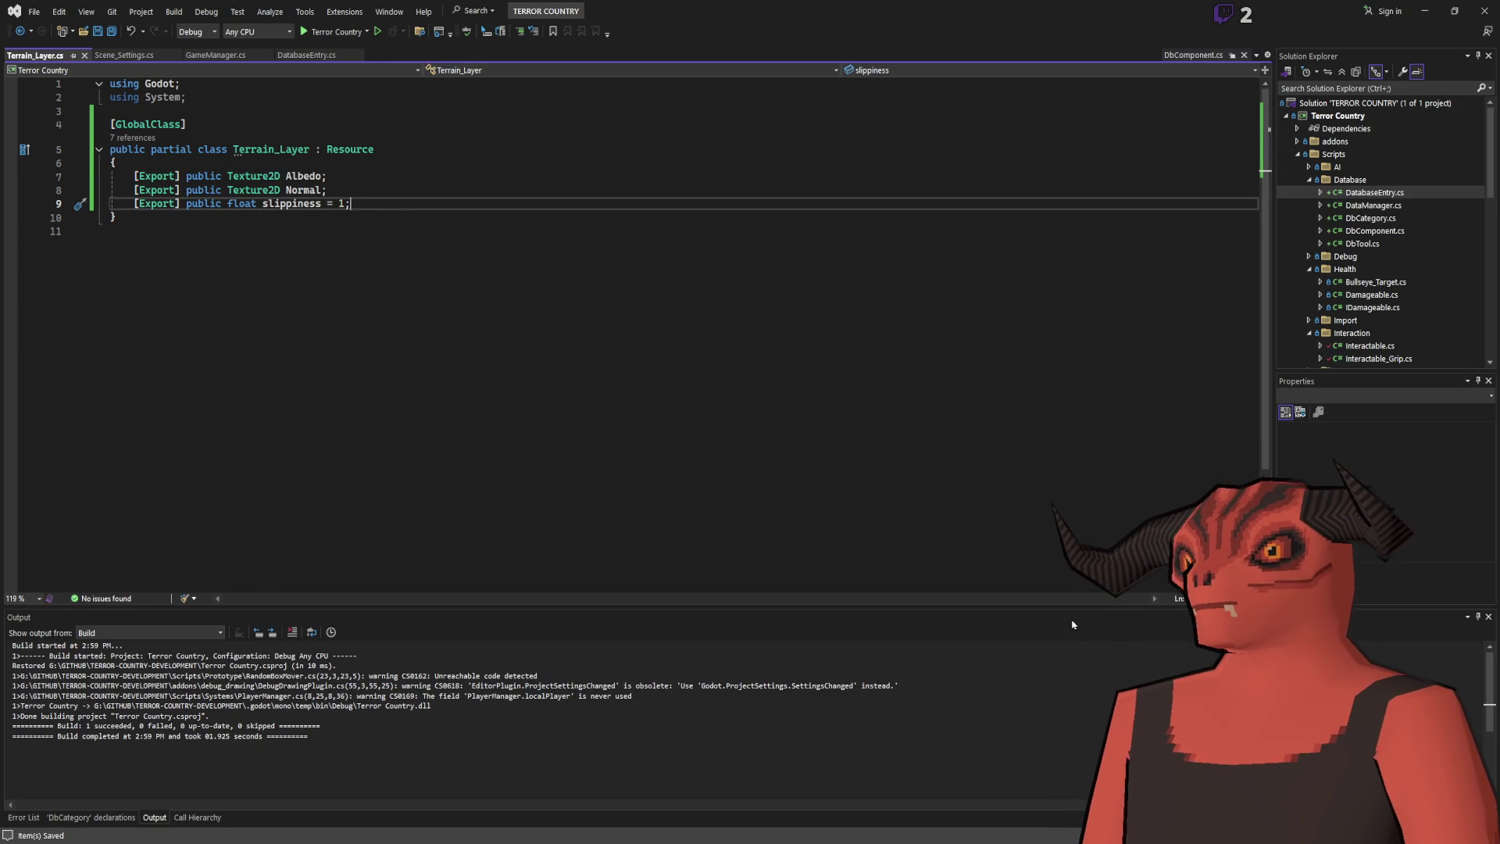
{"action": "key", "text": "alt+Tab"}
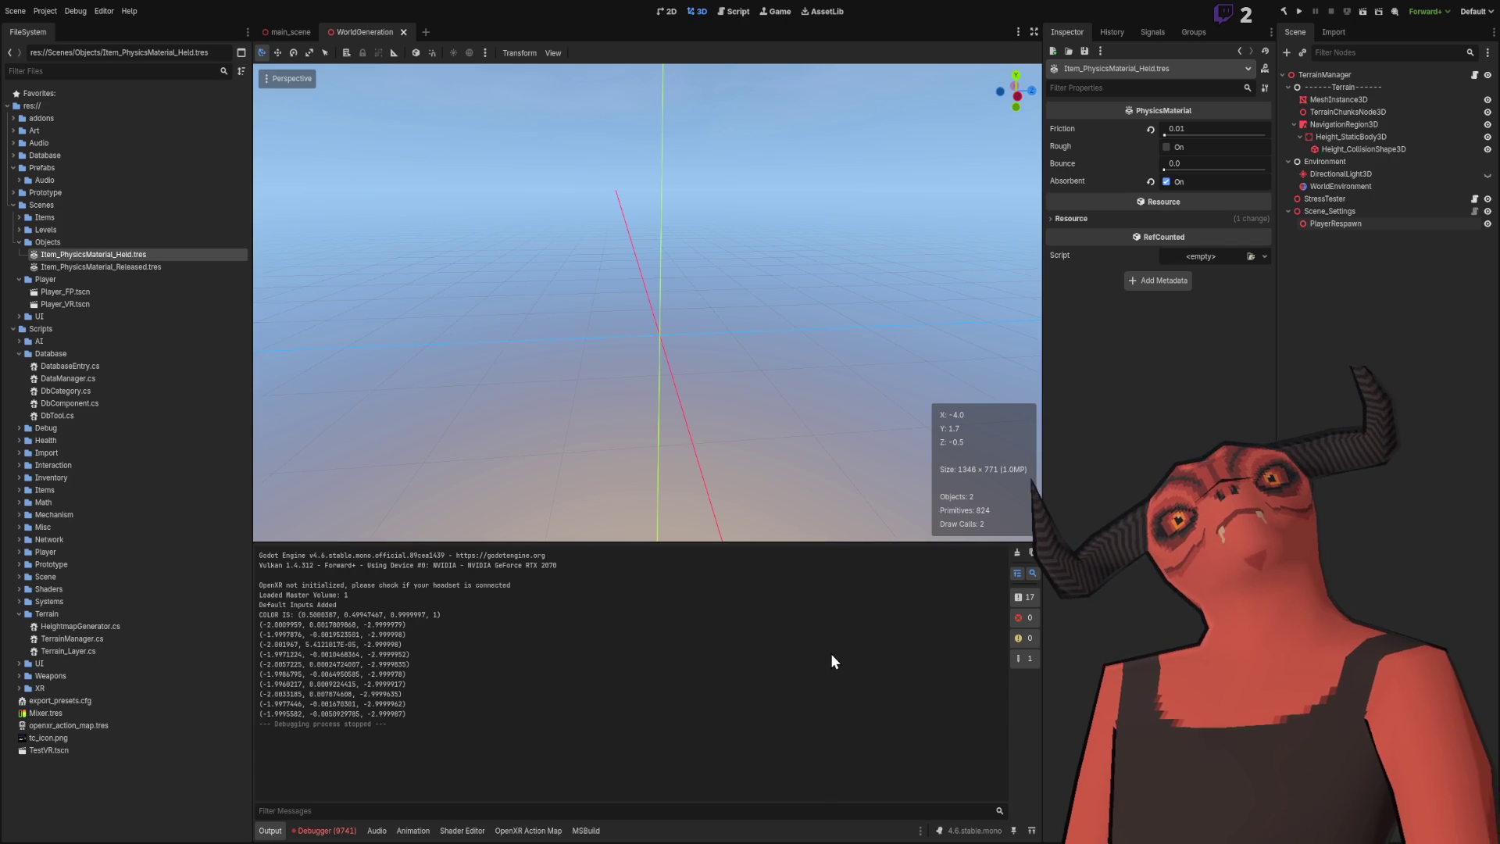
{"action": "key", "text": "alt+Tab"}
Rename the slippiness field to friction project-wide and save.
{"action": "double_click", "coordinate": [291, 203]}
{"action": "left_click", "coordinate": [413, 204]}
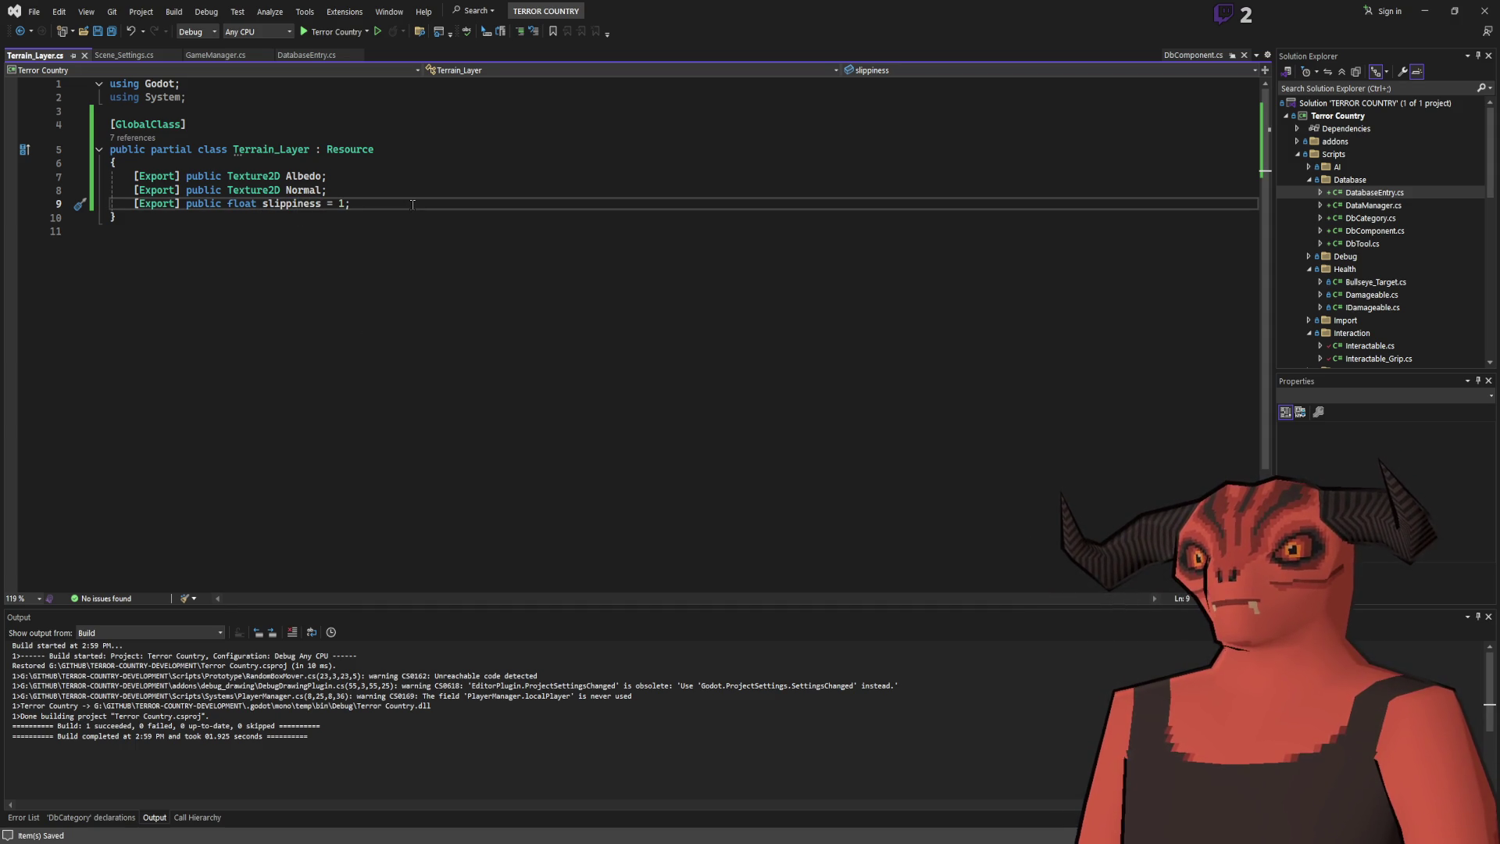
{"action": "key", "text": "alt+Tab"}
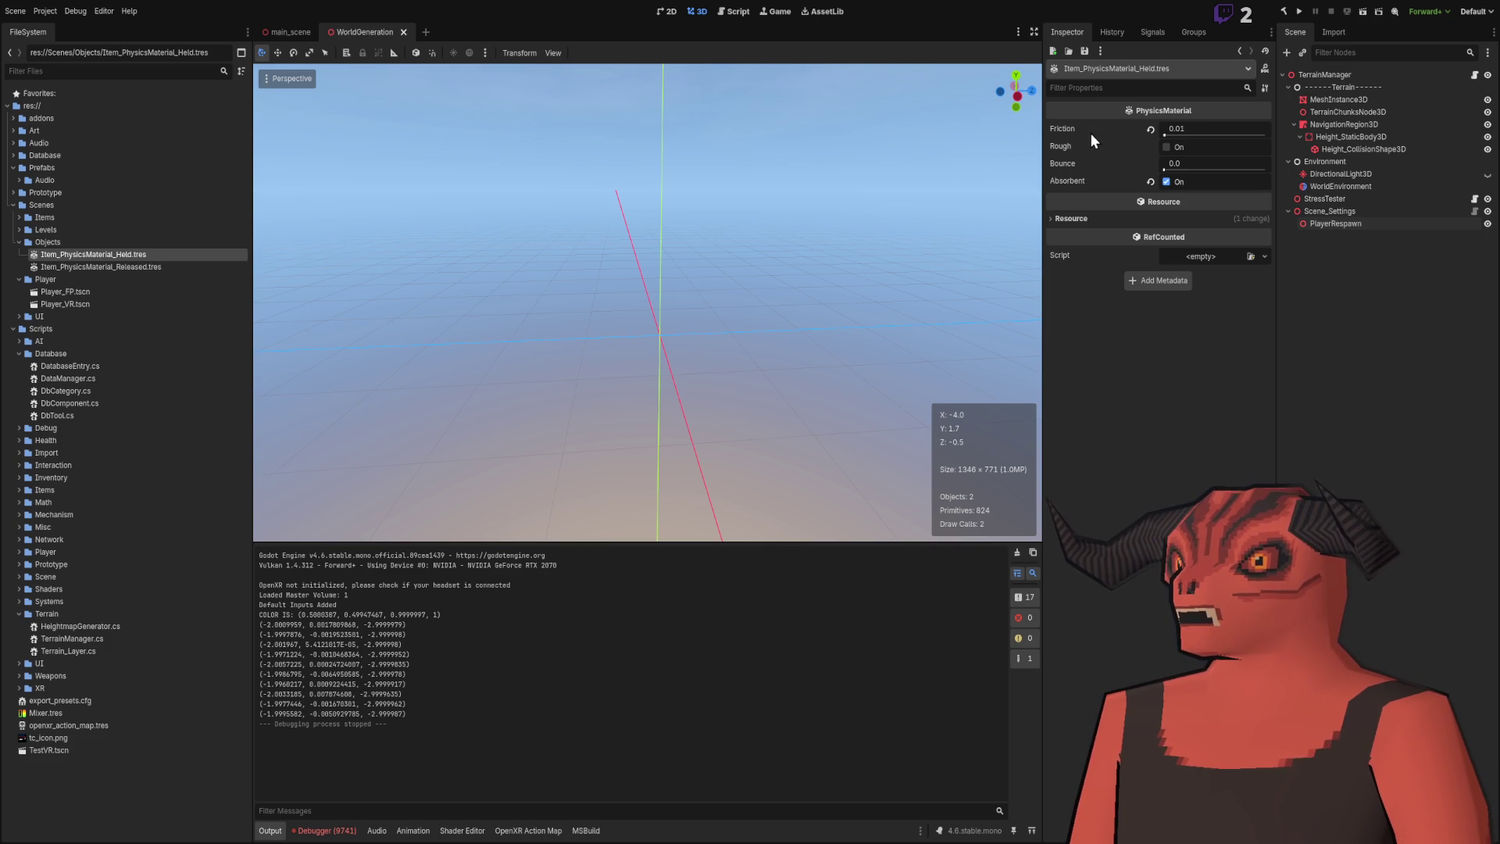
{"action": "key", "text": "alt+Tab"}
{"action": "double_click", "coordinate": [301, 204]}
{"action": "key", "text": "ctrl+r"}
{"action": "key", "text": "ctrl+r"}
{"action": "type", "text": "friction"}
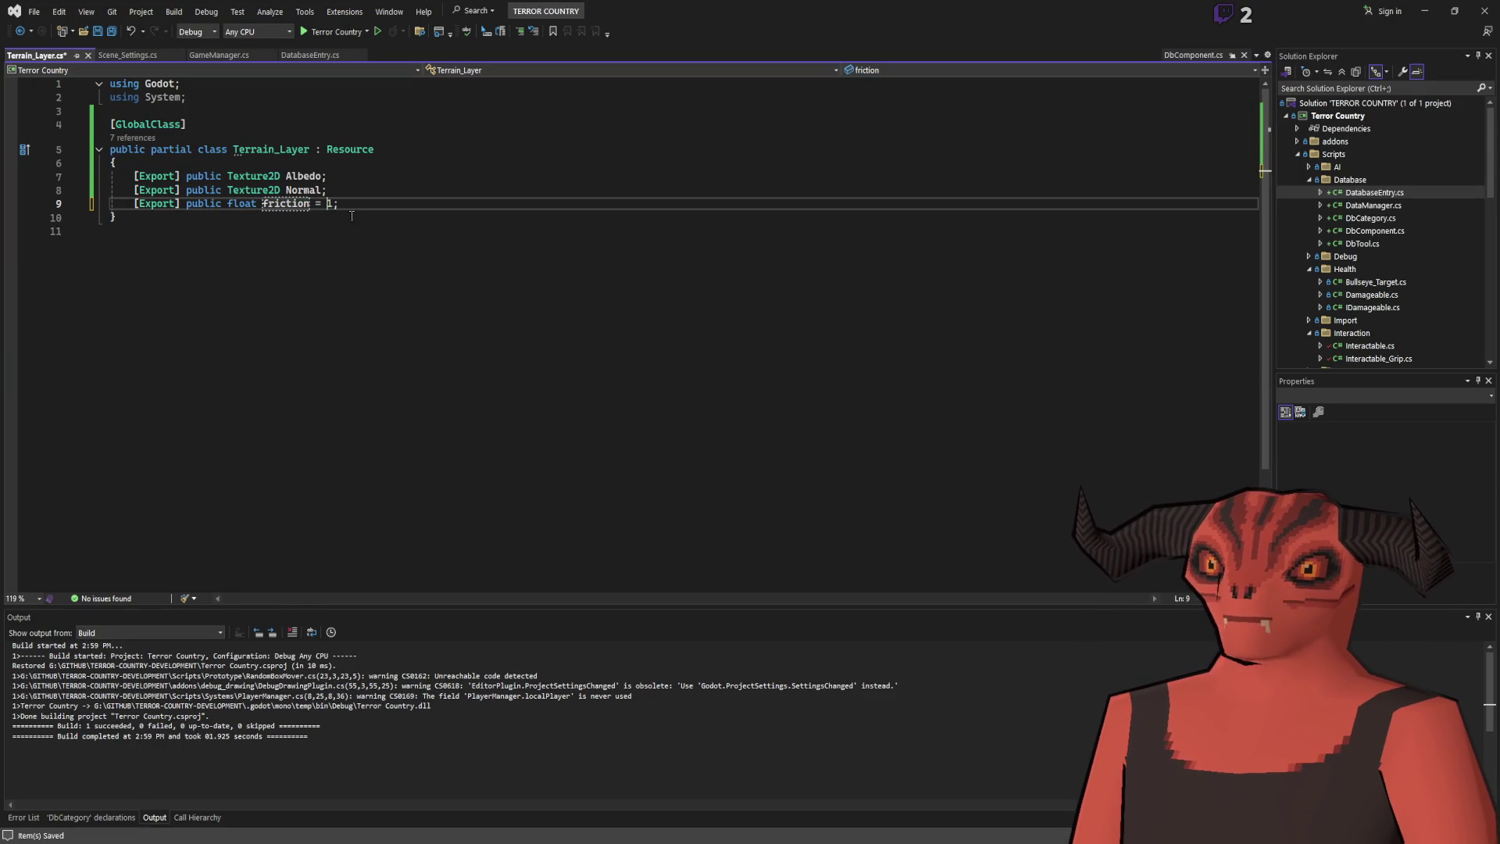
{"action": "key", "text": "Return"}
{"action": "key", "text": "alt+Tab"}
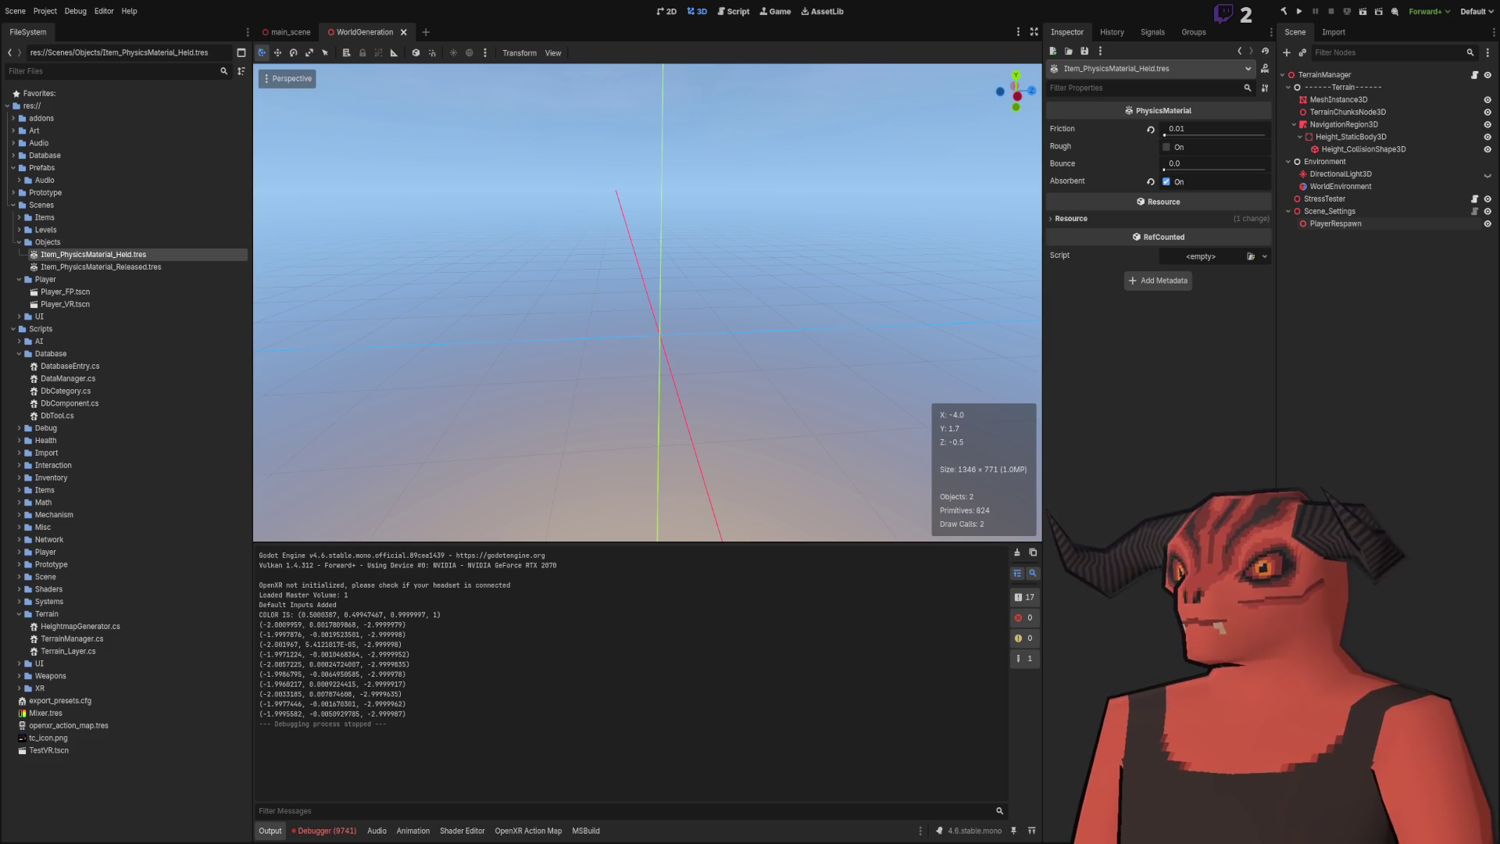
{"action": "key", "text": "alt+Tab"}
{"action": "key", "text": "ctrl+s"}
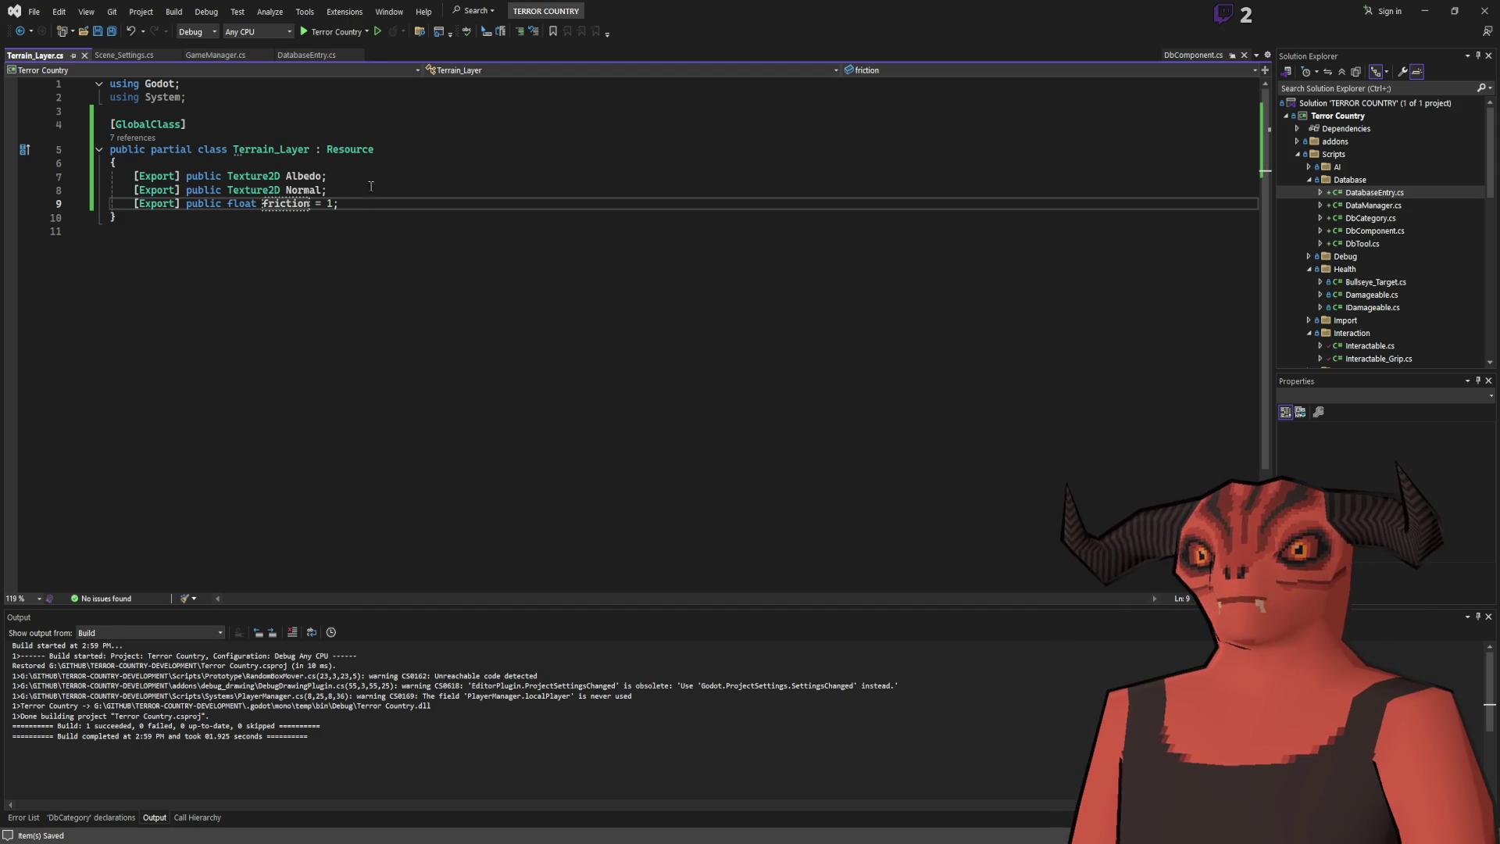
Select the Normal field and the float friction = 1 declaration in the code.
{"action": "left_click", "coordinate": [283, 180]}
{"action": "left_click_drag", "start_coordinate": [285, 190], "coordinate": [437, 196]}
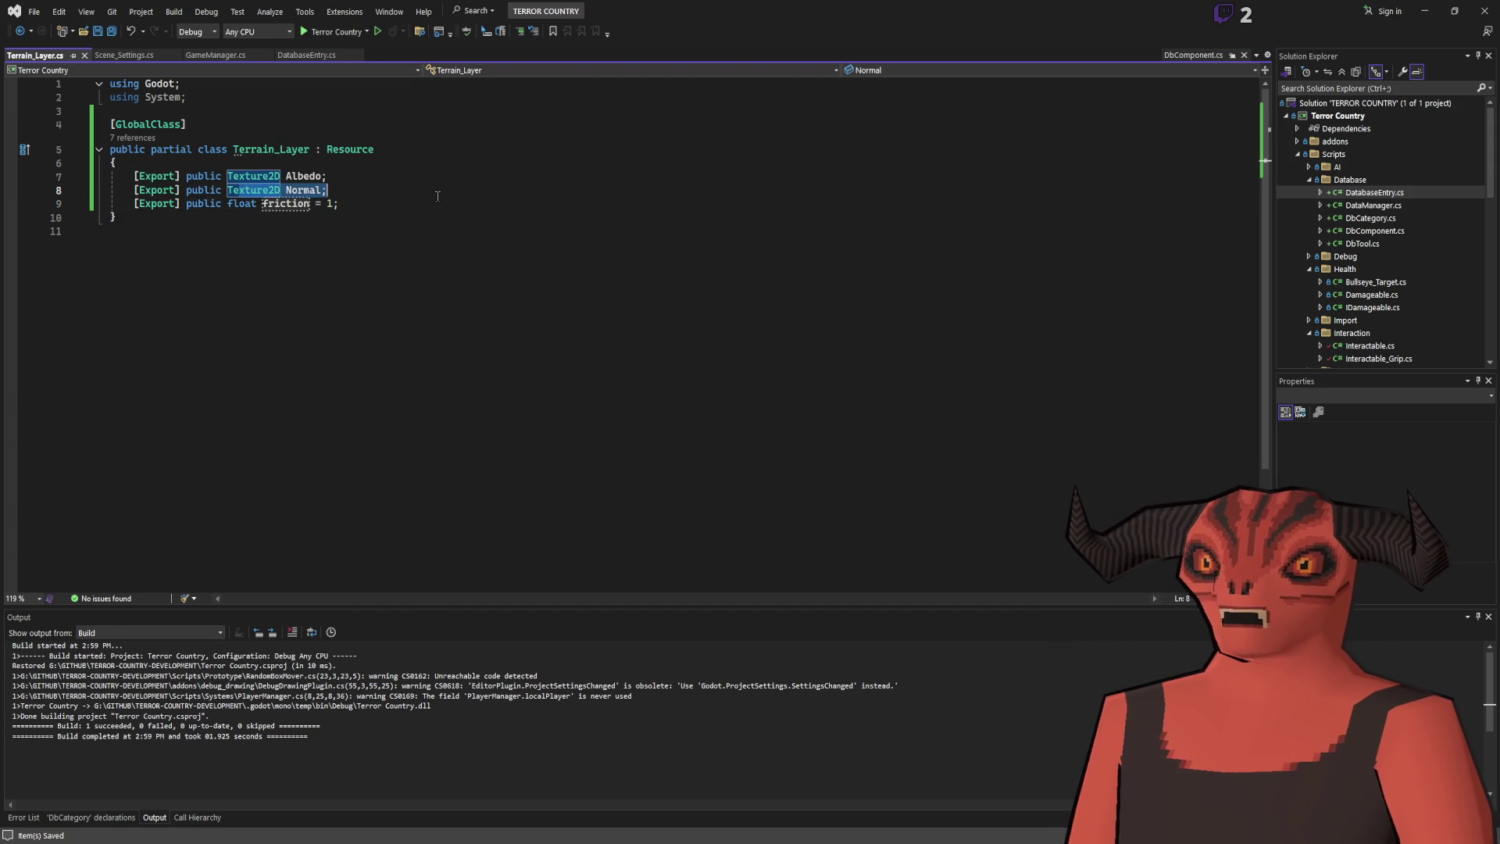
{"action": "left_click_drag", "start_coordinate": [209, 203], "coordinate": [314, 204]}
{"action": "left_click_drag", "start_coordinate": [435, 204], "coordinate": [226, 204]}
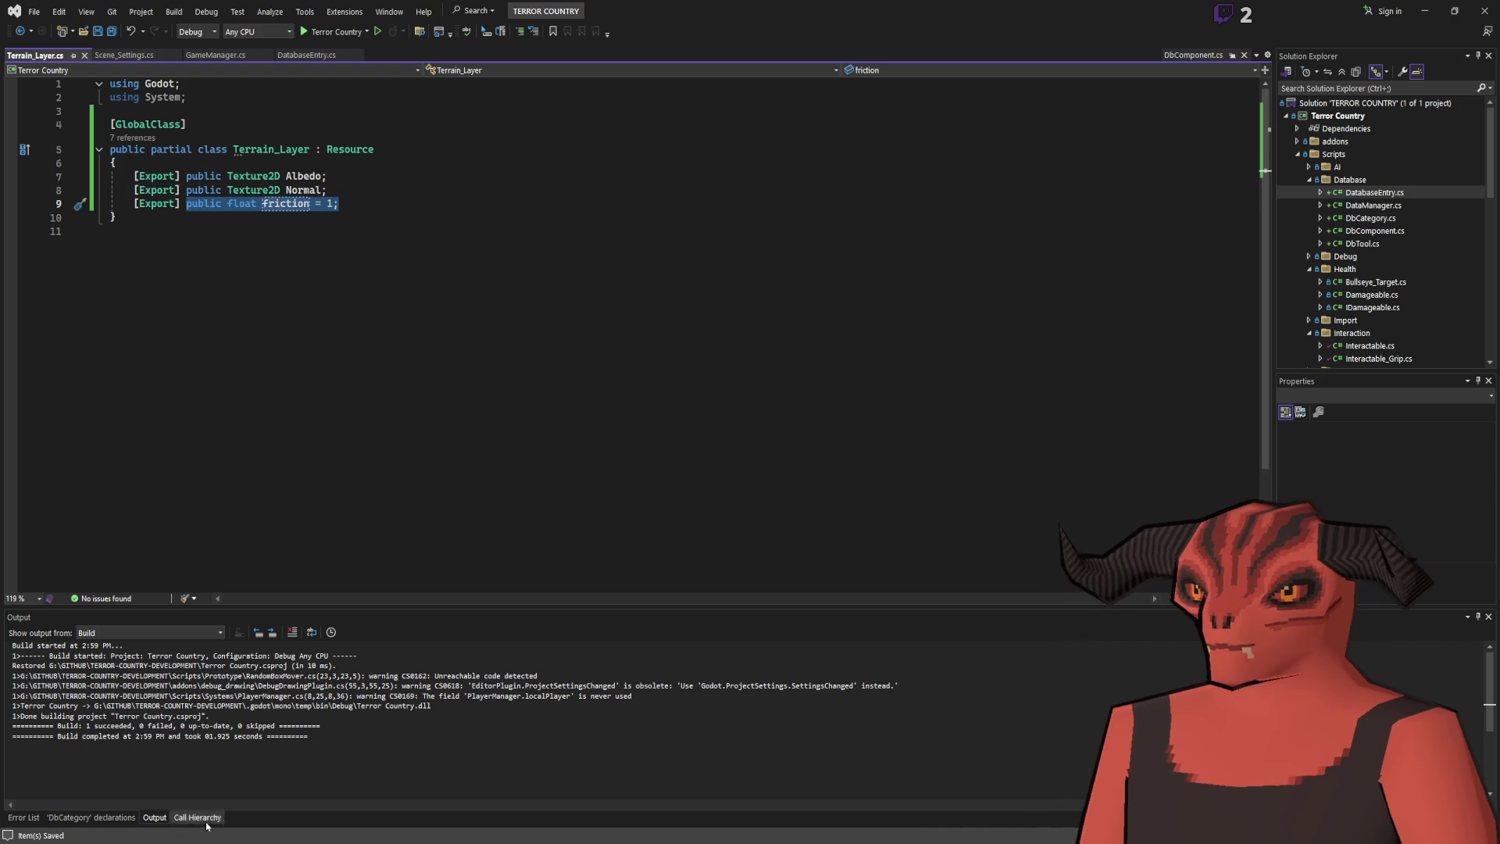
{"action": "key", "text": "alt+Tab"}
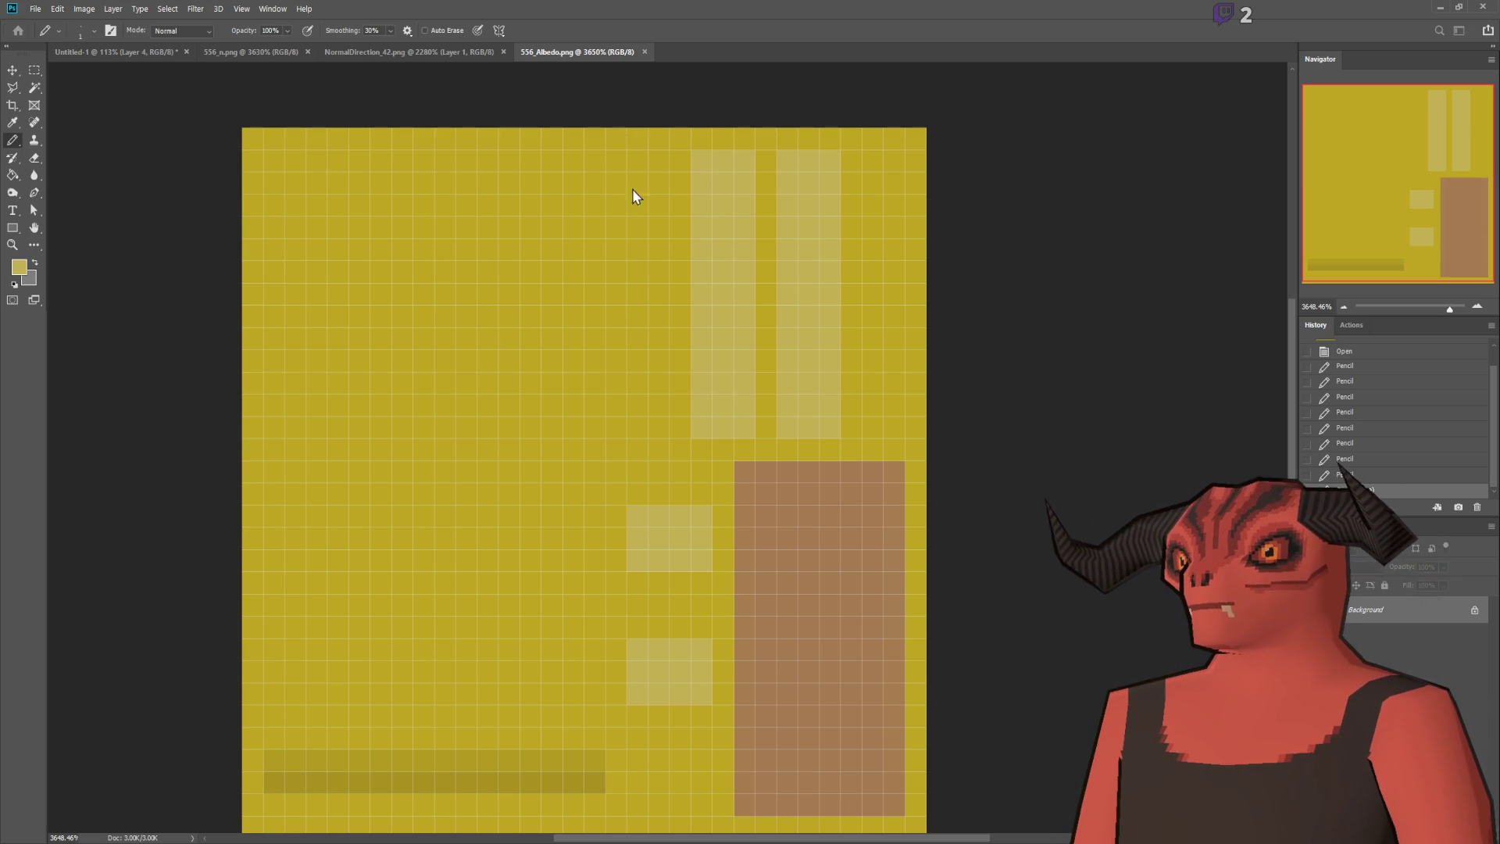
Invert the Untitled-2 canvas to black and paint a yellow curved road line across it.
{"action": "key", "text": "ctrl+Tab"}
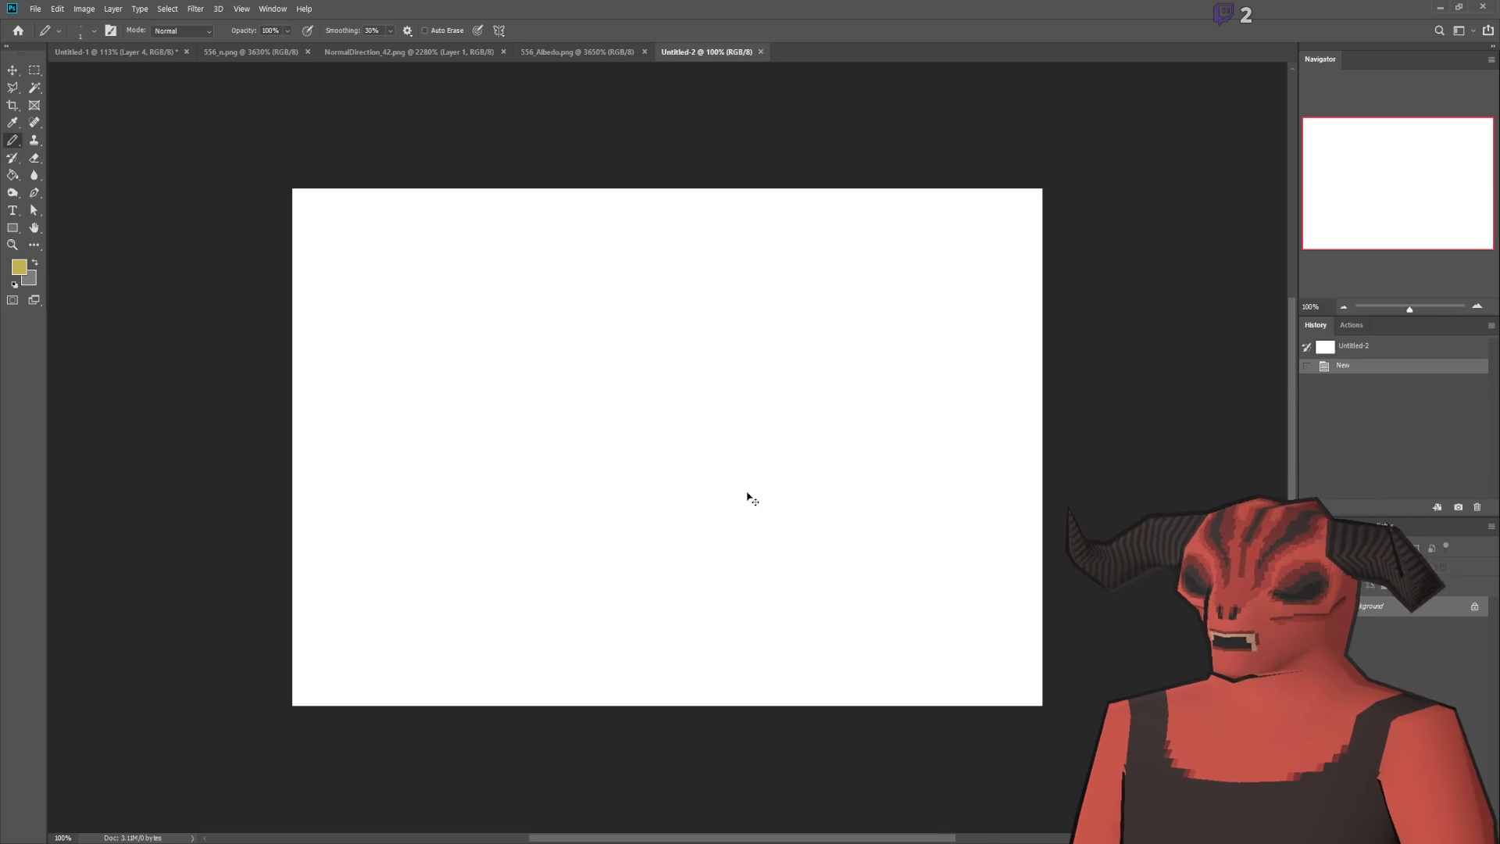
{"action": "key", "text": "ctrl+i"}
{"action": "scroll", "coordinate": [719, 498], "scroll_direction": "up", "scroll_amount": 5}
{"action": "scroll", "coordinate": [335, 502], "scroll_direction": "down", "scroll_amount": 4}
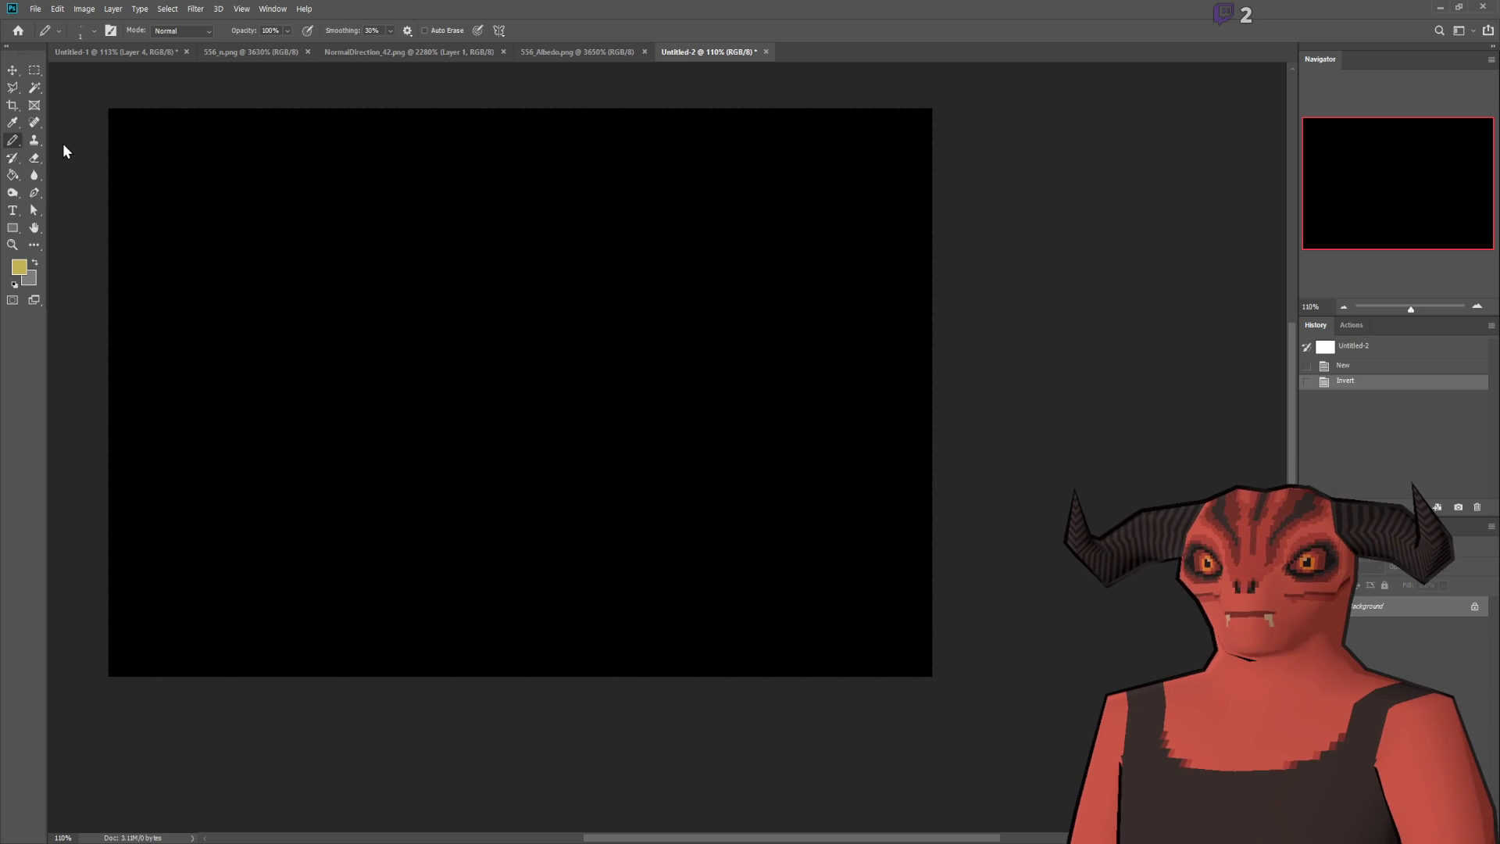
{"action": "key", "text": "shift+b"}
{"action": "mouse_move", "coordinate": [174, 527]}
{"action": "left_mouse_down"}
{"action": "mouse_move", "coordinate": [609, 519]}
{"action": "mouse_move", "coordinate": [960, 441]}
{"action": "left_mouse_up"}
{"action": "key", "text": "ctrl+z"}
{"action": "left_click_drag", "start_coordinate": [213, 539], "coordinate": [467, 519]}
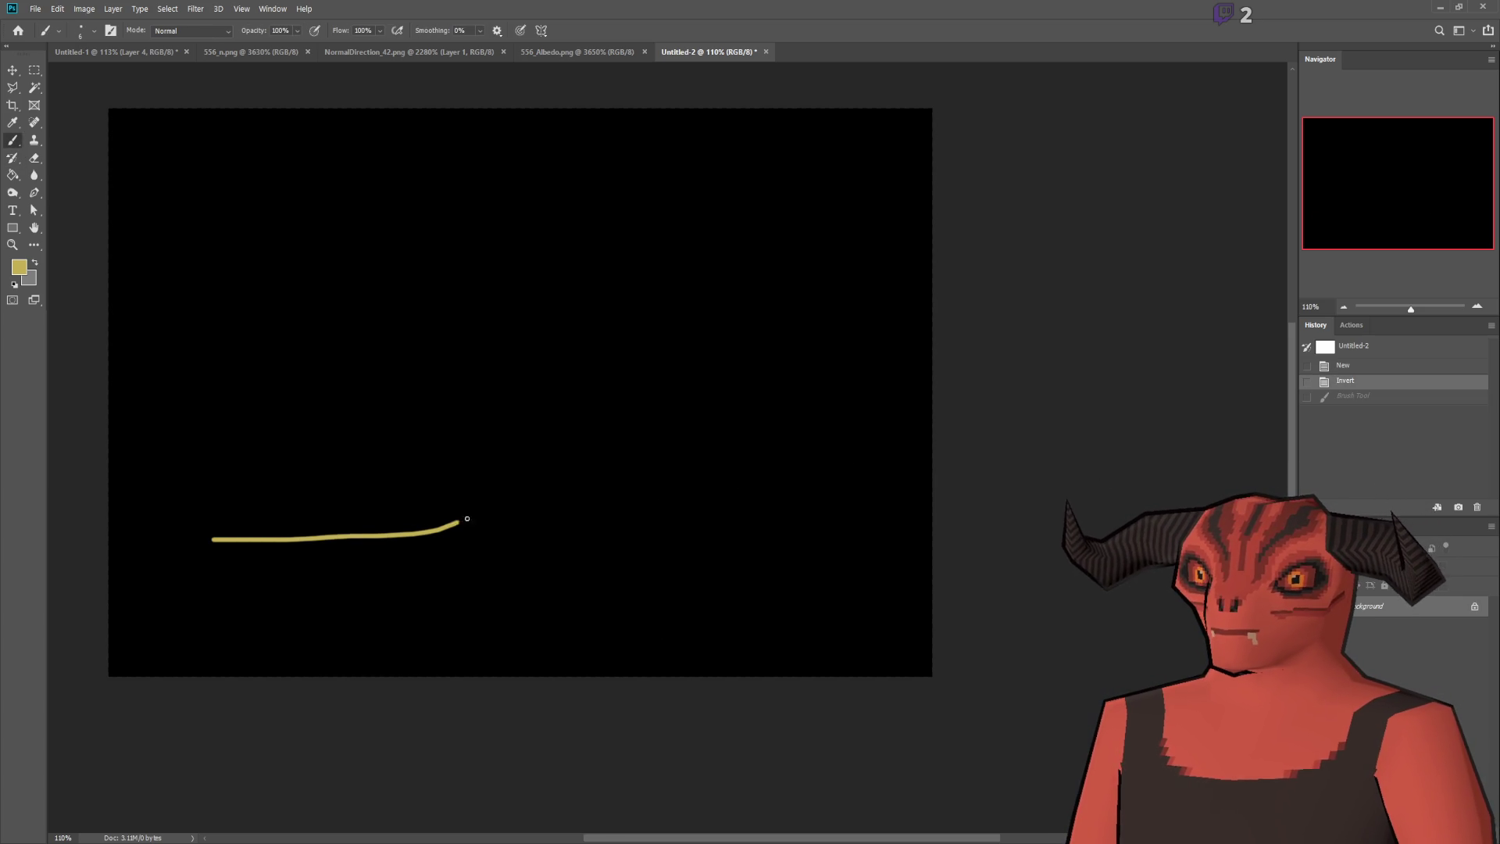
{"action": "left_click_drag", "start_coordinate": [666, 259], "coordinate": [667, 201]}
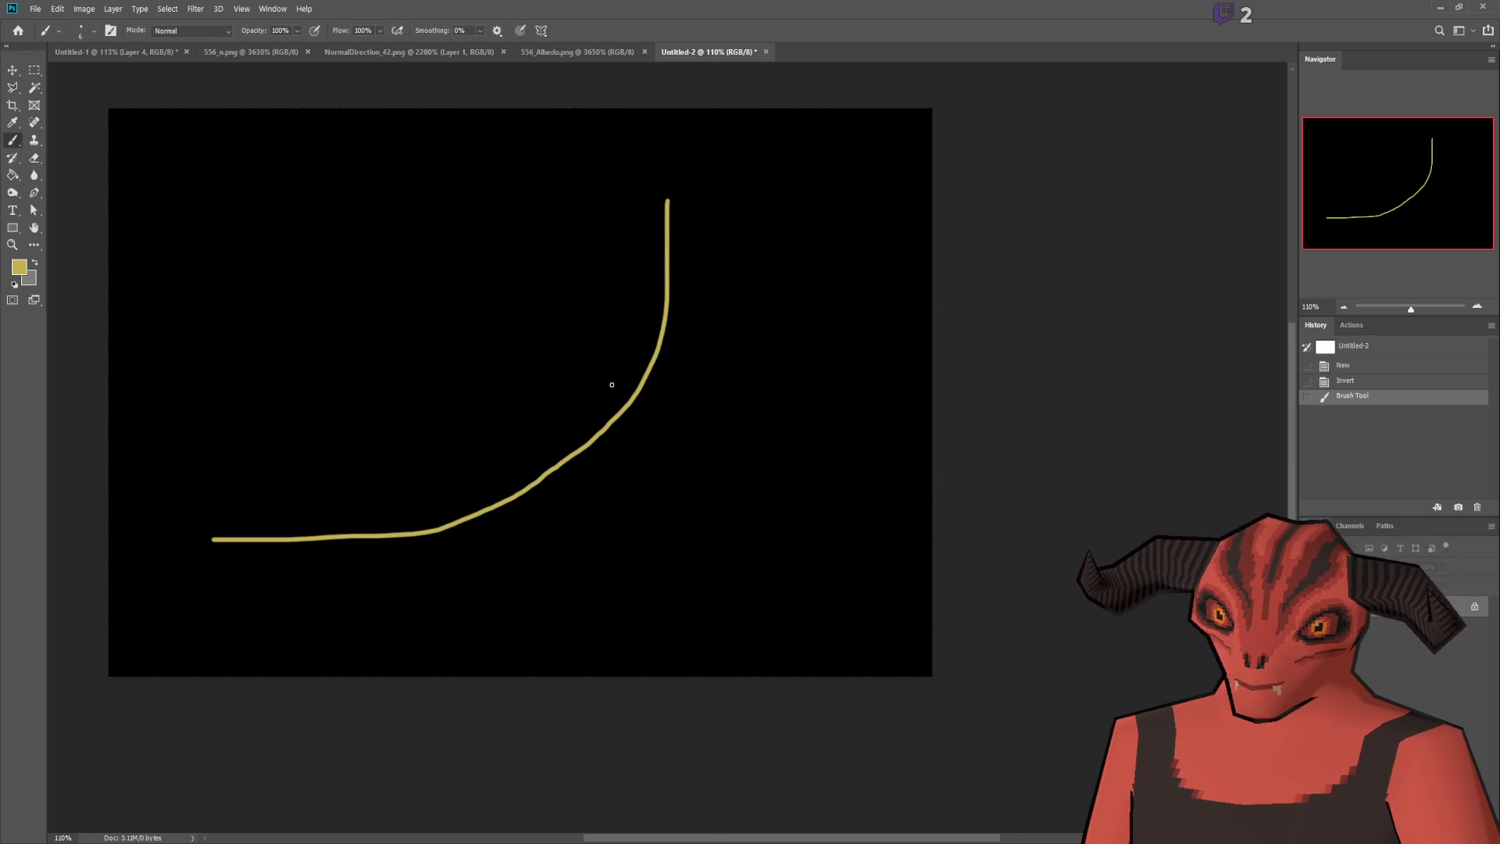
{"action": "left_click_drag", "start_coordinate": [386, 471], "coordinate": [606, 472]}
{"action": "scroll", "coordinate": [606, 472], "scroll_direction": "up", "scroll_amount": 3}
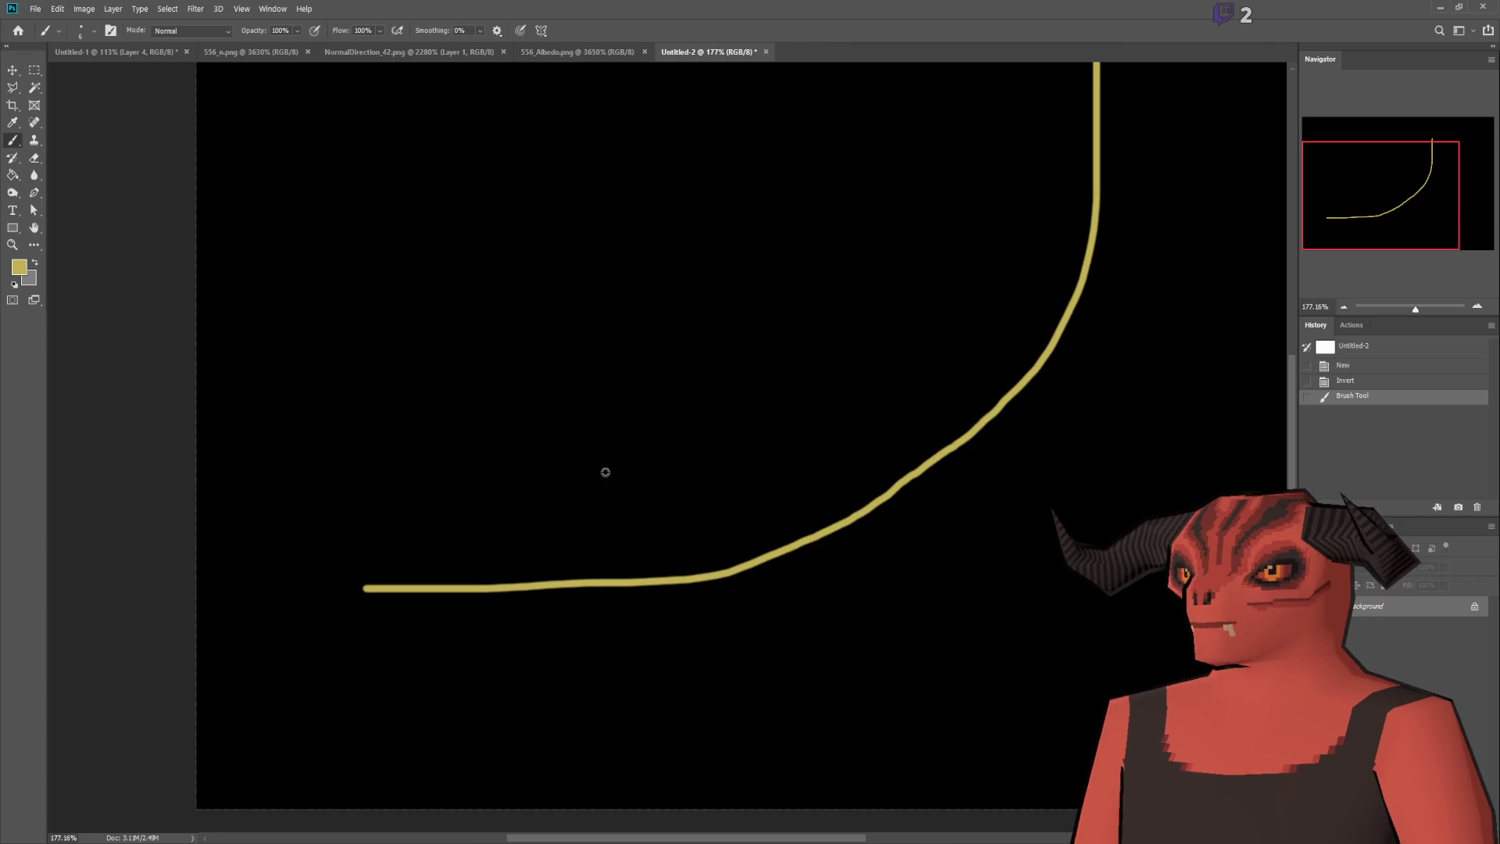
{"action": "scroll", "coordinate": [820, 532], "scroll_direction": "up", "scroll_amount": 1}
Add a new layer for the car and pick a blue paint colour.
{"action": "key", "text": "ctrl+shift+alt+n"}
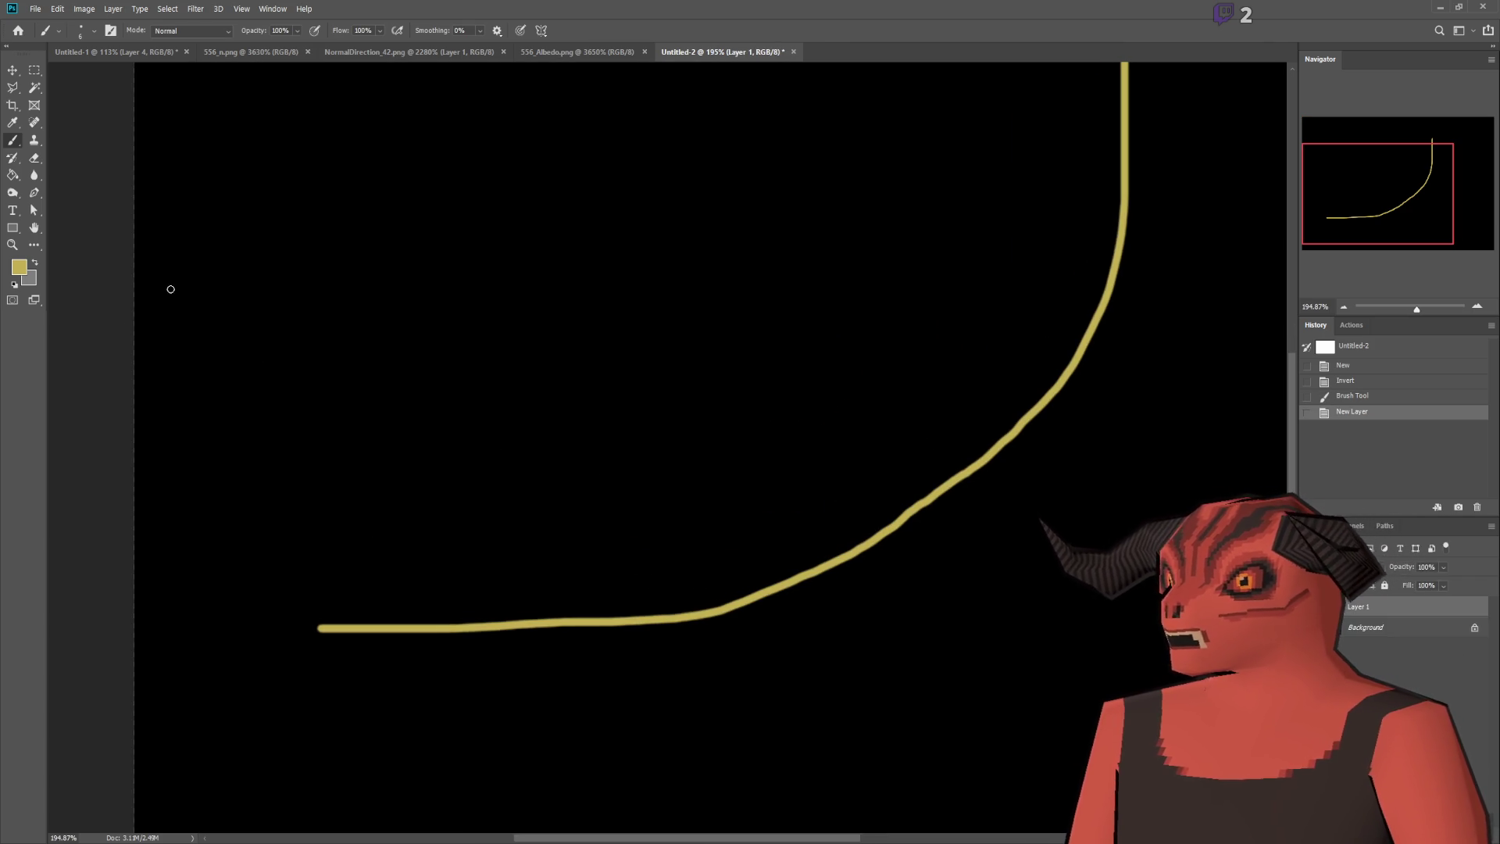
{"action": "mouse_move", "coordinate": [382, 583]}
{"action": "left_mouse_down"}
{"action": "mouse_move", "coordinate": [331, 603]}
{"action": "mouse_move", "coordinate": [396, 592]}
{"action": "mouse_move", "coordinate": [375, 621]}
{"action": "left_mouse_up"}
{"action": "key", "text": "ctrl+z"}
{"action": "key", "text": "ctrl+z"}
{"action": "mouse_move", "coordinate": [419, 563]}
{"action": "left_mouse_down"}
{"action": "mouse_move", "coordinate": [364, 585]}
{"action": "mouse_move", "coordinate": [359, 617]}
{"action": "left_mouse_up"}
{"action": "key", "text": "ctrl+z"}
{"action": "key", "text": "i"}
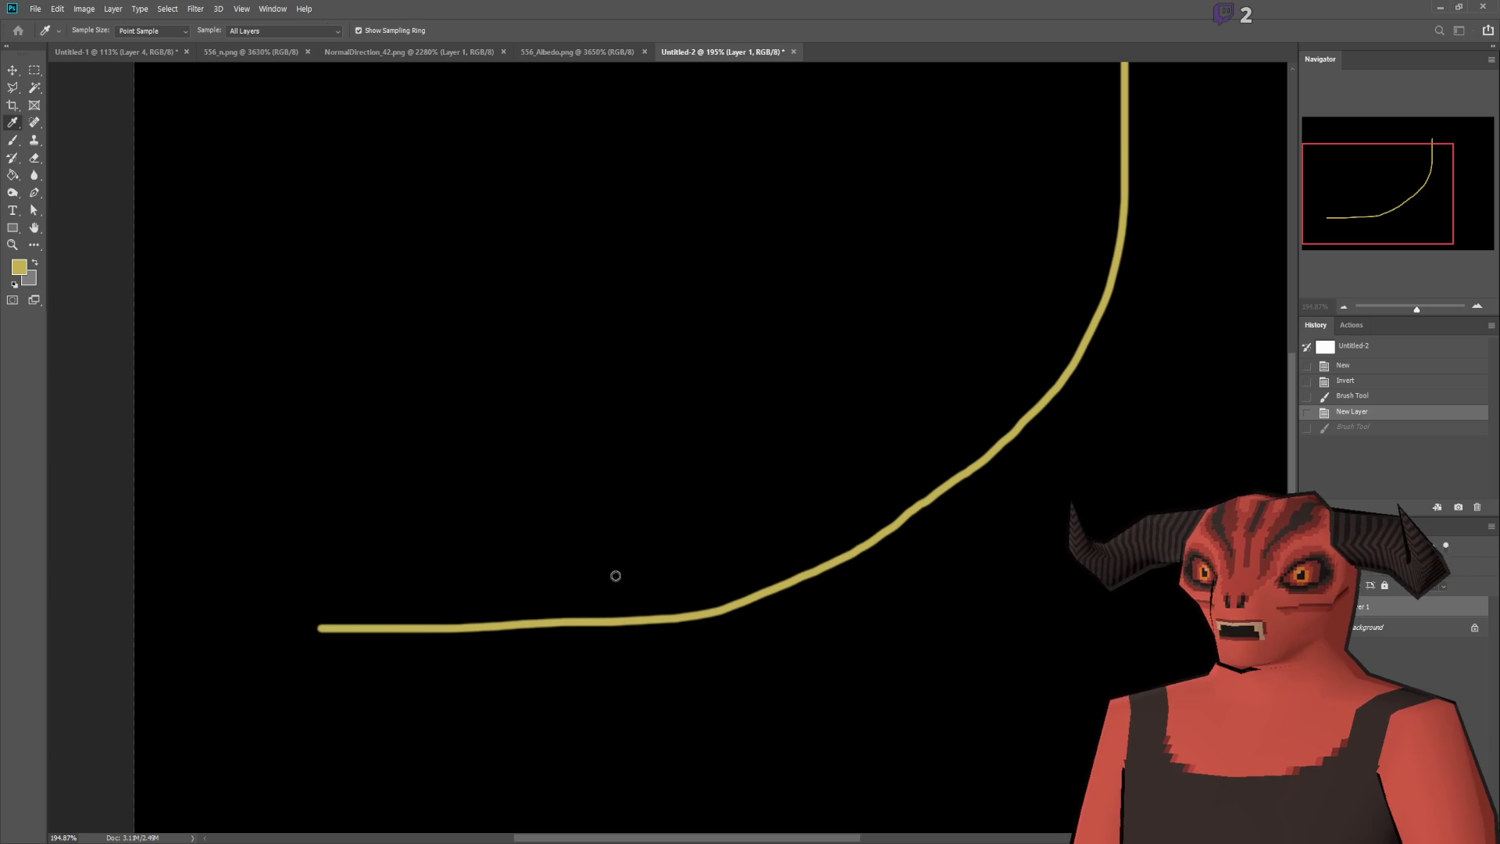
{"action": "key", "text": "b"}
Paint the blue car: two wheels, body outline, cabin and two eye dots.
{"action": "mouse_move", "coordinate": [410, 607]}
{"action": "left_mouse_down"}
{"action": "mouse_move", "coordinate": [422, 552]}
{"action": "mouse_move", "coordinate": [407, 612]}
{"action": "left_mouse_up"}
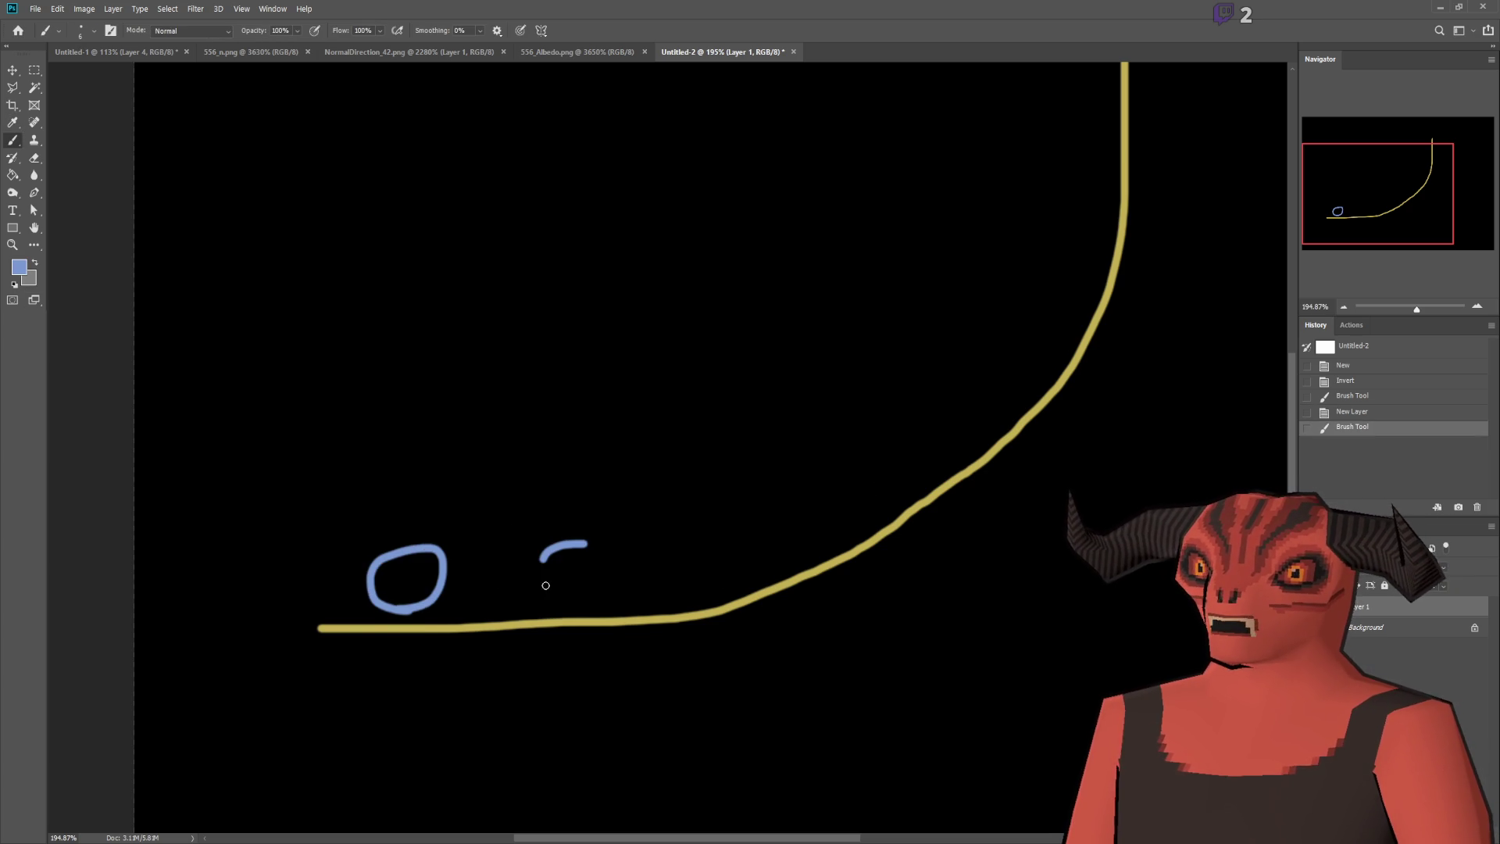
{"action": "left_click_drag", "start_coordinate": [546, 585], "coordinate": [581, 539]}
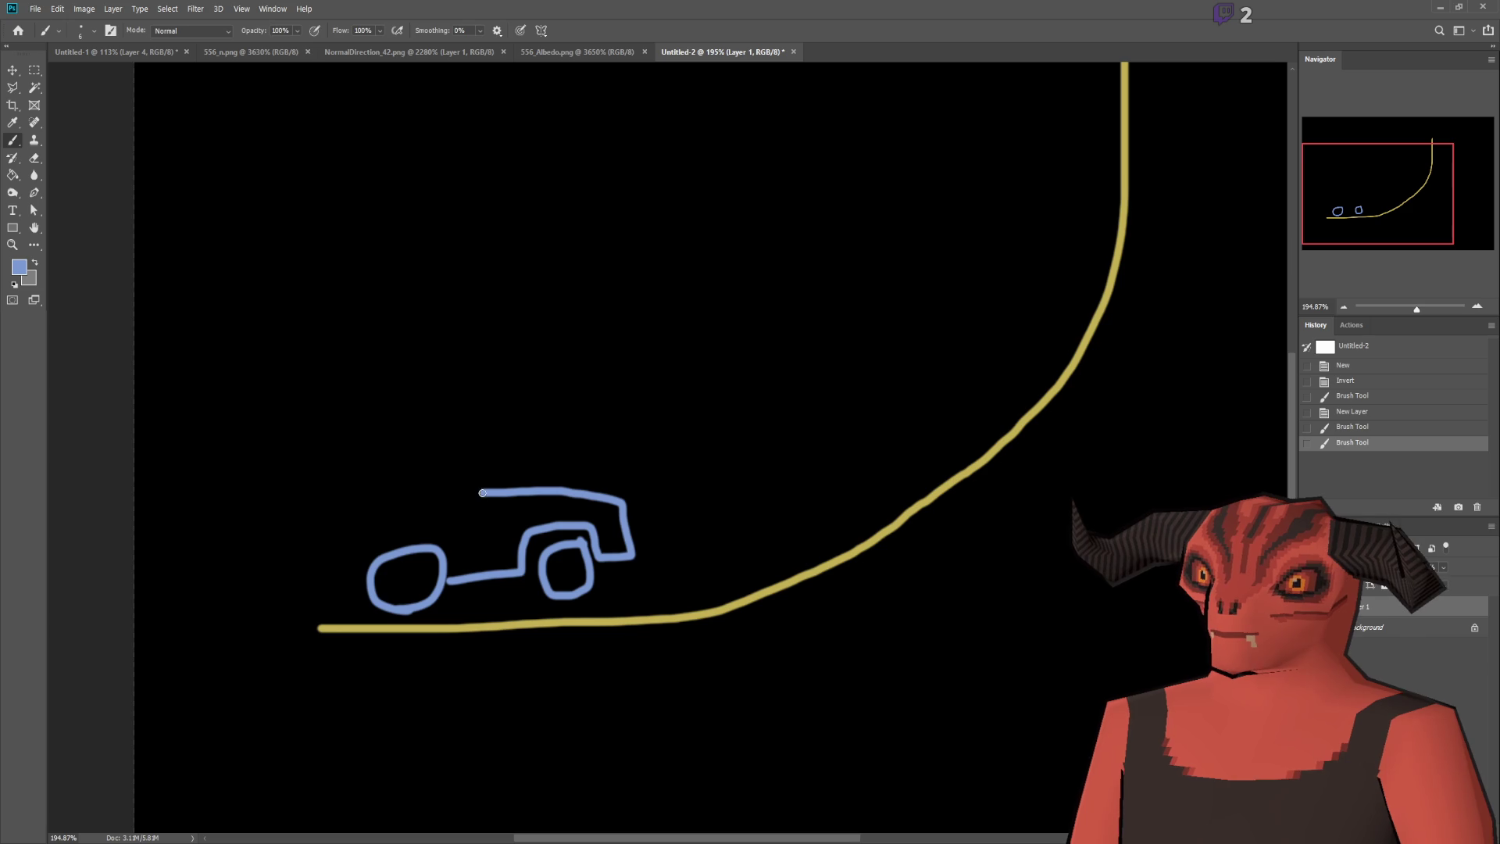
{"action": "left_click_drag", "start_coordinate": [482, 493], "coordinate": [364, 526]}
{"action": "left_click_drag", "start_coordinate": [356, 583], "coordinate": [361, 585]}
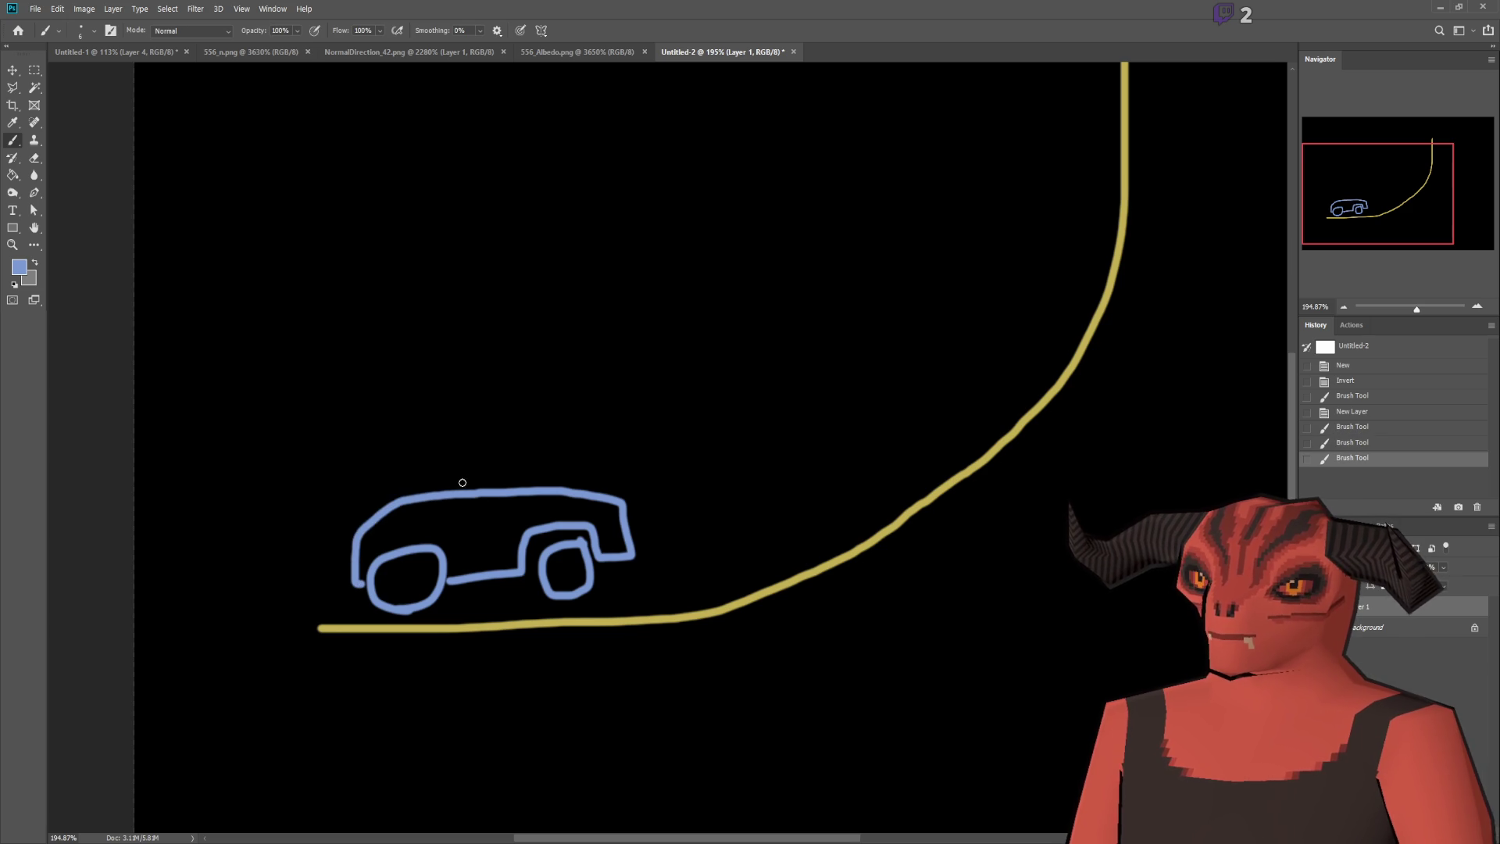
{"action": "mouse_move", "coordinate": [429, 491]}
{"action": "left_mouse_down"}
{"action": "mouse_move", "coordinate": [522, 446]}
{"action": "mouse_move", "coordinate": [536, 490]}
{"action": "left_mouse_up"}
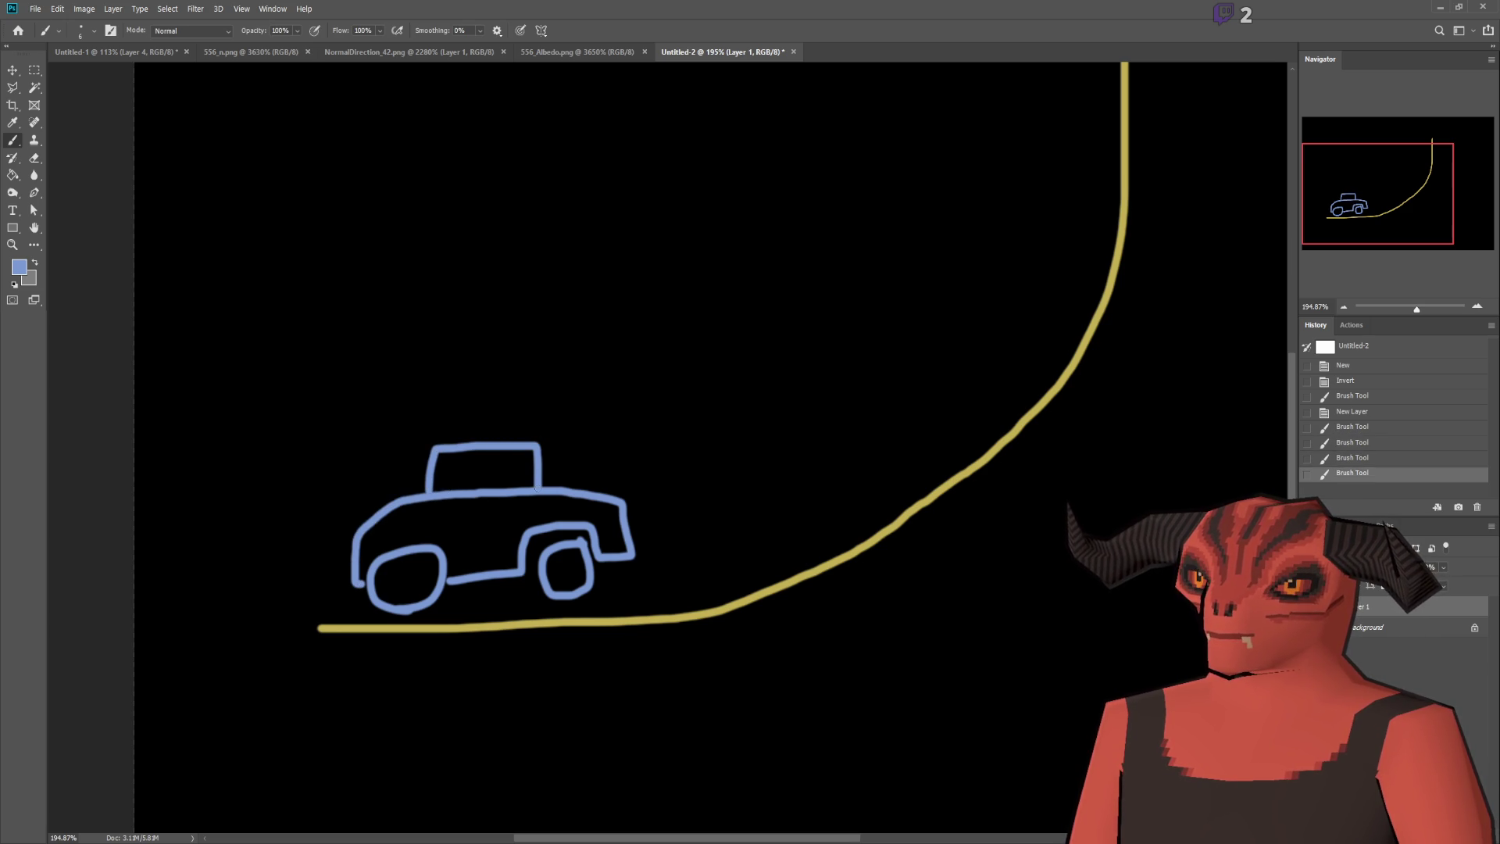
{"action": "left_click", "coordinate": [506, 454]}
{"action": "left_click", "coordinate": [519, 454]}
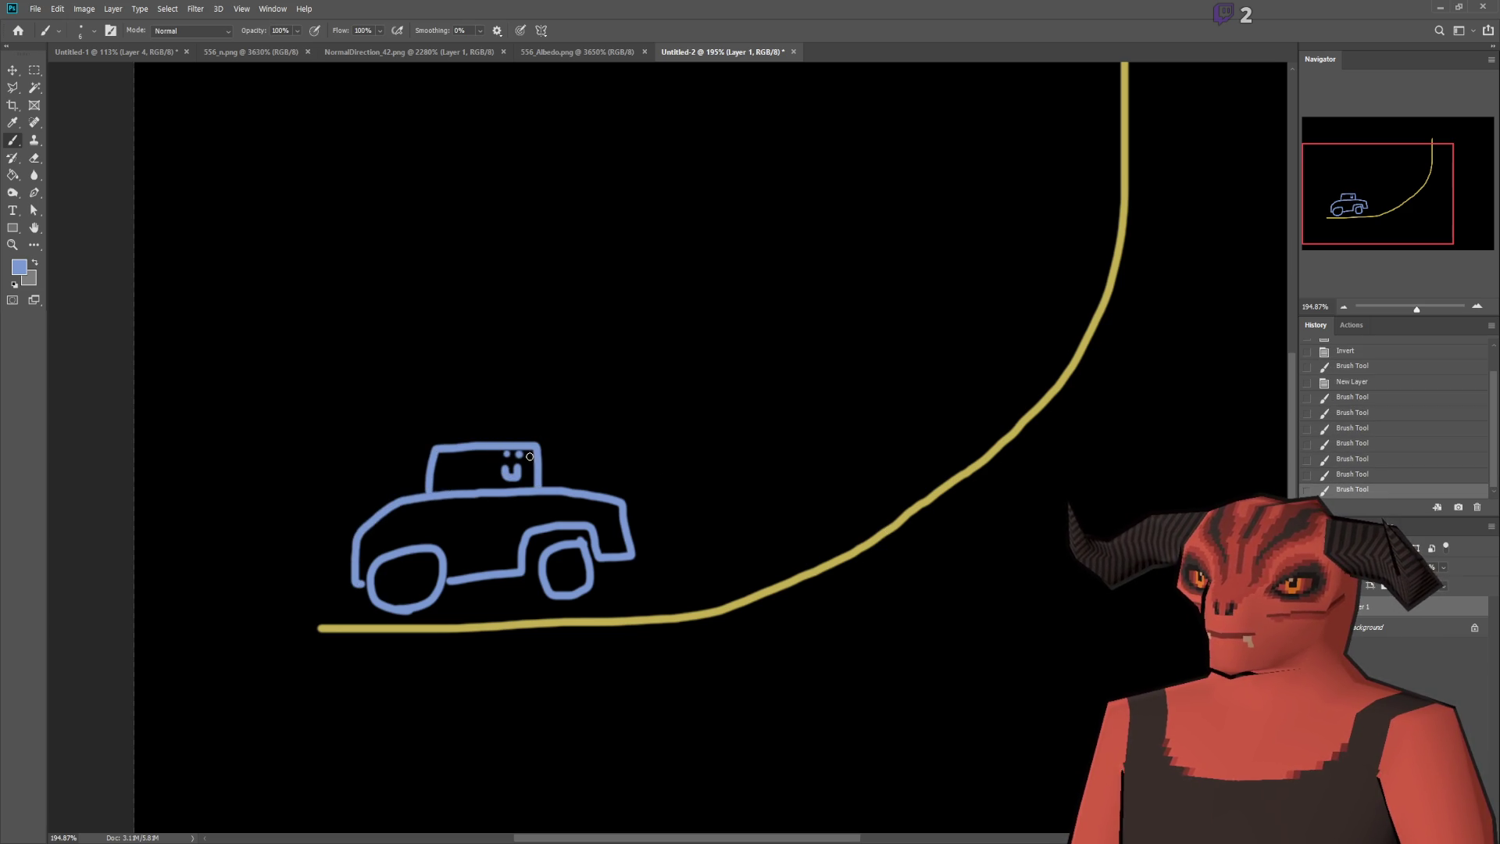
Move the car layer up onto the yellow curve.
{"action": "left_click", "coordinate": [9, 75]}
{"action": "scroll", "coordinate": [547, 351], "scroll_direction": "down", "scroll_amount": 5}
{"action": "scroll", "coordinate": [687, 382], "scroll_direction": "up", "scroll_amount": 4}
{"action": "mouse_move", "coordinate": [339, 638]}
{"action": "left_mouse_down"}
{"action": "mouse_move", "coordinate": [425, 649]}
{"action": "mouse_move", "coordinate": [589, 626]}
{"action": "mouse_move", "coordinate": [711, 568]}
{"action": "mouse_move", "coordinate": [747, 570]}
{"action": "left_mouse_up"}
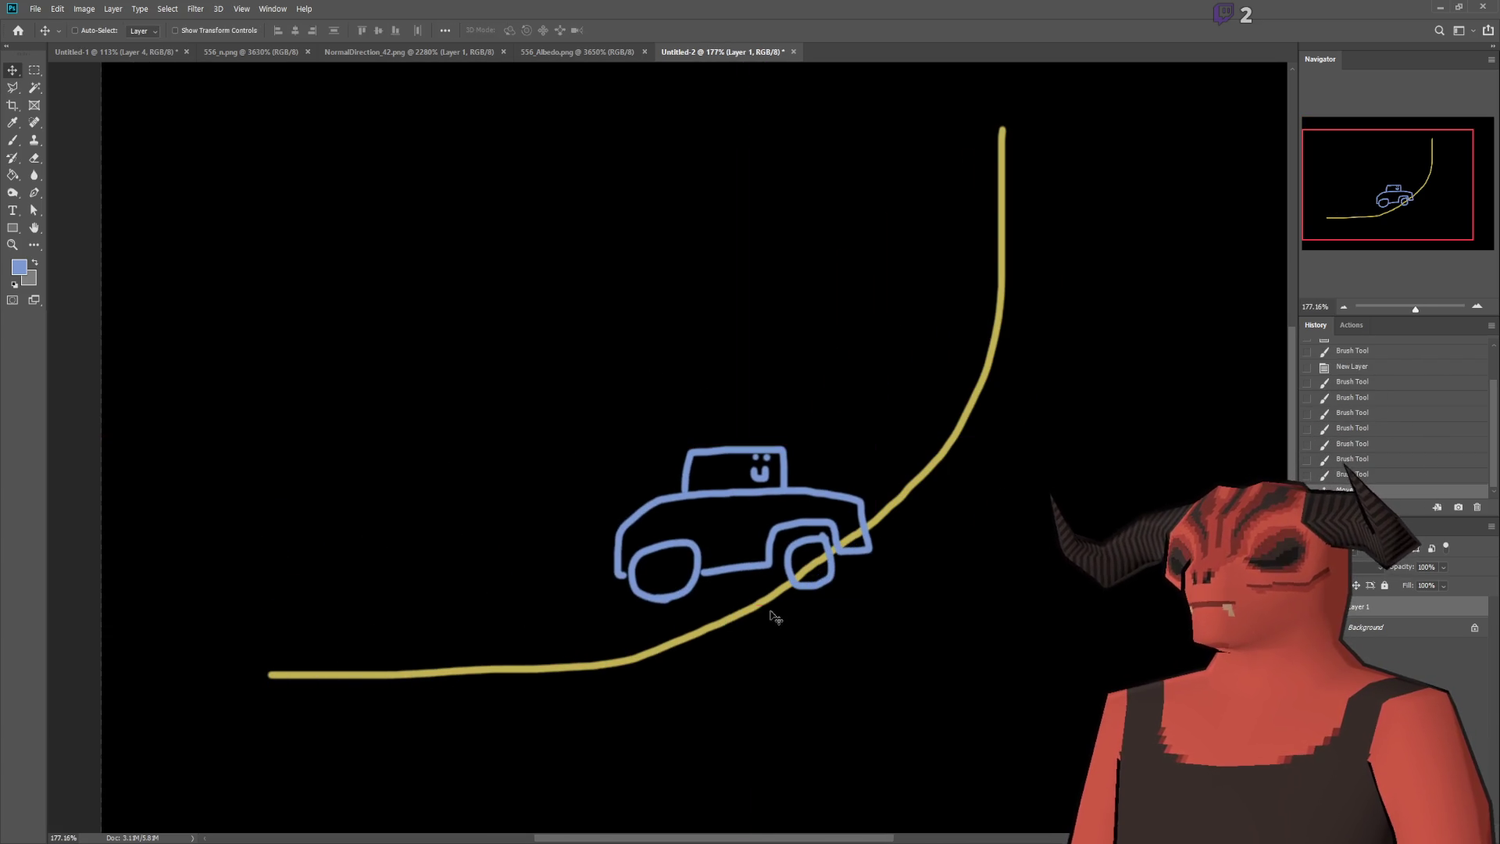
Rotate and slide the car until it sits nearly level on the road's lower bend, then commit.
{"action": "key", "text": "ctrl+t"}
{"action": "left_click_drag", "start_coordinate": [897, 653], "coordinate": [952, 540]}
{"action": "mouse_move", "coordinate": [716, 587]}
{"action": "left_mouse_down"}
{"action": "mouse_move", "coordinate": [790, 542]}
{"action": "mouse_move", "coordinate": [844, 476]}
{"action": "left_mouse_up"}
{"action": "left_click_drag", "start_coordinate": [1001, 459], "coordinate": [1000, 410]}
{"action": "mouse_move", "coordinate": [842, 438]}
{"action": "left_mouse_down"}
{"action": "mouse_move", "coordinate": [891, 380]}
{"action": "mouse_move", "coordinate": [912, 391]}
{"action": "mouse_move", "coordinate": [689, 505]}
{"action": "mouse_move", "coordinate": [425, 478]}
{"action": "mouse_move", "coordinate": [156, 664]}
{"action": "mouse_move", "coordinate": [1109, 328]}
{"action": "mouse_move", "coordinate": [827, 501]}
{"action": "mouse_move", "coordinate": [681, 531]}
{"action": "left_mouse_up"}
{"action": "left_click_drag", "start_coordinate": [854, 560], "coordinate": [809, 623]}
{"action": "mouse_move", "coordinate": [691, 495]}
{"action": "left_mouse_down"}
{"action": "mouse_move", "coordinate": [511, 565]}
{"action": "mouse_move", "coordinate": [594, 549]}
{"action": "mouse_move", "coordinate": [906, 367]}
{"action": "mouse_move", "coordinate": [681, 496]}
{"action": "left_mouse_up"}
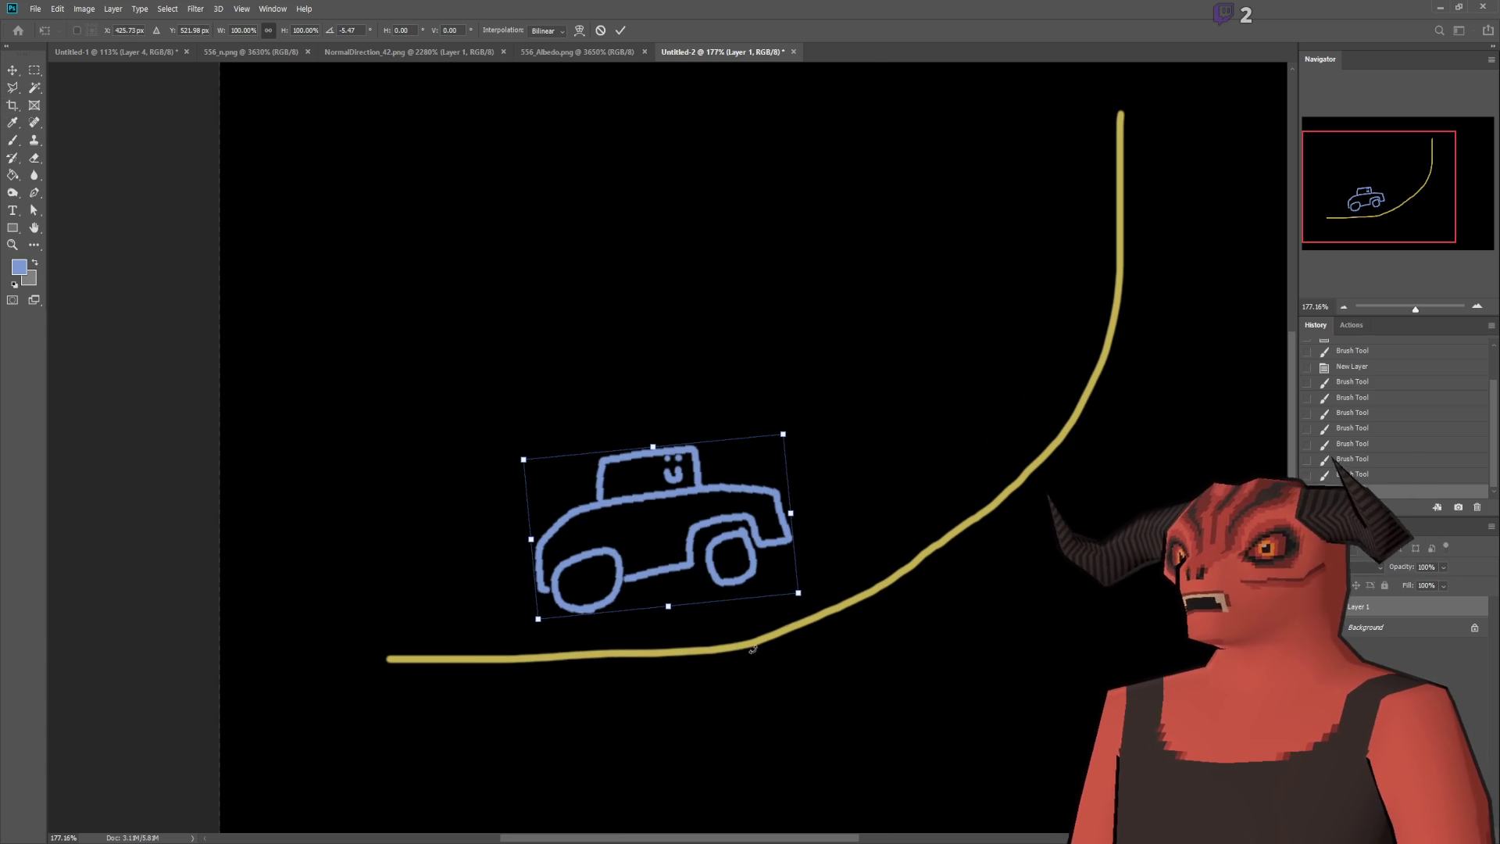
{"action": "key", "text": "Return"}
{"action": "scroll", "coordinate": [1041, 609], "scroll_direction": "down", "scroll_amount": 3}
{"action": "scroll", "coordinate": [692, 562], "scroll_direction": "up", "scroll_amount": 5}
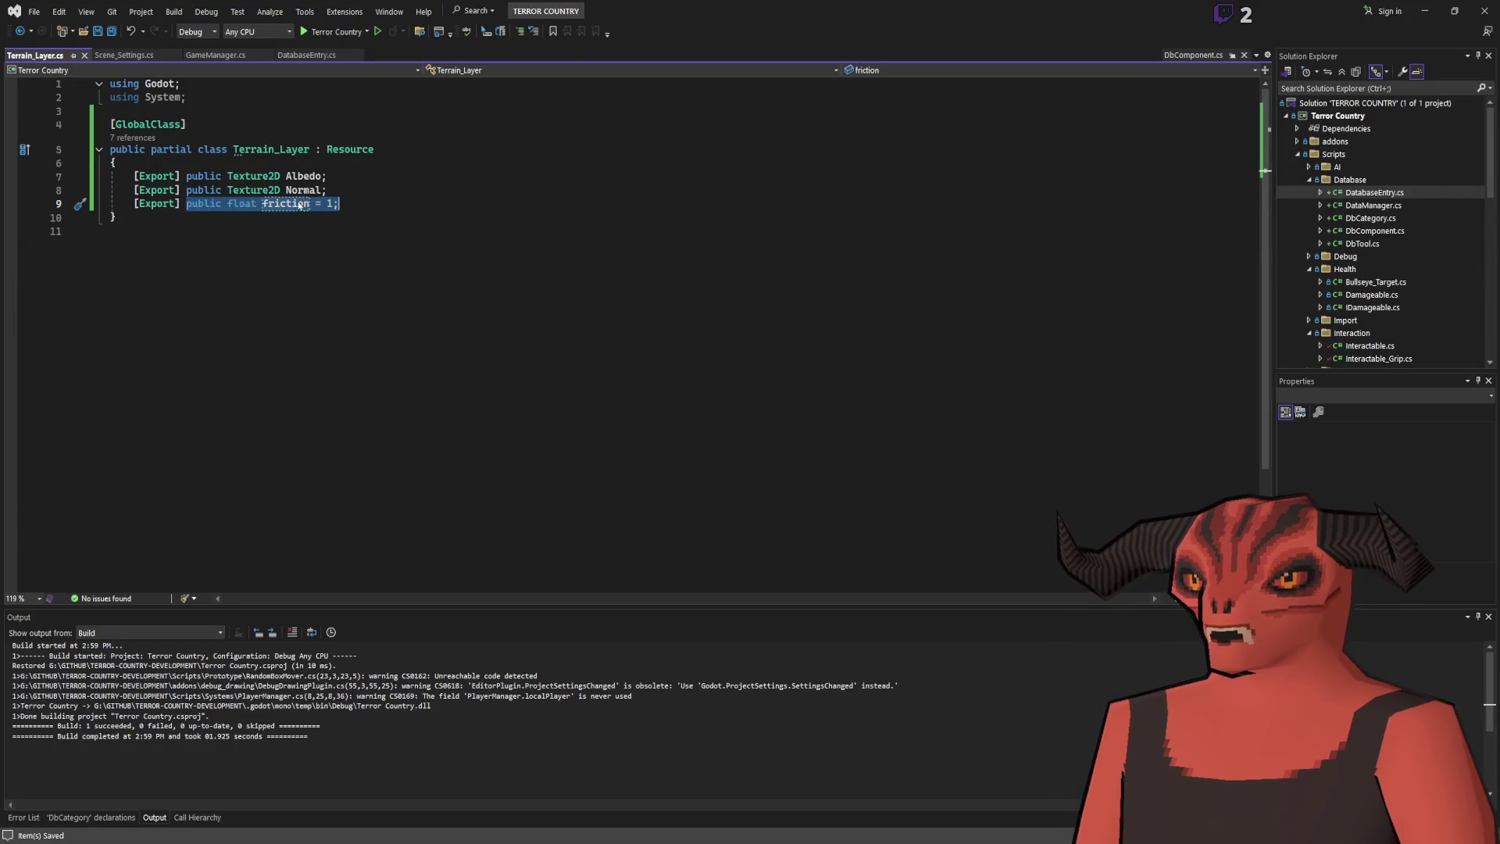
Rename the friction field on line 9 to traction.
{"action": "double_click", "coordinate": [286, 204]}
{"action": "type", "text": "trac"}
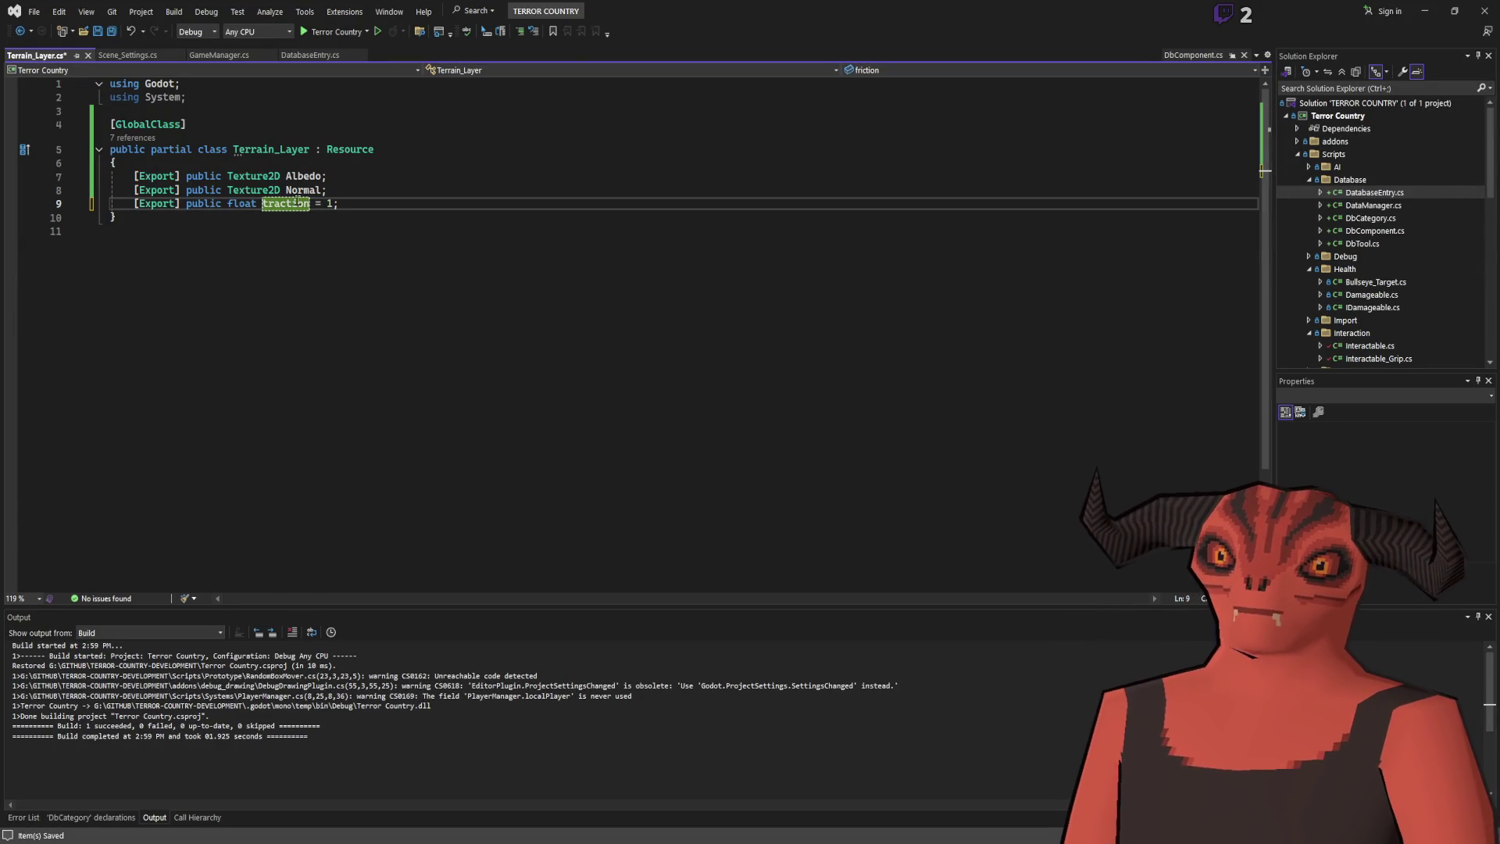
{"action": "key", "text": "alt+Tab"}
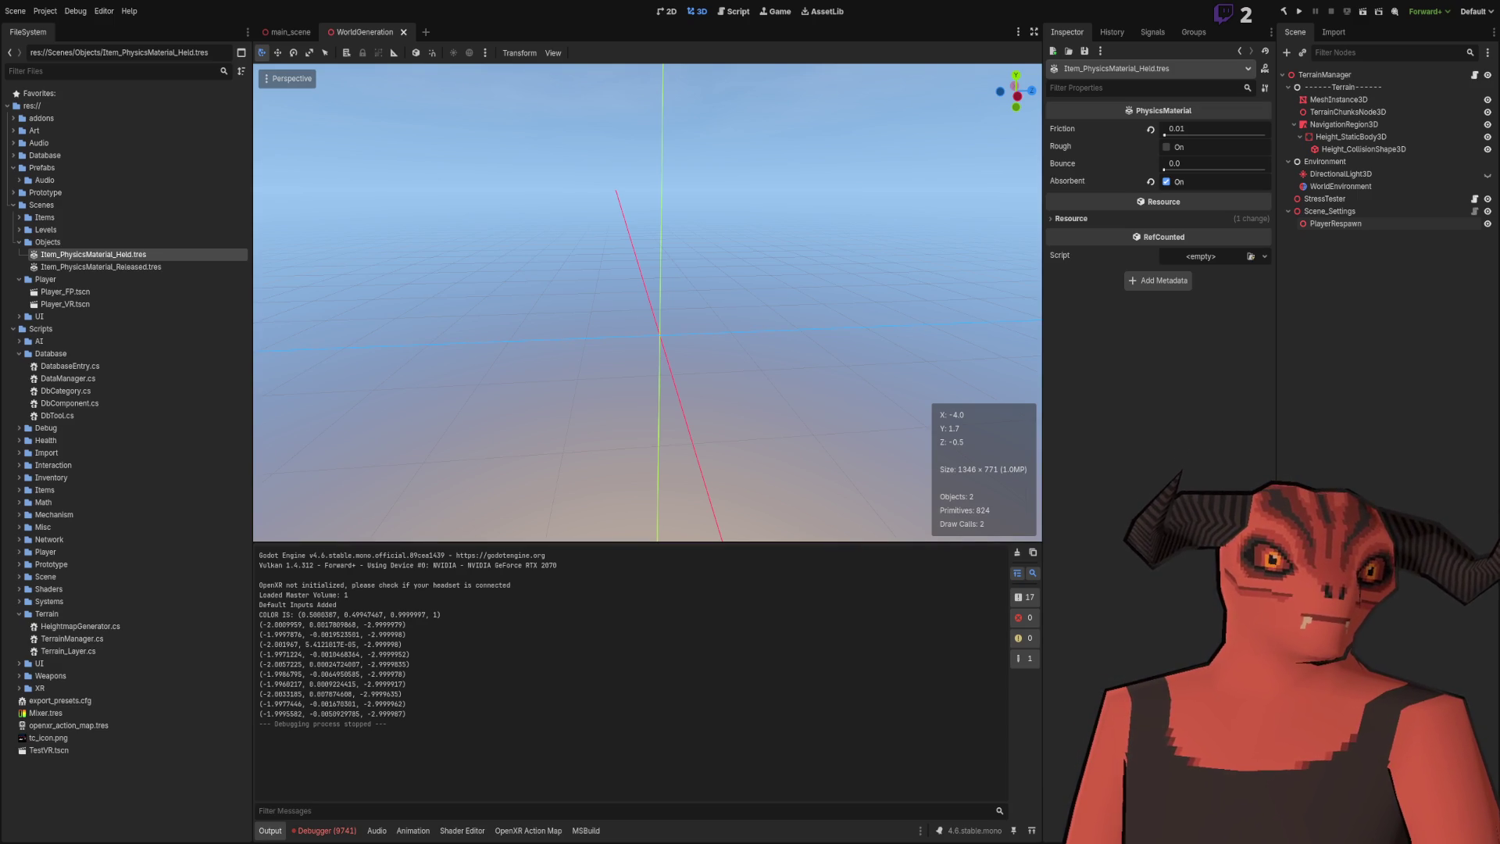
{"action": "key", "text": "alt+Tab"}
Place the caret at line 9's end, then move the Photoshop car back onto the curve.
{"action": "left_click", "coordinate": [444, 204]}
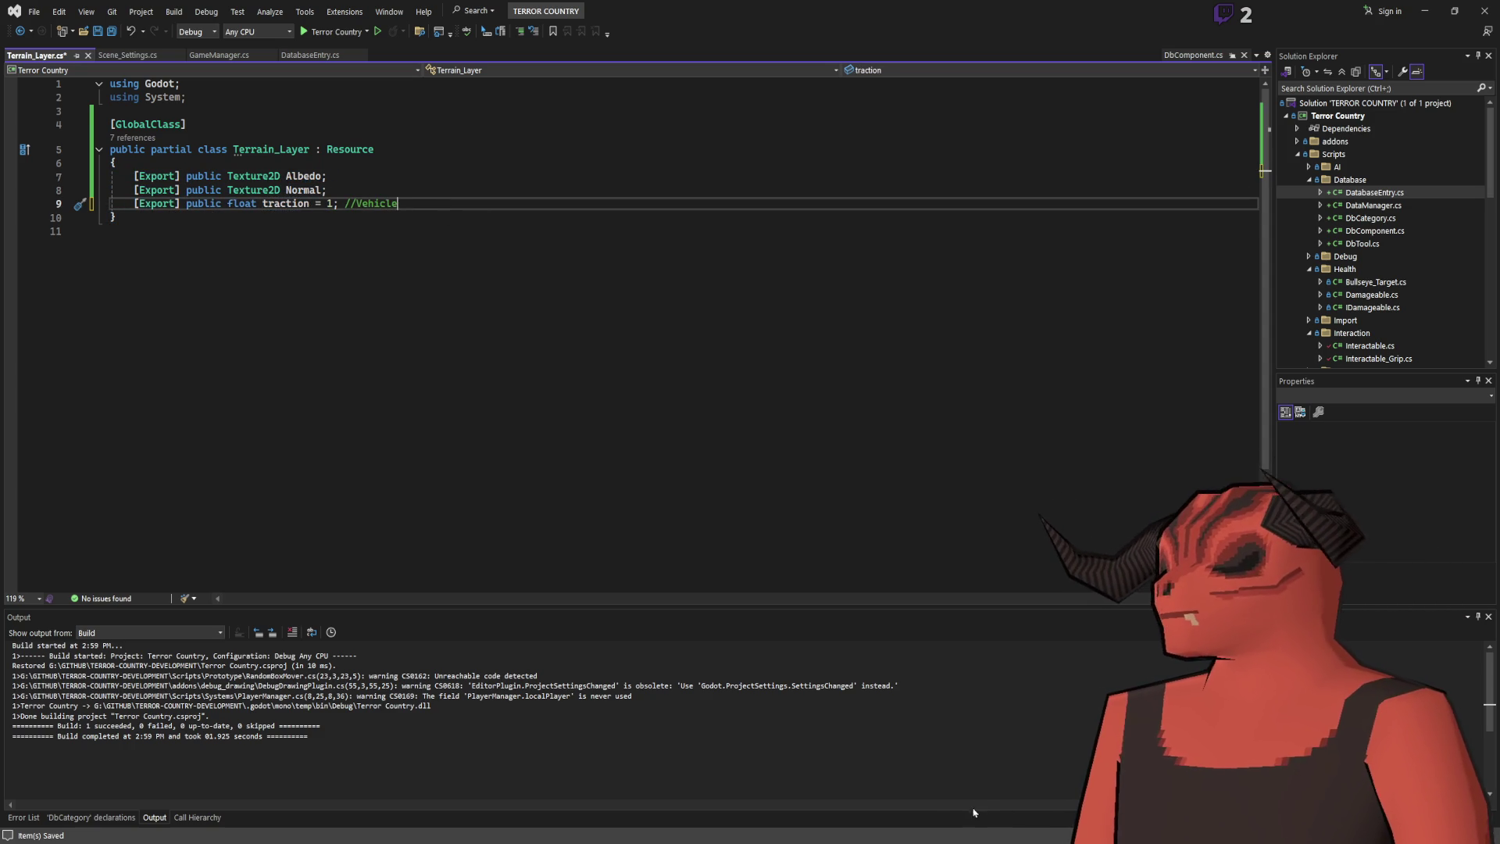
{"action": "key", "text": "alt+Tab"}
{"action": "mouse_move", "coordinate": [547, 520]}
{"action": "left_mouse_down"}
{"action": "mouse_move", "coordinate": [404, 512]}
{"action": "mouse_move", "coordinate": [493, 582]}
{"action": "mouse_move", "coordinate": [625, 588]}
{"action": "mouse_move", "coordinate": [888, 379]}
{"action": "mouse_move", "coordinate": [869, 403]}
{"action": "left_mouse_up"}
Rotate the car to match the slope and settle it onto the curve's bend.
{"action": "key", "text": "ctrl+t"}
{"action": "mouse_move", "coordinate": [1031, 511]}
{"action": "left_mouse_down"}
{"action": "mouse_move", "coordinate": [1083, 465]}
{"action": "mouse_move", "coordinate": [1070, 423]}
{"action": "left_mouse_up"}
{"action": "left_click_drag", "start_coordinate": [826, 423], "coordinate": [846, 447]}
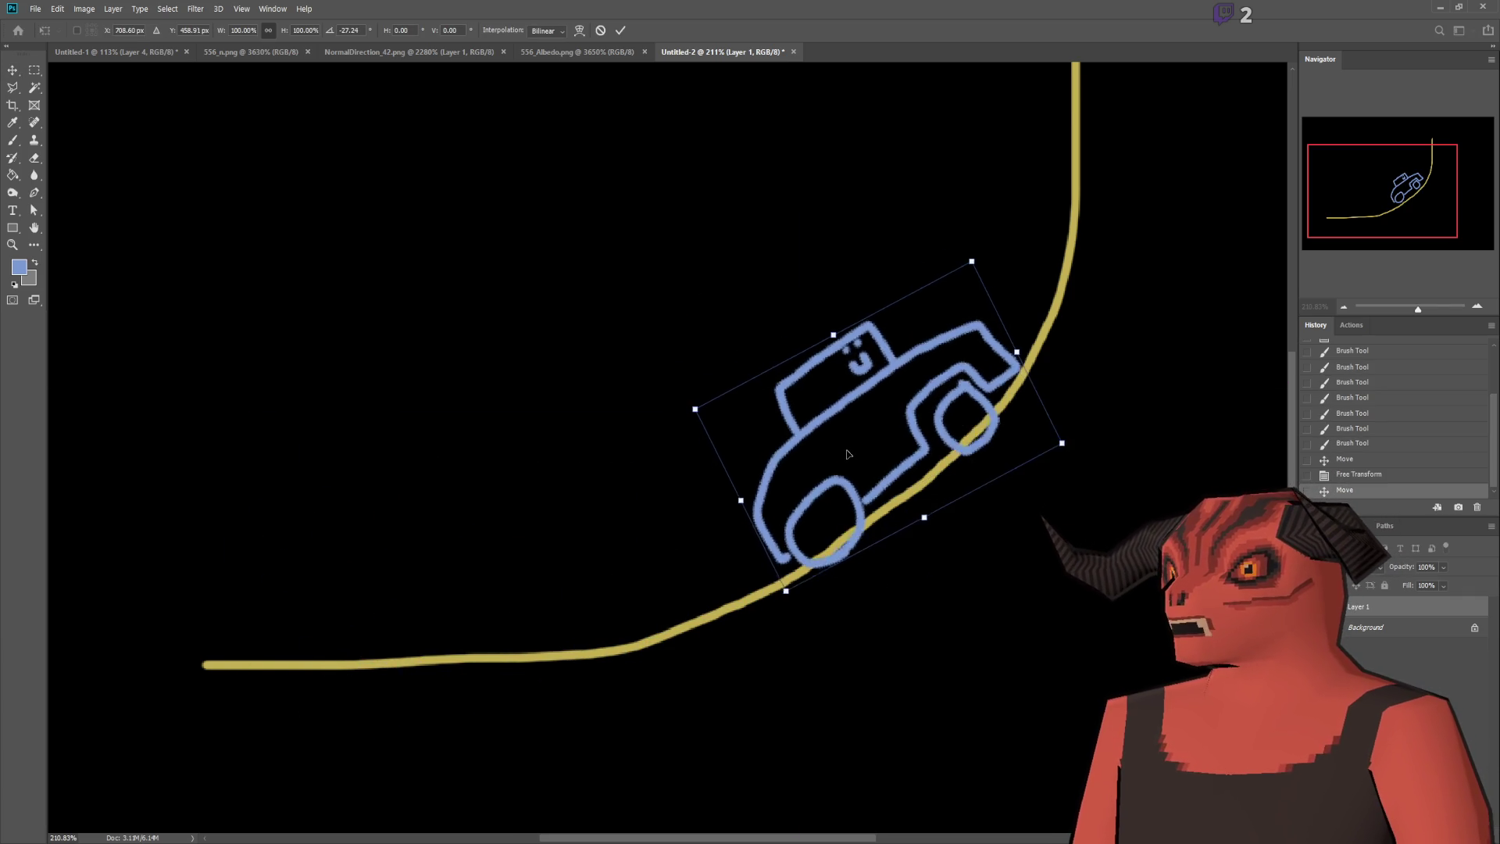
{"action": "left_click_drag", "start_coordinate": [727, 563], "coordinate": [700, 530]}
{"action": "left_click", "coordinate": [12, 140]}
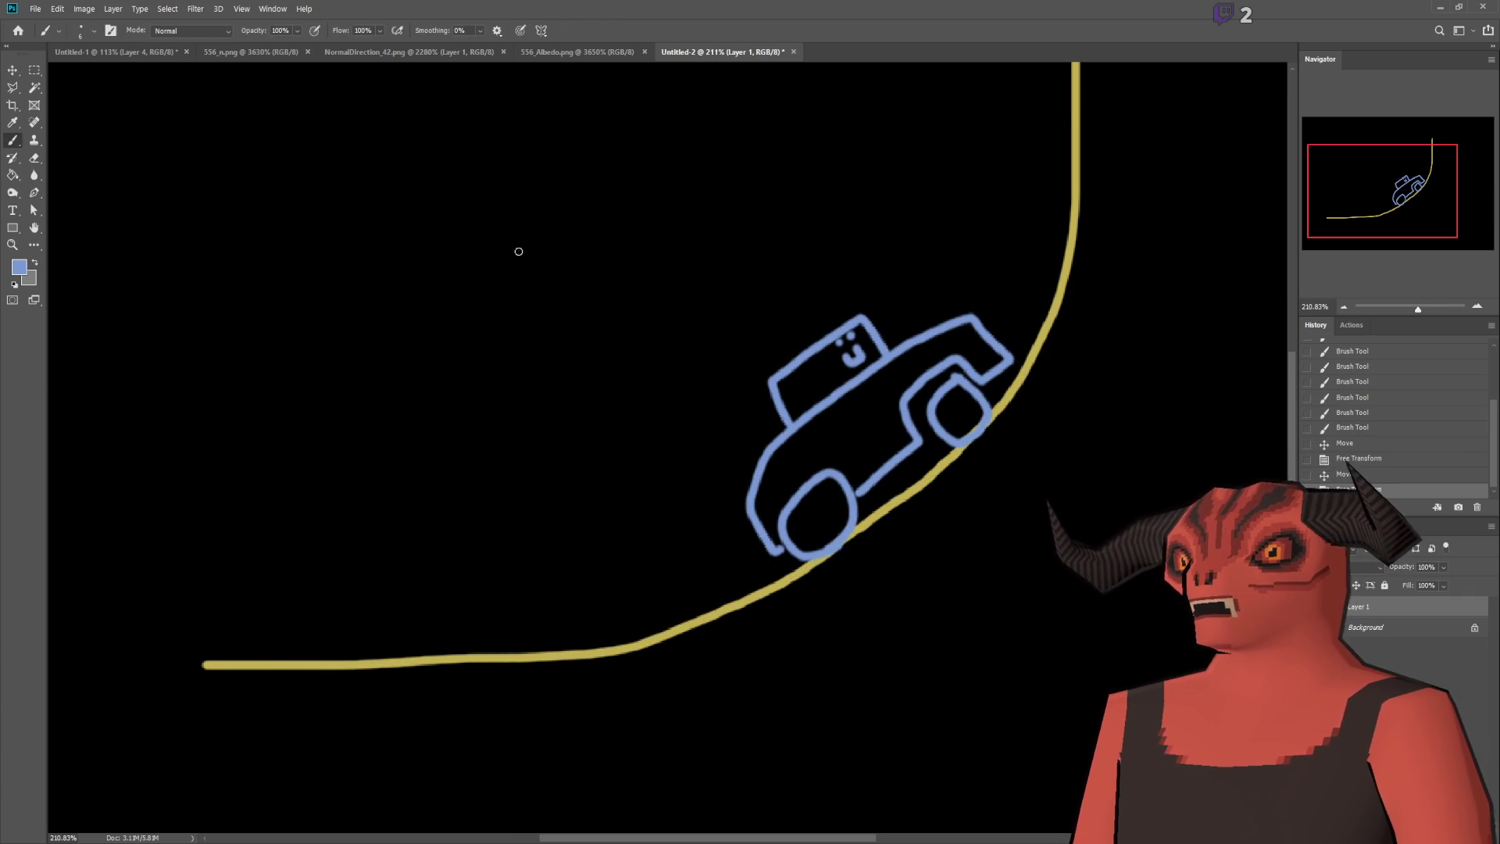
On the Background layer, paint tan dust in the road colour under the car and at the road's left end.
{"action": "left_click", "coordinate": [1398, 626]}
{"action": "mouse_move", "coordinate": [977, 422]}
{"action": "left_mouse_down"}
{"action": "mouse_move", "coordinate": [922, 472]}
{"action": "mouse_move", "coordinate": [977, 461]}
{"action": "left_mouse_up"}
{"action": "key", "text": "ctrl+z"}
{"action": "key", "text": "i"}
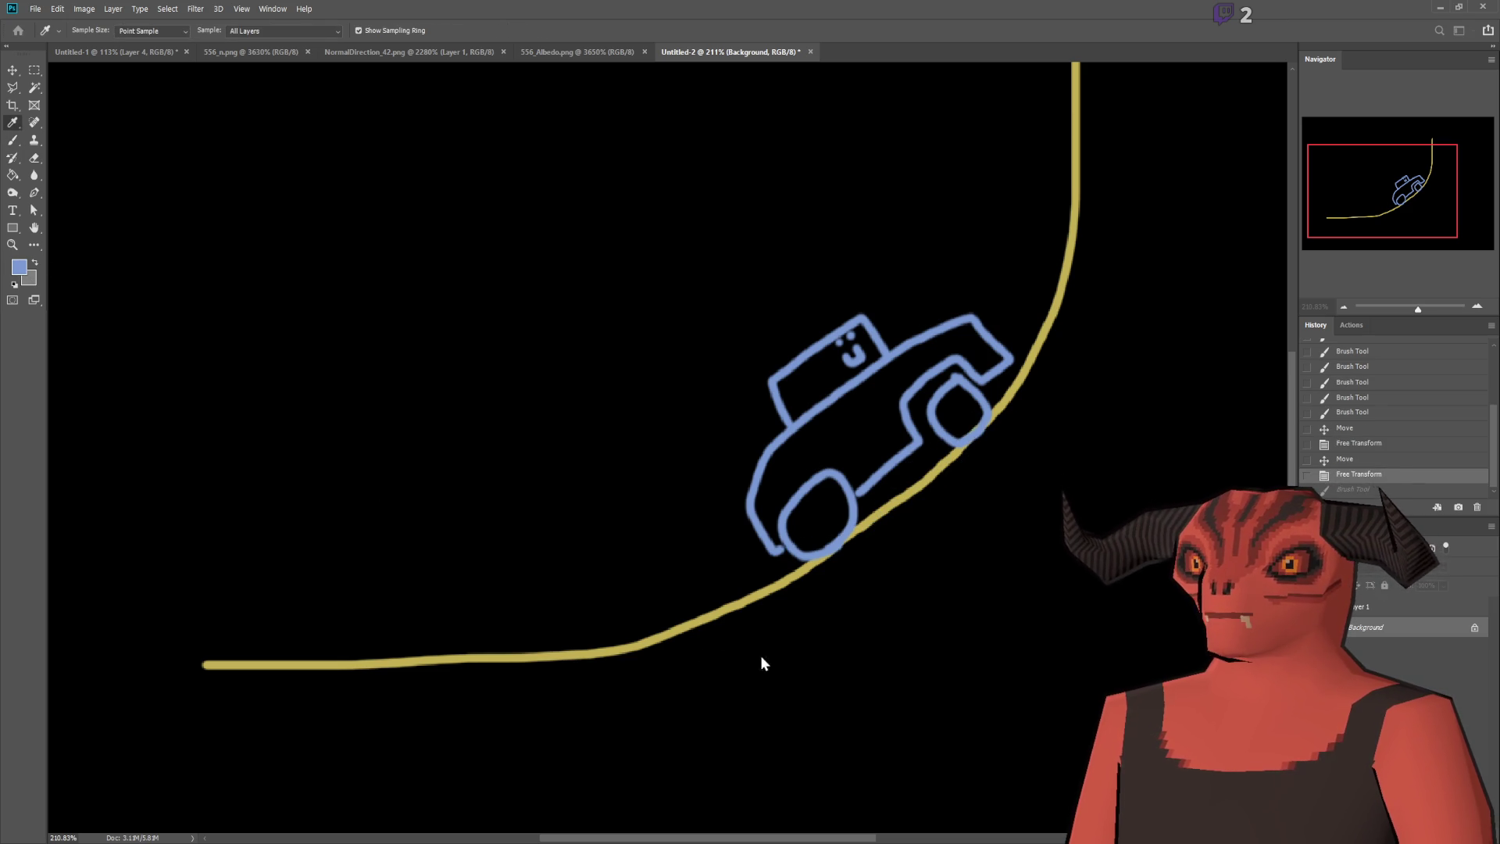
{"action": "left_click", "coordinate": [886, 497]}
{"action": "key", "text": "b"}
{"action": "mouse_move", "coordinate": [952, 428]}
{"action": "left_mouse_down"}
{"action": "mouse_move", "coordinate": [910, 481]}
{"action": "mouse_move", "coordinate": [956, 457]}
{"action": "mouse_move", "coordinate": [816, 550]}
{"action": "mouse_move", "coordinate": [882, 525]}
{"action": "left_mouse_up"}
{"action": "mouse_move", "coordinate": [375, 647]}
{"action": "left_mouse_down"}
{"action": "mouse_move", "coordinate": [148, 660]}
{"action": "mouse_move", "coordinate": [414, 660]}
{"action": "mouse_move", "coordinate": [282, 656]}
{"action": "left_mouse_up"}
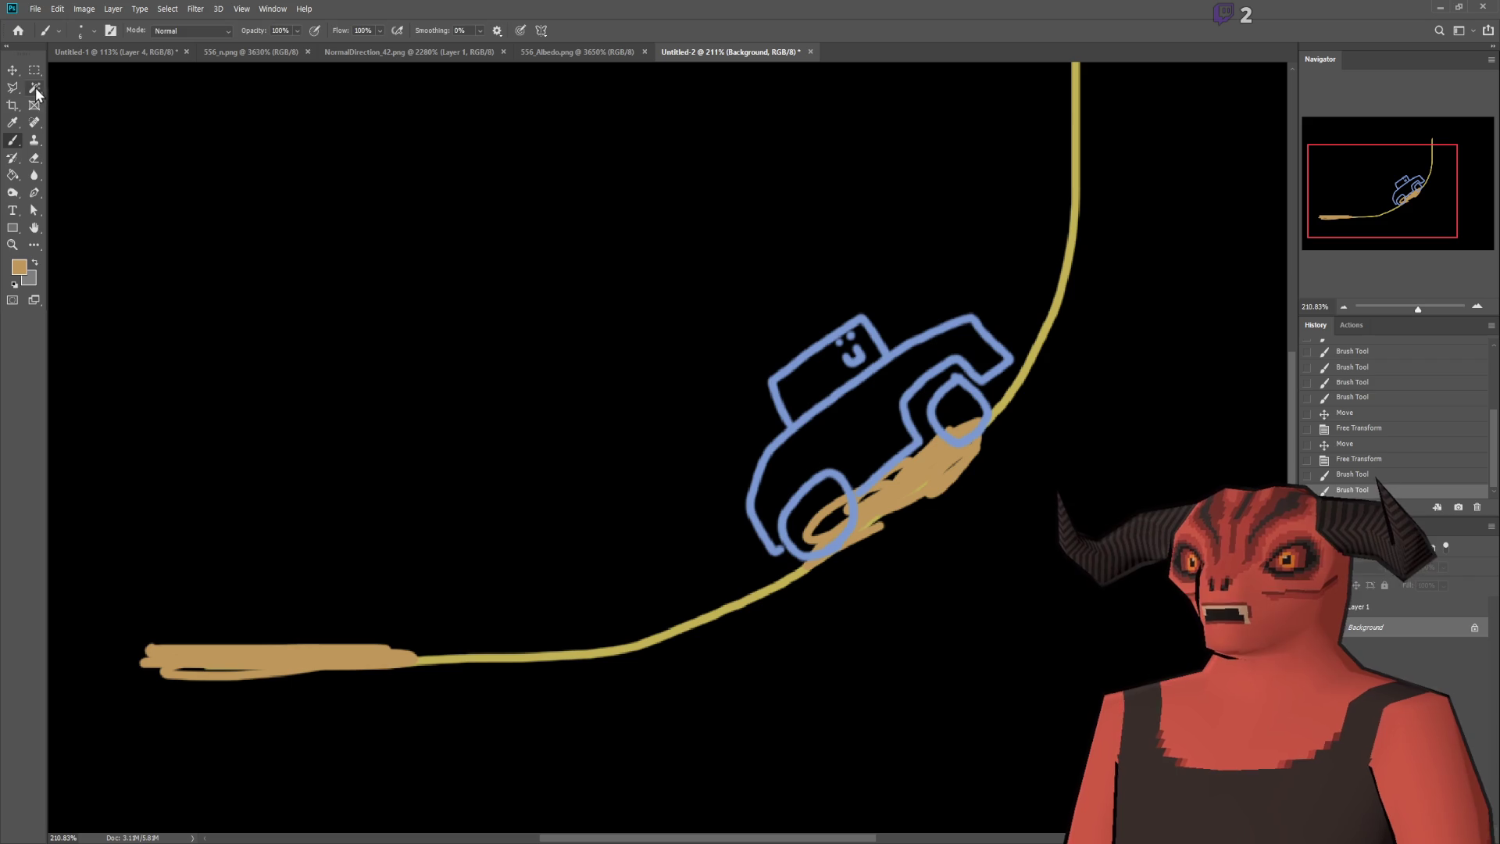
Move and rotate the car so it sits tilted on the curve's lower bend.
{"action": "key", "text": "v"}
{"action": "mouse_move", "coordinate": [875, 438]}
{"action": "left_mouse_down"}
{"action": "mouse_move", "coordinate": [548, 528]}
{"action": "mouse_move", "coordinate": [347, 542]}
{"action": "left_mouse_up"}
{"action": "key", "text": "ctrl+t"}
{"action": "left_click_drag", "start_coordinate": [507, 673], "coordinate": [406, 686]}
{"action": "mouse_move", "coordinate": [377, 559]}
{"action": "left_mouse_down"}
{"action": "mouse_move", "coordinate": [256, 629]}
{"action": "mouse_move", "coordinate": [591, 584]}
{"action": "mouse_move", "coordinate": [877, 425]}
{"action": "mouse_move", "coordinate": [905, 439]}
{"action": "left_mouse_up"}
{"action": "left_click_drag", "start_coordinate": [949, 657], "coordinate": [1094, 606]}
{"action": "mouse_move", "coordinate": [856, 464]}
{"action": "left_mouse_down"}
{"action": "mouse_move", "coordinate": [718, 564]}
{"action": "mouse_move", "coordinate": [825, 529]}
{"action": "mouse_move", "coordinate": [762, 527]}
{"action": "mouse_move", "coordinate": [755, 542]}
{"action": "mouse_move", "coordinate": [839, 490]}
{"action": "mouse_move", "coordinate": [715, 567]}
{"action": "mouse_move", "coordinate": [877, 468]}
{"action": "mouse_move", "coordinate": [635, 509]}
{"action": "left_mouse_up"}
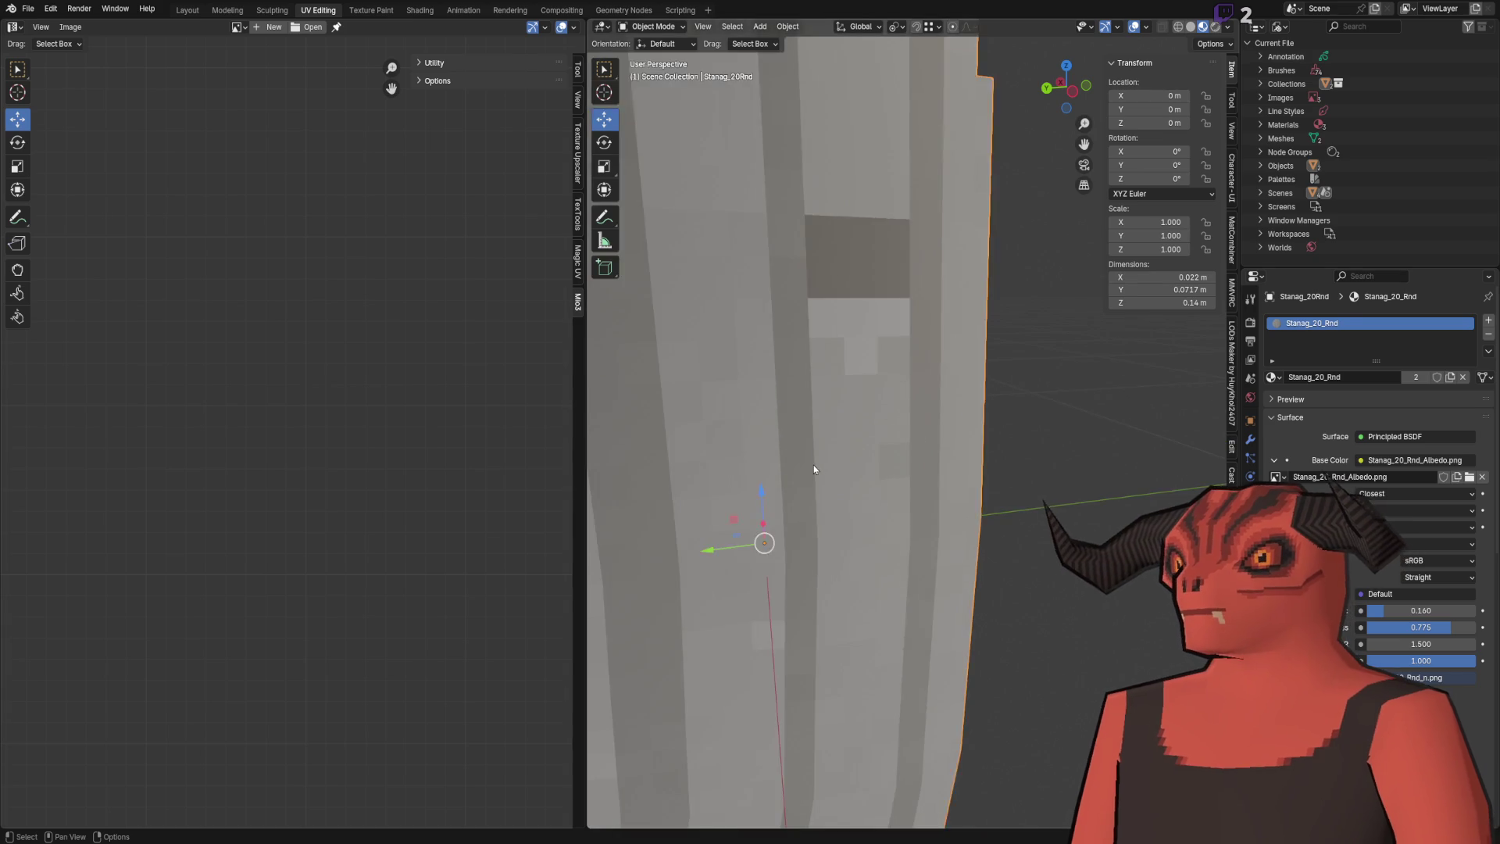
Switch Stanag_20Rnd to Vertex Paint mode and set the brush colour to red.
{"action": "left_click", "coordinate": [653, 27]}
{"action": "left_click", "coordinate": [653, 87]}
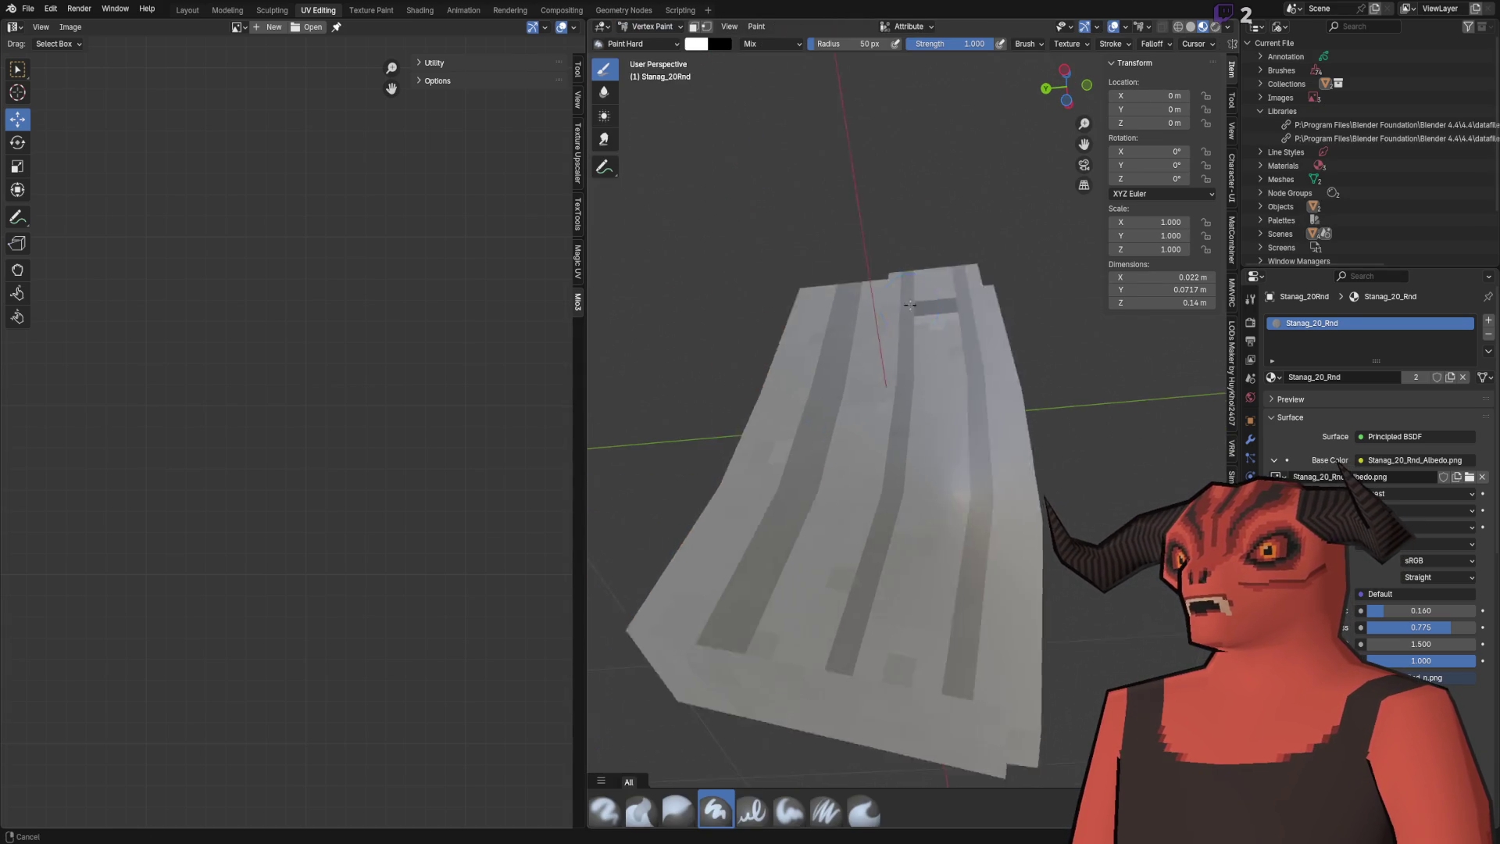
{"action": "scroll", "coordinate": [672, 118], "scroll_direction": "down", "scroll_amount": 3}
{"action": "left_click", "coordinate": [695, 44]}
{"action": "left_click", "coordinate": [734, 152]}
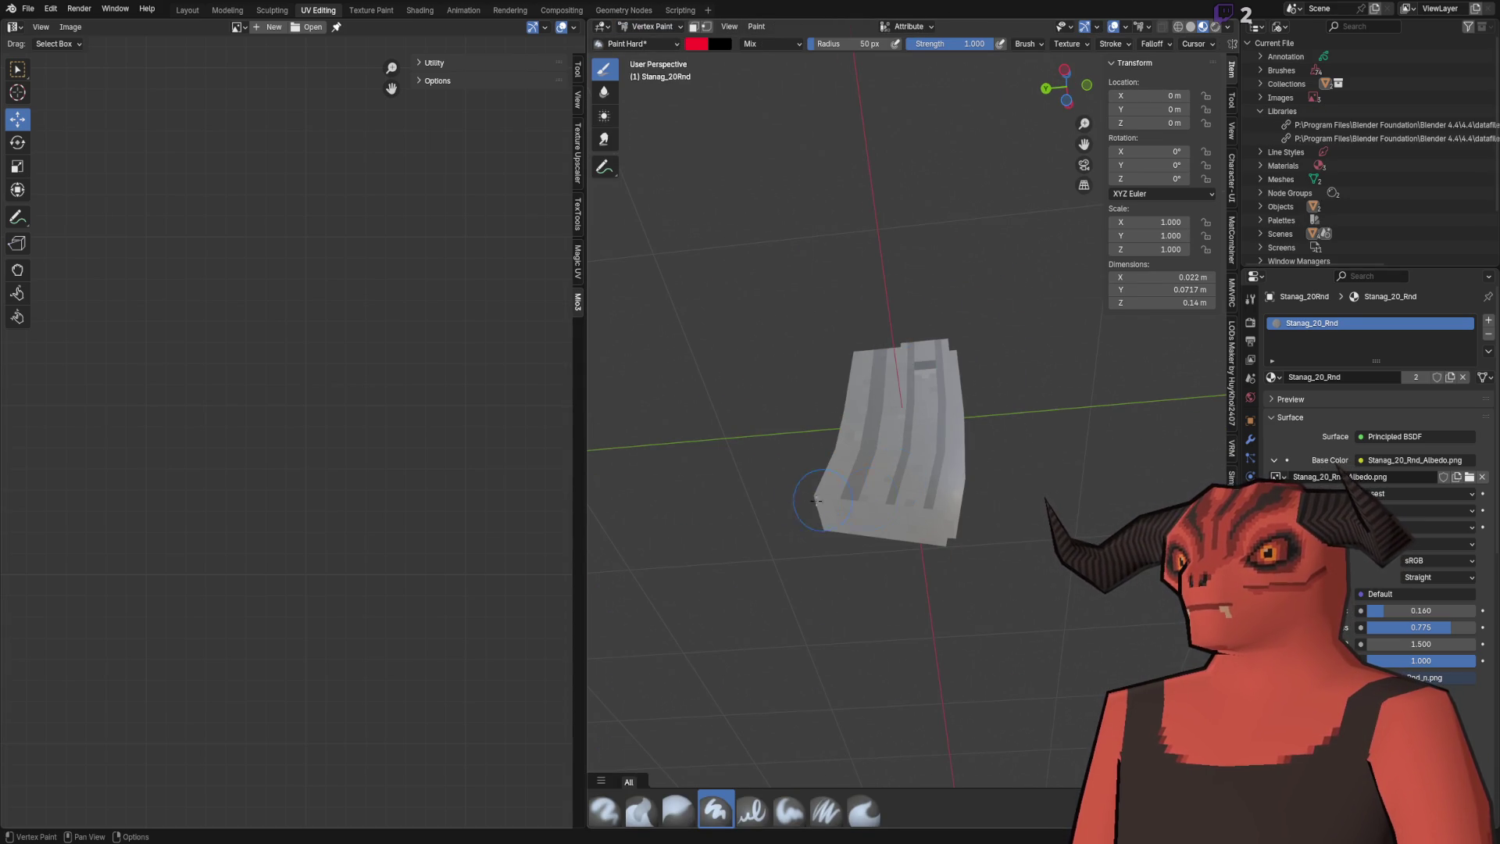
Check Edit Mode, show the Object Data properties, and display vertex colours in solid shading.
{"action": "key", "text": "Tab"}
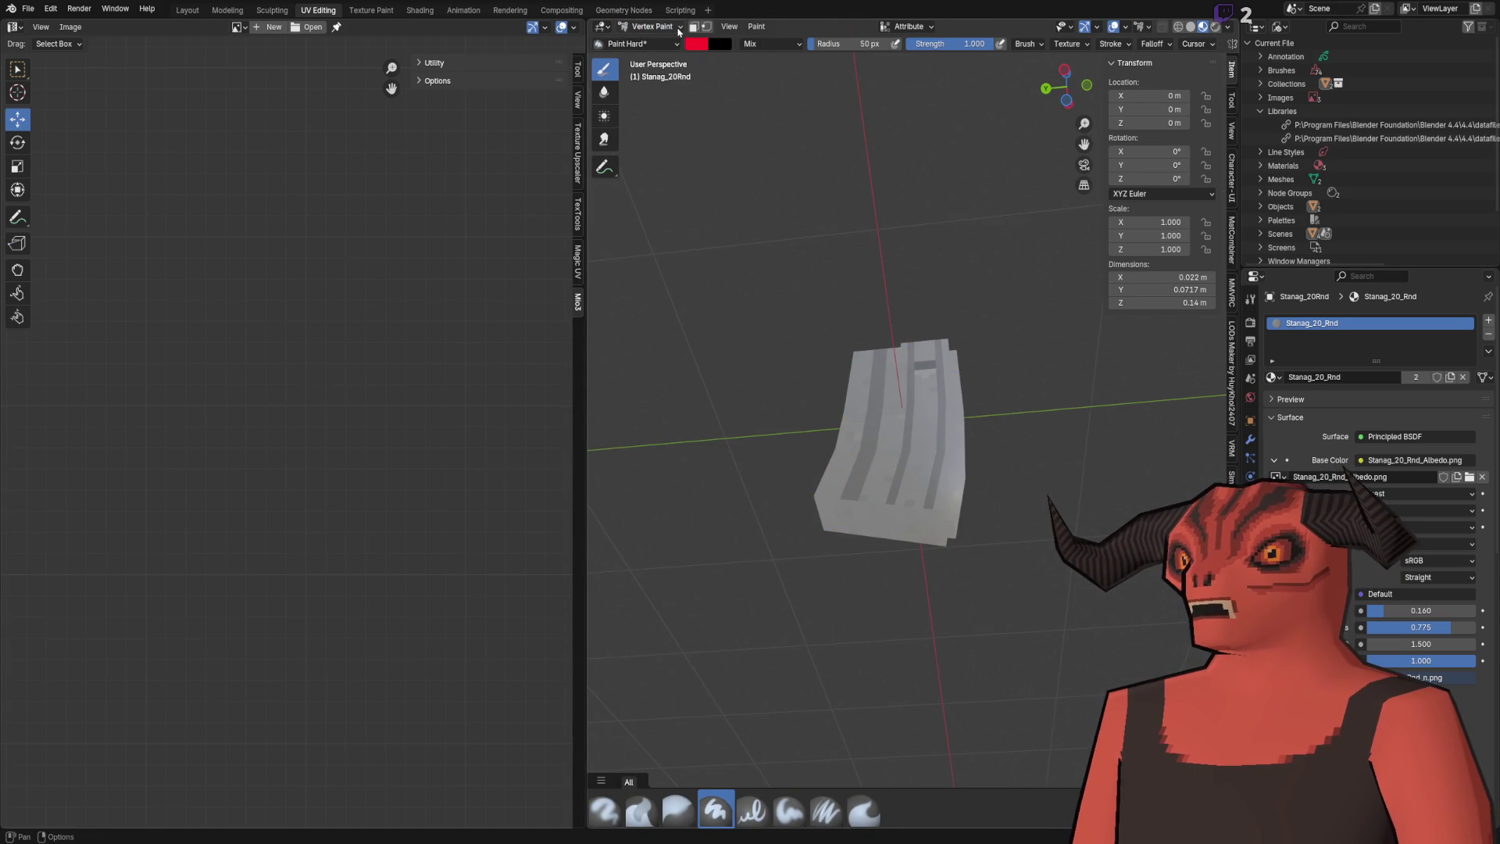
{"action": "key", "text": "Tab"}
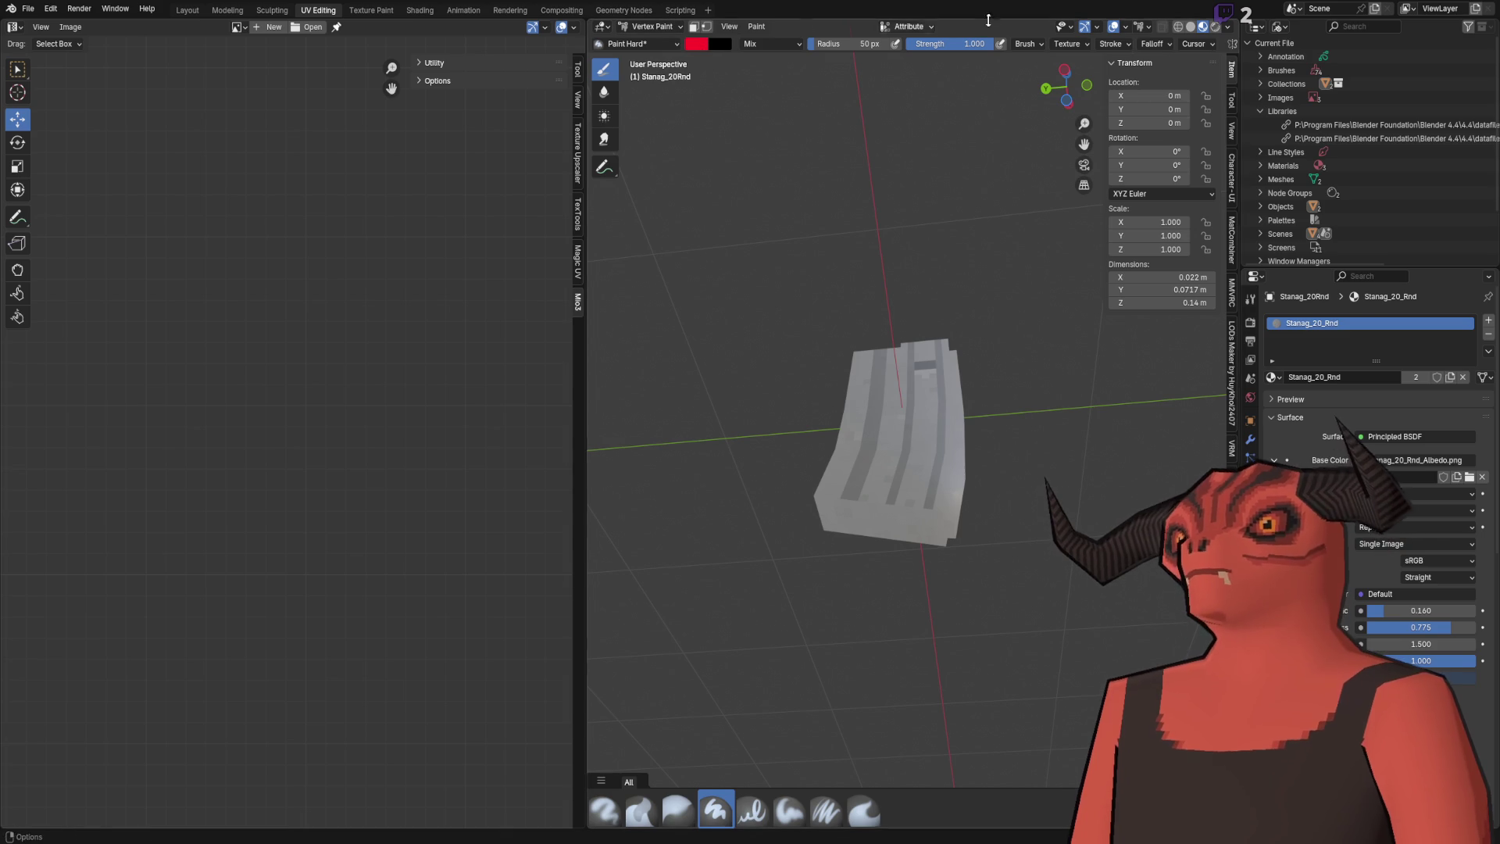
{"action": "left_click", "coordinate": [1230, 27]}
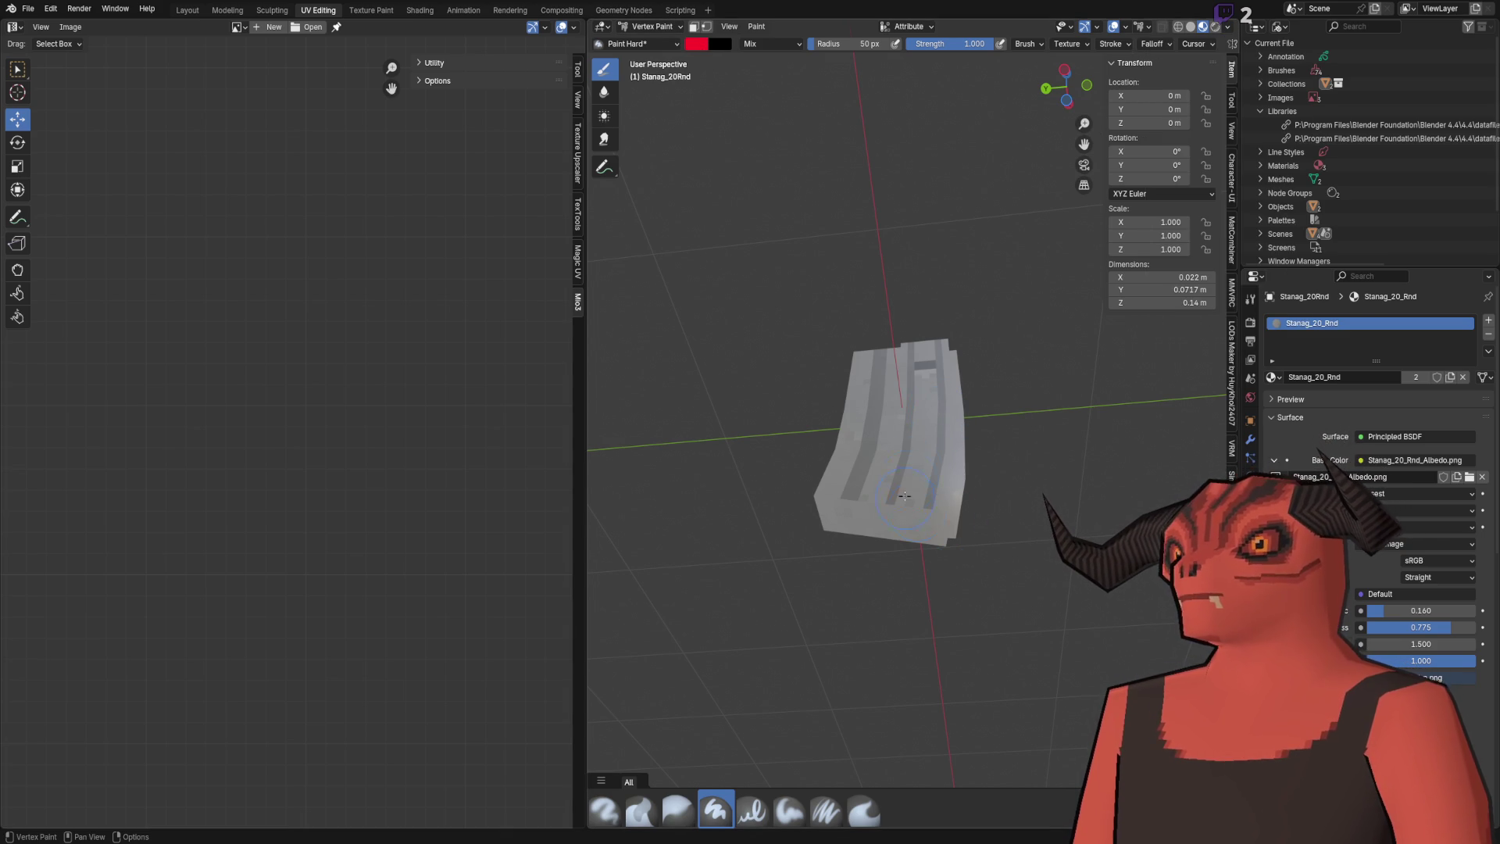
{"action": "left_click", "coordinate": [1250, 513]}
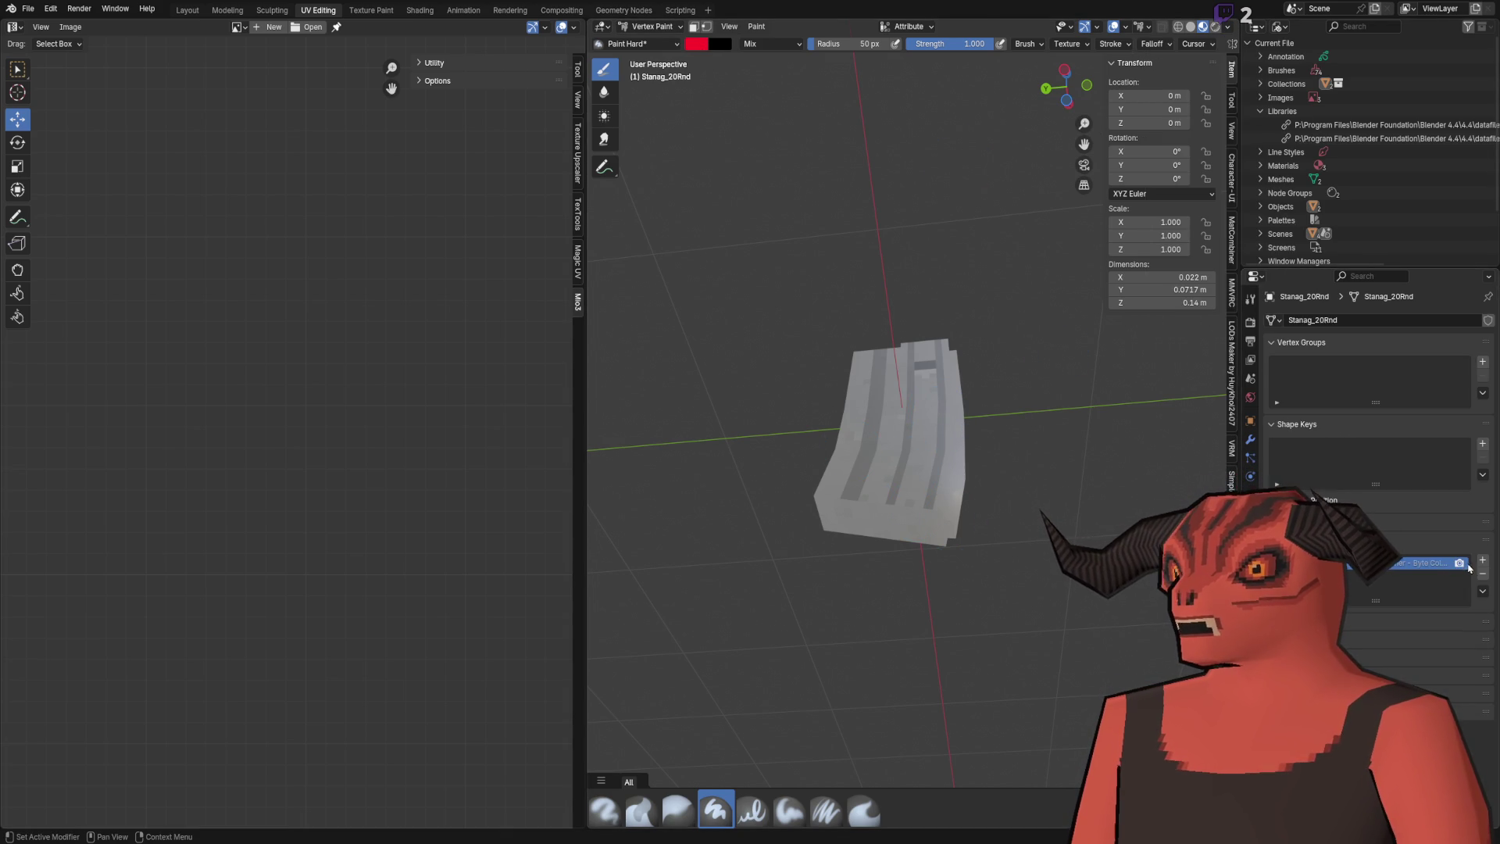
{"action": "left_click", "coordinate": [1190, 25]}
{"action": "left_click", "coordinate": [1229, 29]}
{"action": "left_click", "coordinate": [1271, 165]}
Paint red dabs on the centre, left and upper-left vertices of the mesh.
{"action": "mouse_move", "coordinate": [937, 375]}
{"action": "left_mouse_down"}
{"action": "mouse_move", "coordinate": [860, 468]}
{"action": "mouse_move", "coordinate": [899, 390]}
{"action": "mouse_move", "coordinate": [882, 471]}
{"action": "left_mouse_up"}
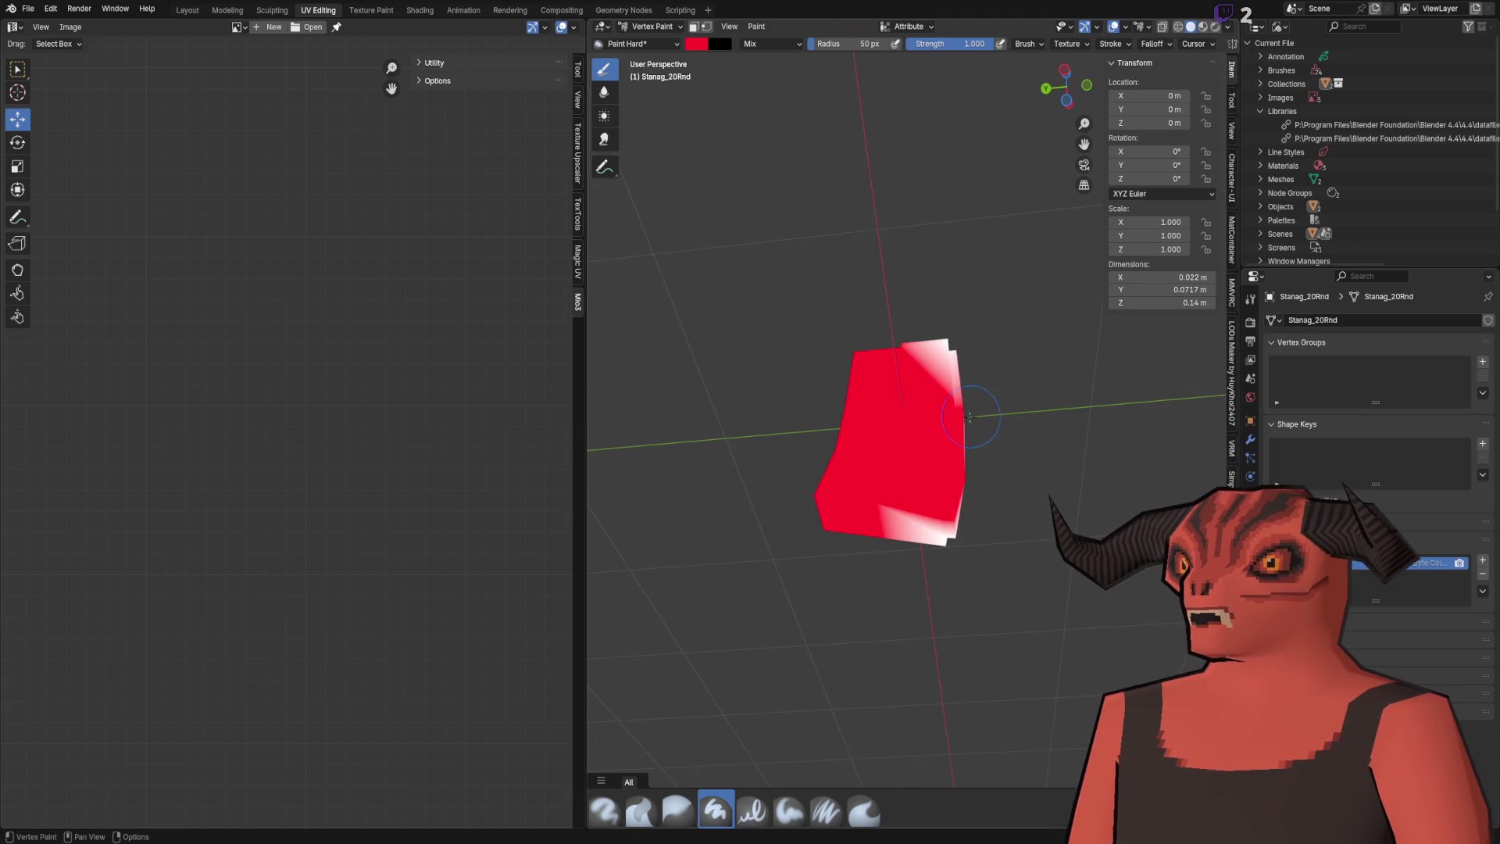
{"action": "key", "text": "ctrl+z"}
{"action": "left_click", "coordinate": [891, 395]}
{"action": "left_click", "coordinate": [886, 465]}
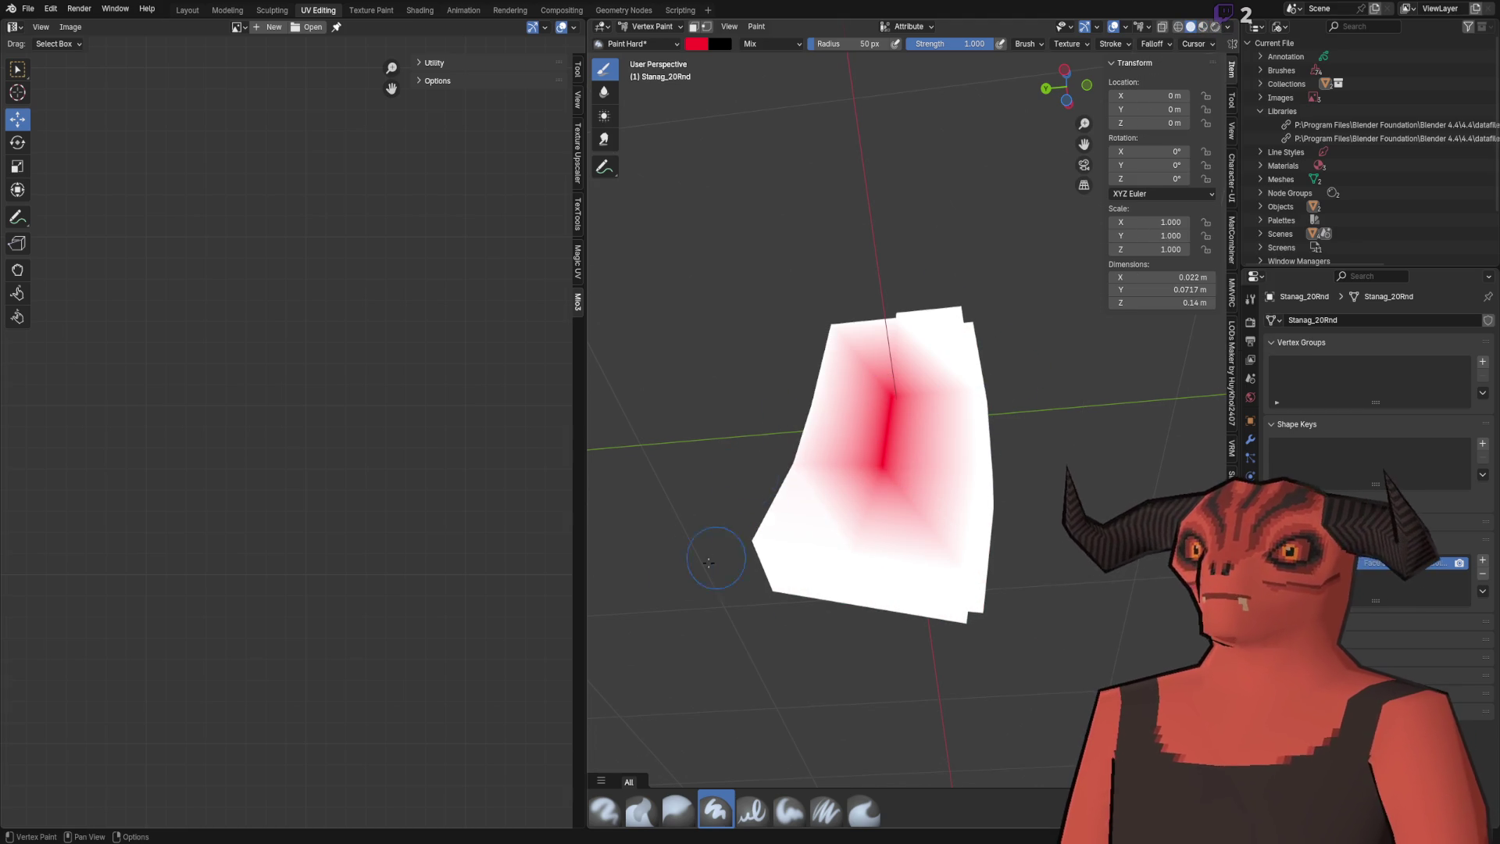
{"action": "left_click", "coordinate": [793, 465]}
{"action": "left_click", "coordinate": [845, 394]}
{"action": "scroll", "coordinate": [901, 414], "scroll_direction": "up", "scroll_amount": 2}
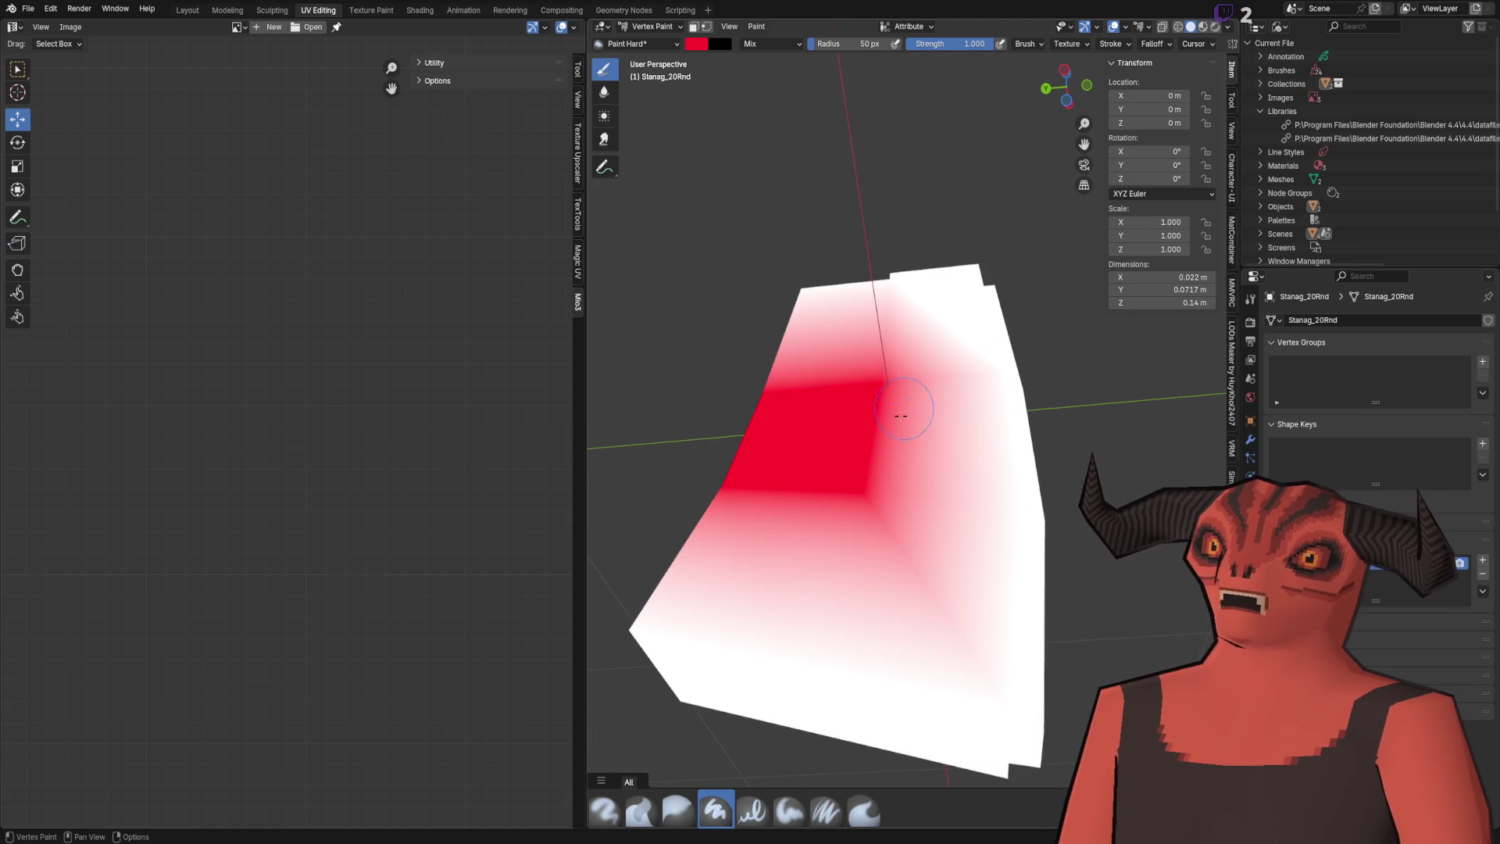
{"action": "left_click_drag", "start_coordinate": [700, 442], "coordinate": [846, 396]}
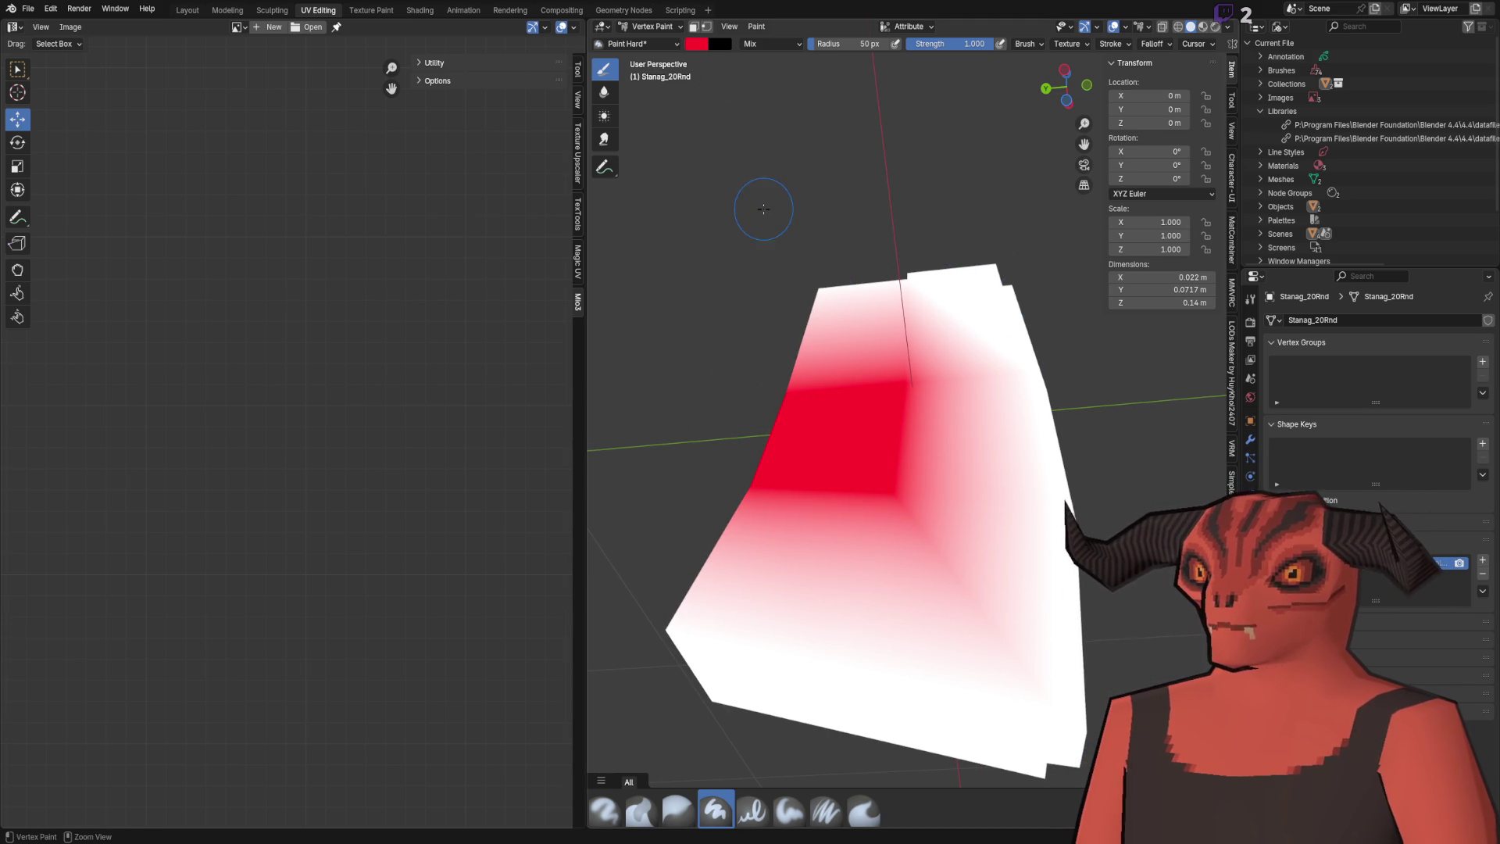
Redo the red paint as a solid patch across the left-middle of the mesh.
{"action": "key", "text": "ctrl+z"}
{"action": "mouse_move", "coordinate": [908, 386]}
{"action": "left_mouse_down"}
{"action": "mouse_move", "coordinate": [961, 452]}
{"action": "mouse_move", "coordinate": [907, 381]}
{"action": "left_mouse_up"}
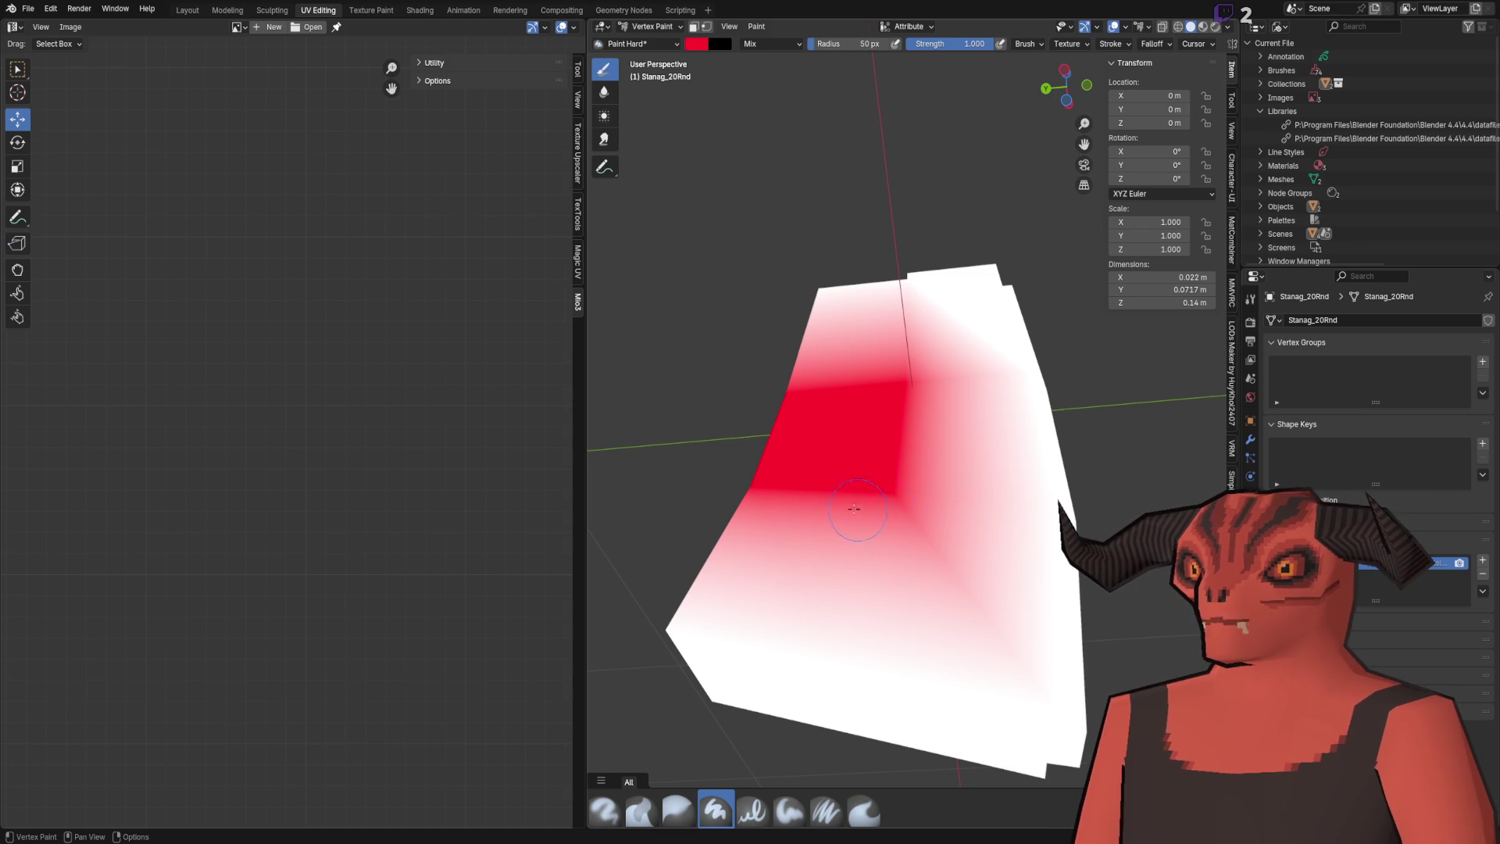
{"action": "left_click", "coordinate": [1026, 697]}
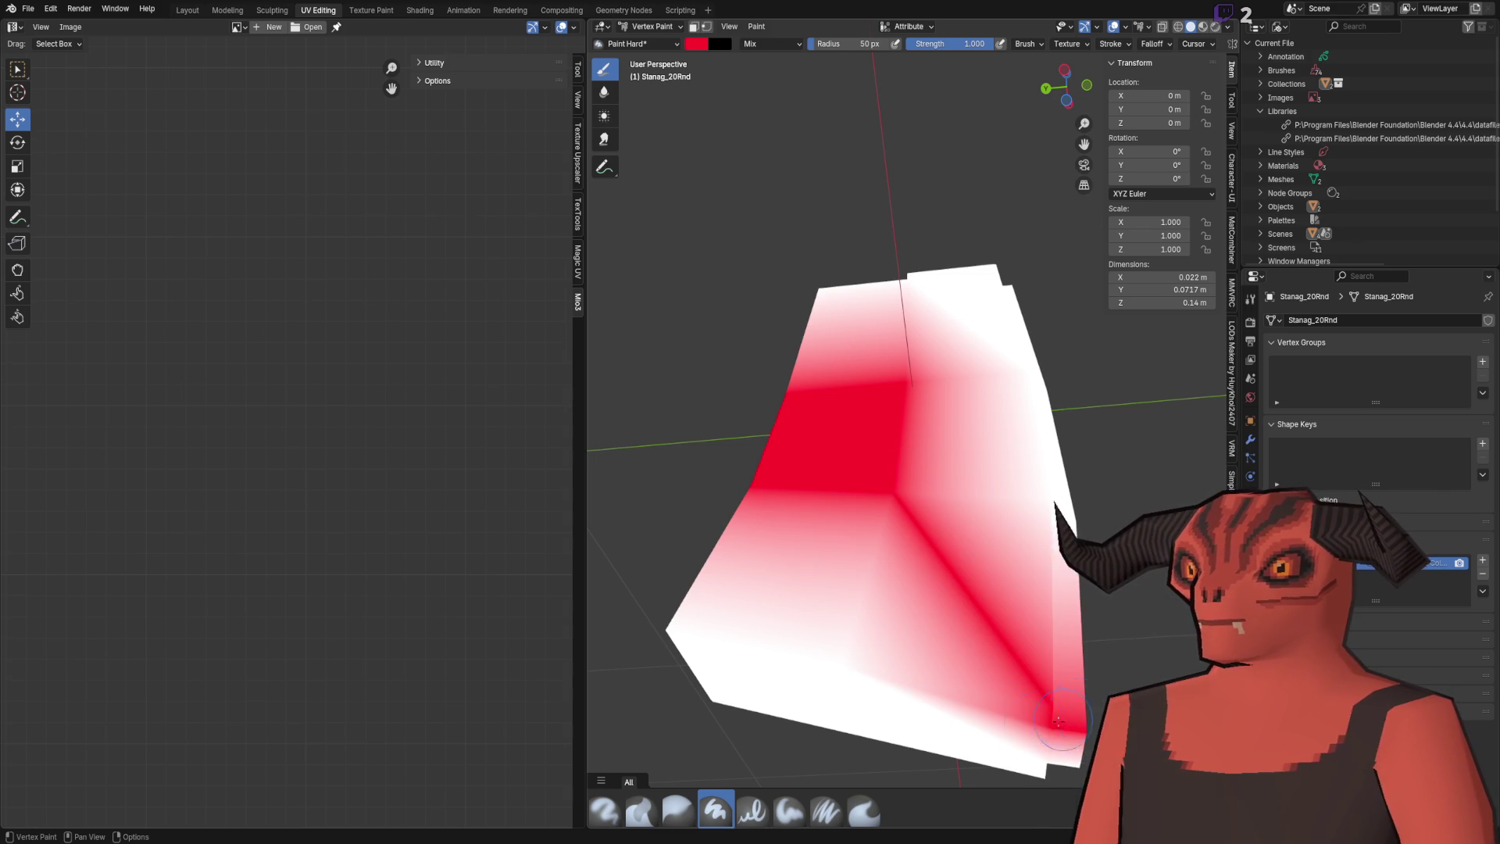
{"action": "key", "text": "ctrl+z"}
{"action": "key", "text": "ctrl+z"}
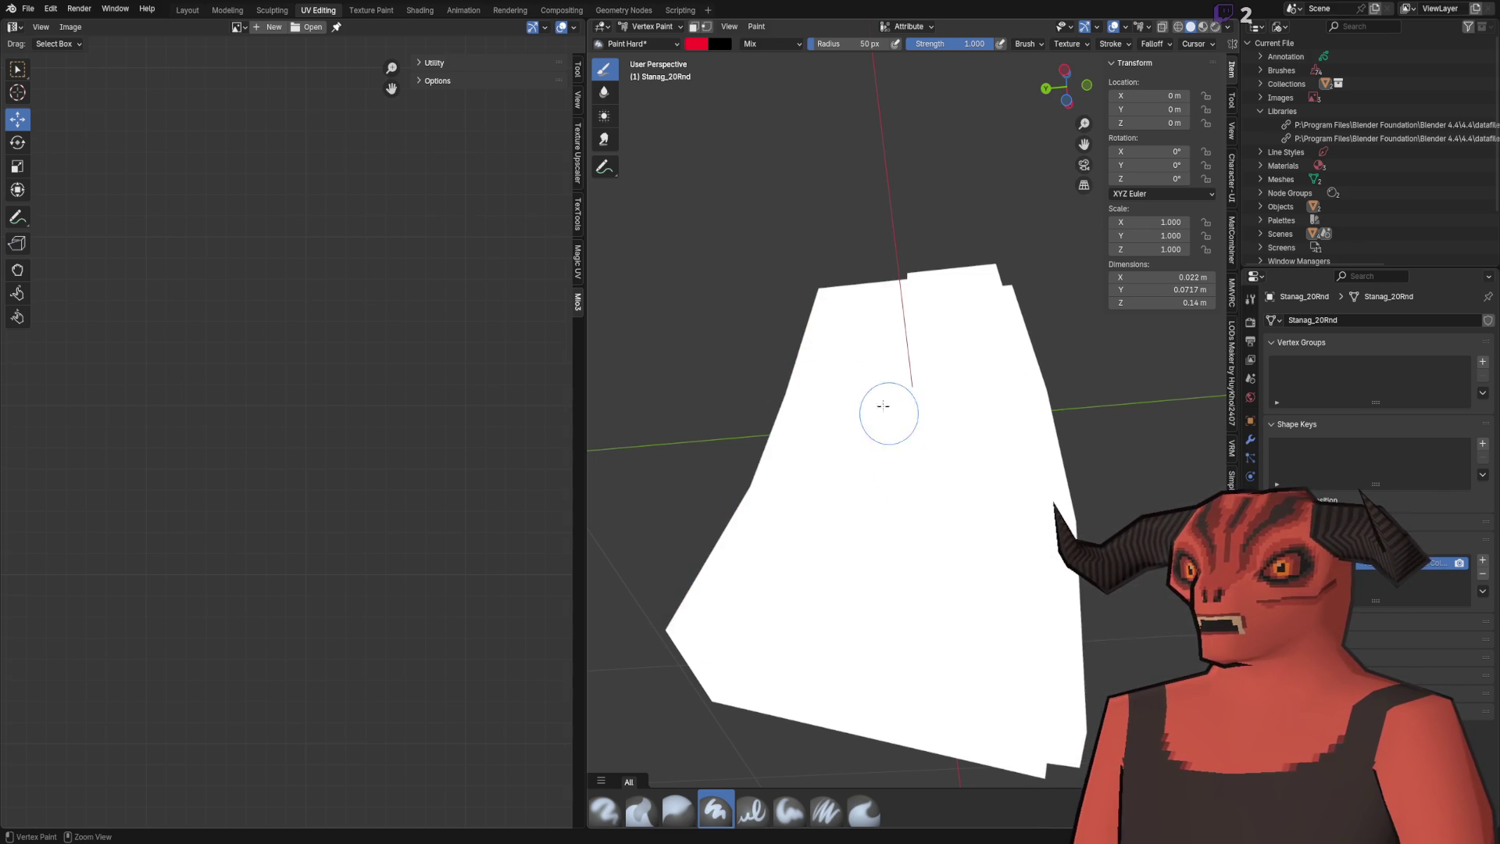
{"action": "mouse_move", "coordinate": [888, 468]}
{"action": "left_mouse_down"}
{"action": "mouse_move", "coordinate": [780, 499]}
{"action": "mouse_move", "coordinate": [928, 492]}
{"action": "left_mouse_up"}
{"action": "key", "text": "ctrl+z"}
{"action": "key", "text": "ctrl+z"}
{"action": "mouse_move", "coordinate": [783, 512]}
{"action": "left_mouse_down"}
{"action": "mouse_move", "coordinate": [761, 486]}
{"action": "mouse_move", "coordinate": [906, 384]}
{"action": "left_mouse_up"}
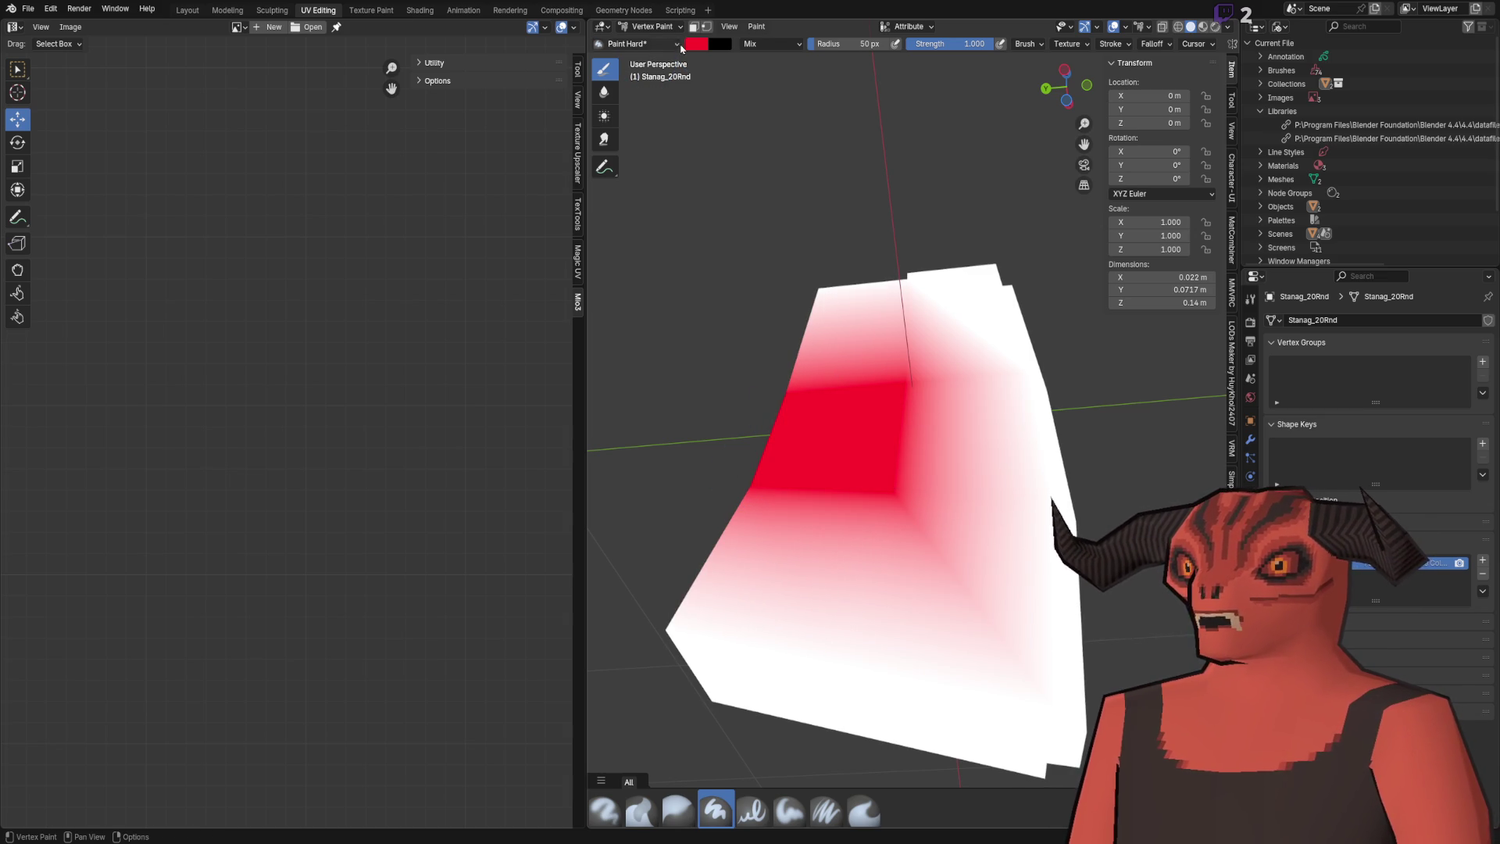
Switch the brush colour to green and paint the right side and bottom.
{"action": "left_click", "coordinate": [696, 44]}
{"action": "left_click_drag", "start_coordinate": [726, 198], "coordinate": [850, 203]}
{"action": "mouse_move", "coordinate": [961, 328]}
{"action": "left_mouse_down"}
{"action": "mouse_move", "coordinate": [1021, 436]}
{"action": "mouse_move", "coordinate": [1015, 687]}
{"action": "mouse_move", "coordinate": [953, 743]}
{"action": "mouse_move", "coordinate": [781, 651]}
{"action": "mouse_move", "coordinate": [899, 687]}
{"action": "mouse_move", "coordinate": [1000, 594]}
{"action": "mouse_move", "coordinate": [888, 523]}
{"action": "mouse_move", "coordinate": [828, 453]}
{"action": "mouse_move", "coordinate": [898, 445]}
{"action": "left_mouse_up"}
{"action": "key", "text": "ctrl+z"}
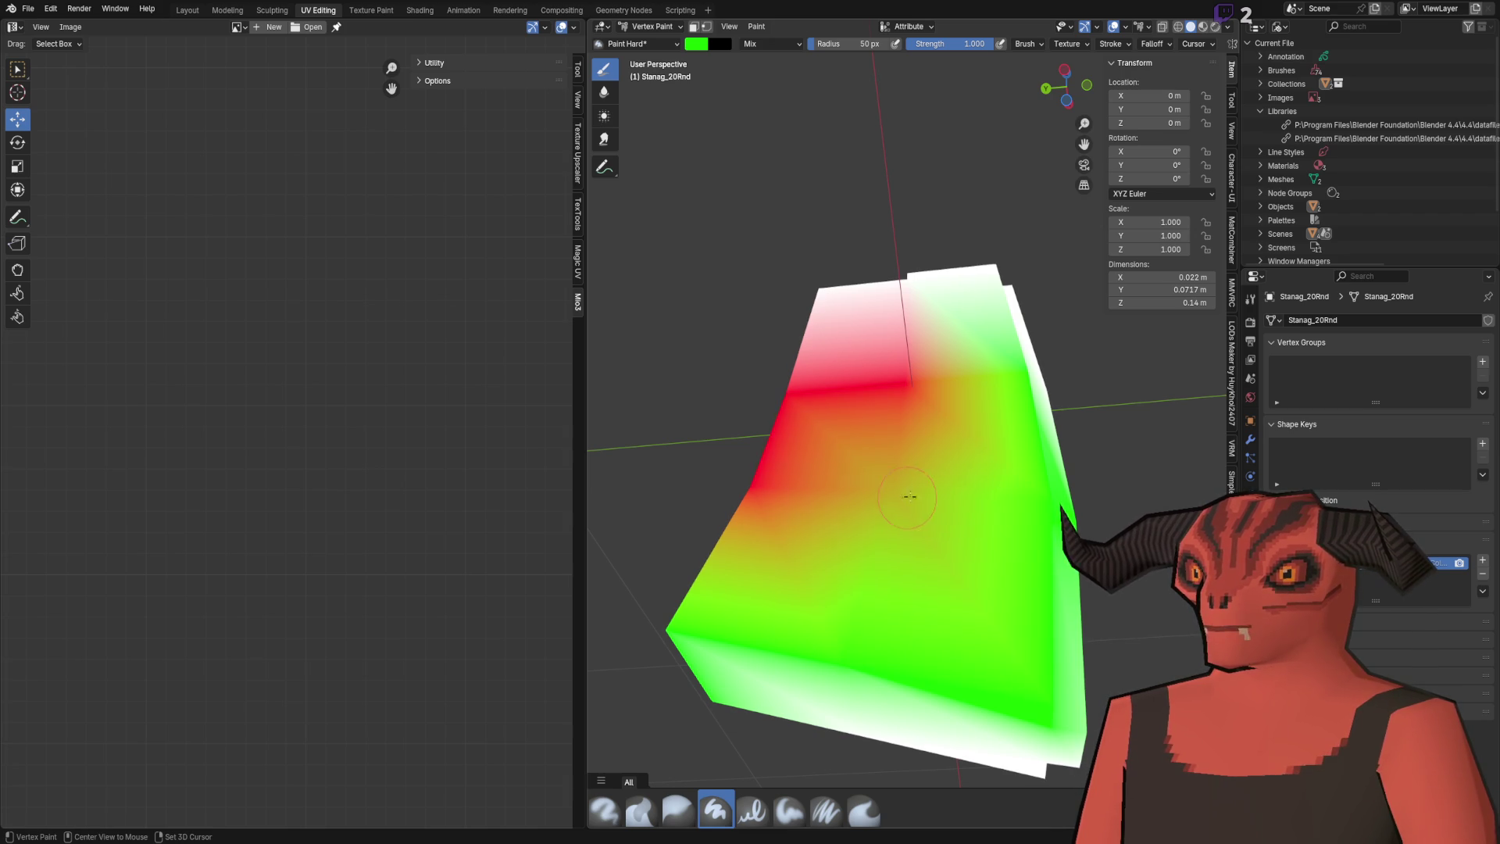
Undo the vertex paint until Stanag_20Rnd is plain white, then quit Blender choosing Don't Save.
{"action": "mouse_move", "coordinate": [848, 516]}
{"action": "left_mouse_down"}
{"action": "mouse_move", "coordinate": [967, 596]}
{"action": "mouse_move", "coordinate": [806, 512]}
{"action": "mouse_move", "coordinate": [884, 403]}
{"action": "left_mouse_up"}
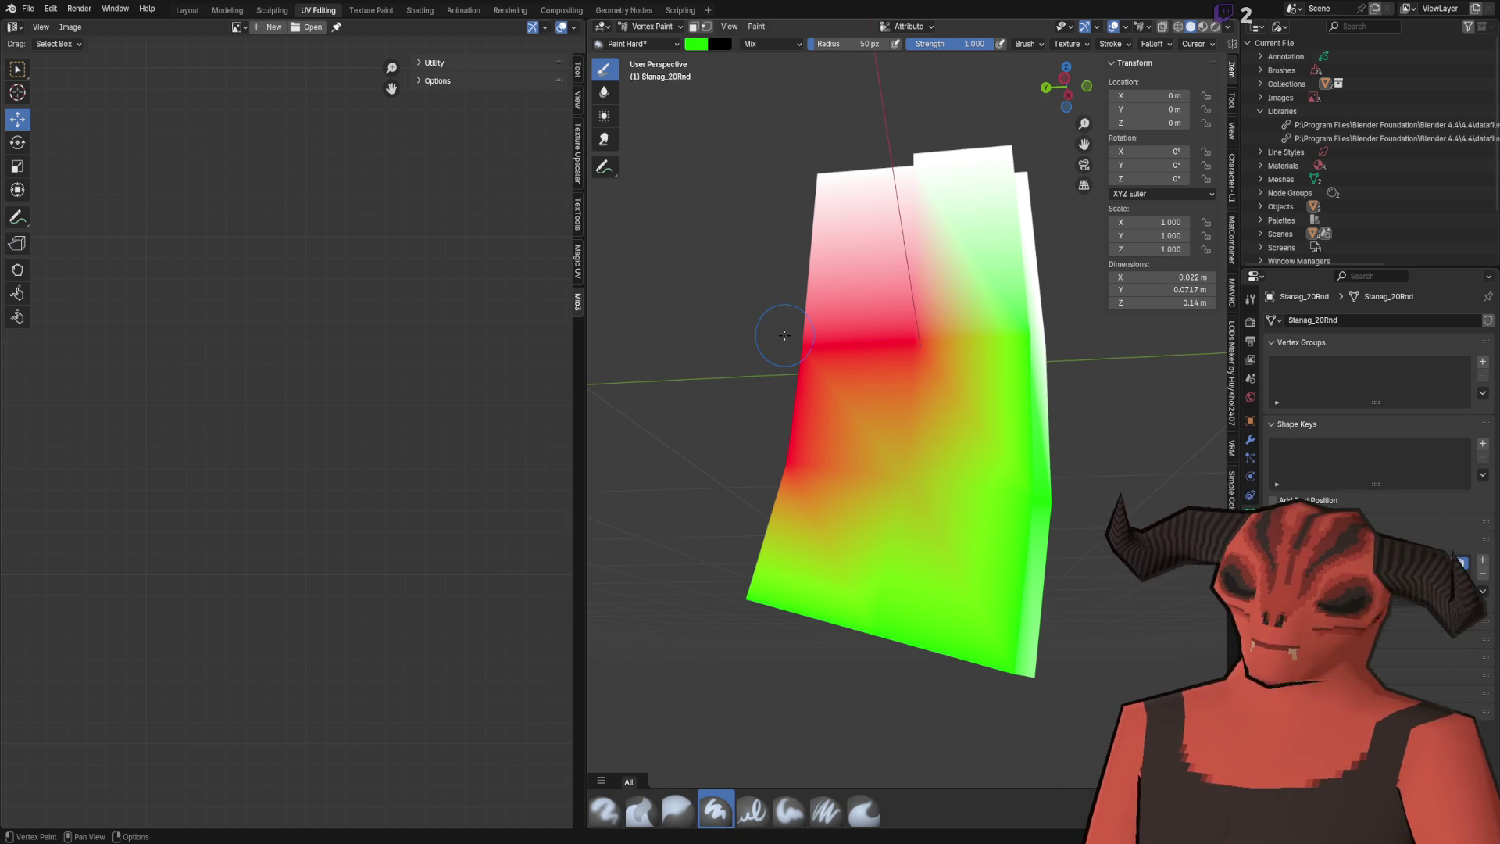
{"action": "scroll", "coordinate": [887, 329], "scroll_direction": "down", "scroll_amount": 2, "text": "shift"}
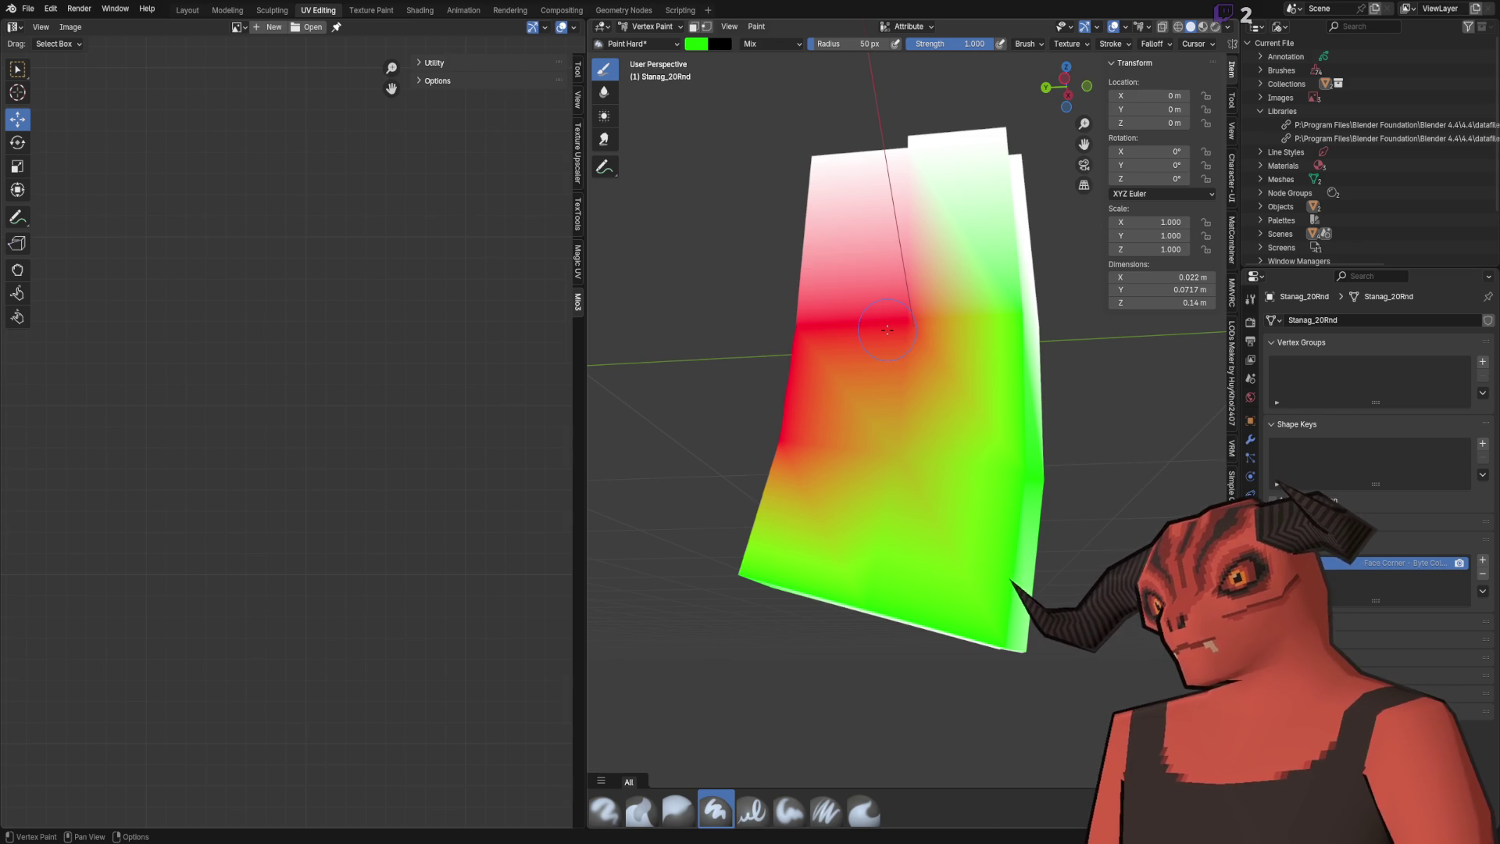
{"action": "key", "text": "ctrl+z"}
{"action": "key", "text": "ctrl+z"}
{"action": "key", "text": "ctrl+z"}
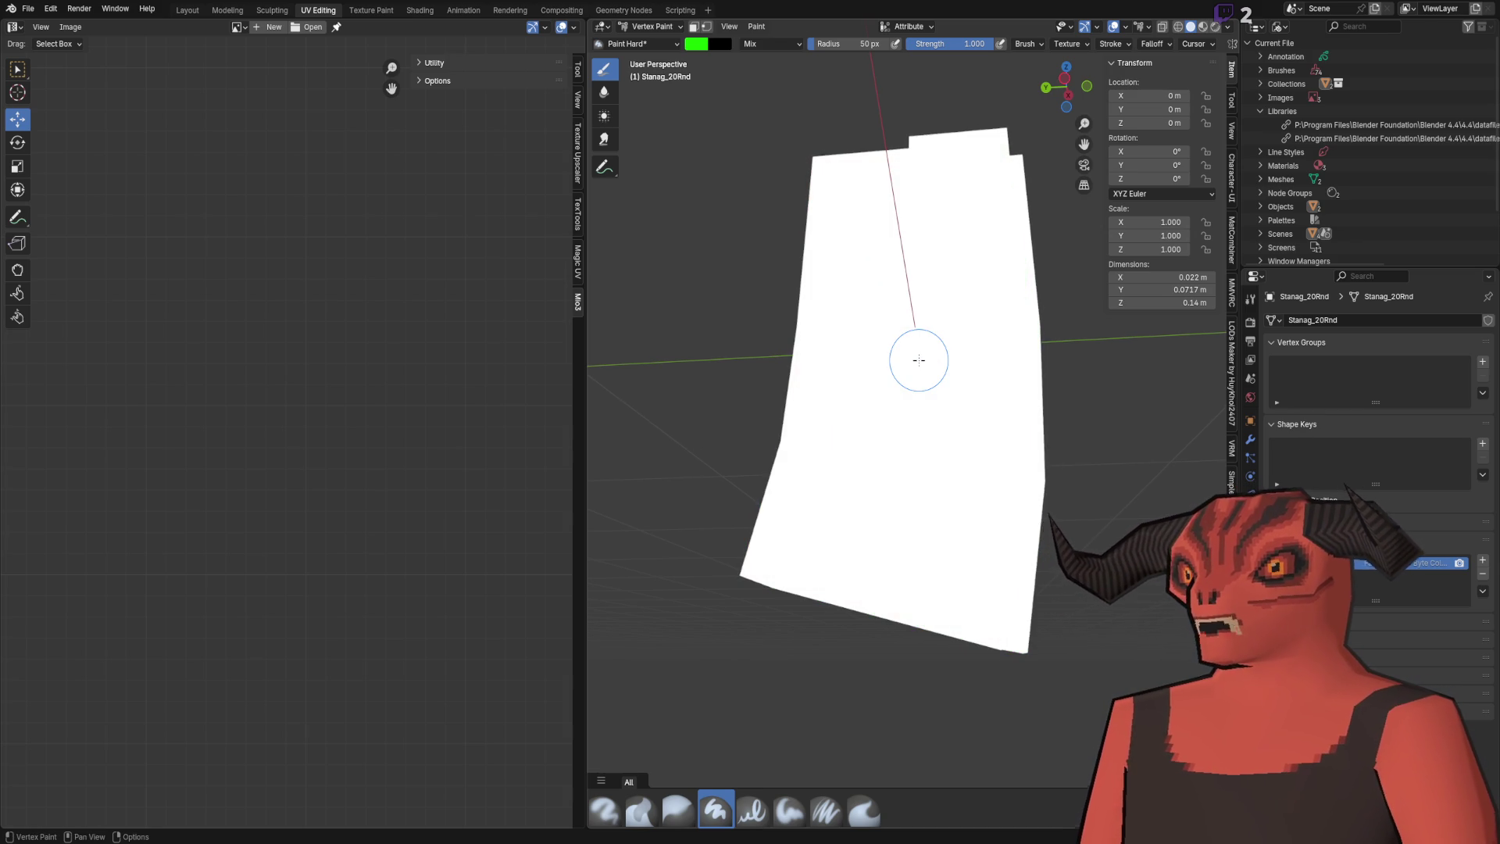
{"action": "scroll", "coordinate": [919, 360], "scroll_direction": "down", "scroll_amount": 3}
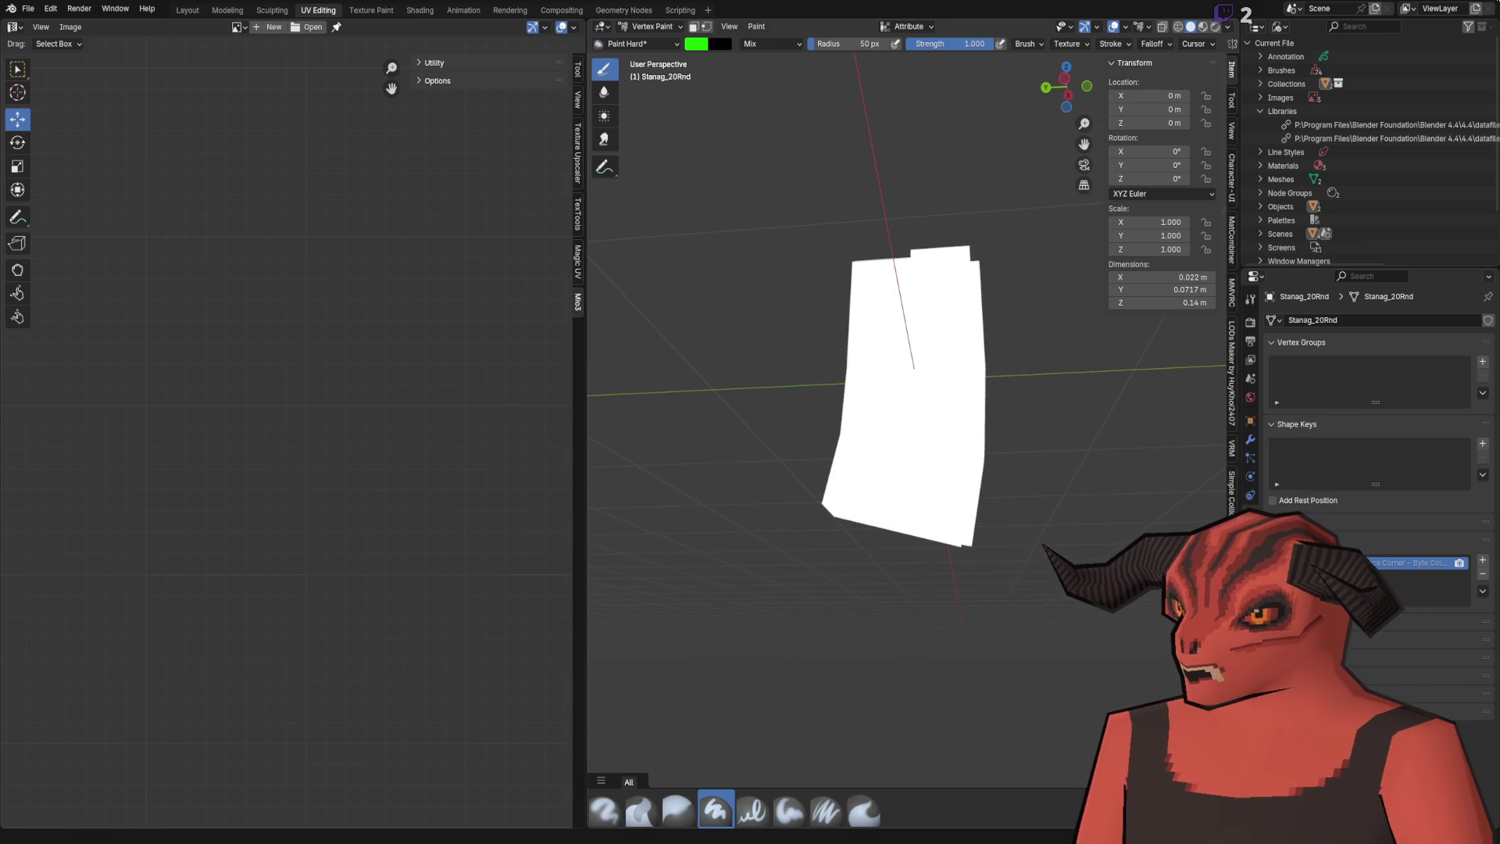
{"action": "key", "text": "ctrl+q"}
{"action": "left_click", "coordinate": [775, 447]}
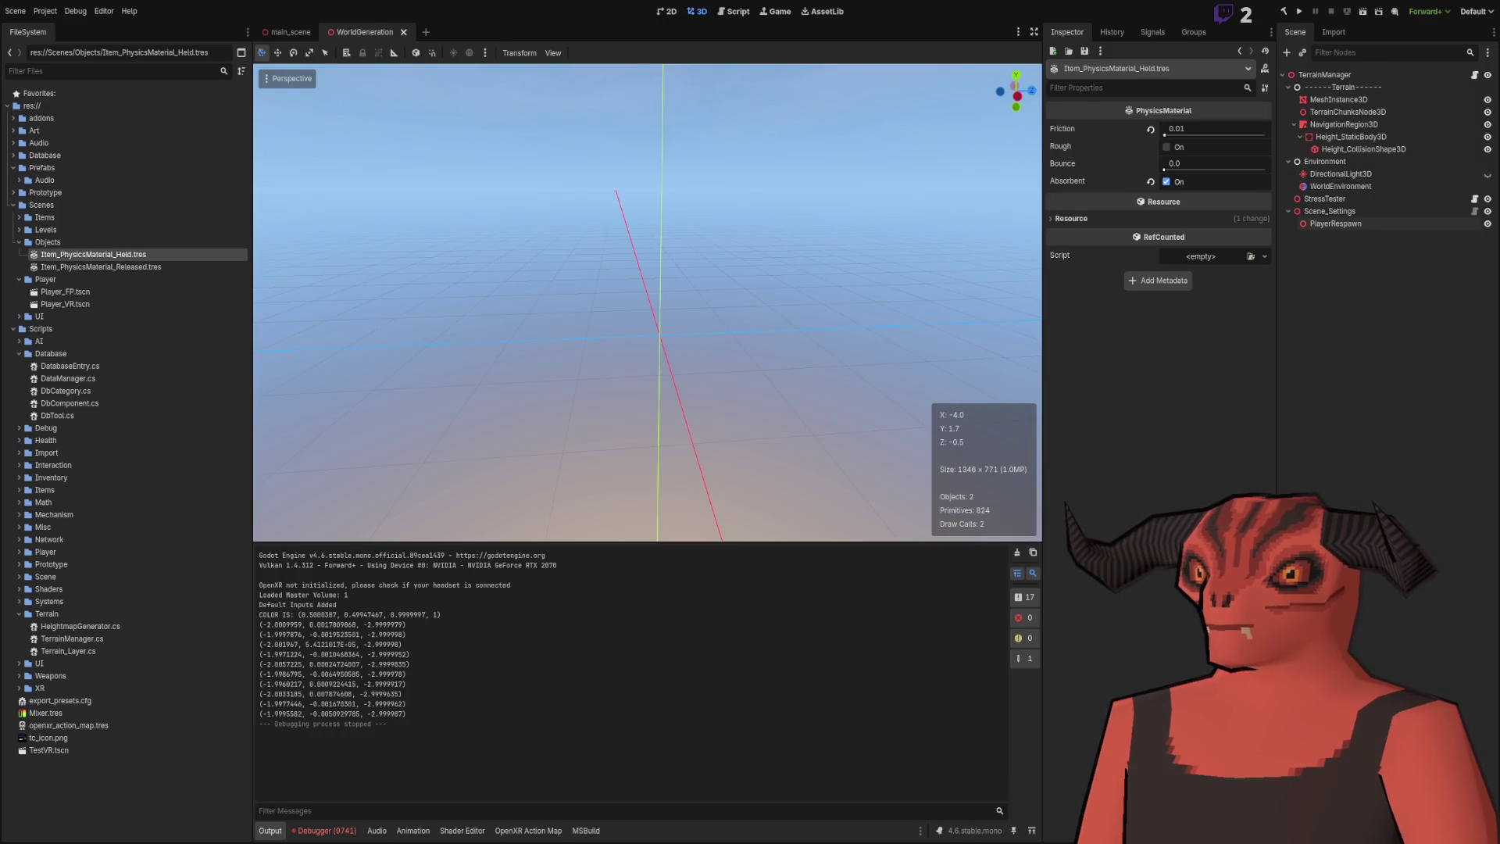
Return to Terrain_Layer.cs, glance at Godot, and select the end of the class body.
{"action": "key", "text": "alt+Tab"}
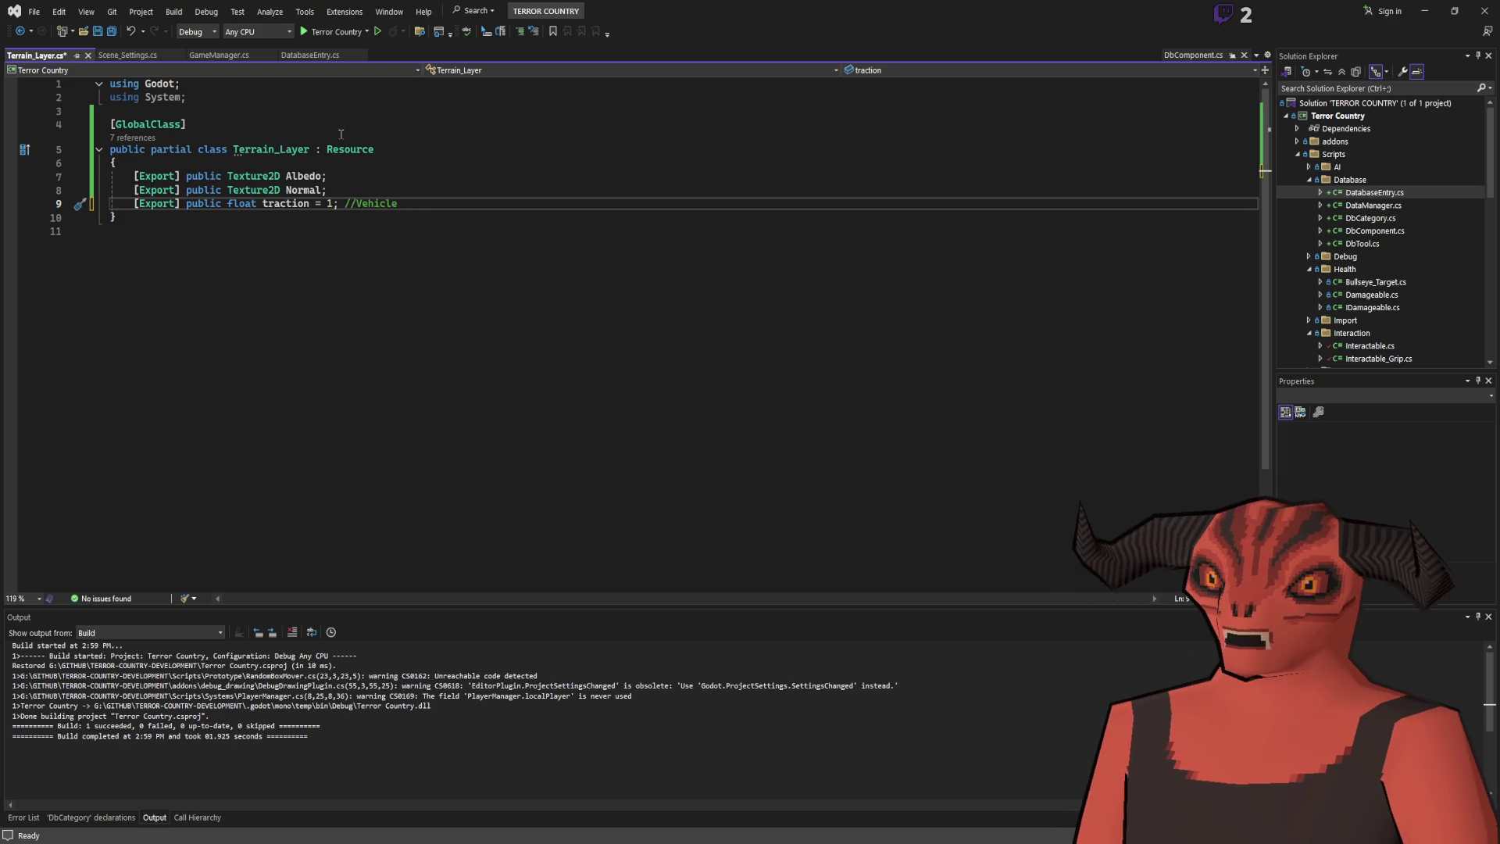
{"action": "left_click", "coordinate": [426, 316]}
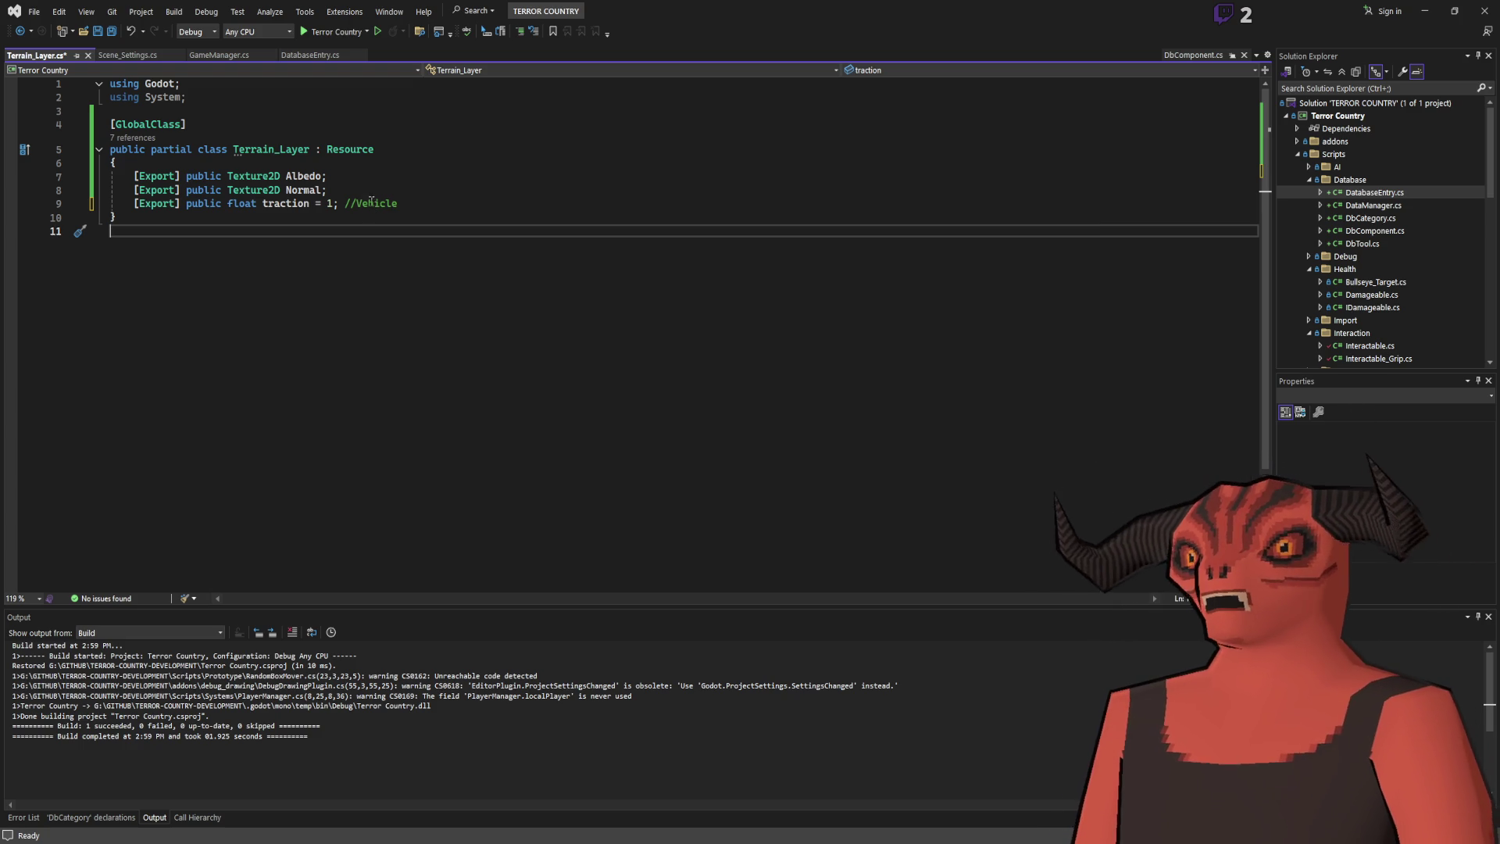
{"action": "key", "text": "alt+Tab"}
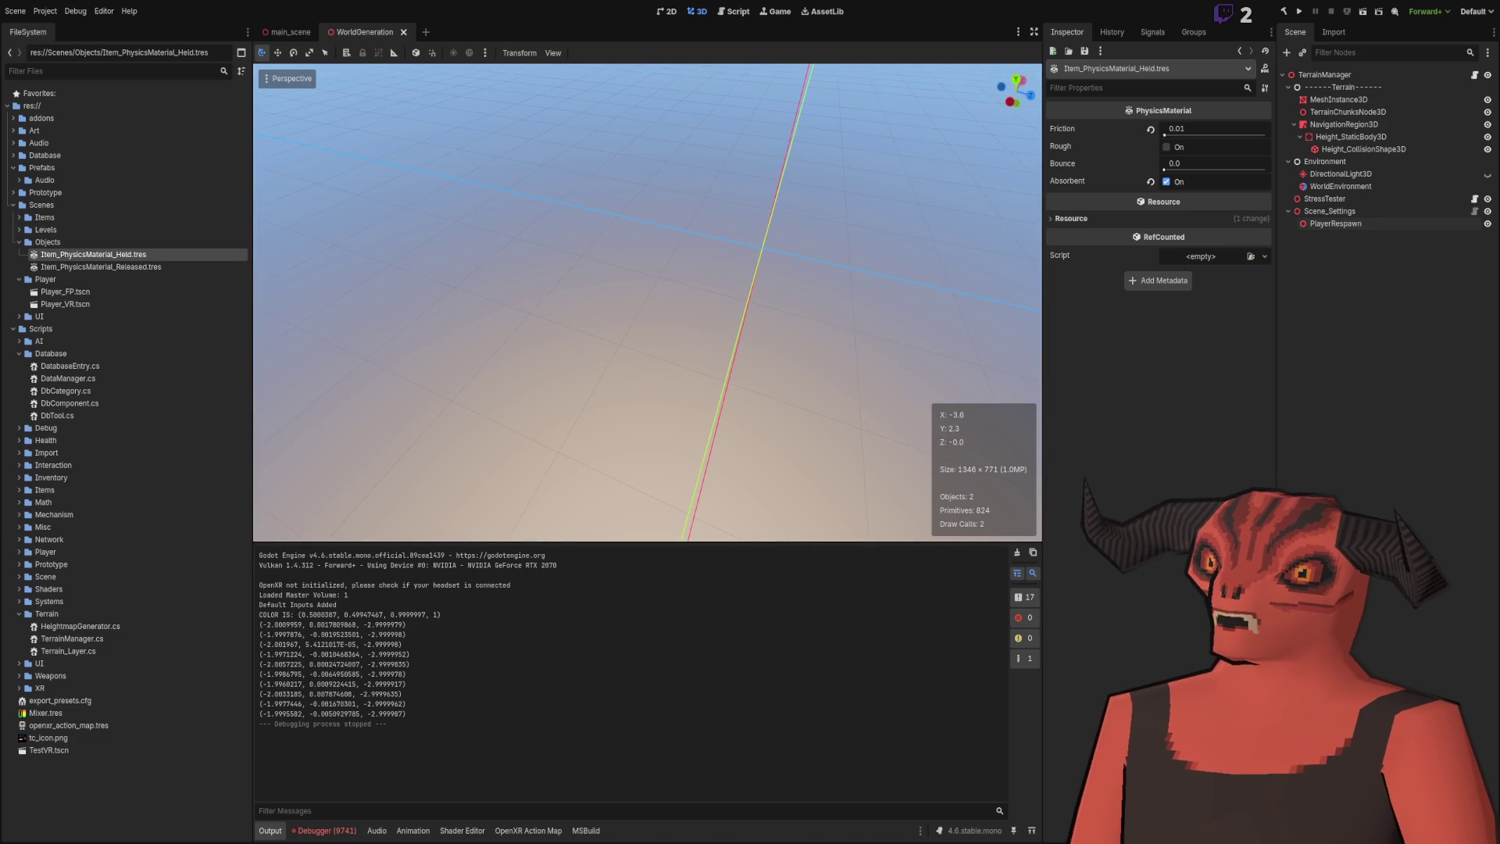
{"action": "key", "text": "alt+Tab"}
{"action": "left_click_drag", "start_coordinate": [317, 203], "coordinate": [320, 225]}
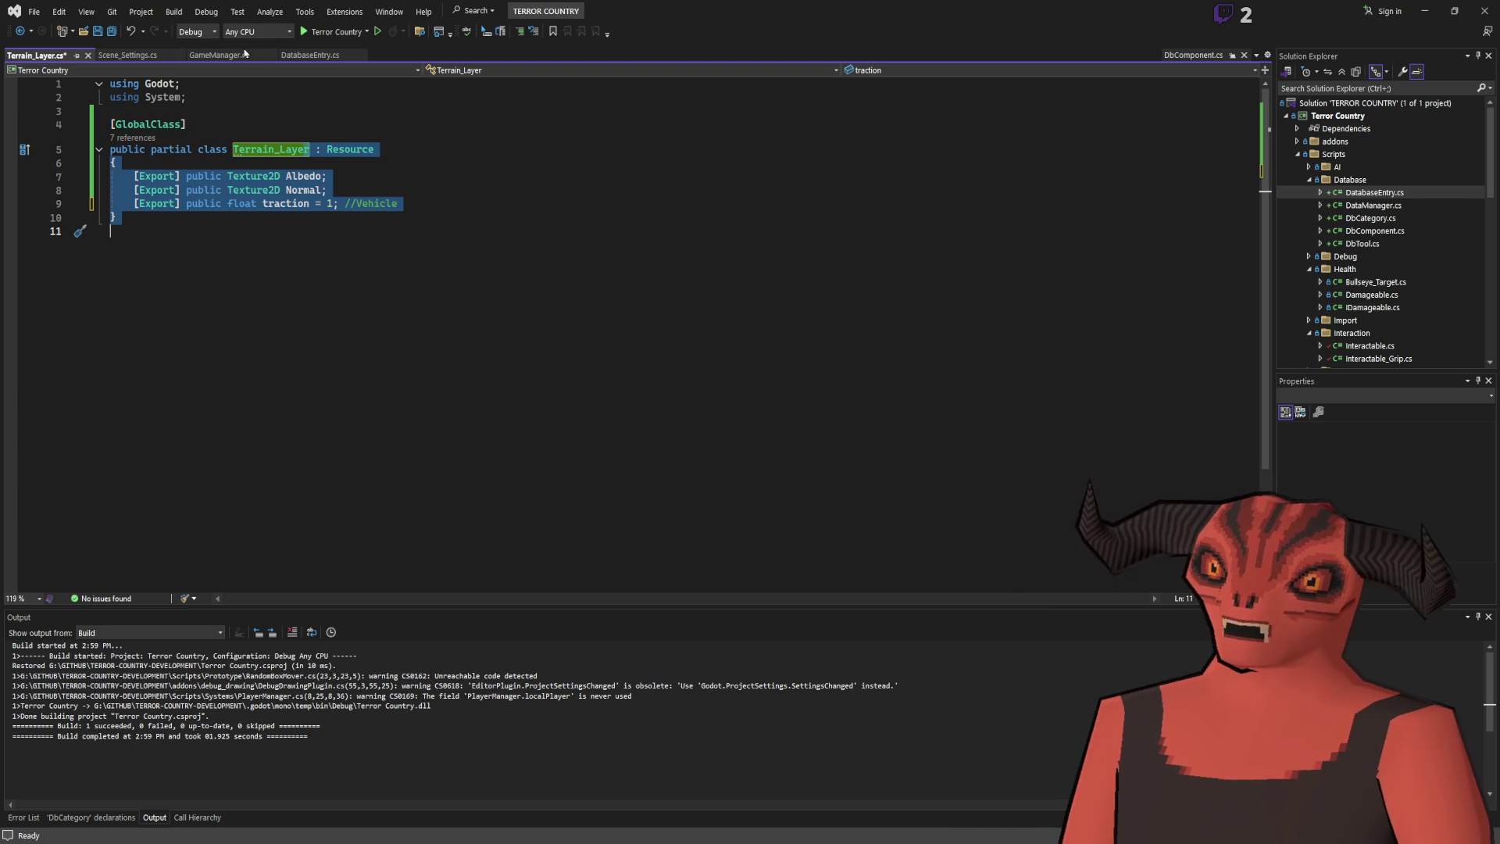
{"action": "left_click", "coordinate": [305, 189]}
{"action": "double_click", "coordinate": [295, 205]}
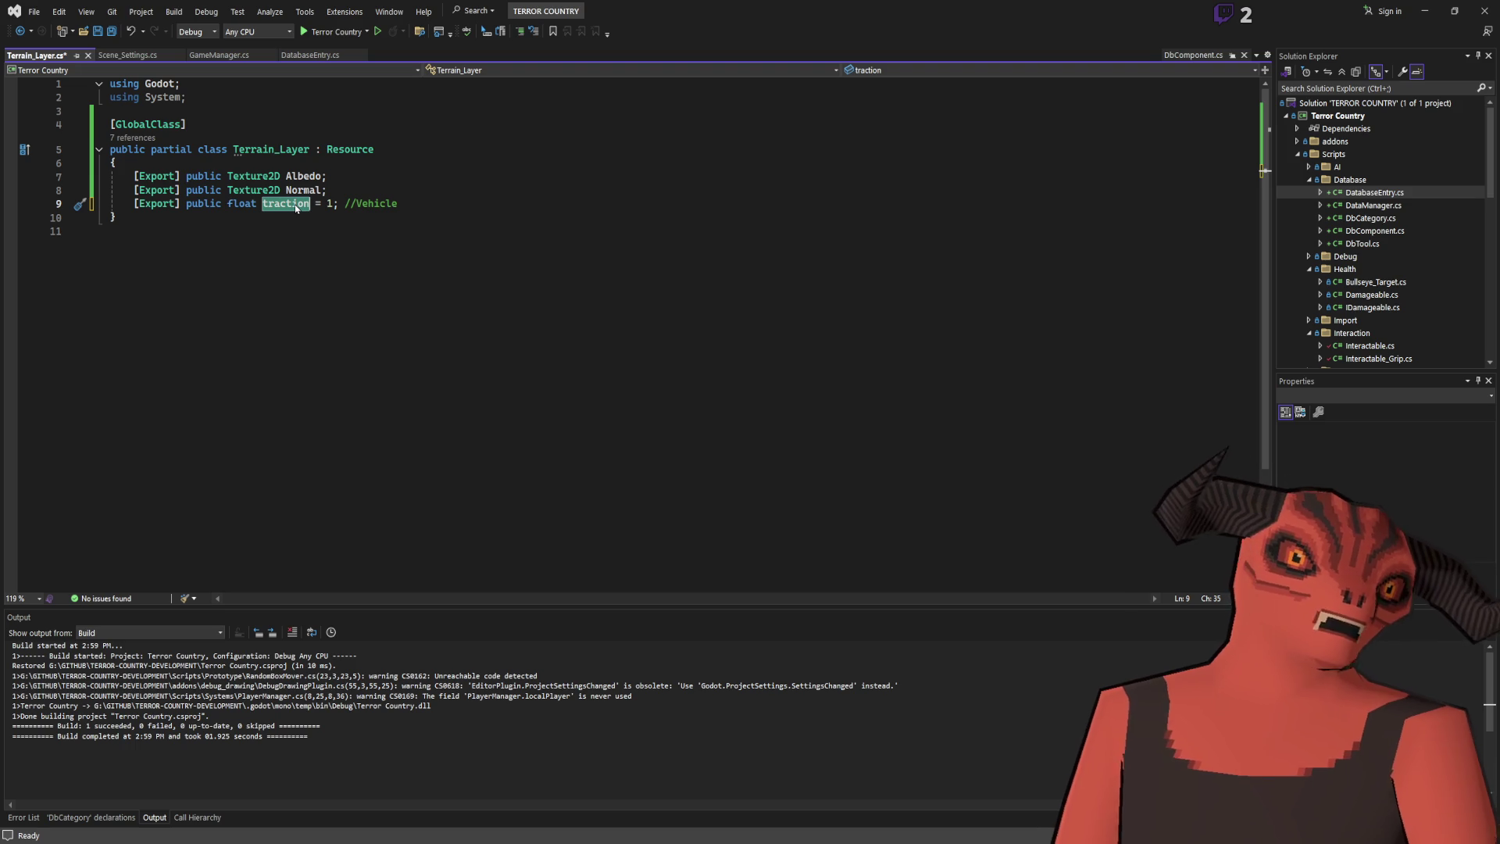
{"action": "left_click", "coordinate": [177, 203]}
{"action": "type", "text": ", Range"}
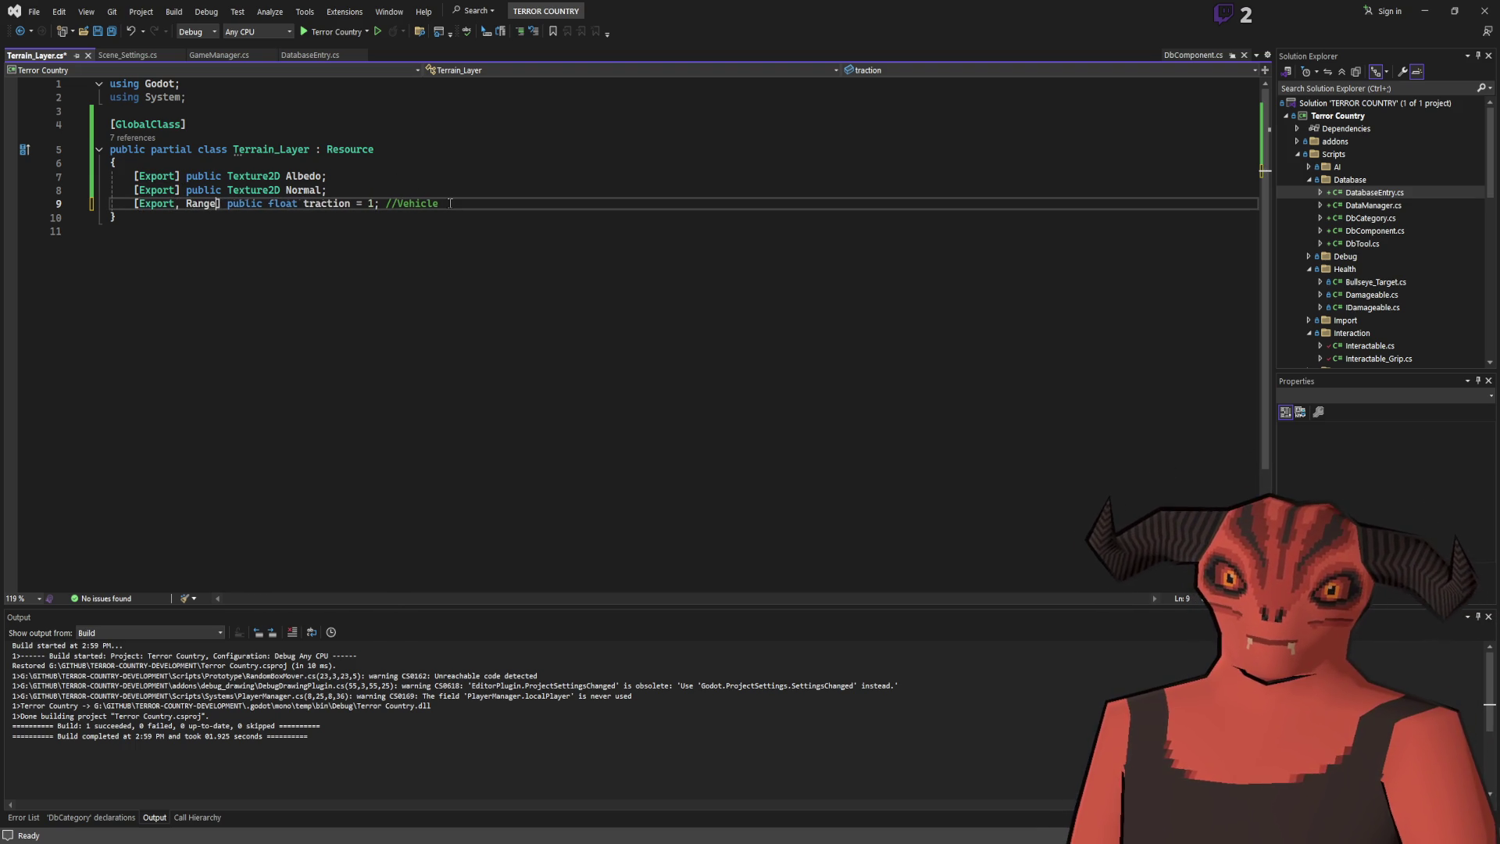
{"action": "key", "text": "BackSpace"}
{"action": "key", "text": "BackSpace"}
{"action": "key", "text": "BackSpace"}
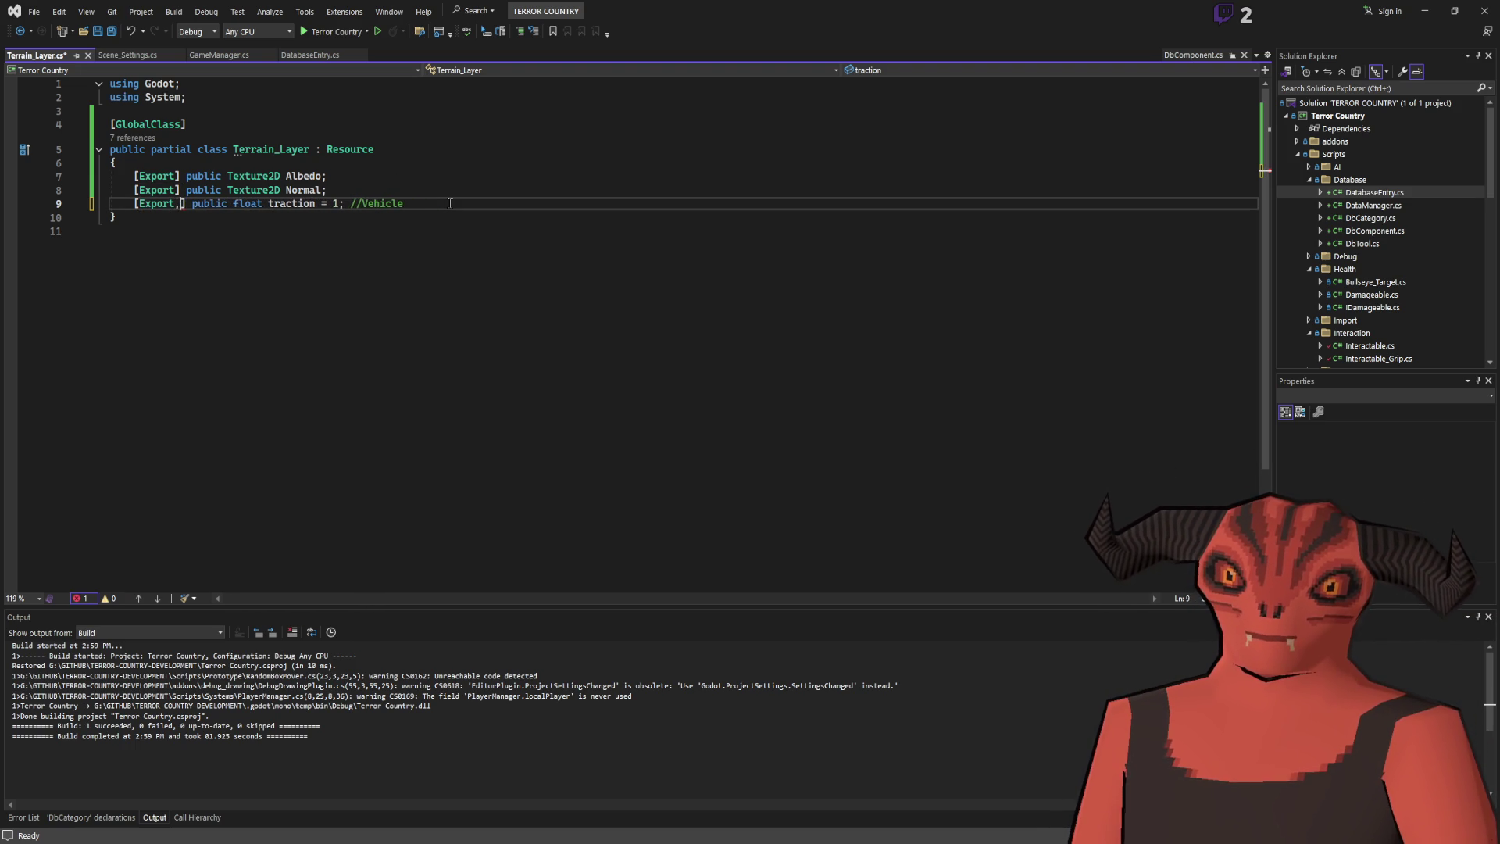
{"action": "type", "text": "Hint"}
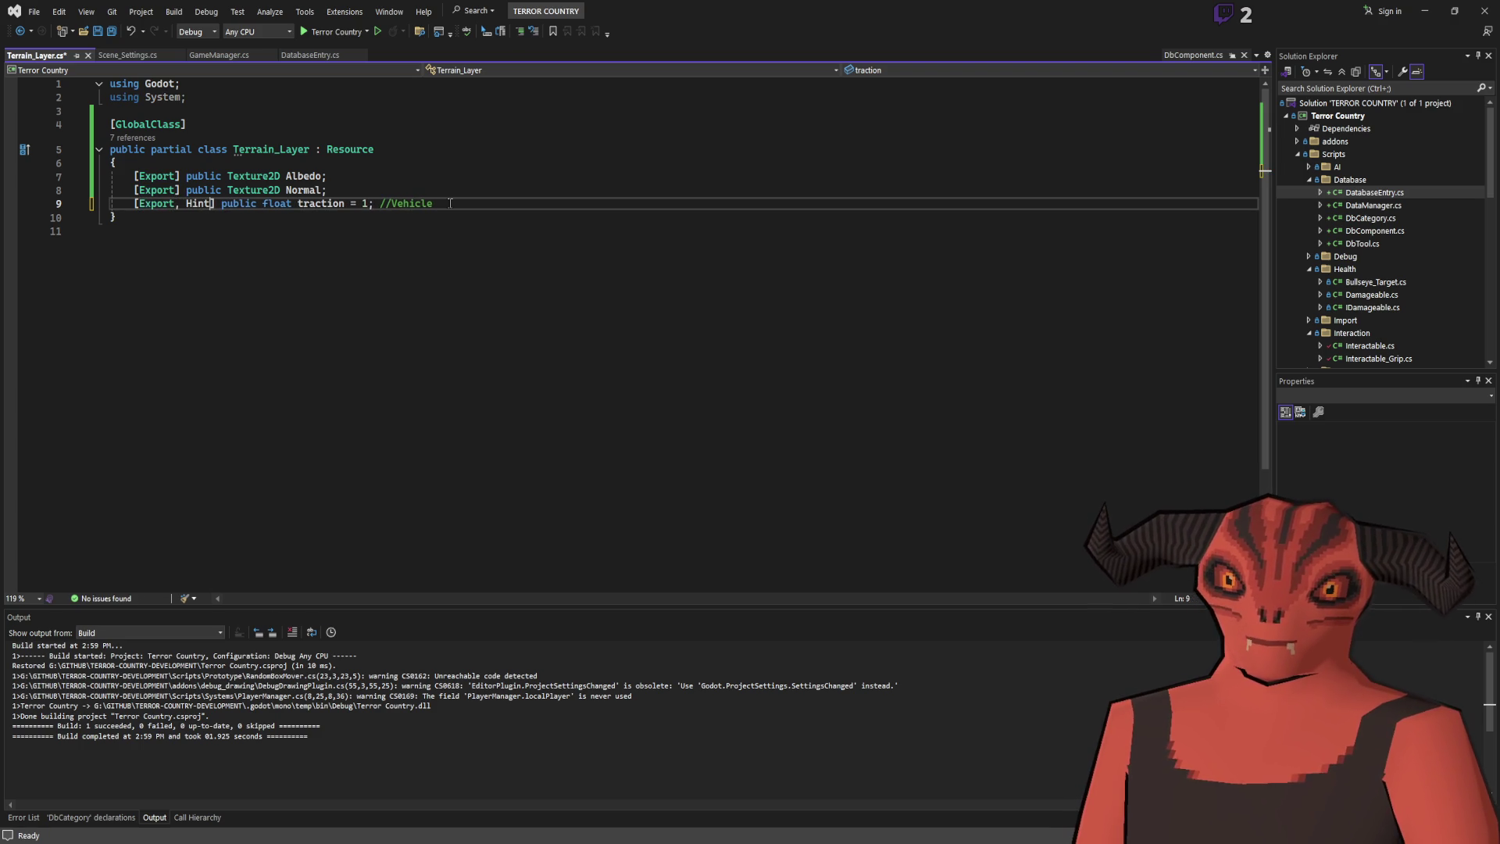
{"action": "key", "text": "BackSpace"}
{"action": "key", "text": "BackSpace"}
{"action": "key", "text": "BackSpace"}
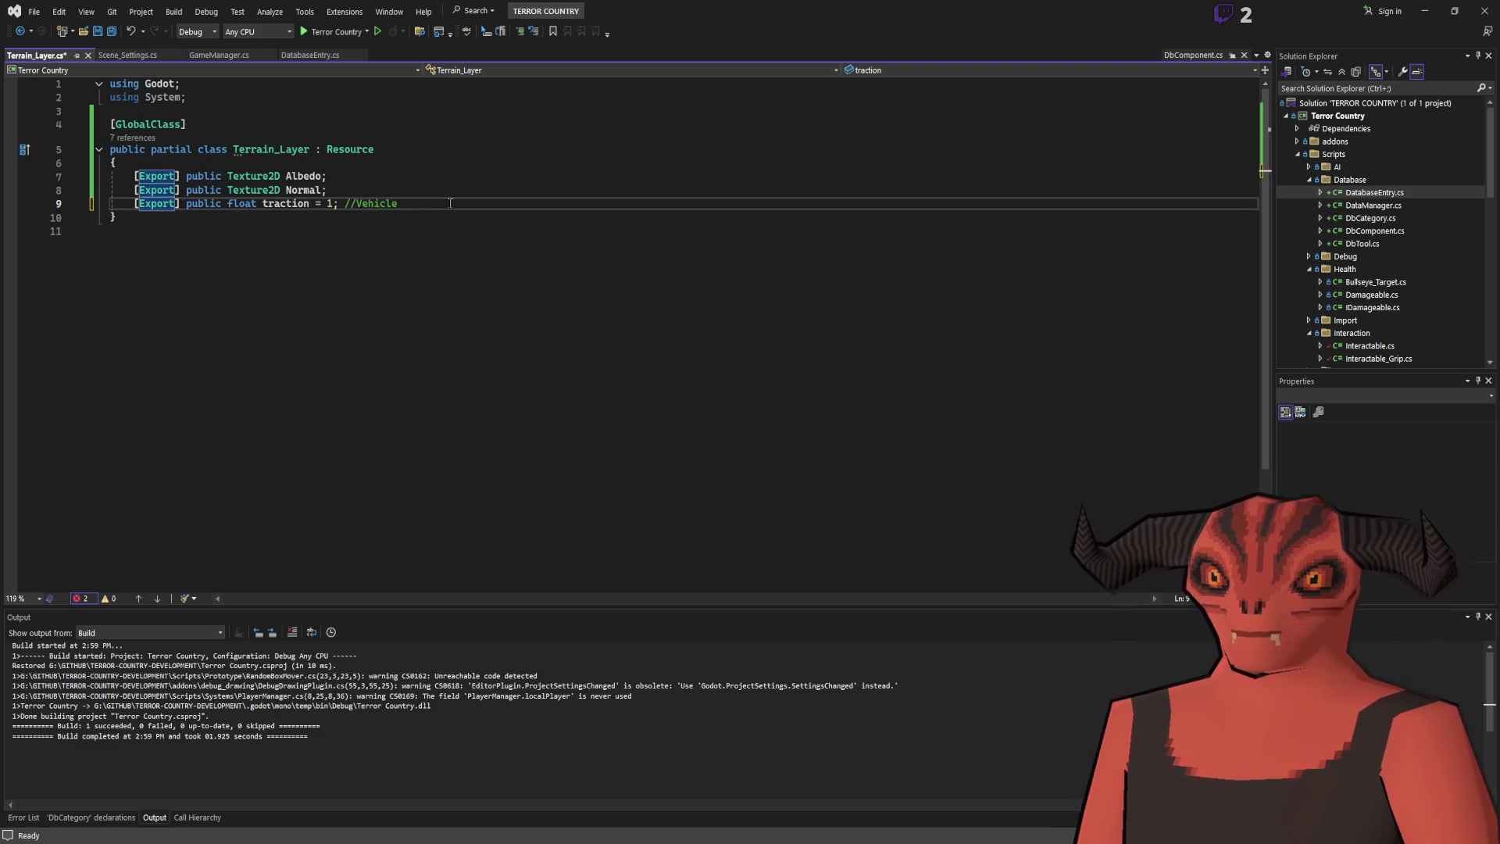
{"action": "left_click", "coordinate": [476, 203]}
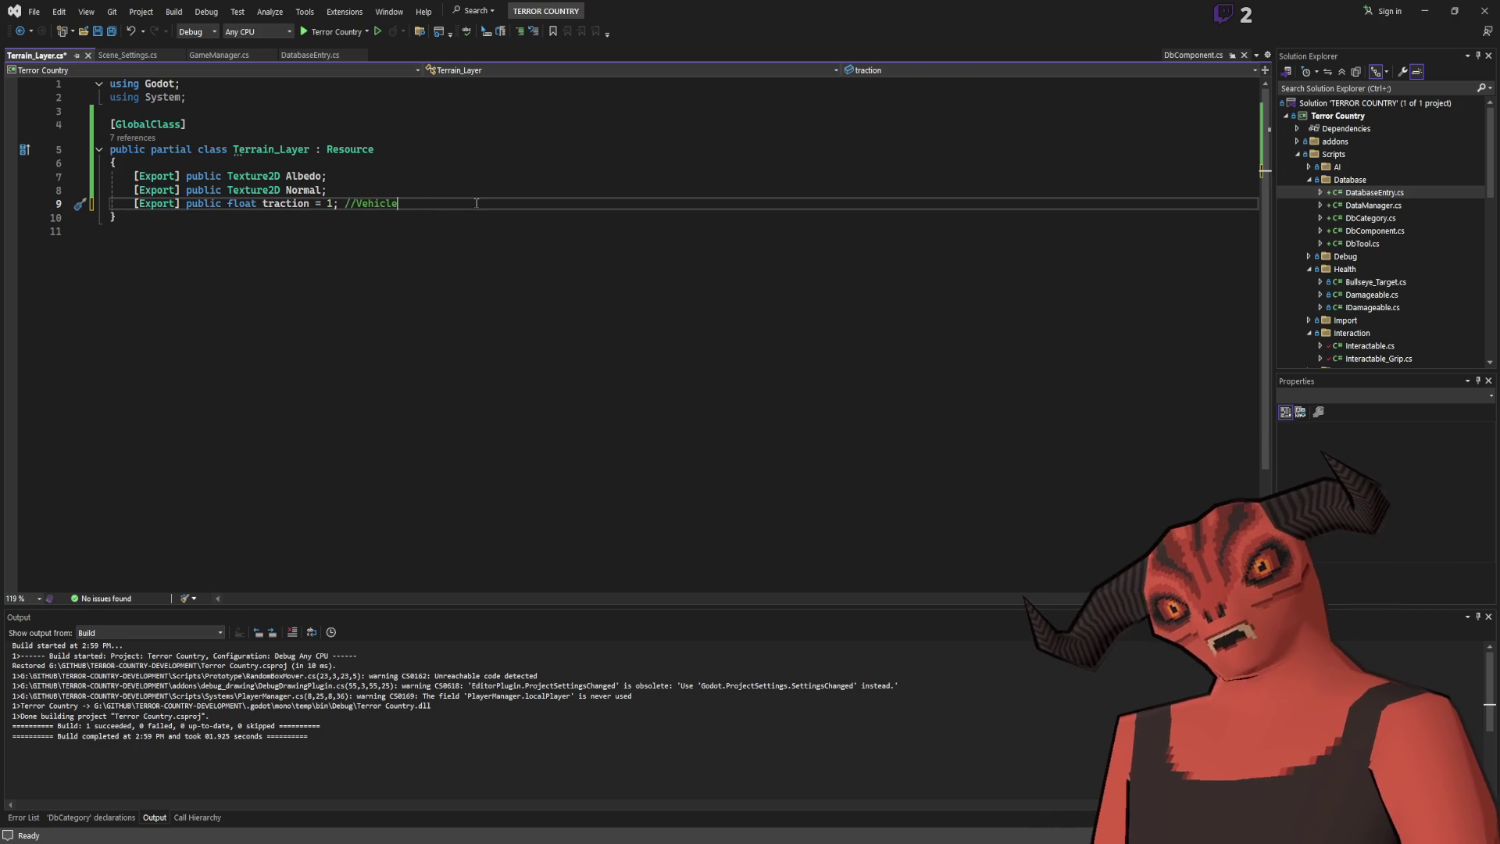
{"action": "key", "text": "ctrl+a"}
Overwrite the traction default value 1 by typing 0.1.3.
{"action": "left_click", "coordinate": [551, 171]}
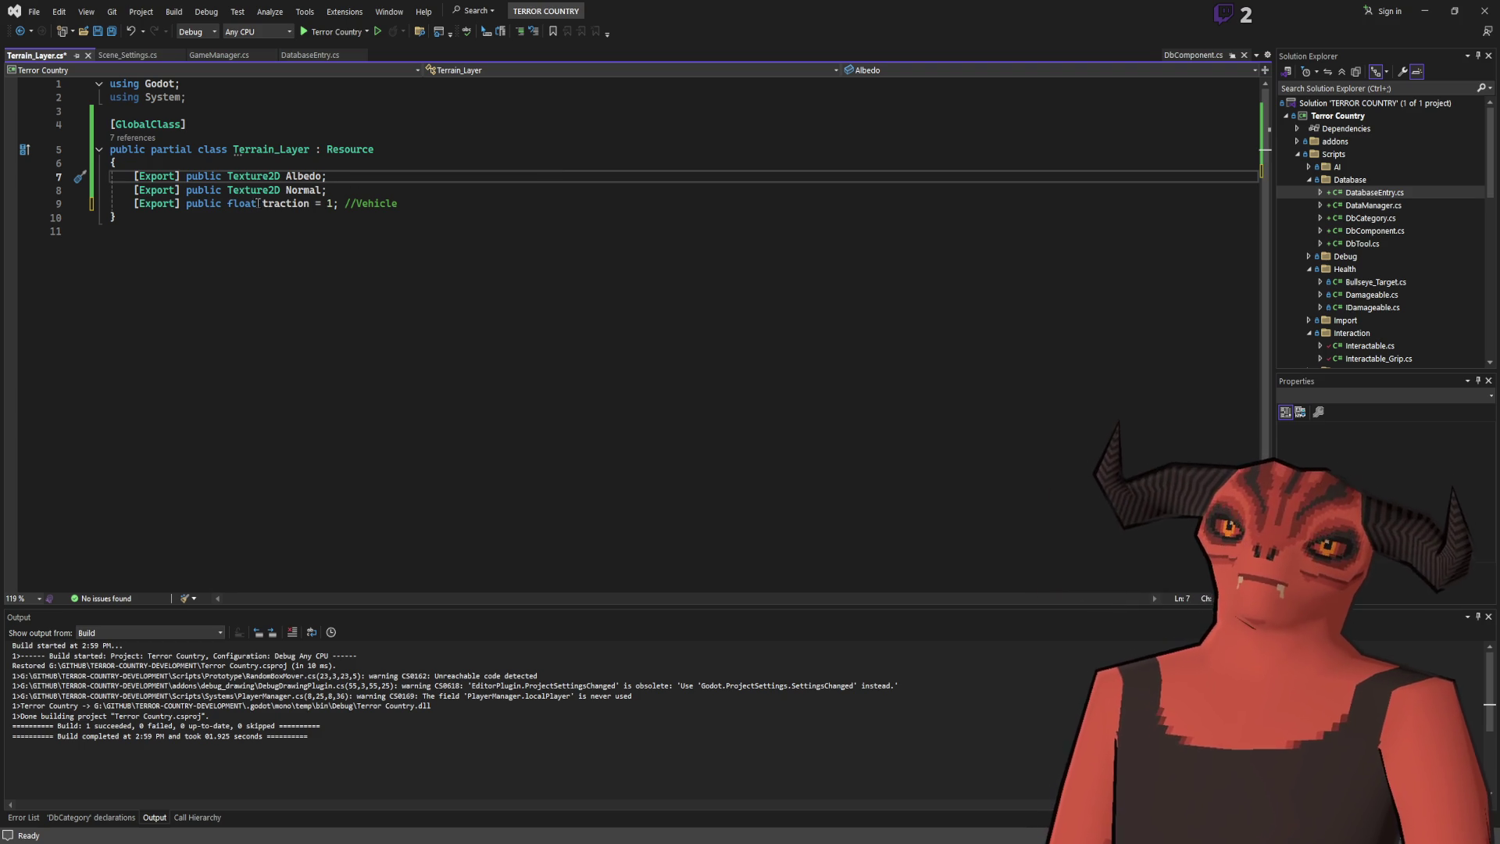
{"action": "left_click", "coordinate": [589, 202]}
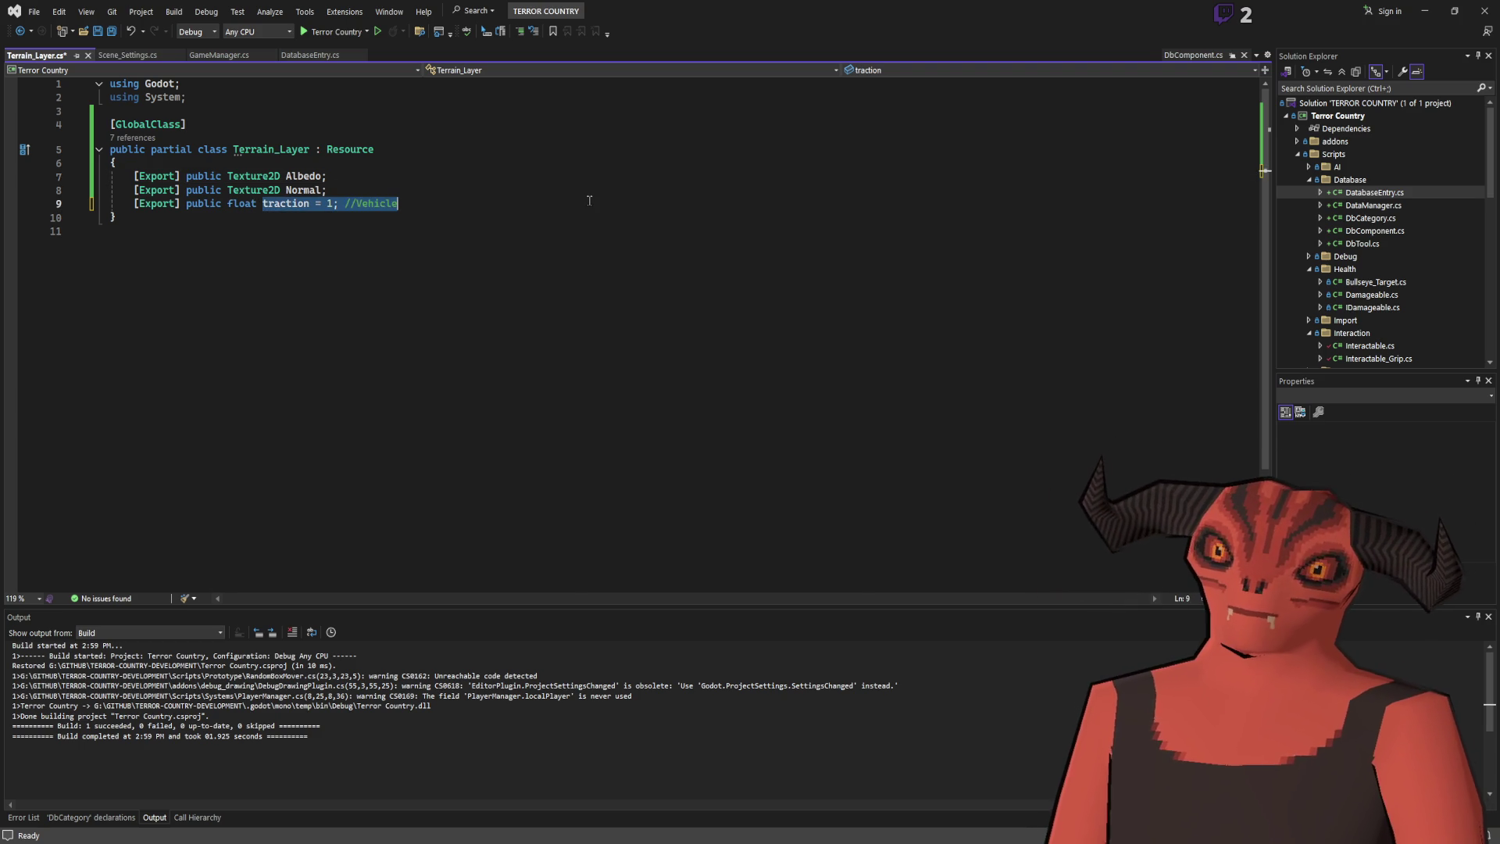
{"action": "double_click", "coordinate": [332, 203]}
{"action": "type", "text": "0.1f"}
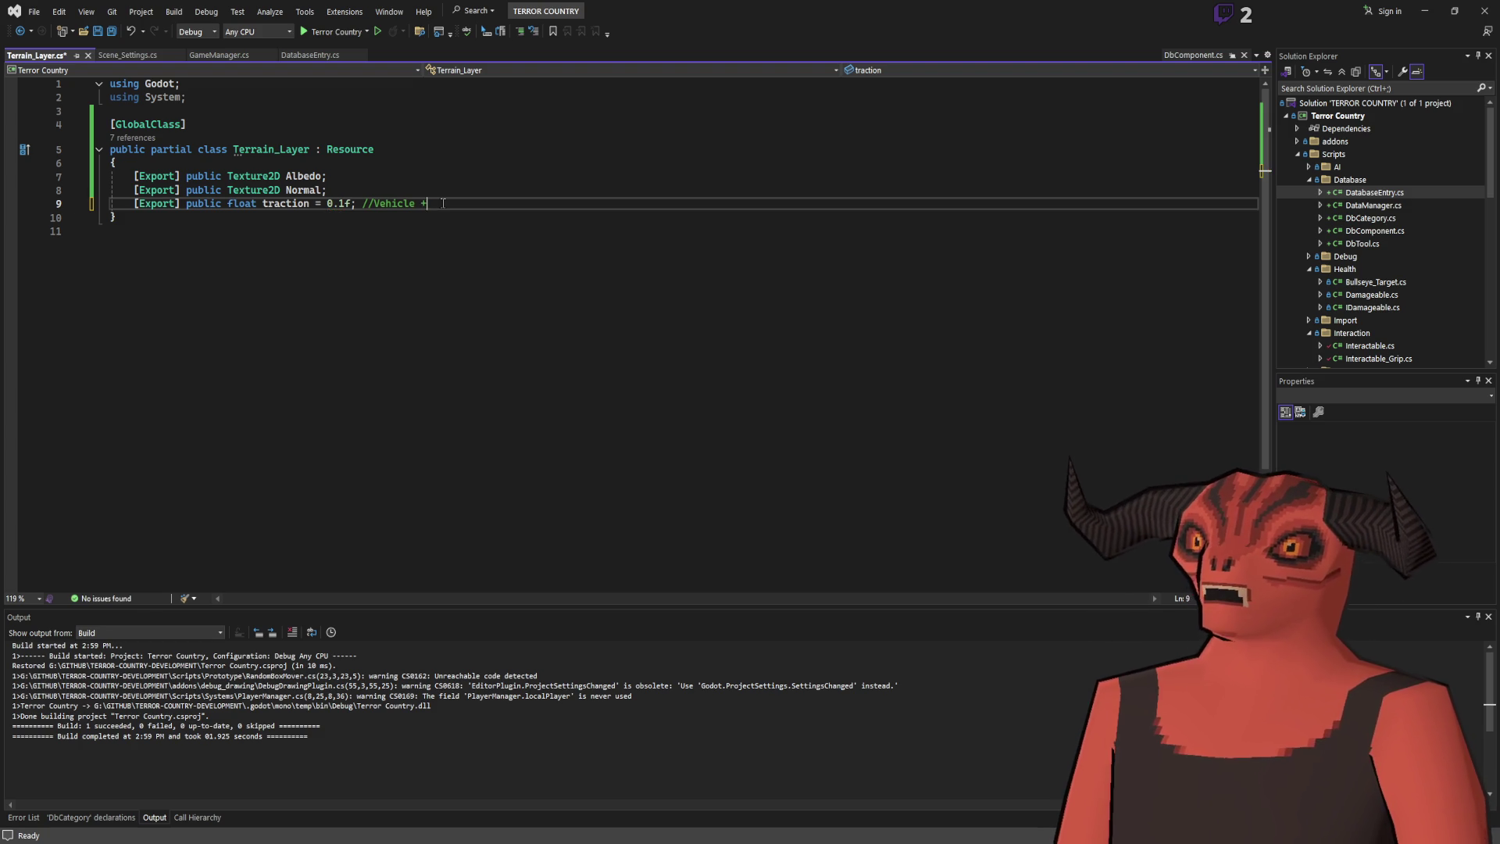
{"action": "type", "text": "."}
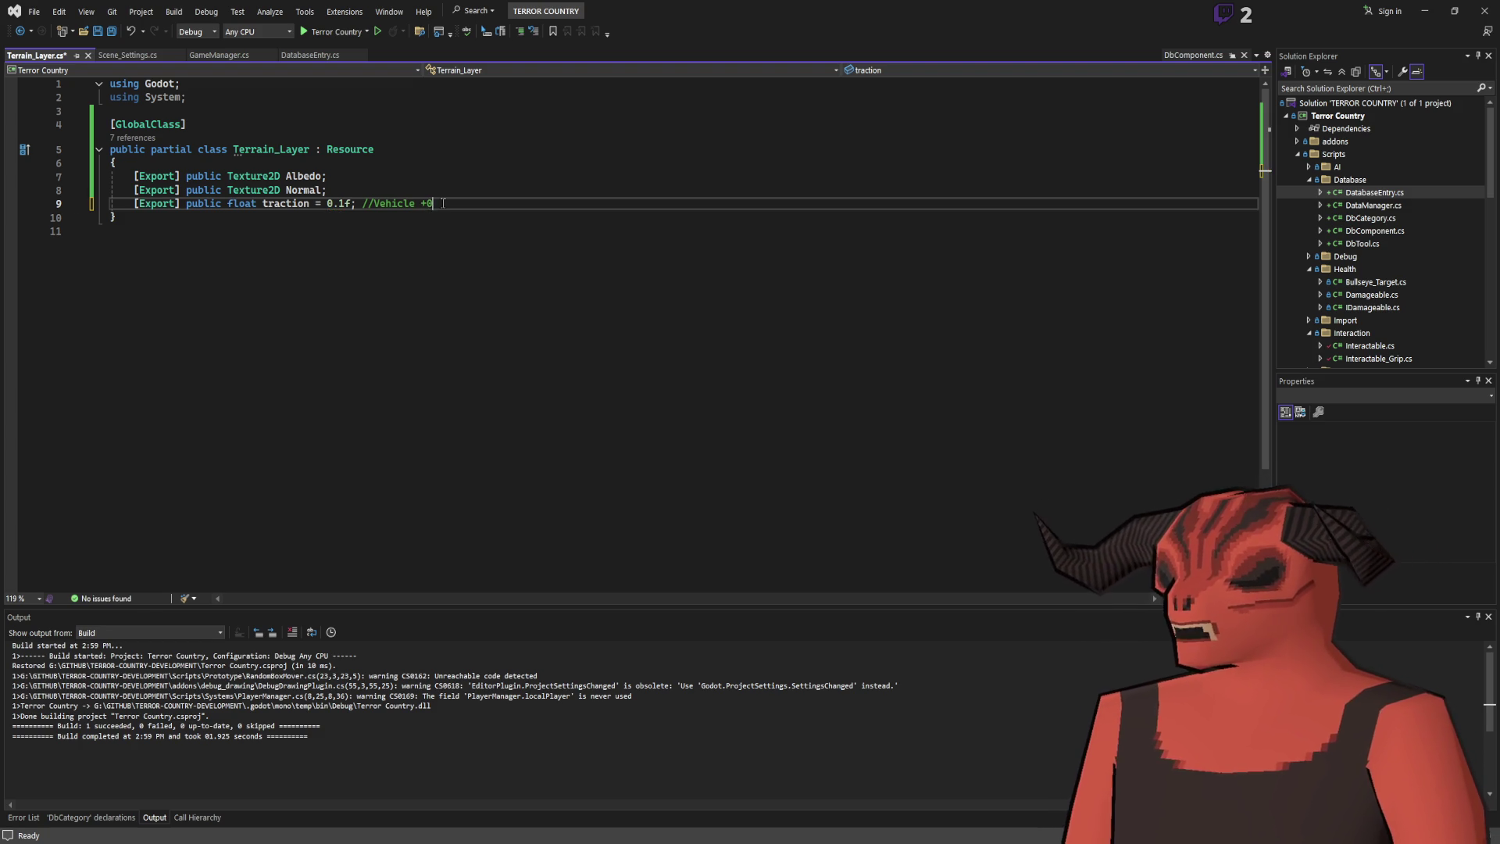
{"action": "type", "text": "3"}
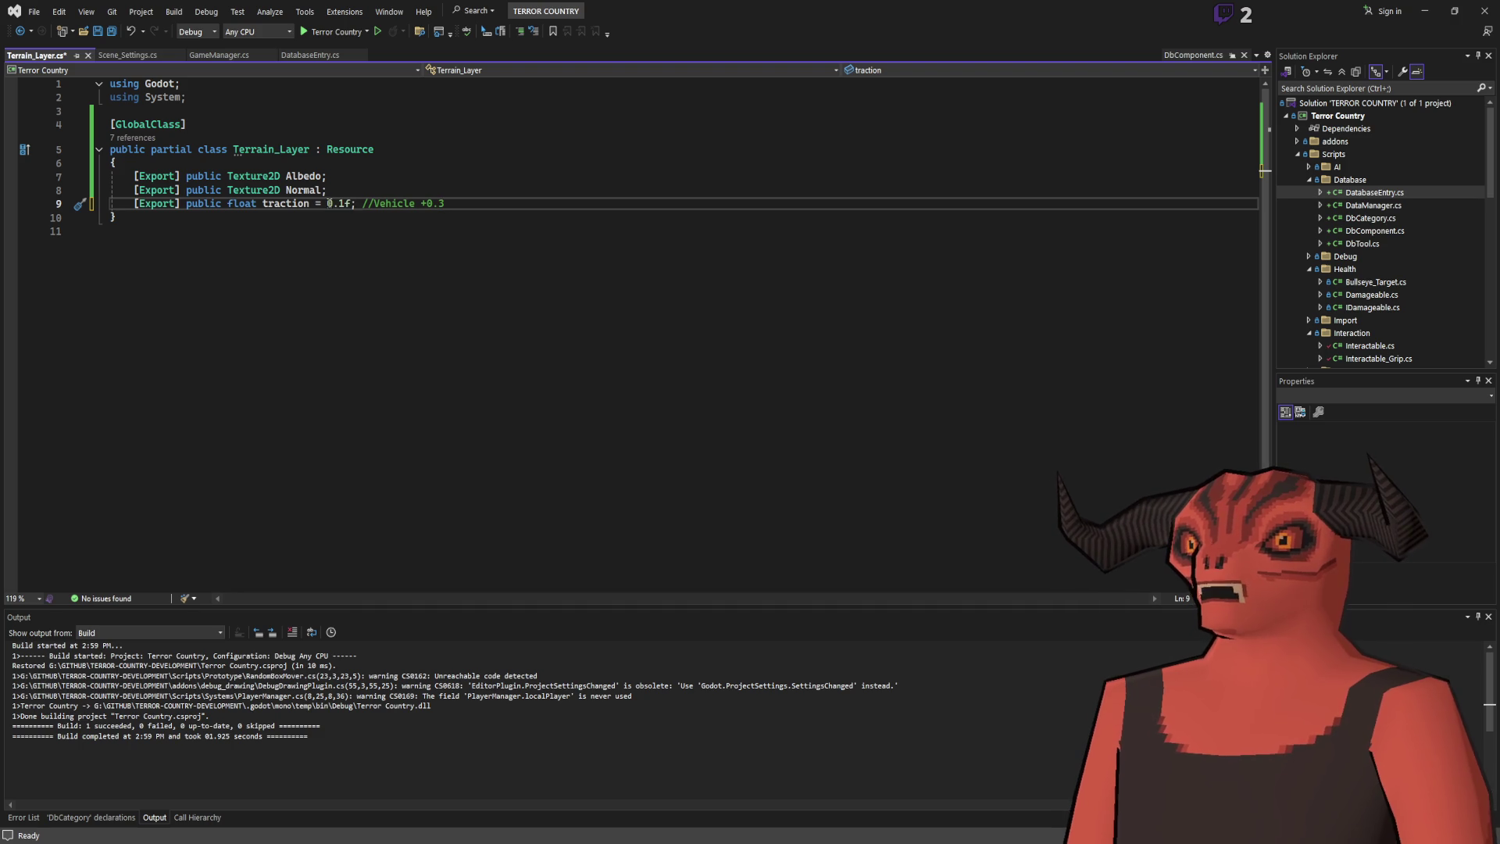
Set the traction default to 1f, remove ' +0.3' from its comment, and save Terrain_Layer.cs.
{"action": "double_click", "coordinate": [336, 203]}
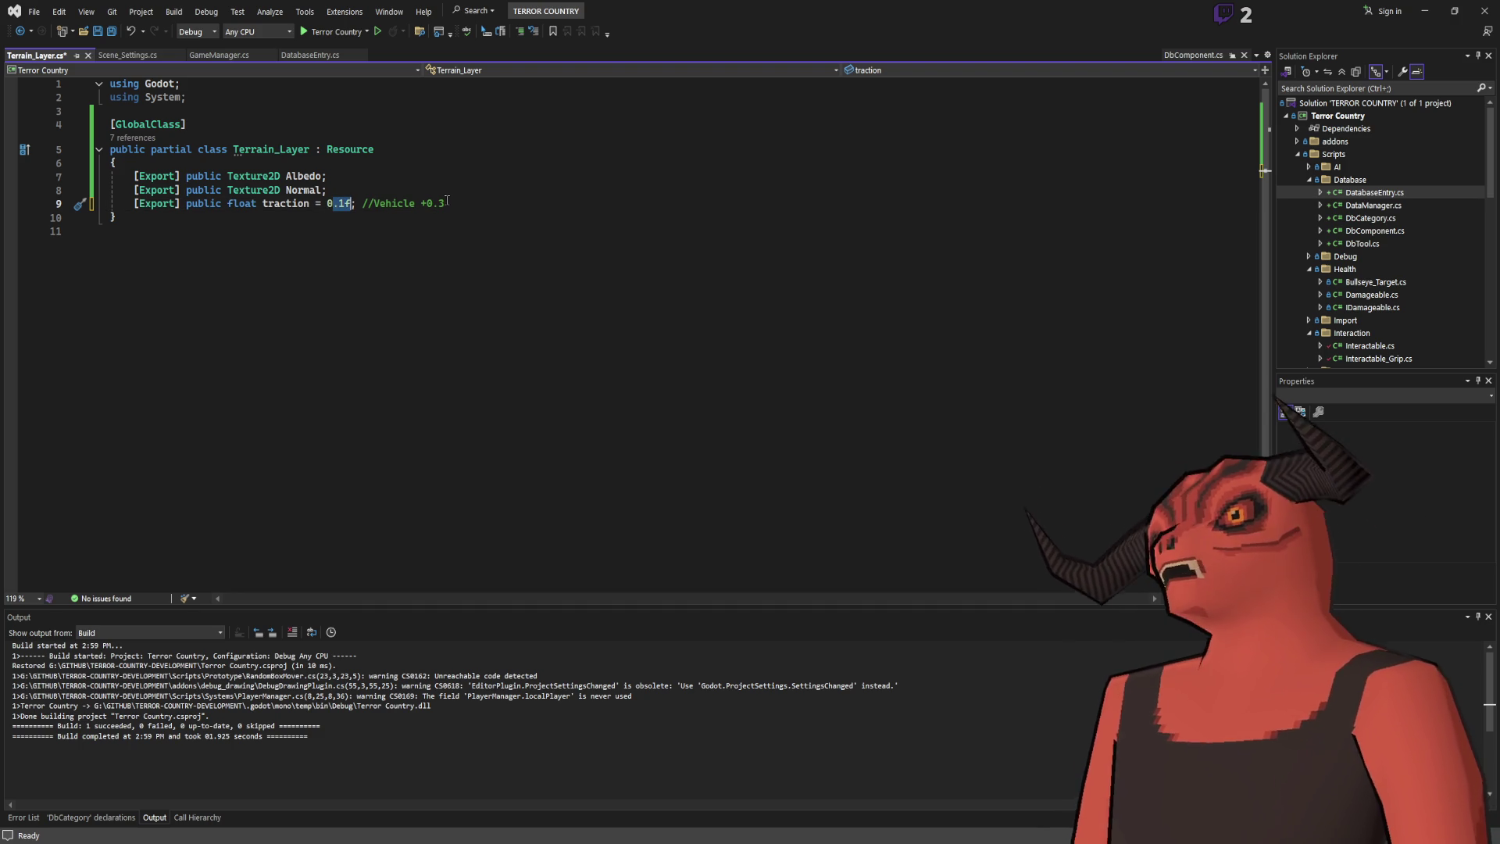
{"action": "mouse_move", "coordinate": [447, 203]}
{"action": "left_mouse_down"}
{"action": "mouse_move", "coordinate": [400, 203]}
{"action": "mouse_move", "coordinate": [415, 203]}
{"action": "left_mouse_up"}
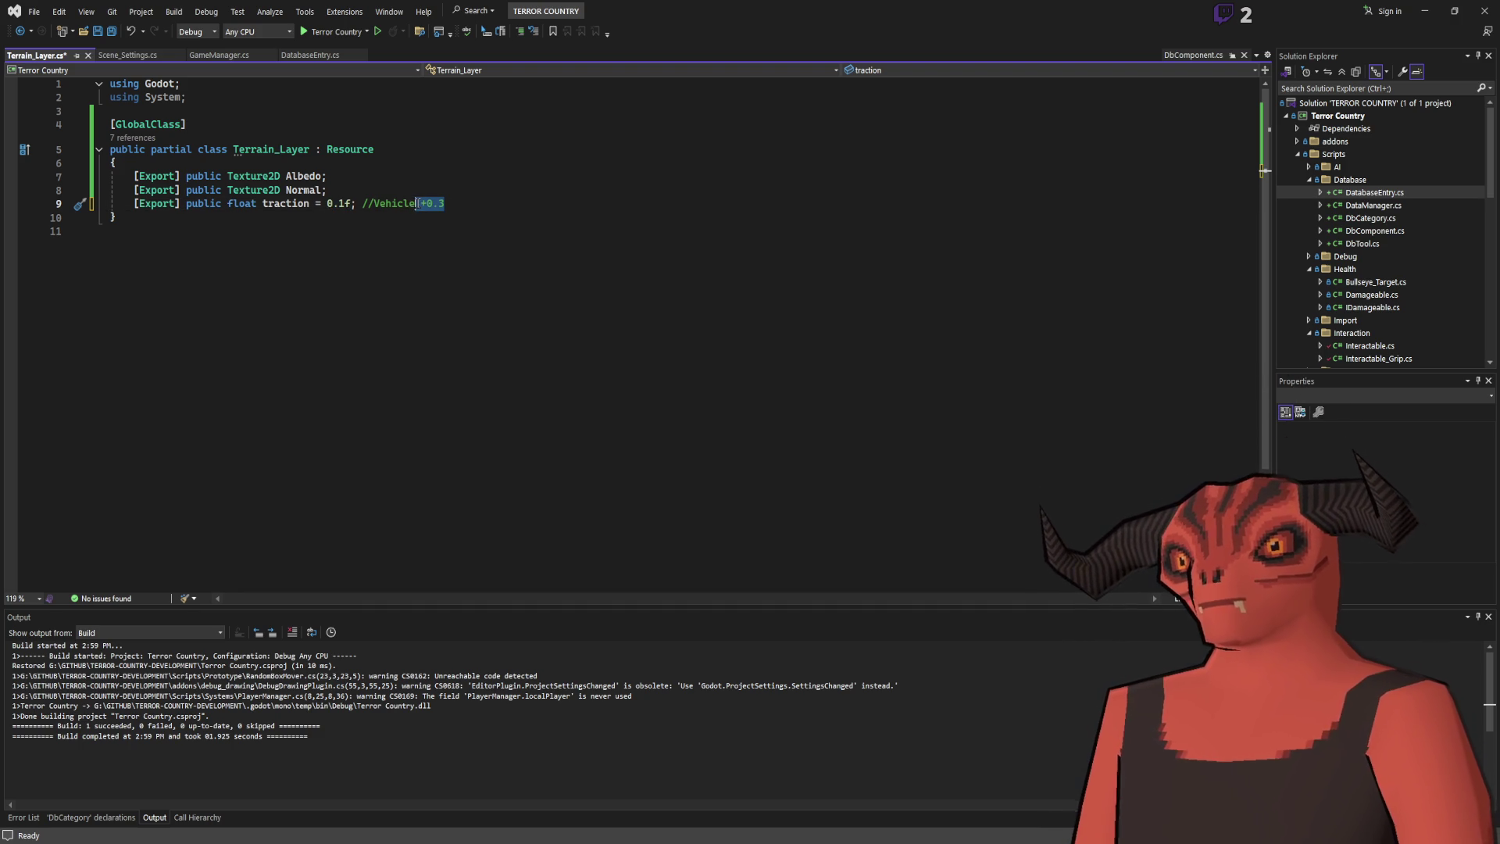
{"action": "key", "text": "BackSpace"}
{"action": "double_click", "coordinate": [336, 203]}
{"action": "type", "text": "1f"}
{"action": "left_click", "coordinate": [557, 207]}
{"action": "key", "text": "ctrl+s"}
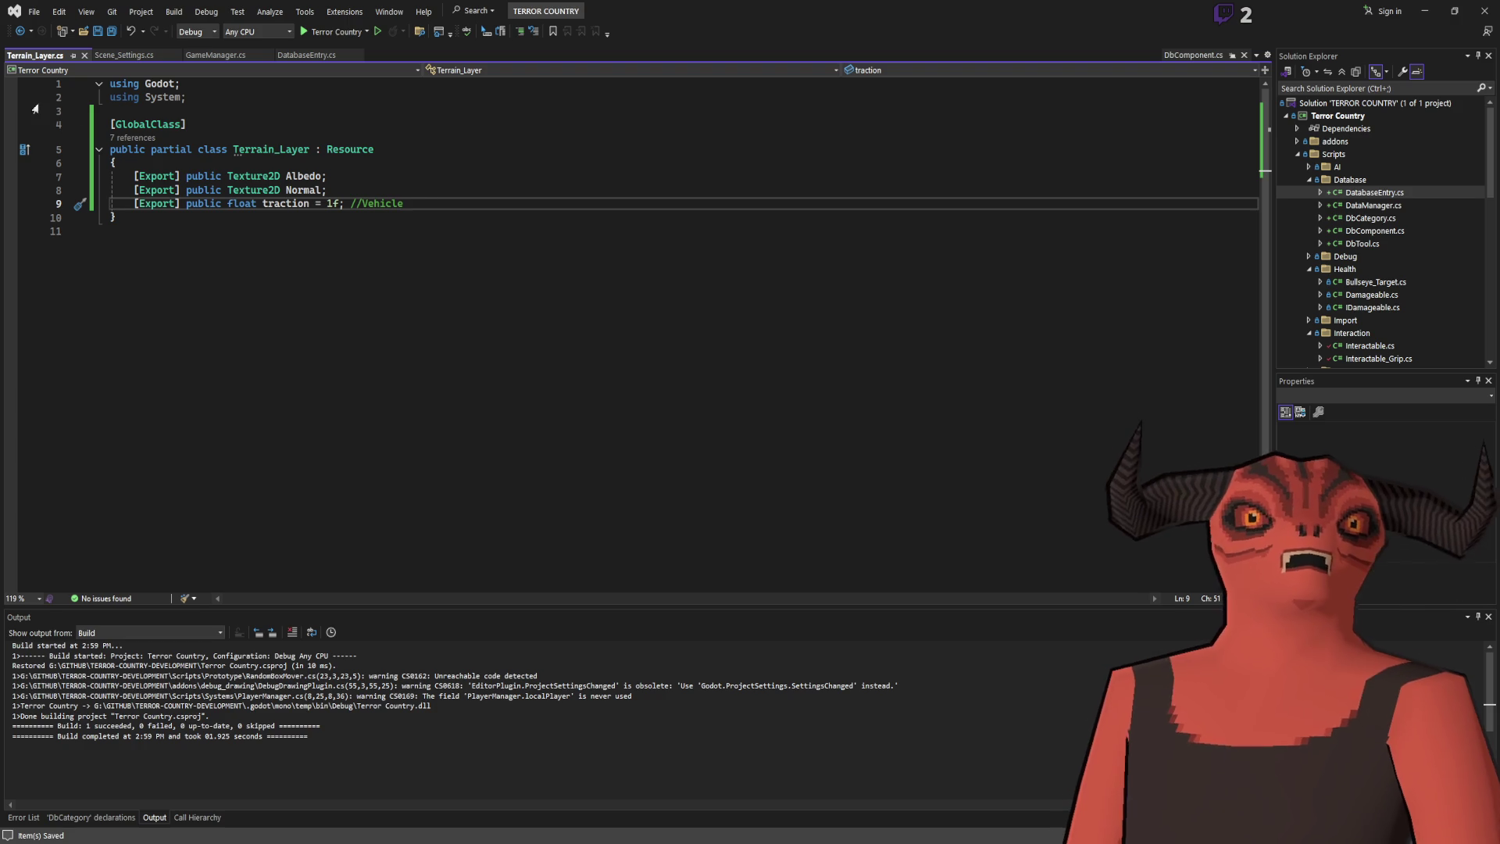
Open TerrainManager.cs from the Solution Explorer.
{"action": "key", "text": "alt+Tab"}
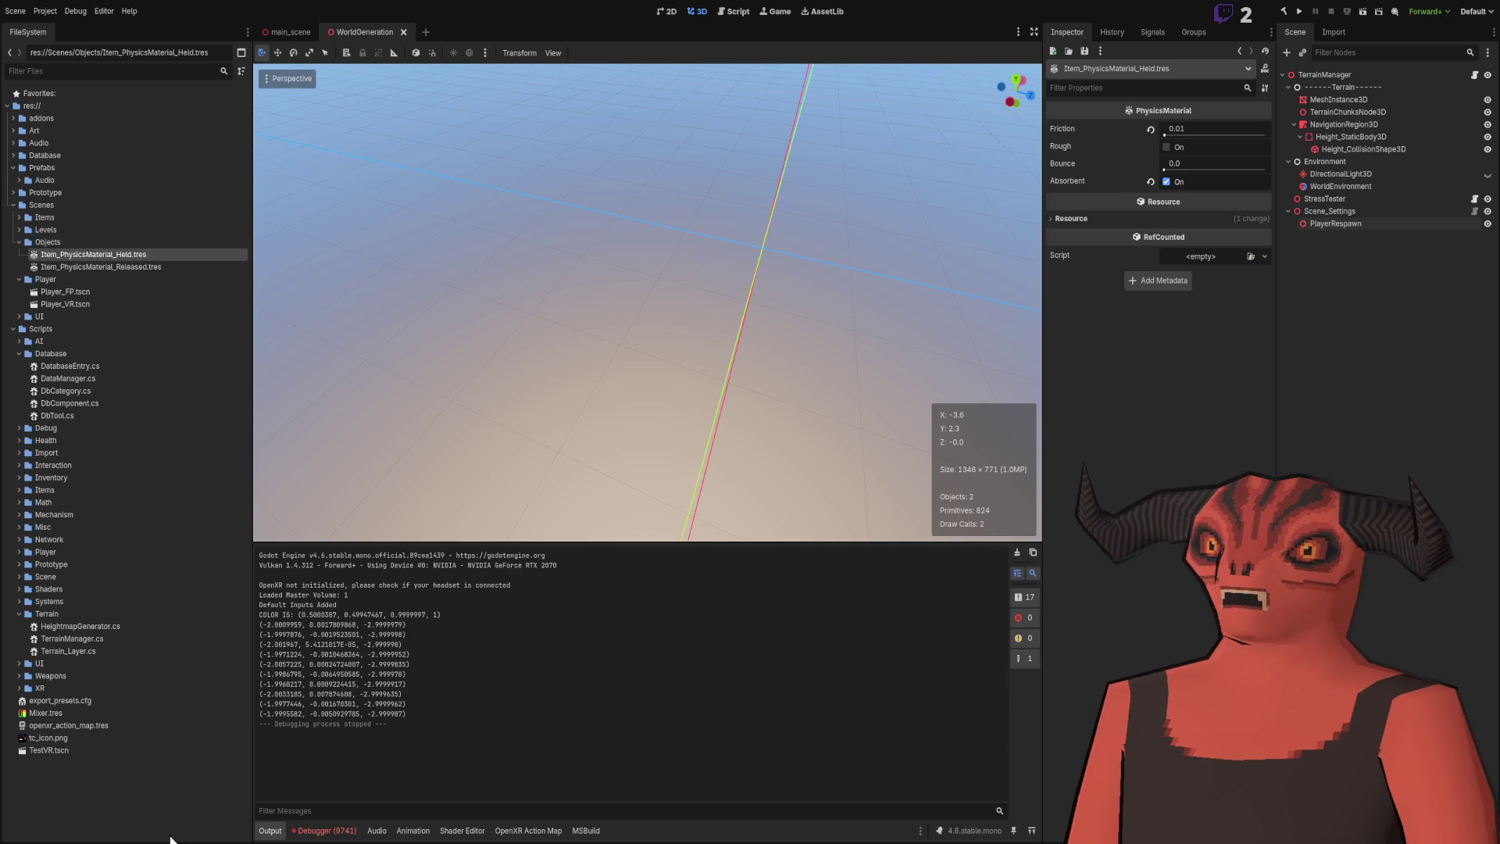
{"action": "key", "text": "alt+Tab"}
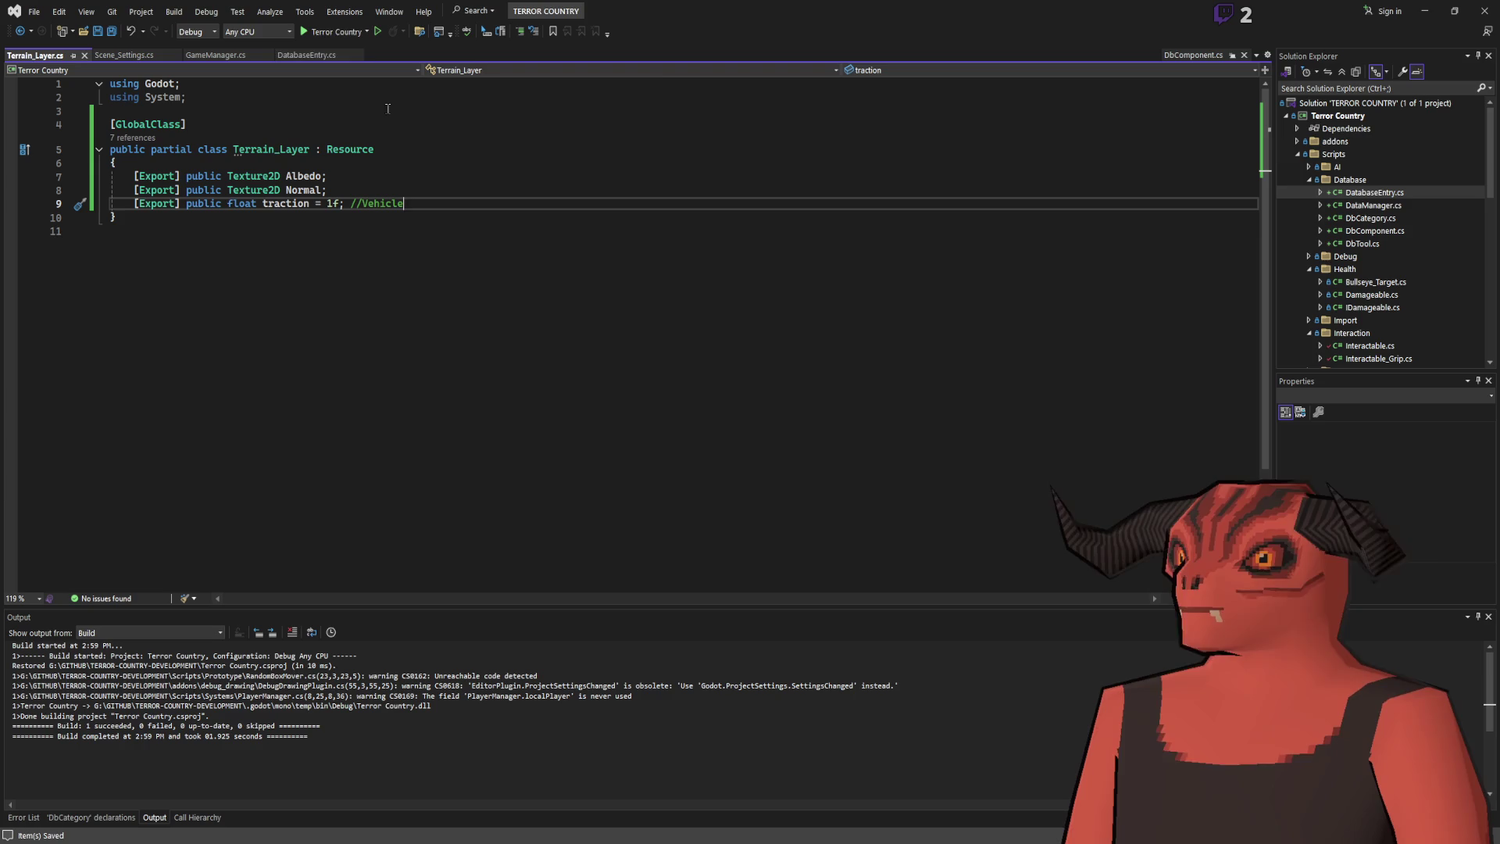
{"action": "scroll", "coordinate": [1327, 313], "scroll_direction": "down", "scroll_amount": 5}
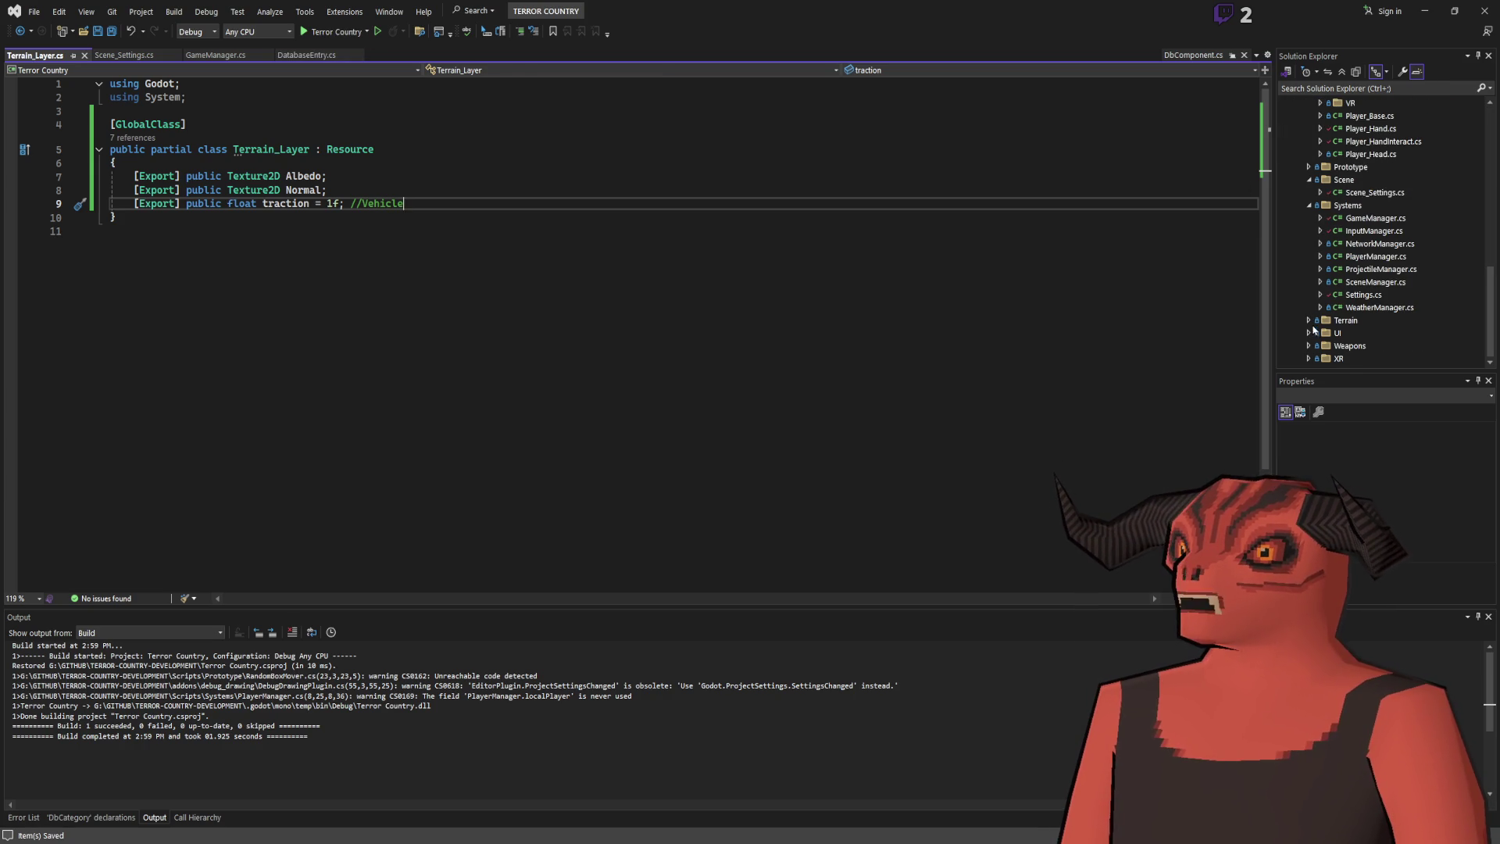
{"action": "scroll", "coordinate": [1359, 336], "scroll_direction": "down", "scroll_amount": 1}
{"action": "double_click", "coordinate": [1378, 320]}
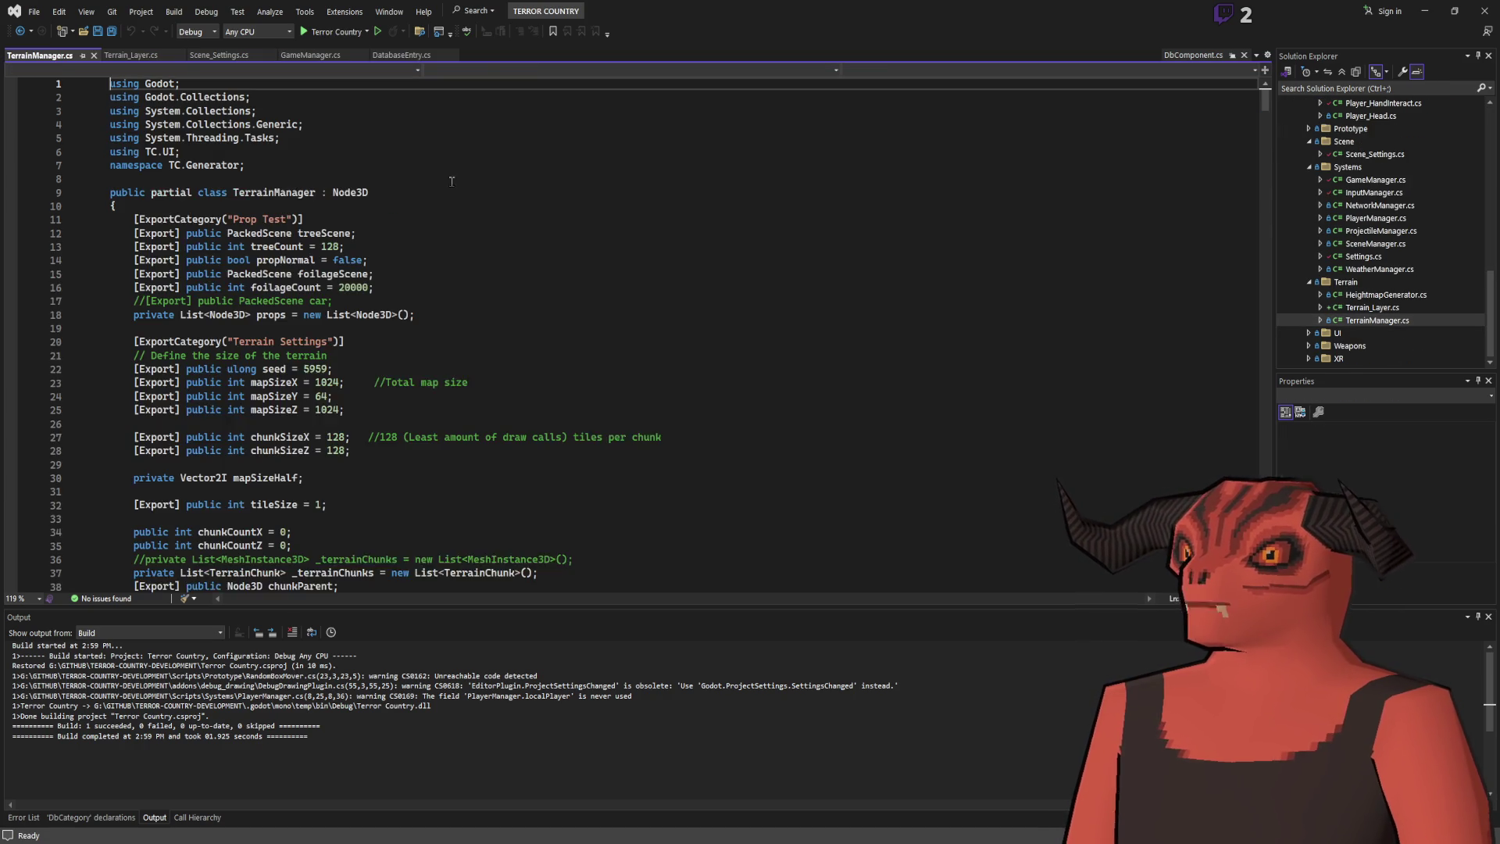
Add '[Export] public Terrain_Layer groundLayers;' below pixelsPerMeter in TerrainManager.cs.
{"action": "scroll", "coordinate": [599, 205], "scroll_direction": "down", "scroll_amount": 6}
{"action": "left_click", "coordinate": [519, 392]}
{"action": "key", "text": "Return"}
{"action": "key", "text": "Return"}
{"action": "key", "text": "Up"}
{"action": "type", "text": "["}
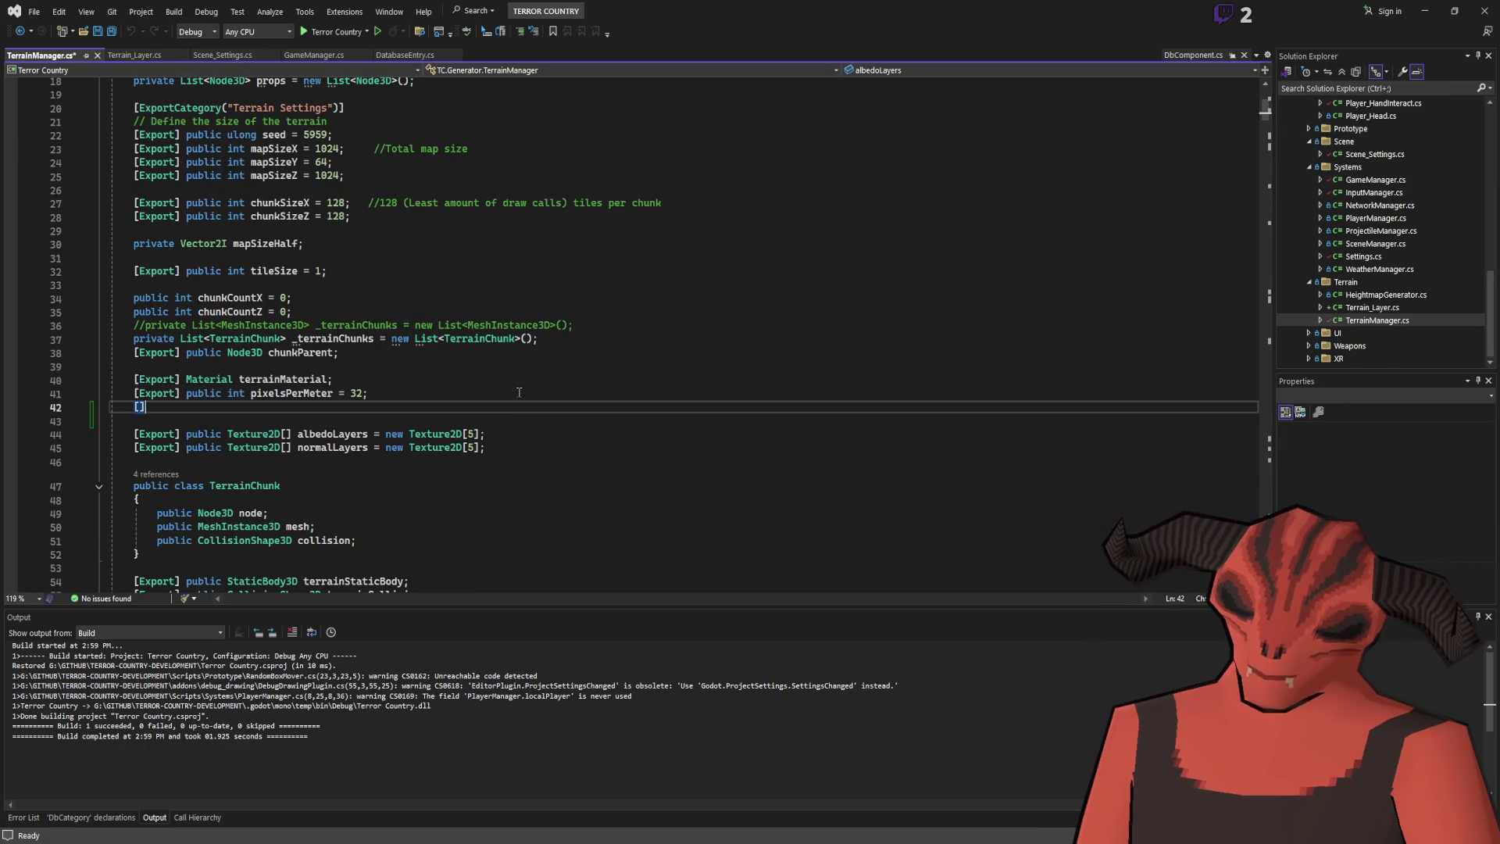
{"action": "type", "text": "Export[p"}
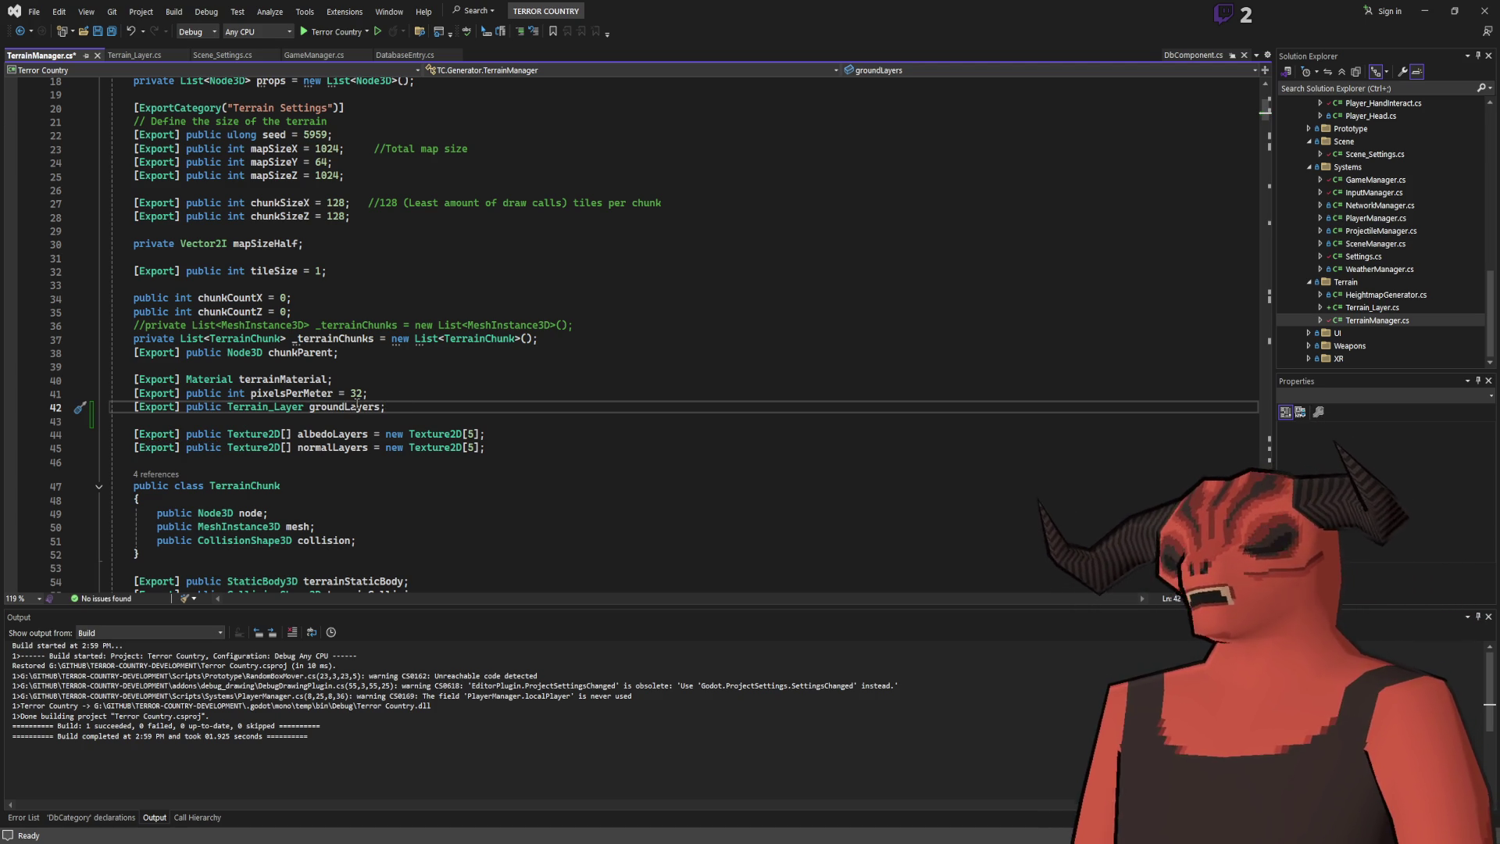
{"action": "scroll", "coordinate": [347, 450], "scroll_direction": "down", "scroll_amount": 7}
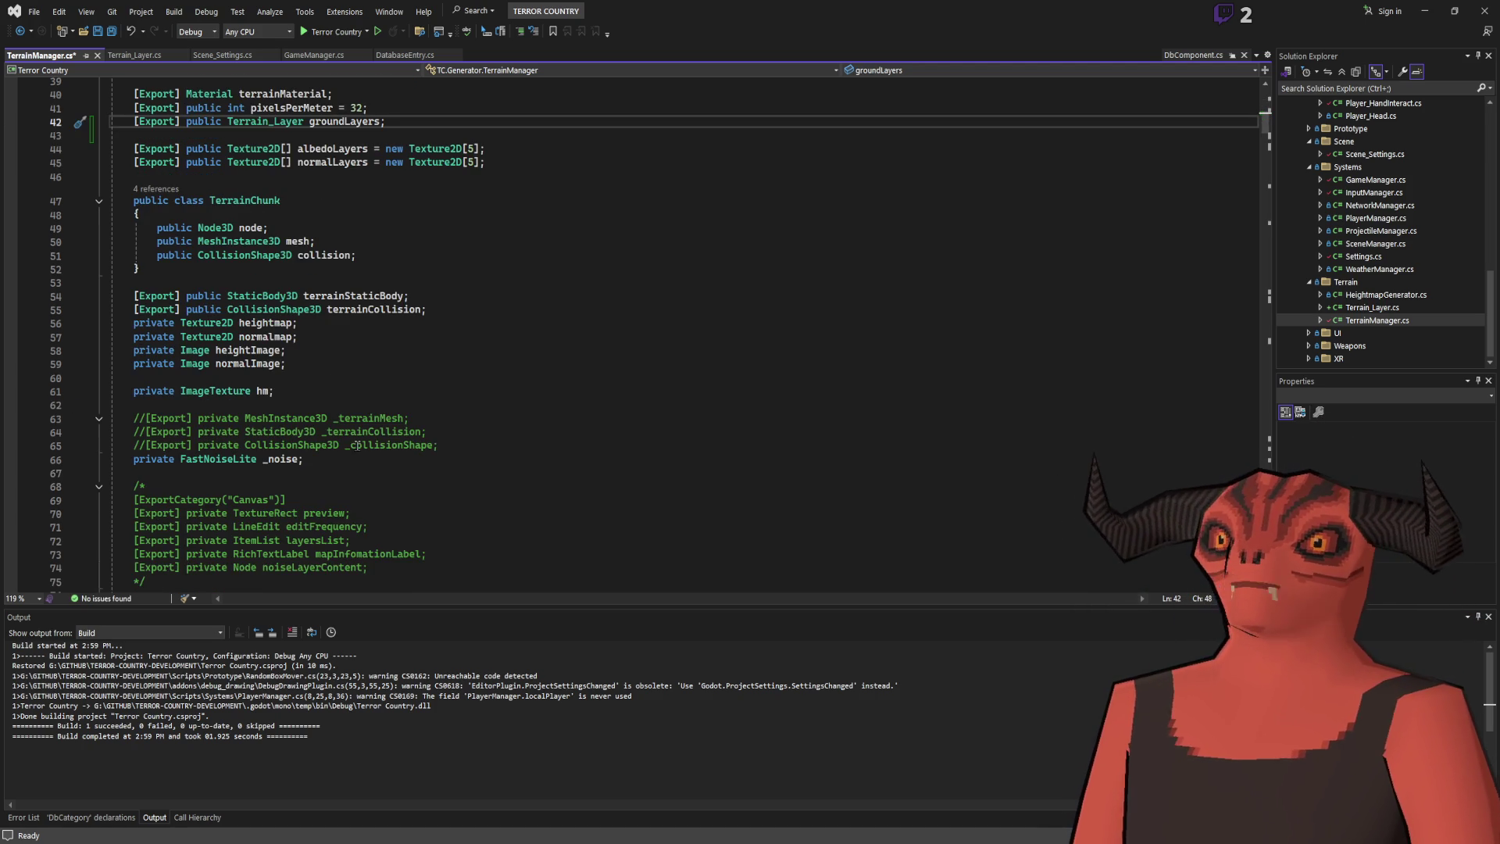
{"action": "scroll", "coordinate": [356, 444], "scroll_direction": "up", "scroll_amount": 6}
{"action": "scroll", "coordinate": [357, 415], "scroll_direction": "up", "scroll_amount": 5}
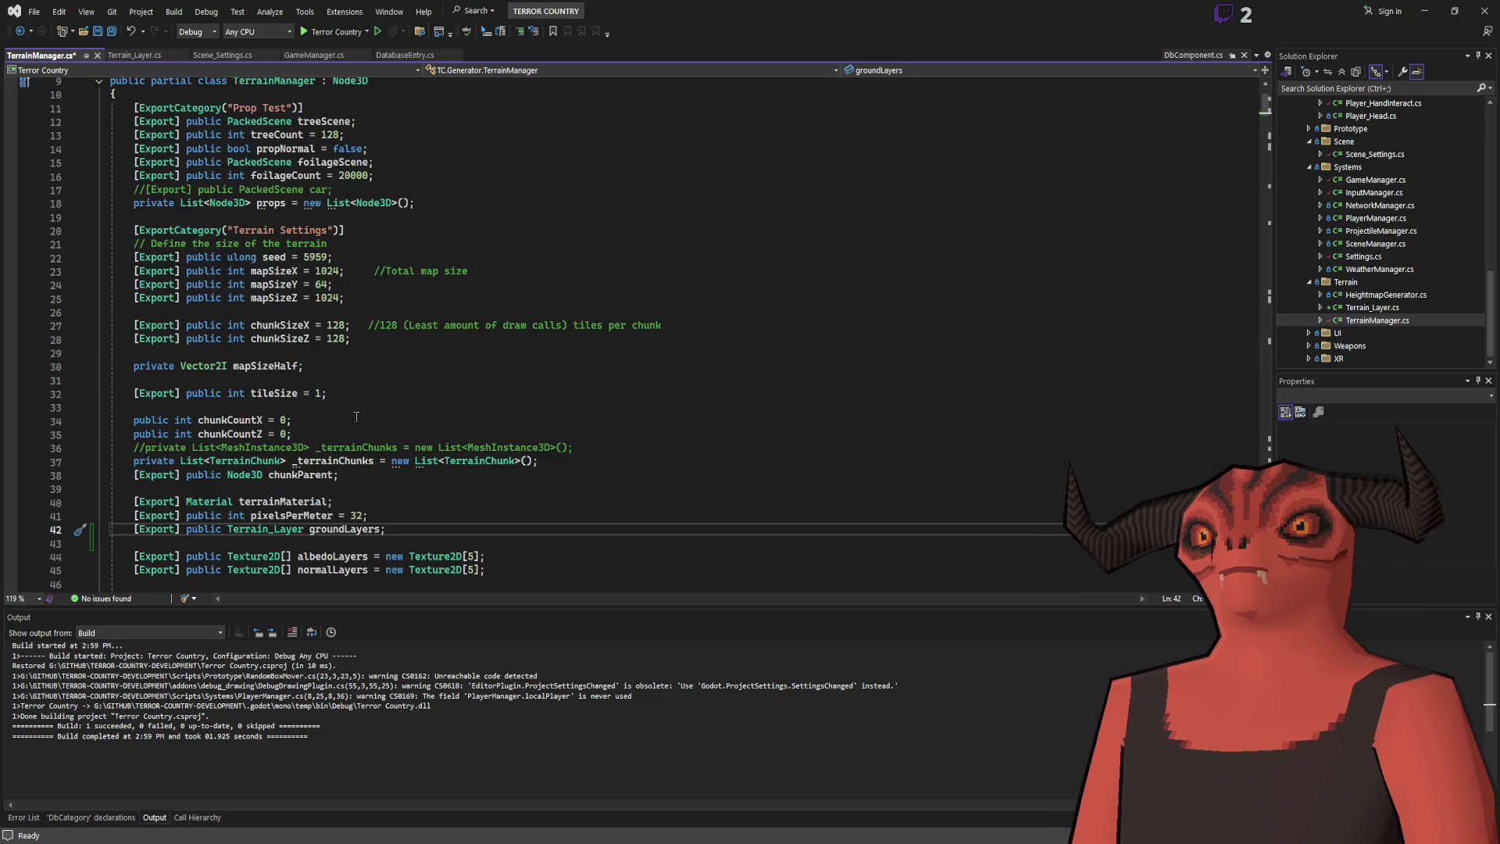
{"action": "scroll", "coordinate": [357, 416], "scroll_direction": "down", "scroll_amount": 4}
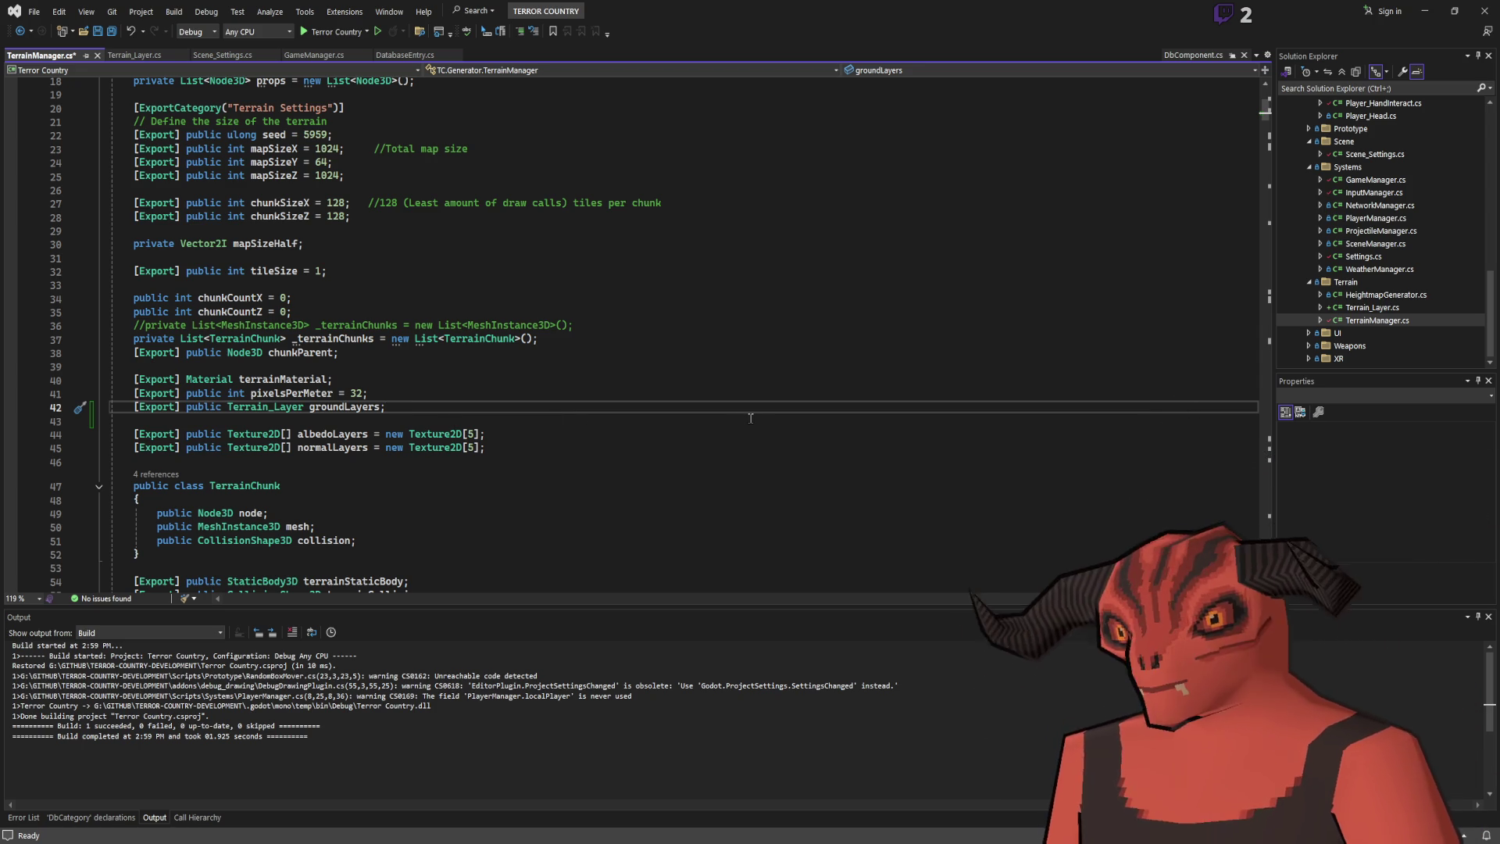
{"action": "left_click", "coordinate": [488, 383]}
{"action": "key", "text": "alt+Tab"}
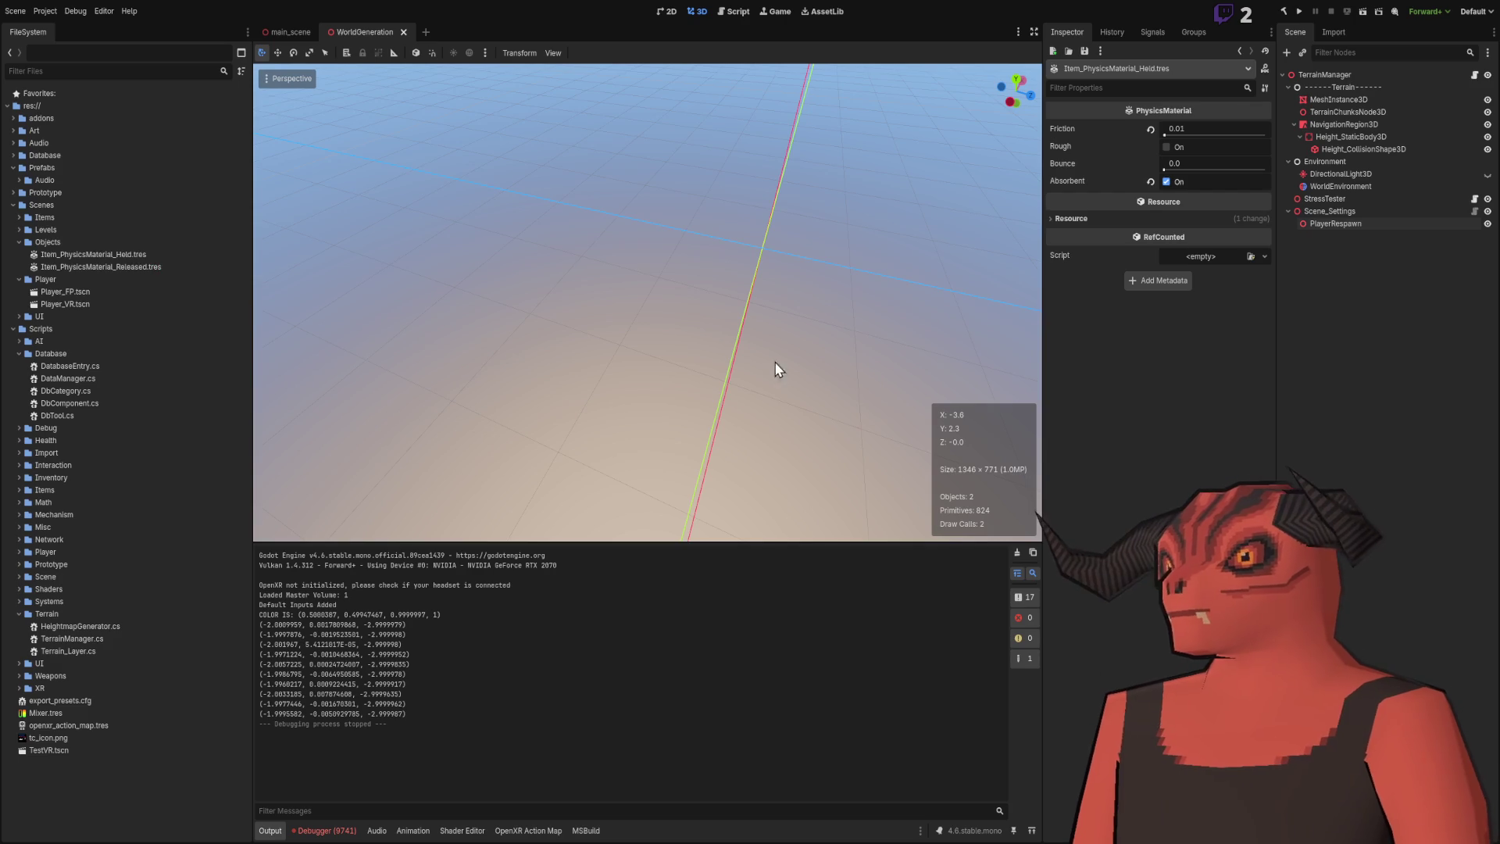
Trigger the .NET rebuild from Visual Studio, then select TerrainManager to reveal its empty Ground Layers slot.
{"action": "mouse_move", "coordinate": [684, 310]}
{"action": "left_mouse_down"}
{"action": "mouse_move", "coordinate": [457, 308]}
{"action": "mouse_move", "coordinate": [602, 306]}
{"action": "mouse_move", "coordinate": [495, 326]}
{"action": "left_mouse_up"}
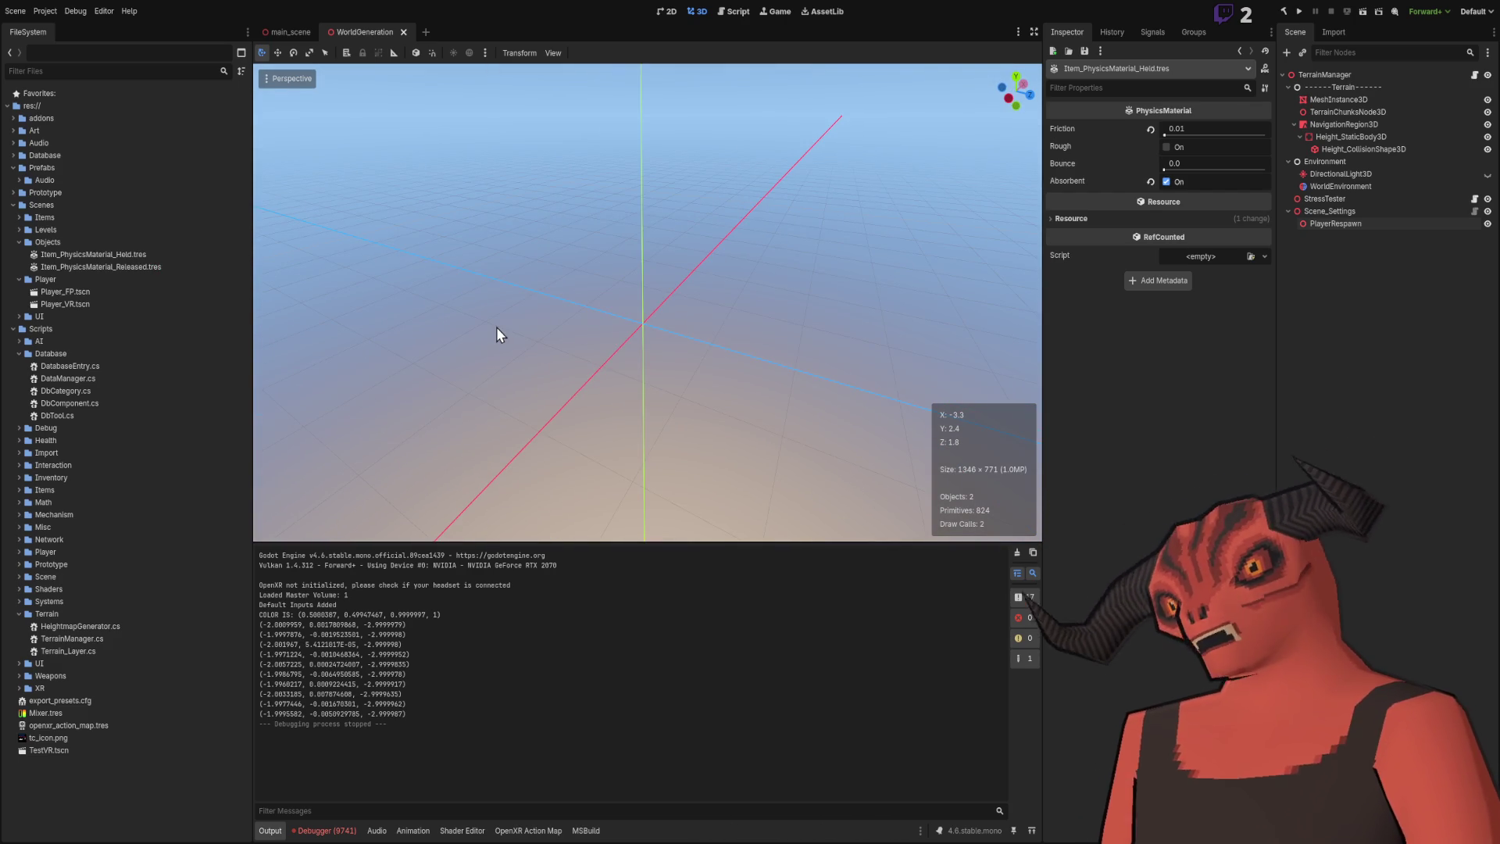
{"action": "key", "text": "alt+Tab"}
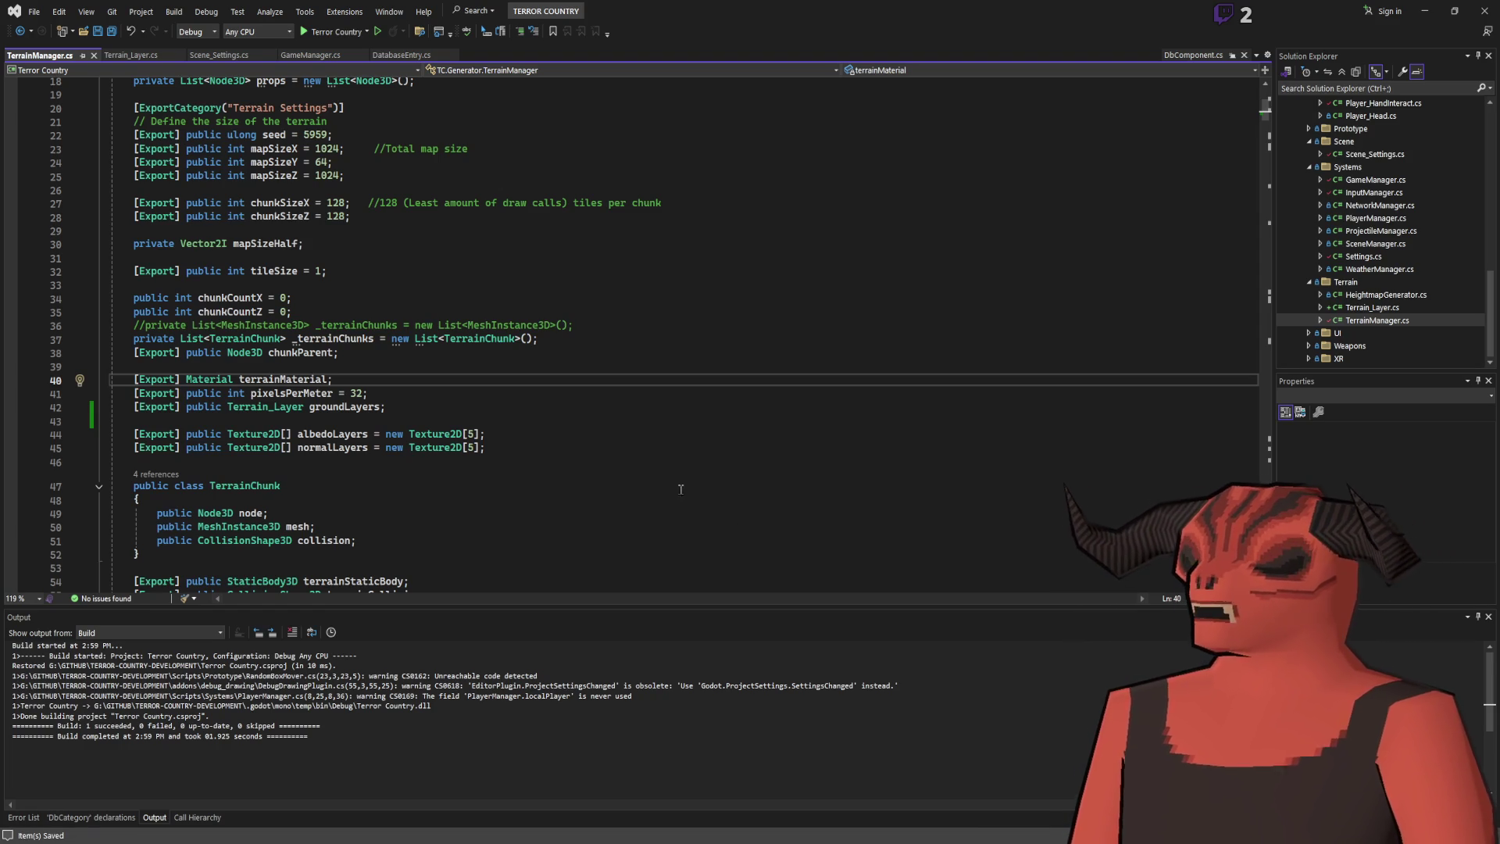
{"action": "key", "text": "alt+Tab"}
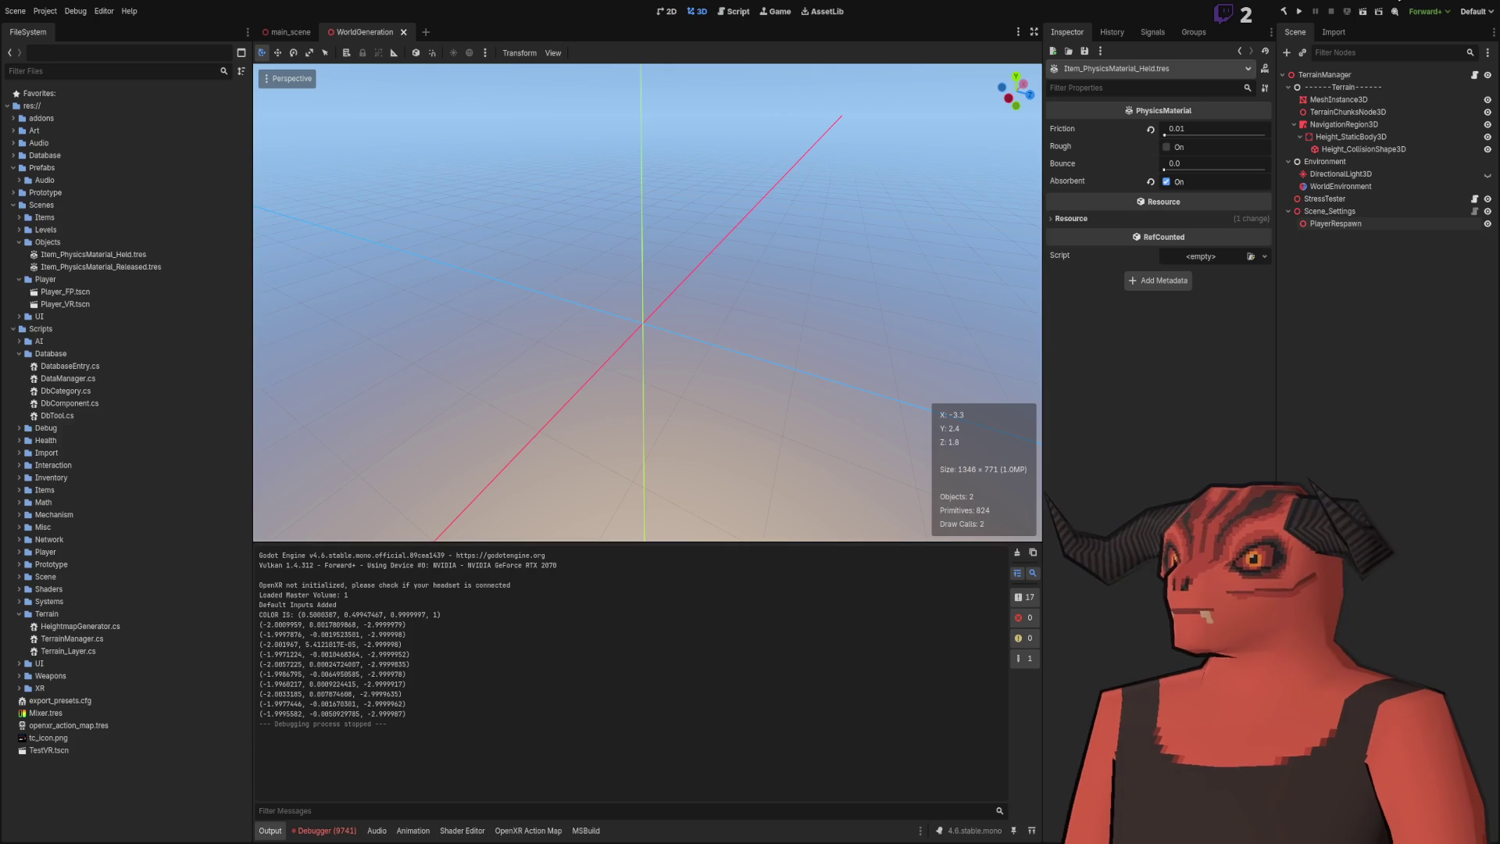
{"action": "left_click", "coordinate": [1327, 75]}
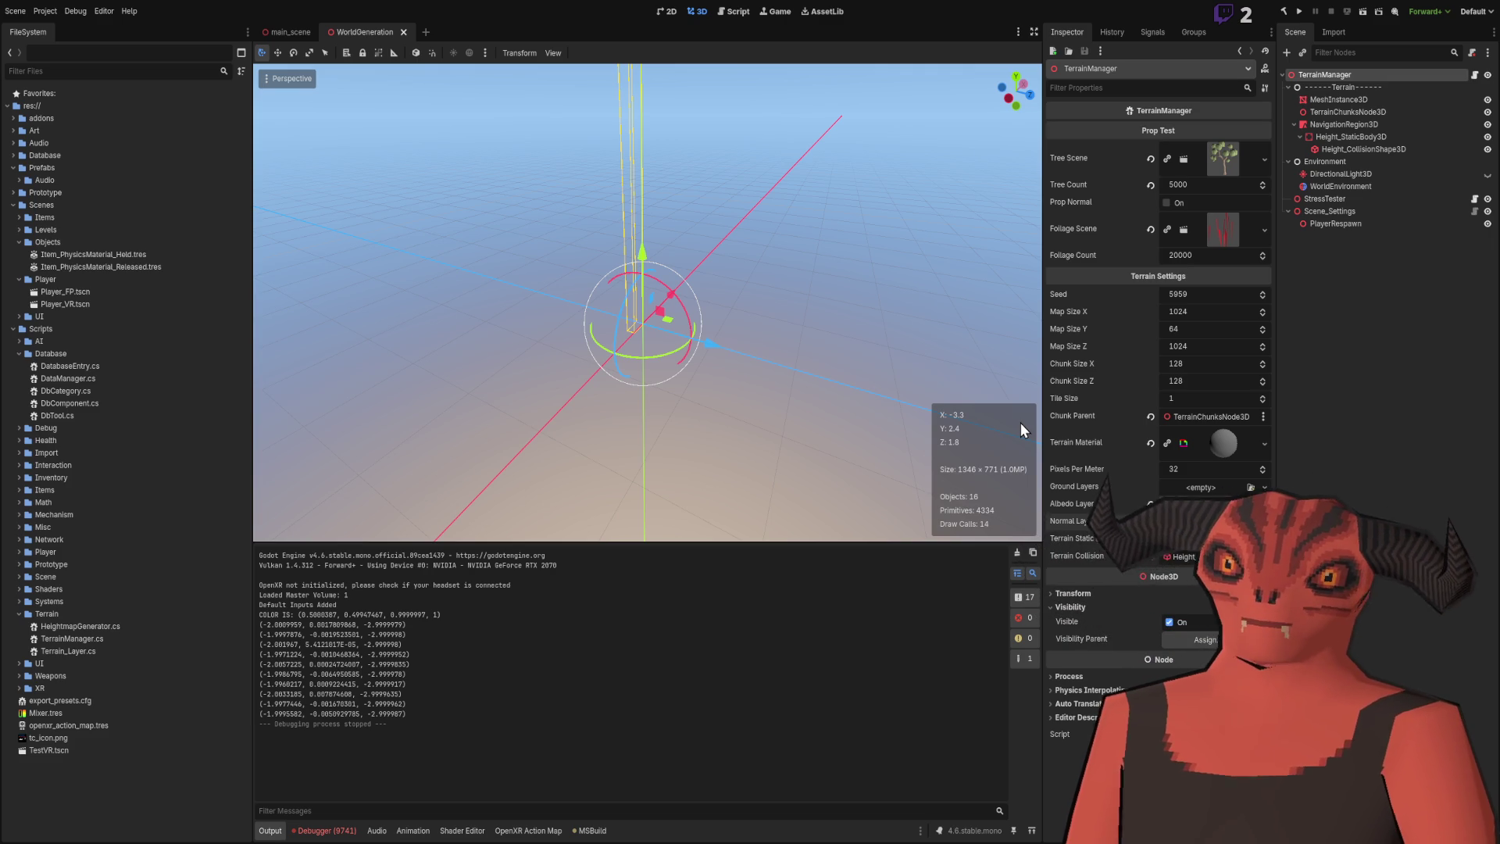
Assign a new Terrain_Layer to Ground Layers with textures in its Albedo and Normal slots.
{"action": "left_click", "coordinate": [1200, 486]}
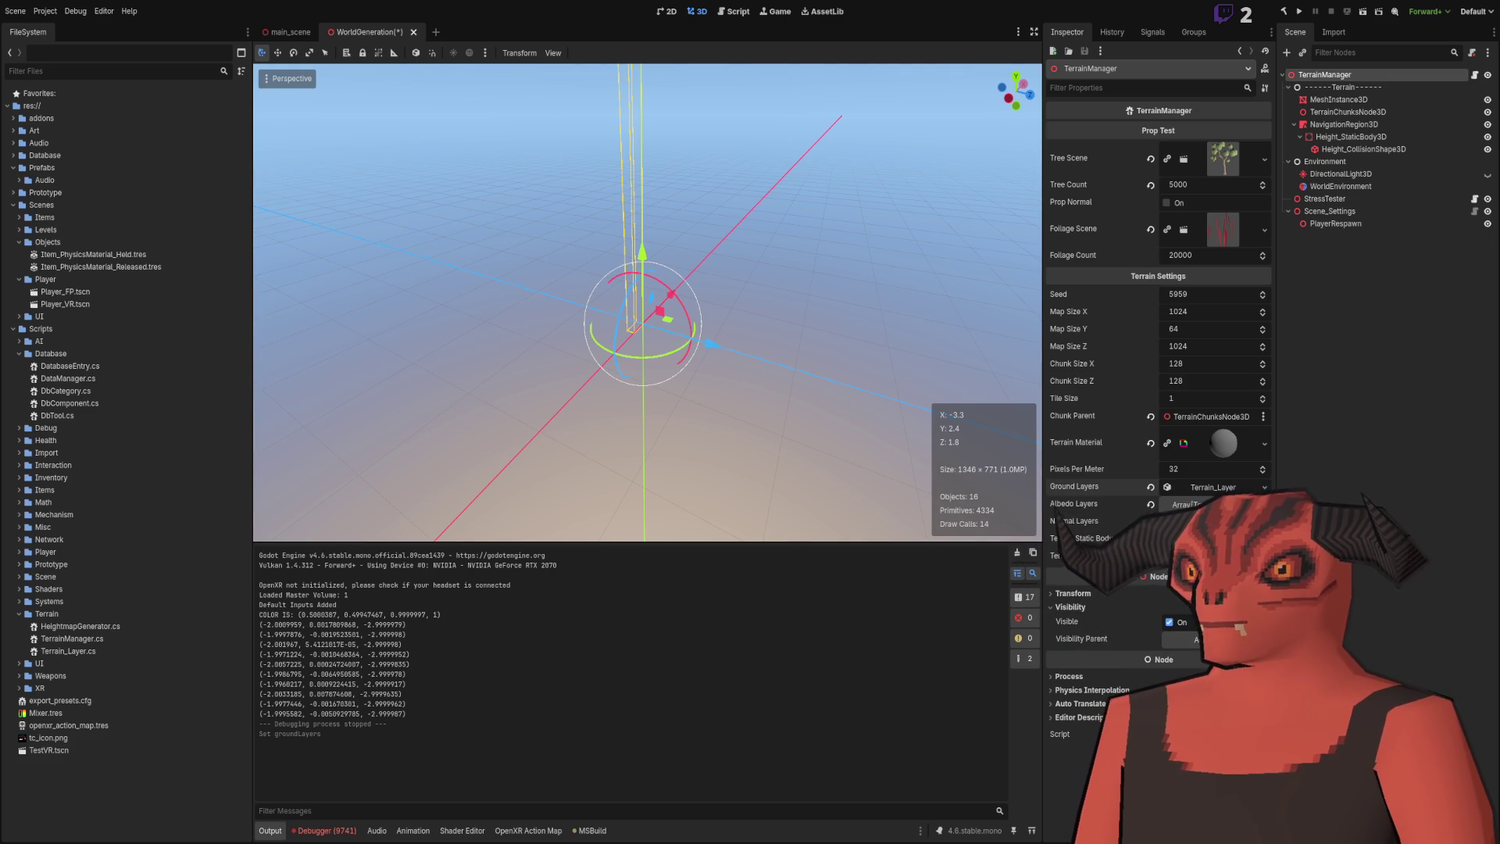
{"action": "left_click", "coordinate": [1189, 486]}
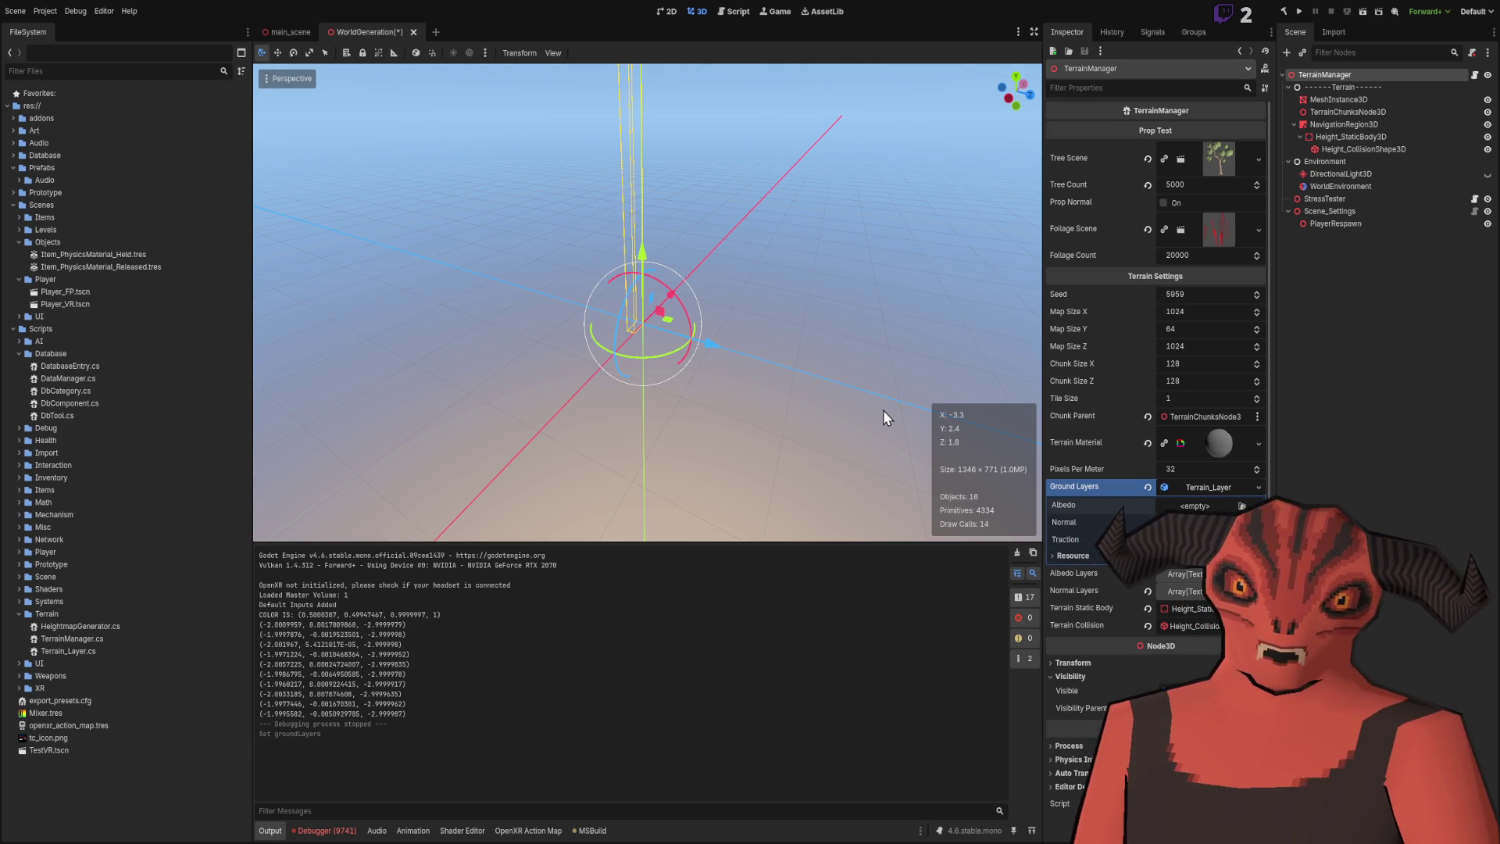
{"action": "left_click", "coordinate": [722, 299]}
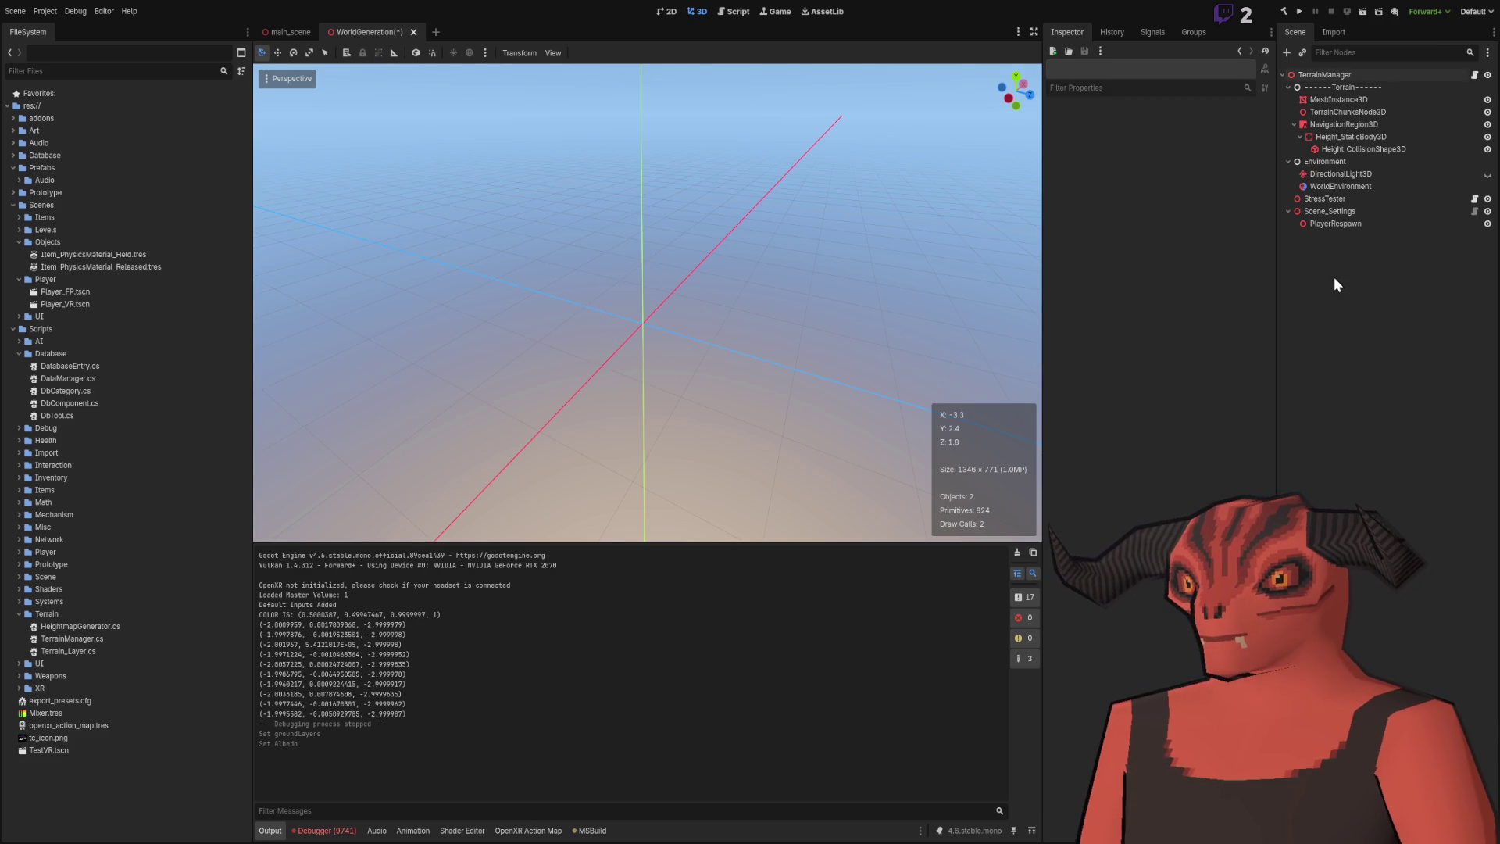
{"action": "left_click", "coordinate": [1340, 76]}
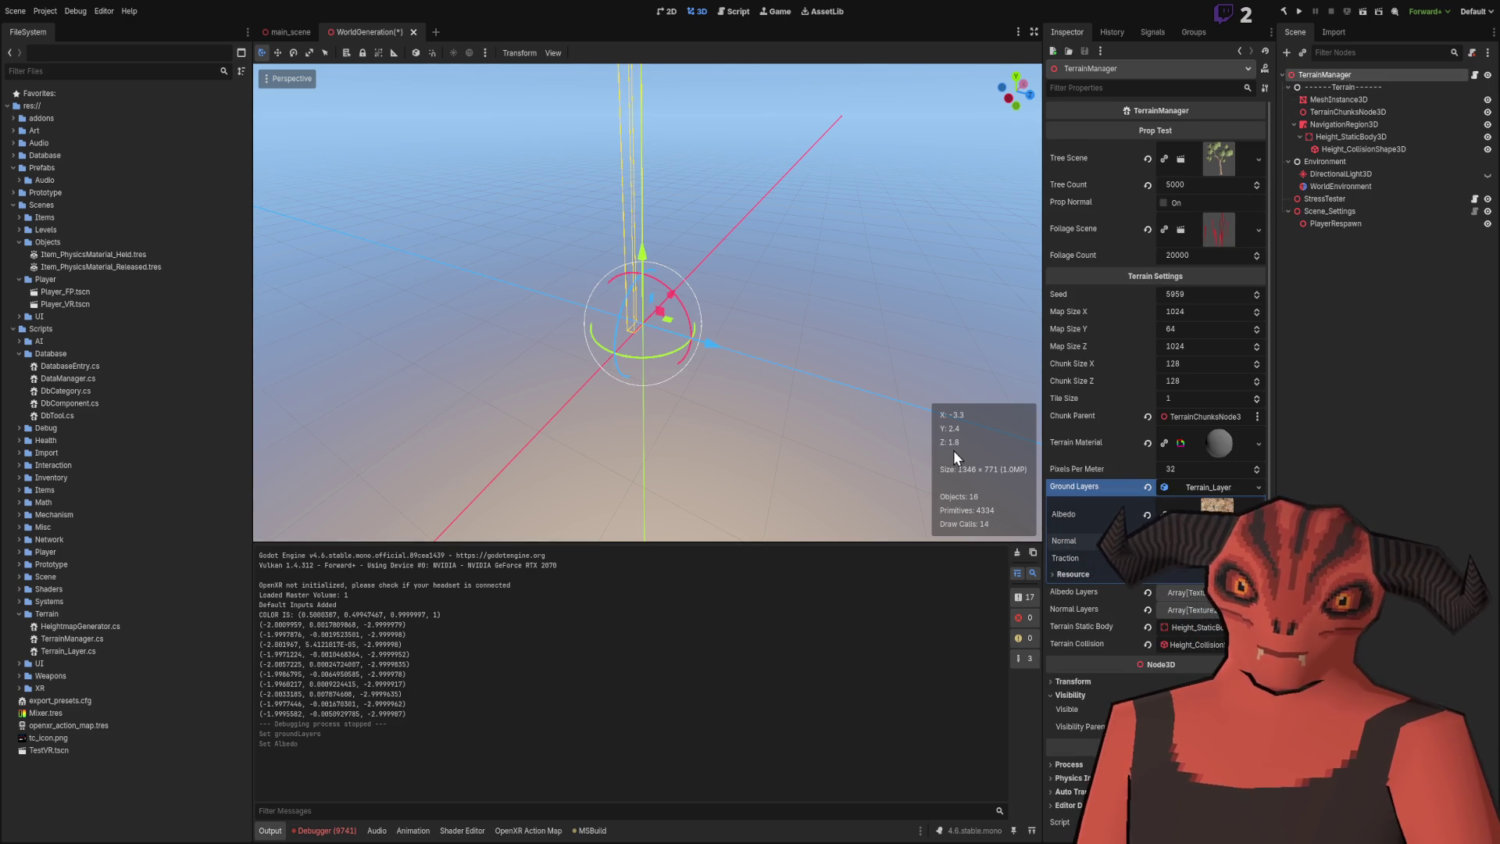
{"action": "left_click_drag", "start_coordinate": [1216, 505], "coordinate": [1179, 540]}
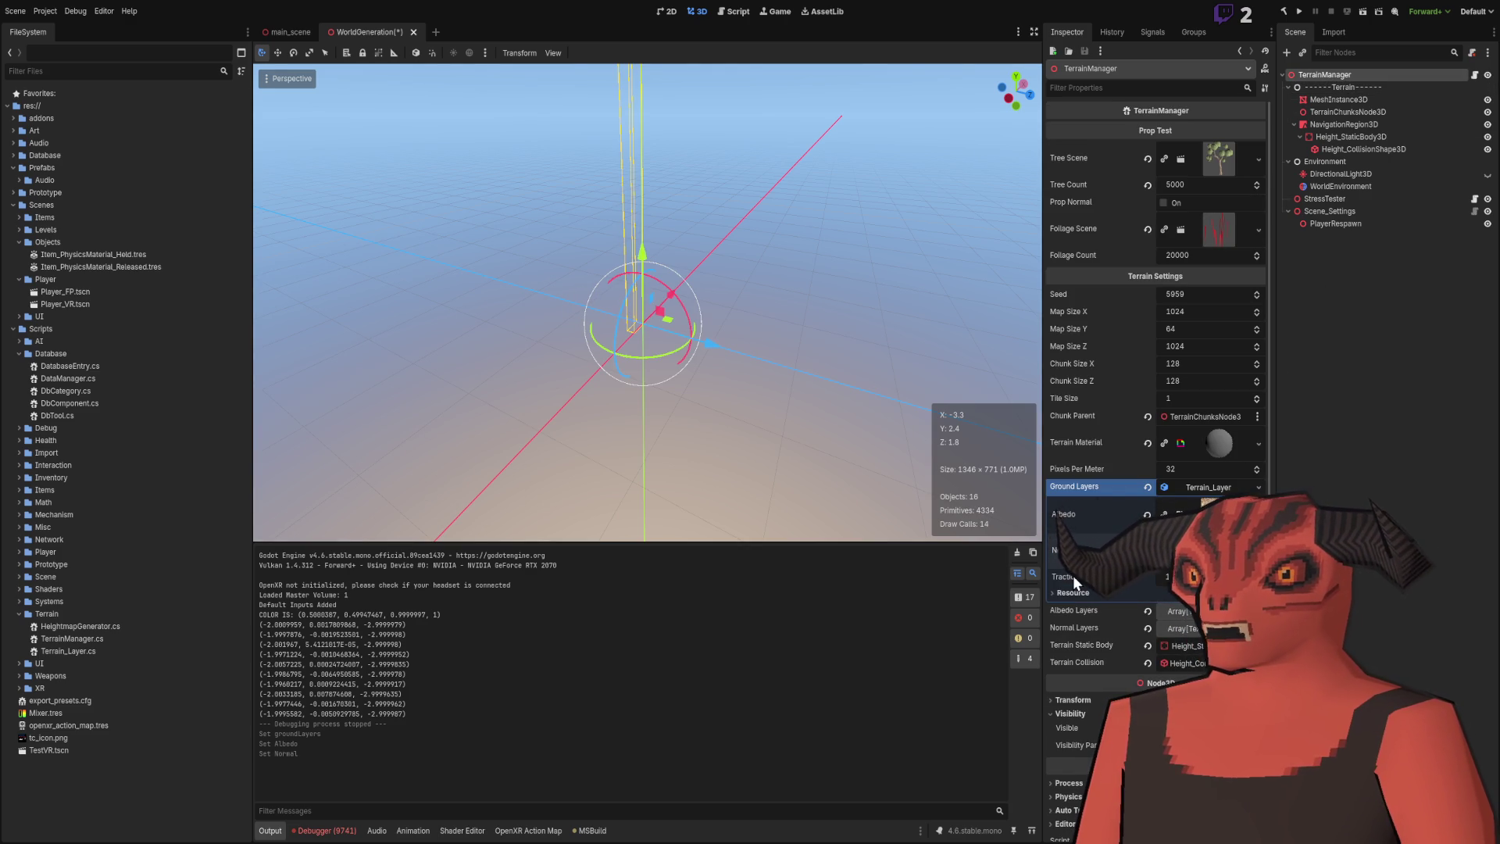
{"action": "left_click", "coordinate": [1196, 489]}
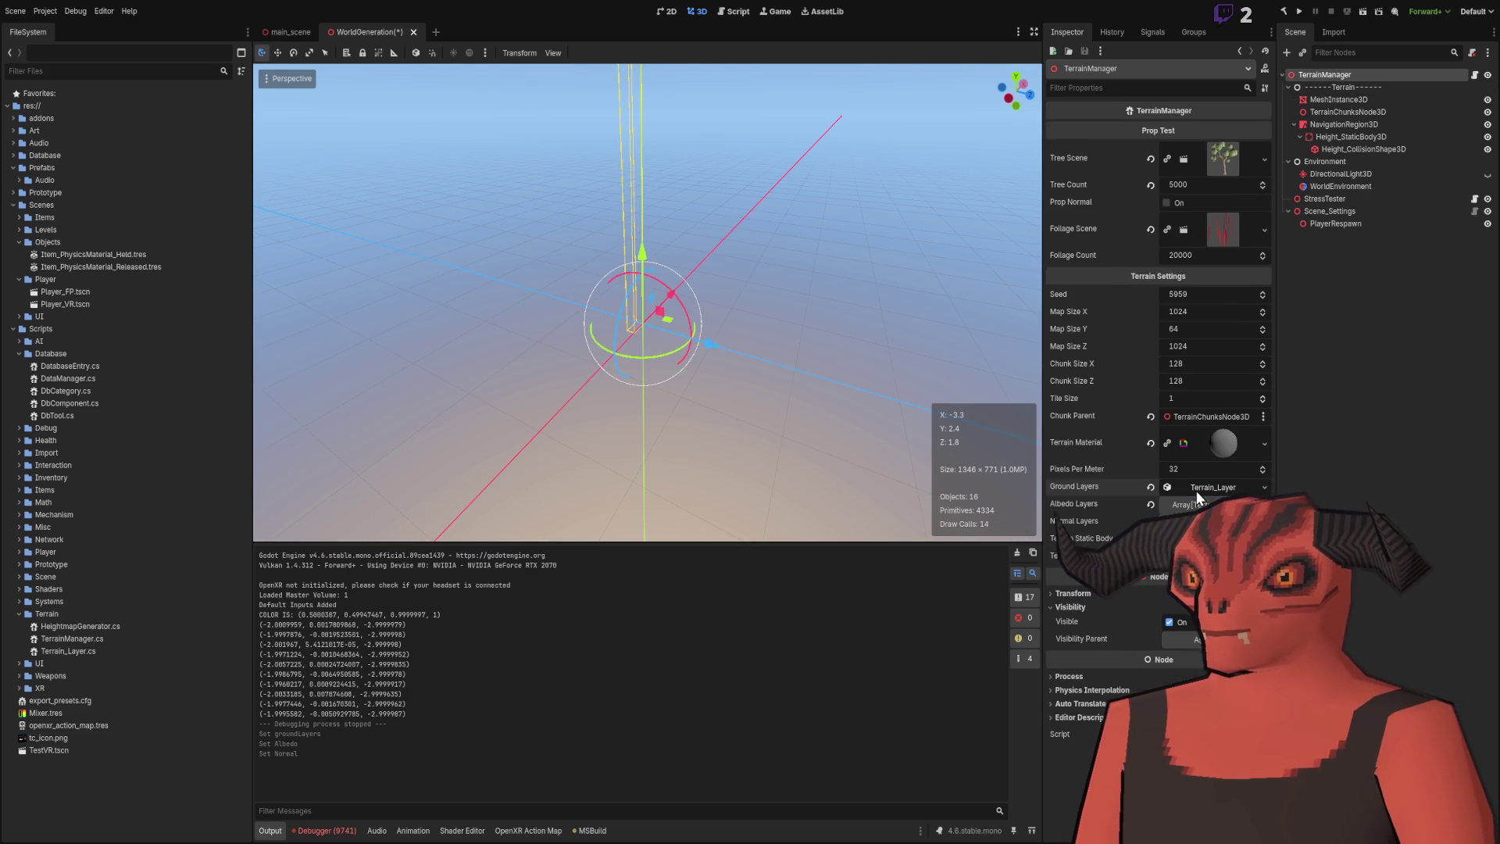
Check the Normal Layers and Albedo Layers arrays, then return to Visual Studio.
{"action": "left_click", "coordinate": [1064, 522]}
{"action": "left_click", "coordinate": [1064, 522]}
{"action": "left_click", "coordinate": [1074, 503]}
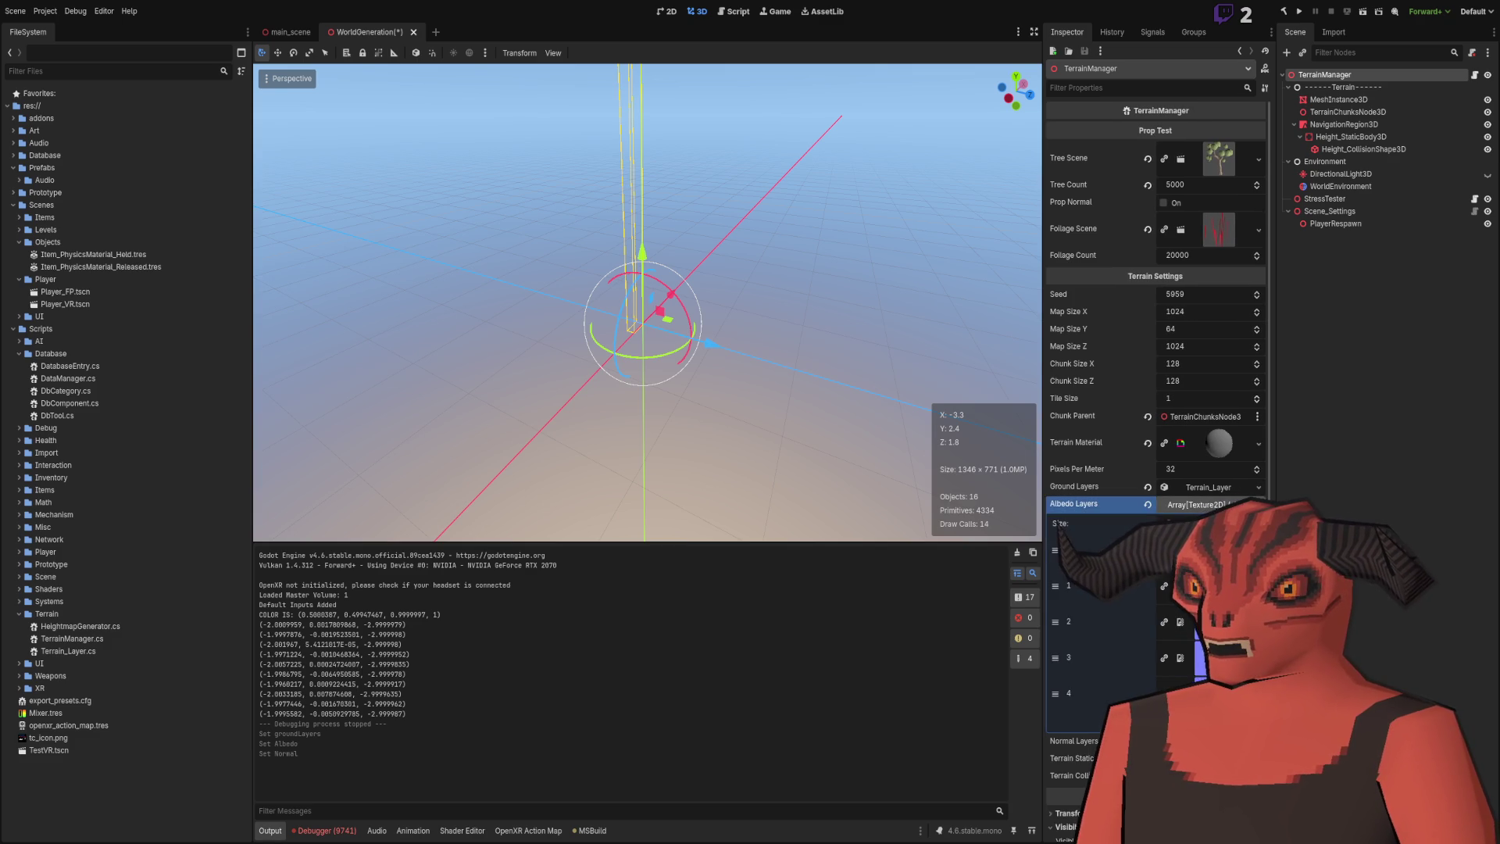
{"action": "left_click", "coordinate": [1074, 504]}
{"action": "key", "text": "alt+Tab"}
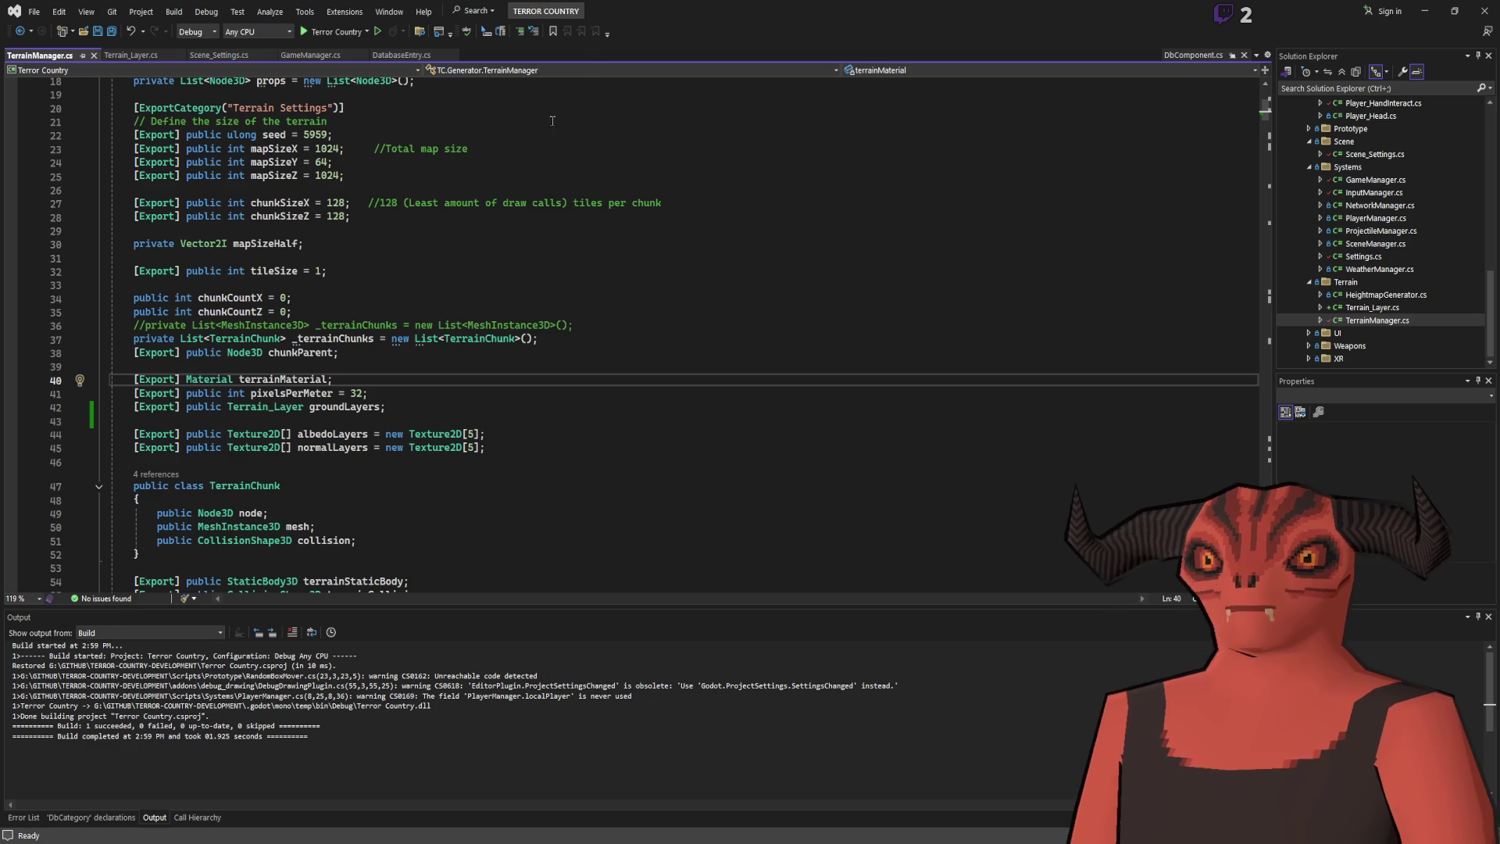
Find albedoLayers references and replace it with groundLayers in the SetupShader loop condition.
{"action": "scroll", "coordinate": [294, 349], "scroll_direction": "up", "scroll_amount": 5}
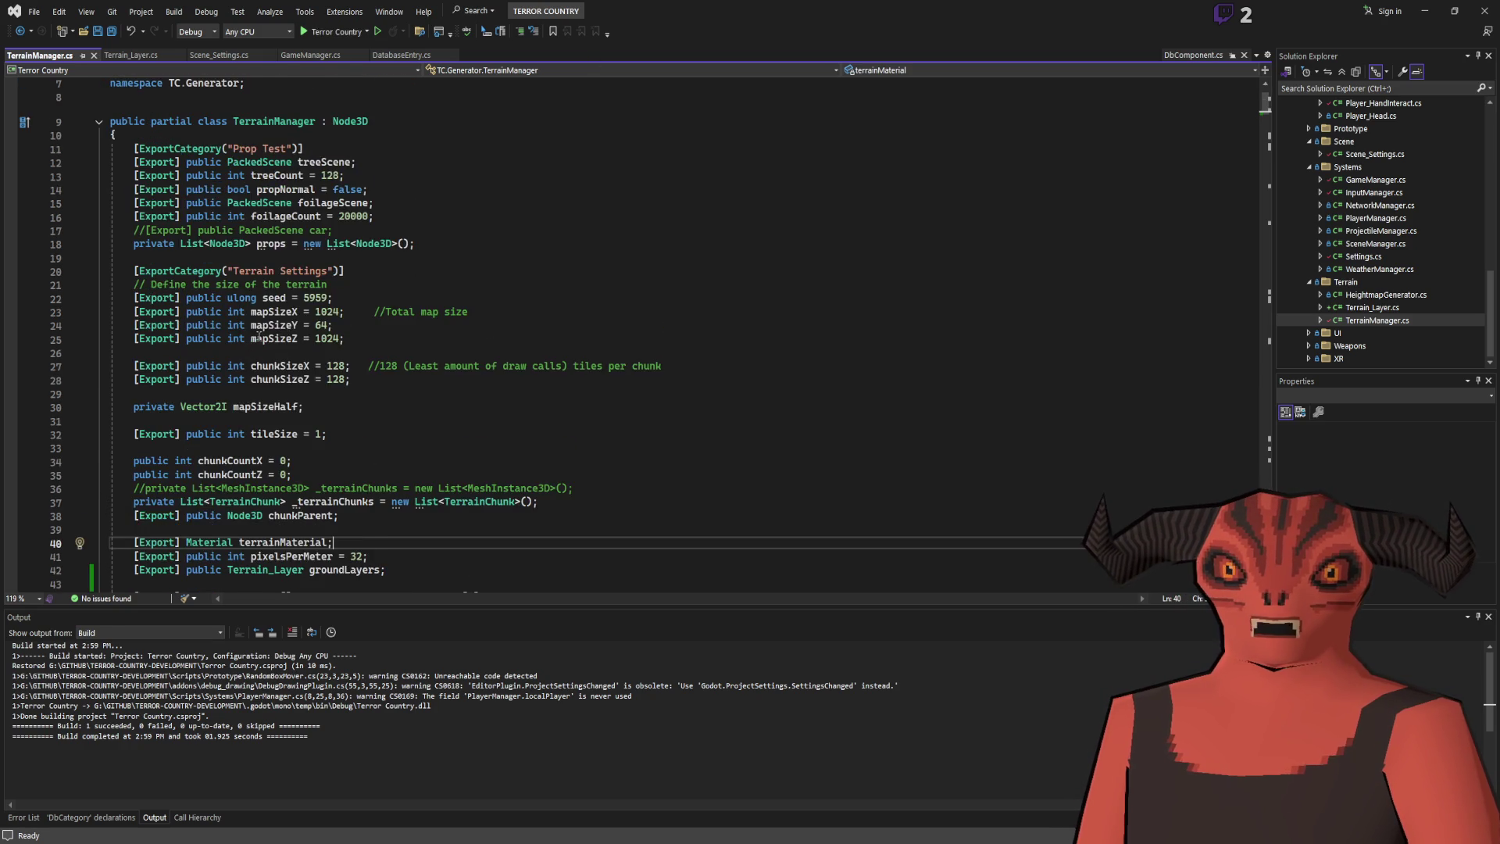
{"action": "scroll", "coordinate": [457, 359], "scroll_direction": "down", "scroll_amount": 6}
{"action": "left_click", "coordinate": [302, 392]}
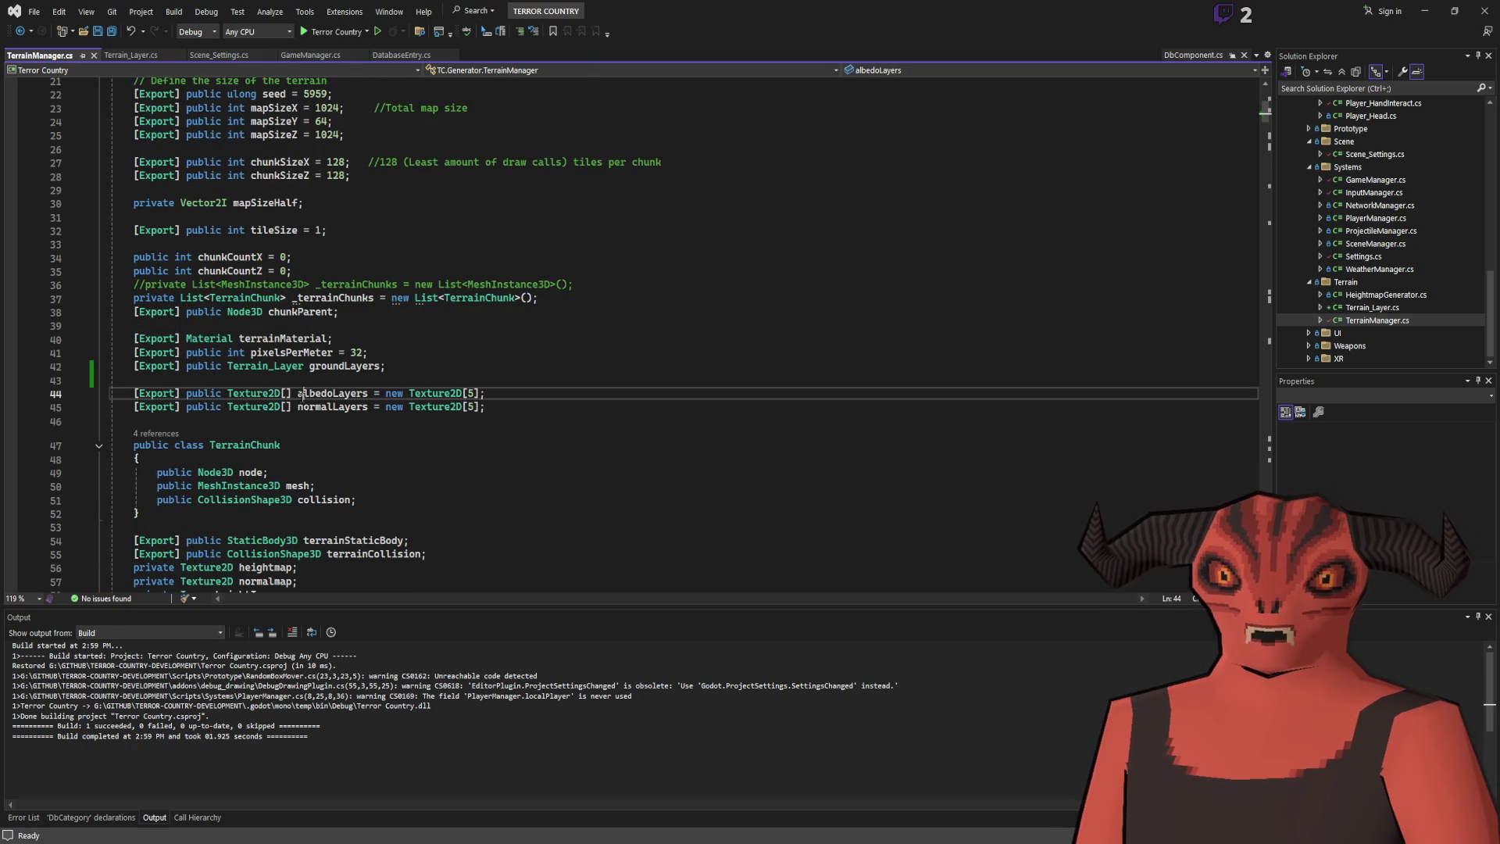
{"action": "key", "text": "shift+F12"}
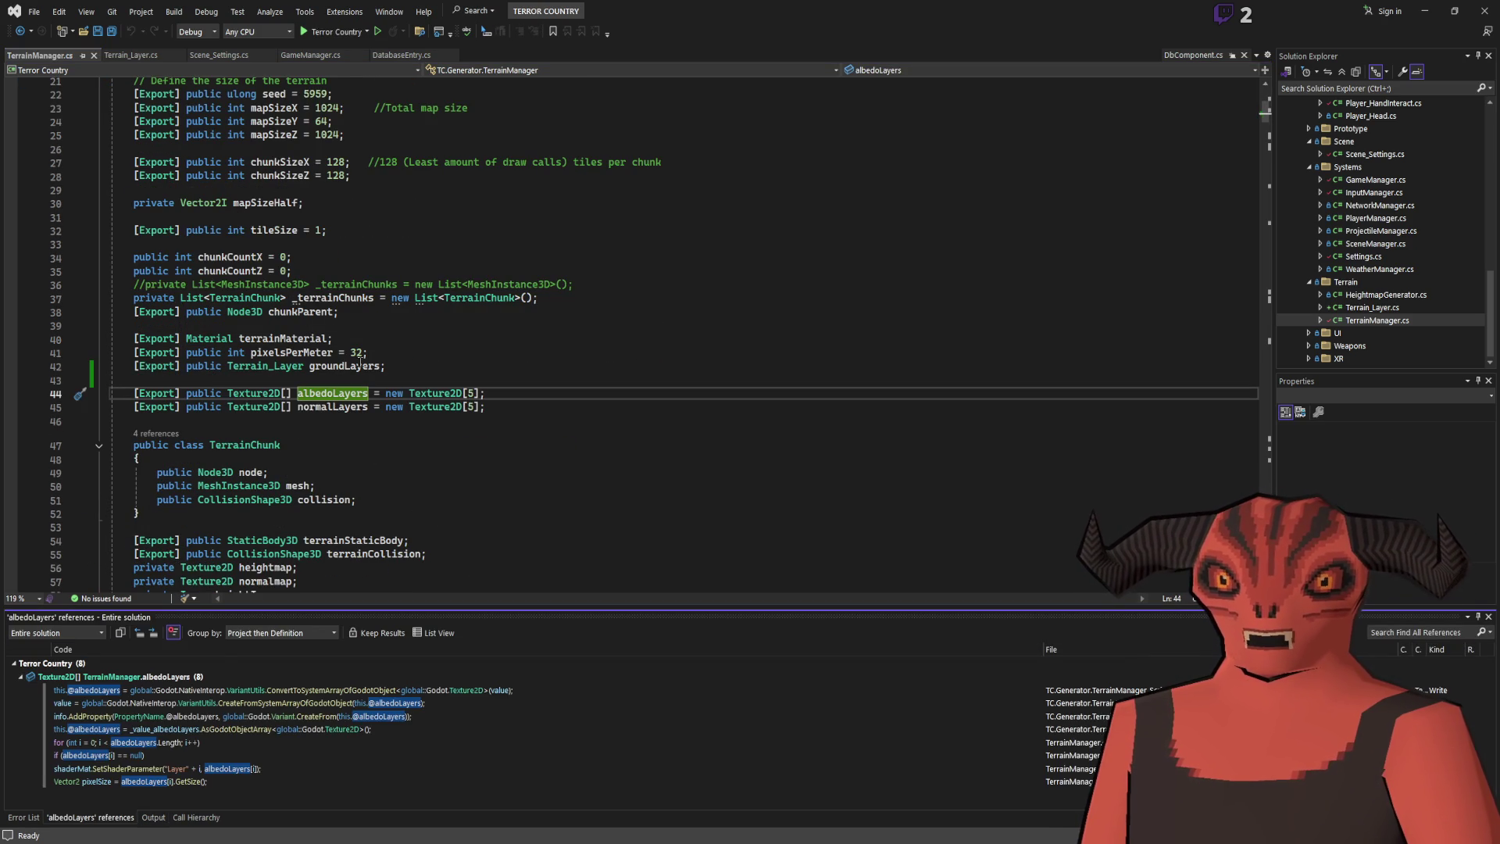
{"action": "left_click", "coordinate": [361, 367]}
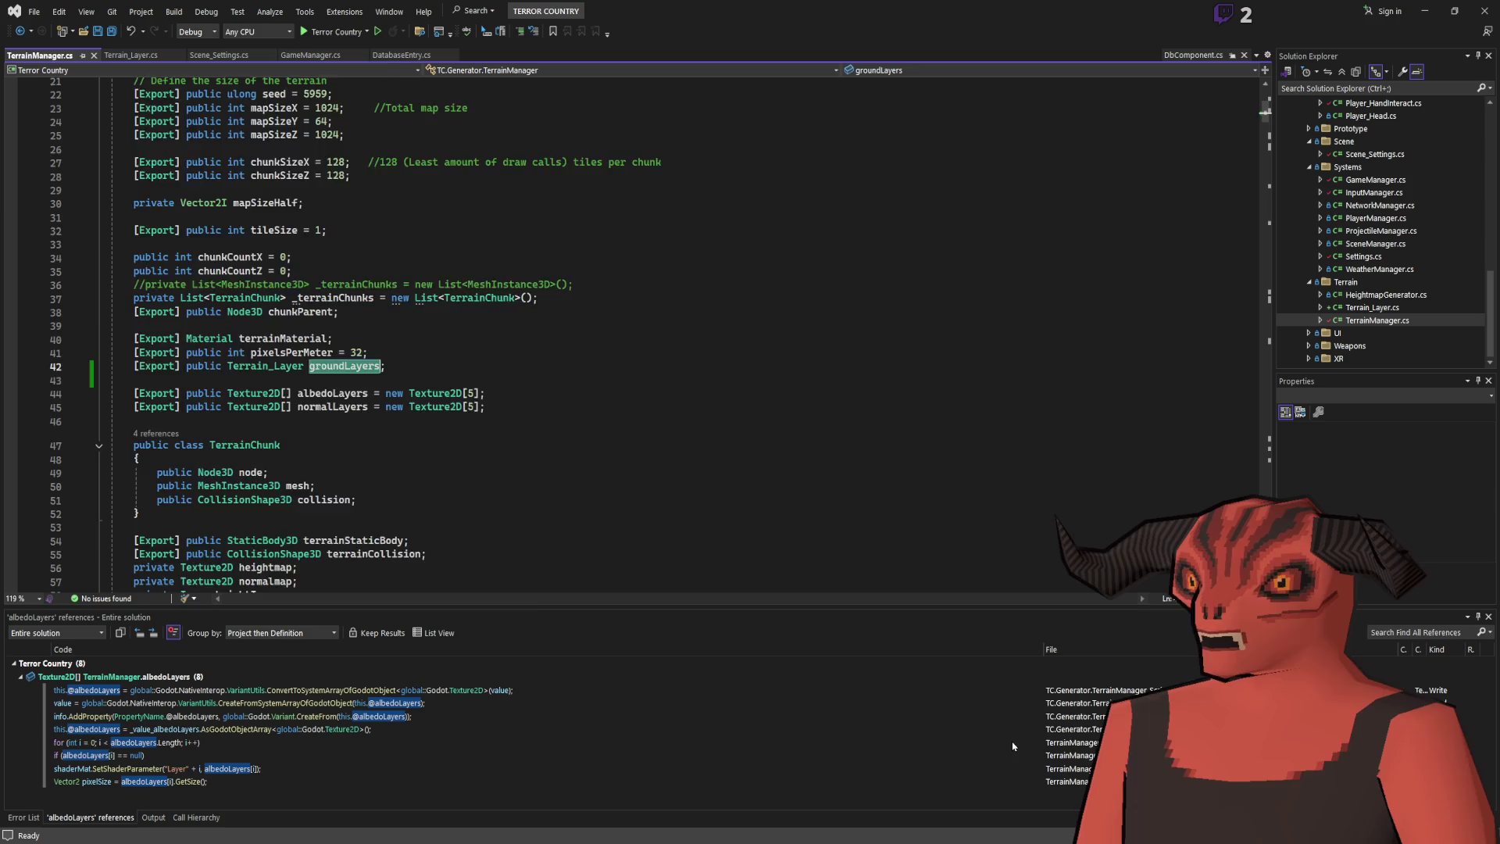
{"action": "double_click", "coordinate": [117, 742]}
{"action": "double_click", "coordinate": [328, 334]}
{"action": "type", "text": "groundLayers"}
{"action": "double_click", "coordinate": [375, 335]}
{"action": "key", "text": "ctrl+z"}
{"action": "key", "text": "ctrl+y"}
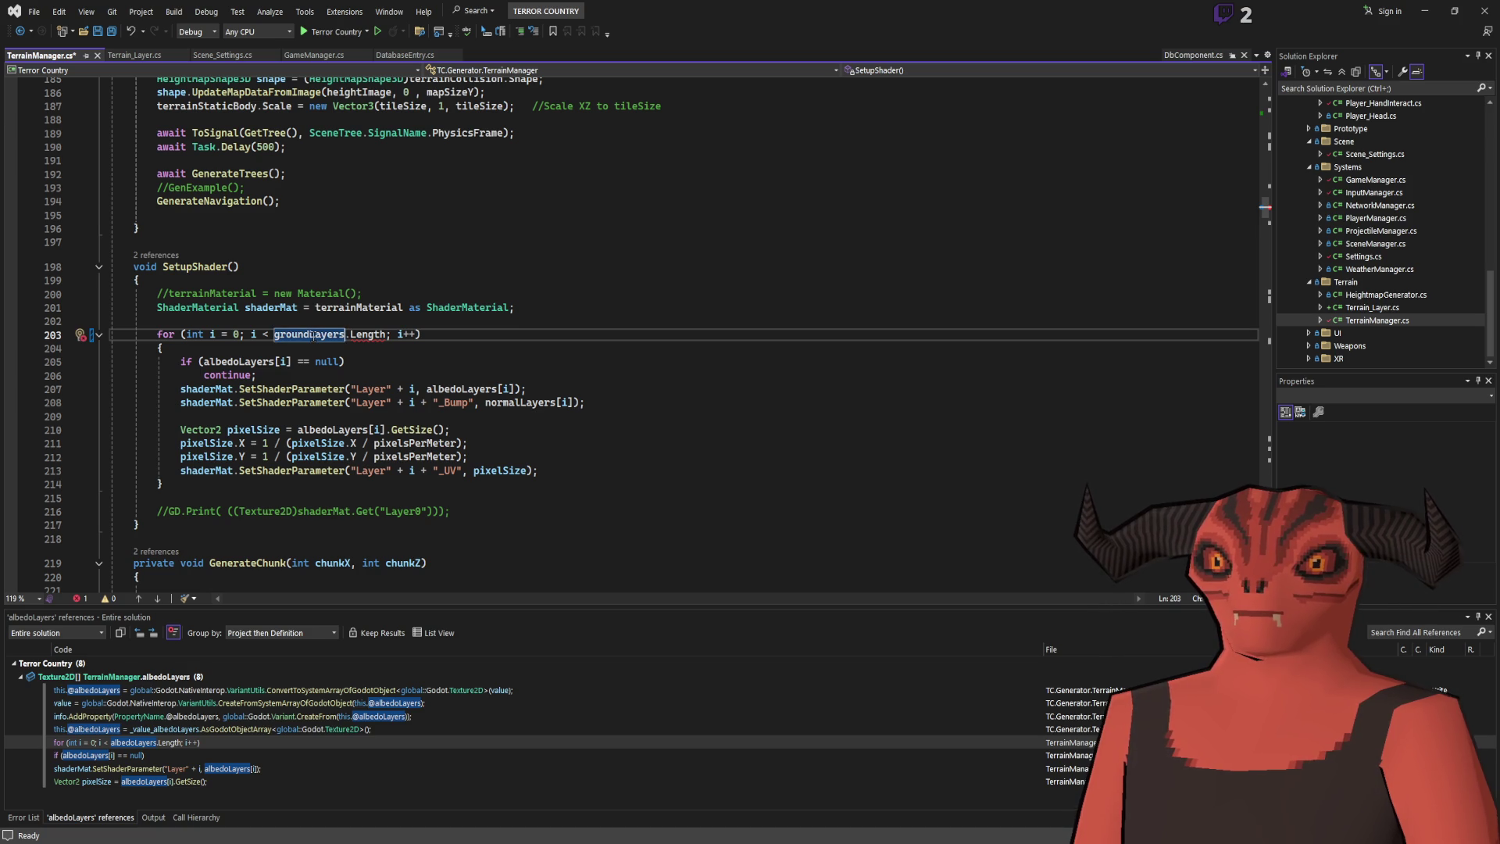
Search groundLayers to revisit its declaration on line 42 and its loop use on line 203.
{"action": "key", "text": "ctrl+f"}
{"action": "key", "text": "Return"}
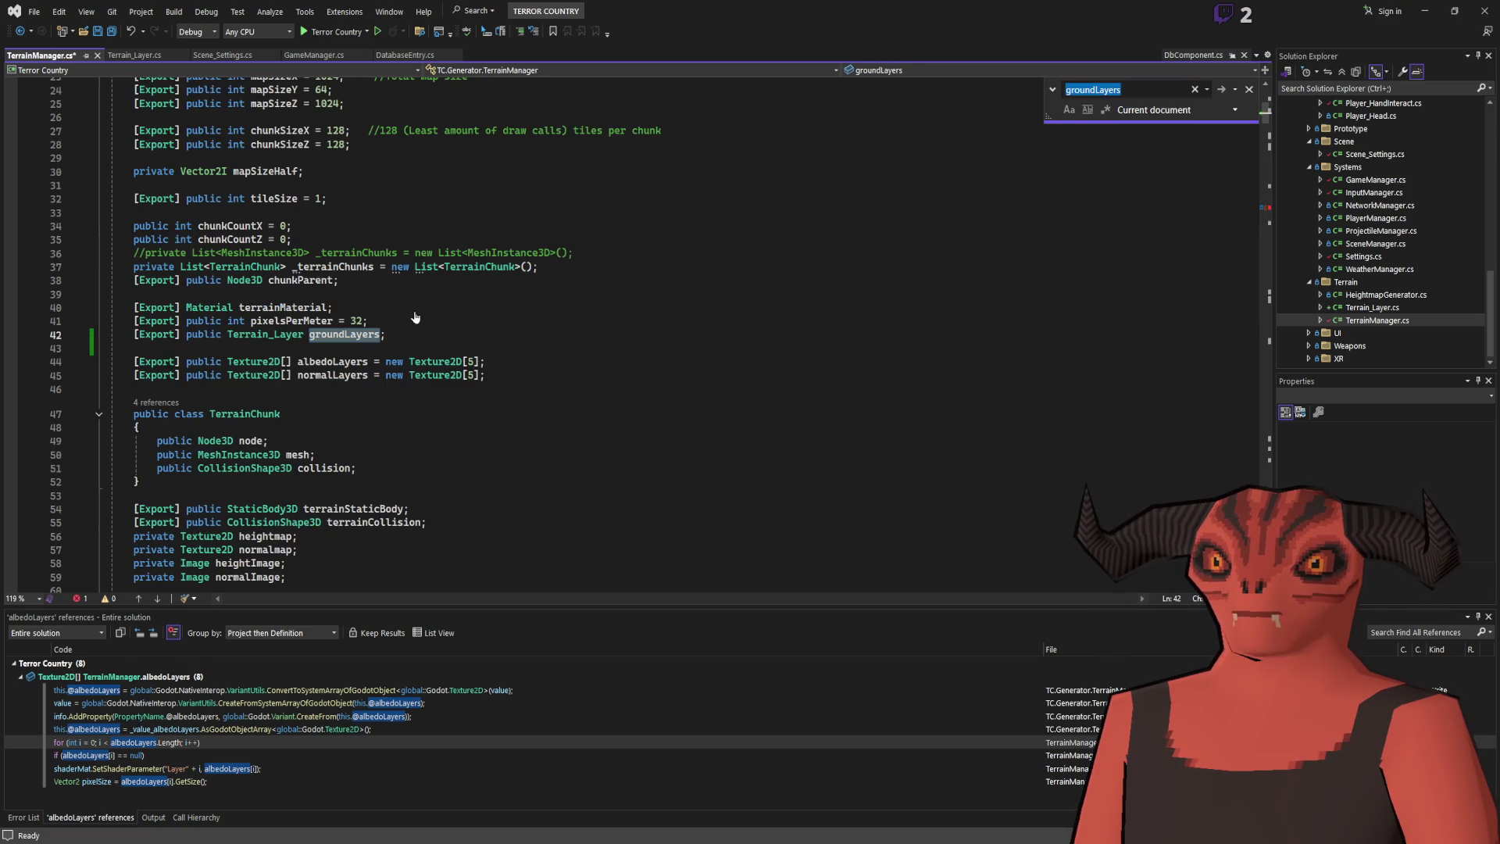
{"action": "left_click", "coordinate": [308, 327]}
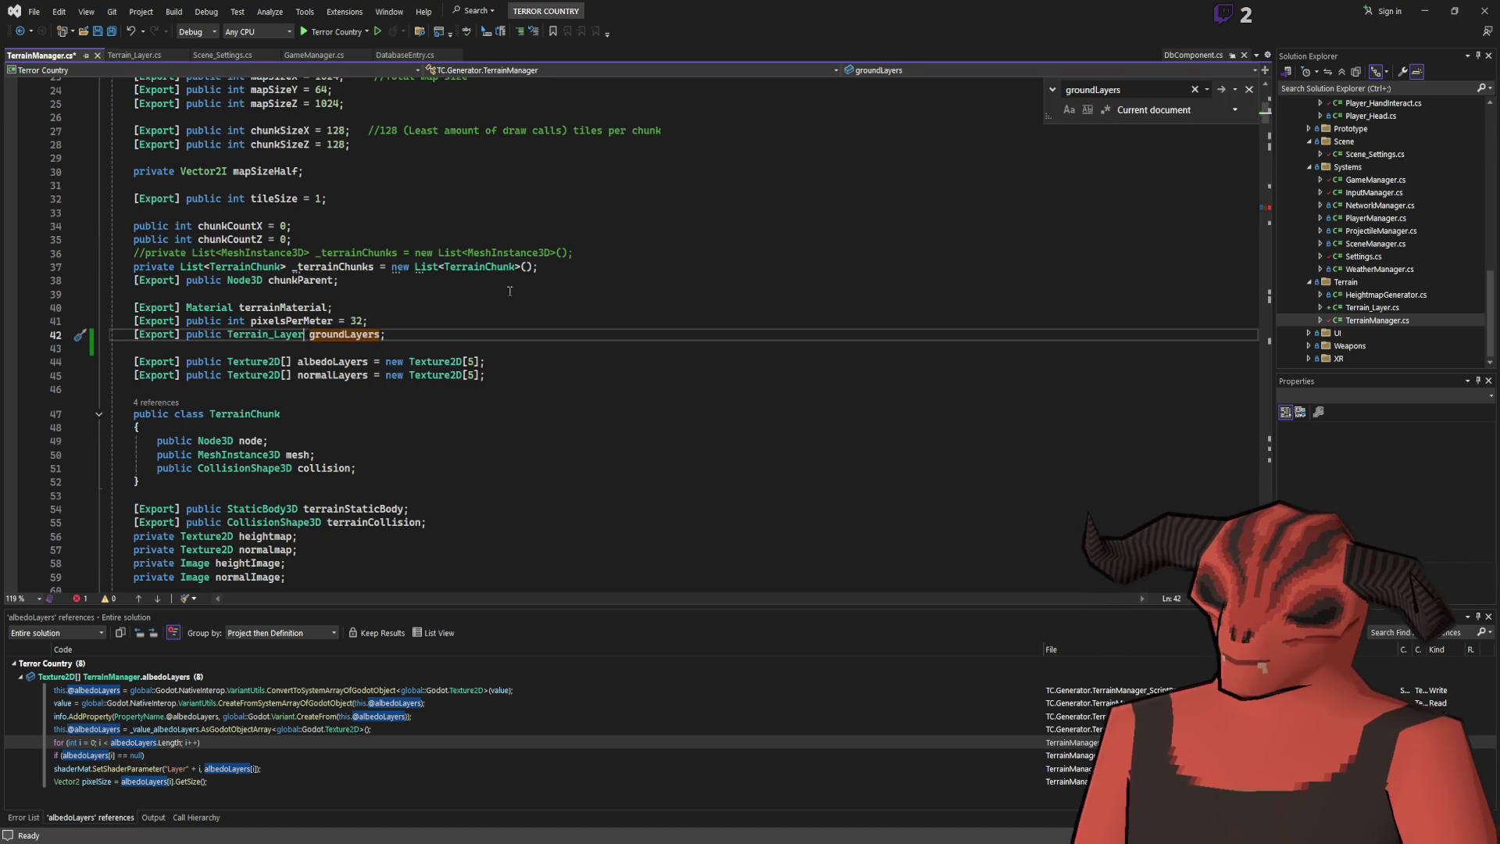
{"action": "type", "text": "[]"}
{"action": "key", "text": "ctrl+f"}
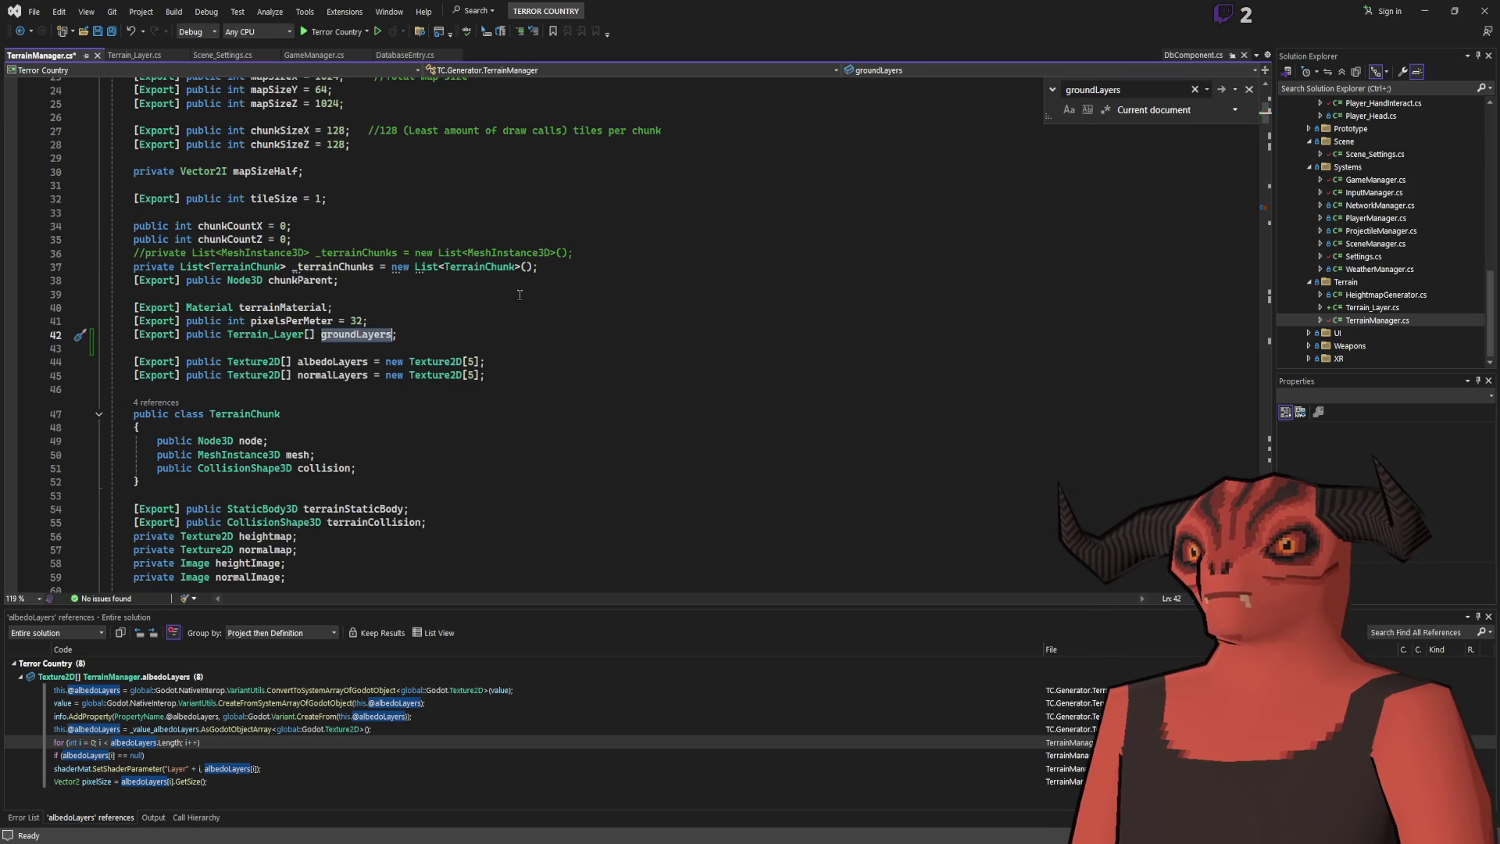
{"action": "key", "text": "Return"}
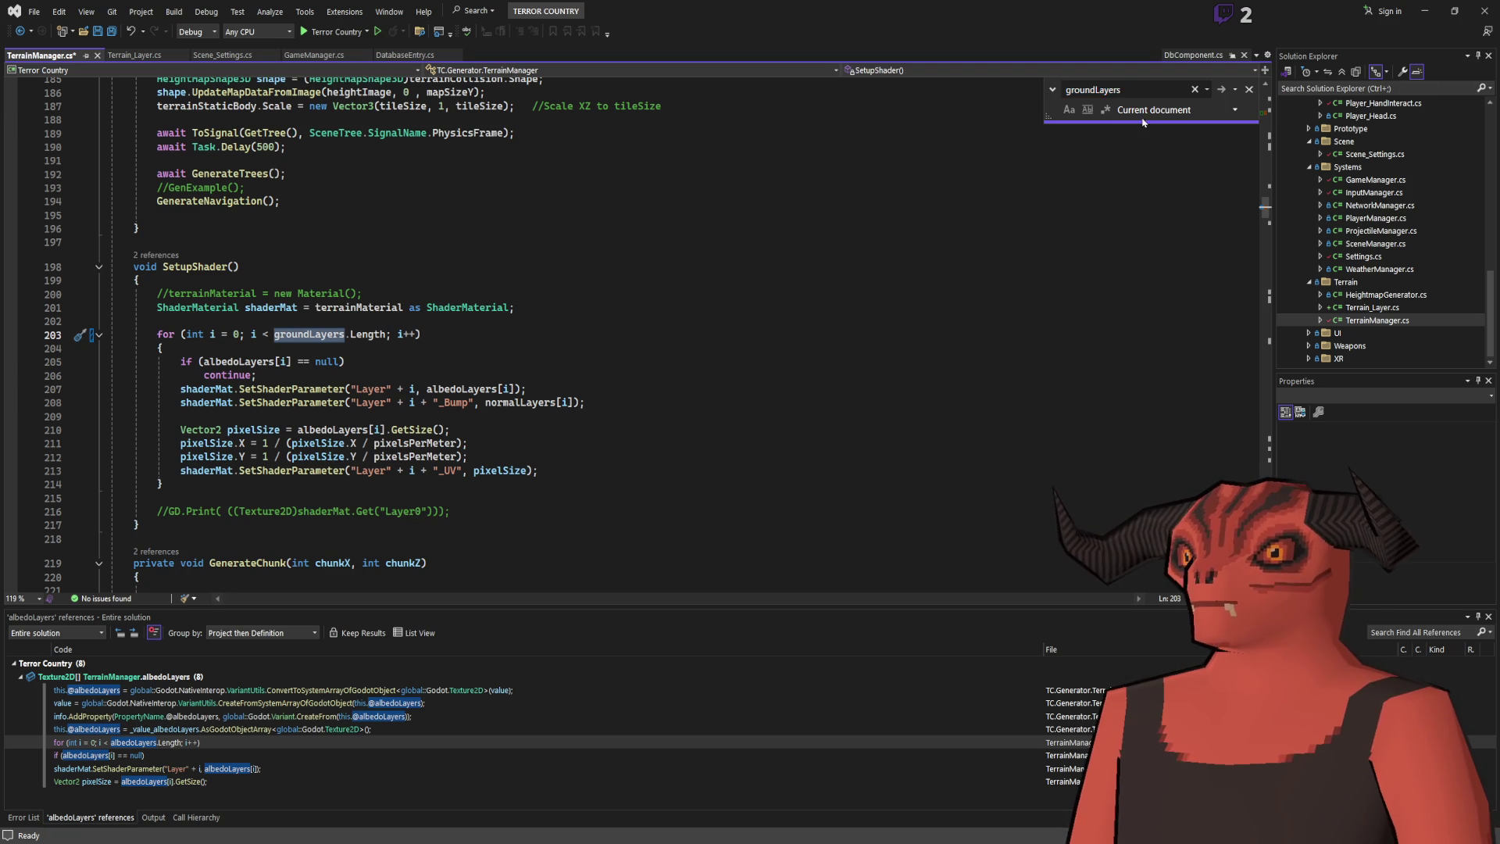
{"action": "left_click", "coordinate": [336, 334]}
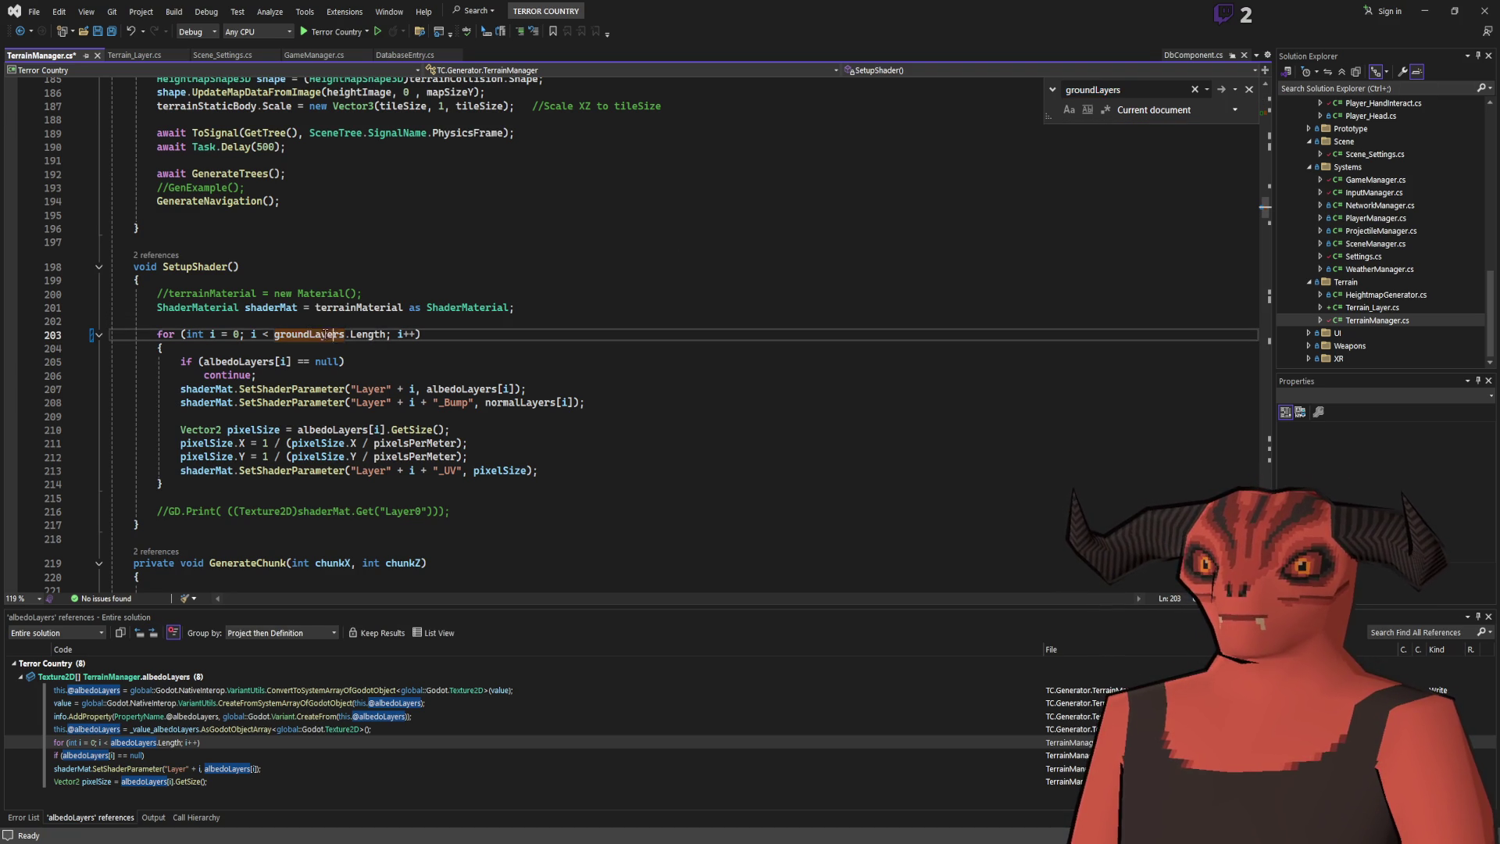
{"action": "scroll", "coordinate": [324, 333], "scroll_direction": "up", "scroll_amount": 14}
{"action": "left_click_drag", "start_coordinate": [1269, 91], "coordinate": [1259, 91]}
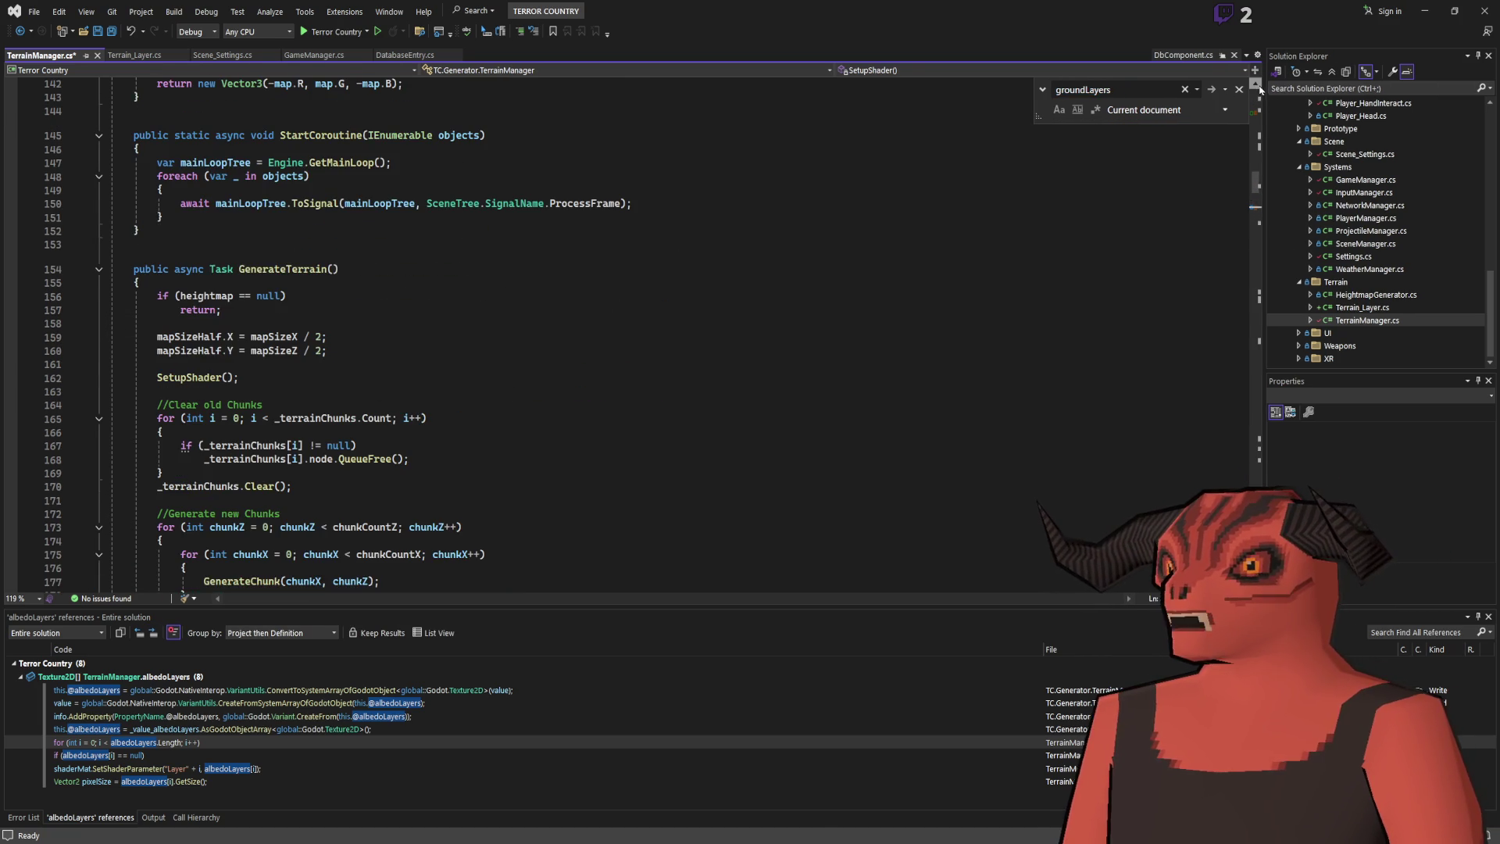
Comment out the albedoLayers declaration on line 44.
{"action": "left_click", "coordinate": [1239, 89]}
{"action": "scroll", "coordinate": [470, 305], "scroll_direction": "up", "scroll_amount": 20}
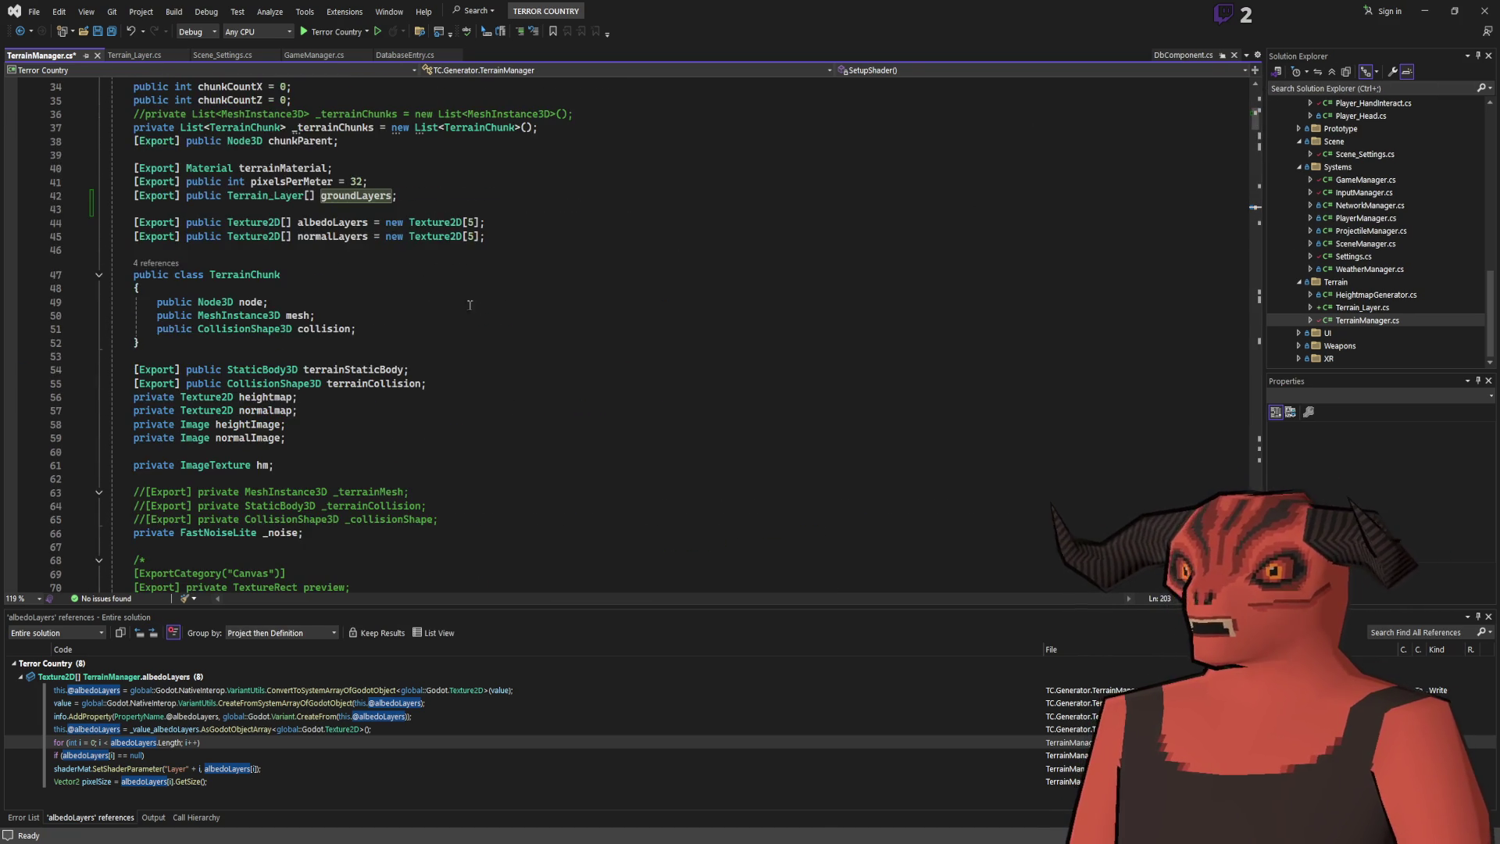
{"action": "scroll", "coordinate": [470, 305], "scroll_direction": "up", "scroll_amount": 6}
{"action": "left_click", "coordinate": [132, 467]}
{"action": "type", "text": "/"}
{"action": "key", "text": "Down"}
Replace the albedoLayers use in the line 205 null check with groundLayers.
{"action": "left_click", "coordinate": [367, 440]}
{"action": "double_click", "coordinate": [354, 467]}
{"action": "key", "text": "ctrl+f"}
{"action": "key", "text": "Return"}
{"action": "scroll", "coordinate": [356, 464], "scroll_direction": "down", "scroll_amount": 3}
{"action": "scroll", "coordinate": [356, 464], "scroll_direction": "up", "scroll_amount": 3}
{"action": "type", "text": "groundLayers"}
{"action": "left_click", "coordinate": [540, 333]}
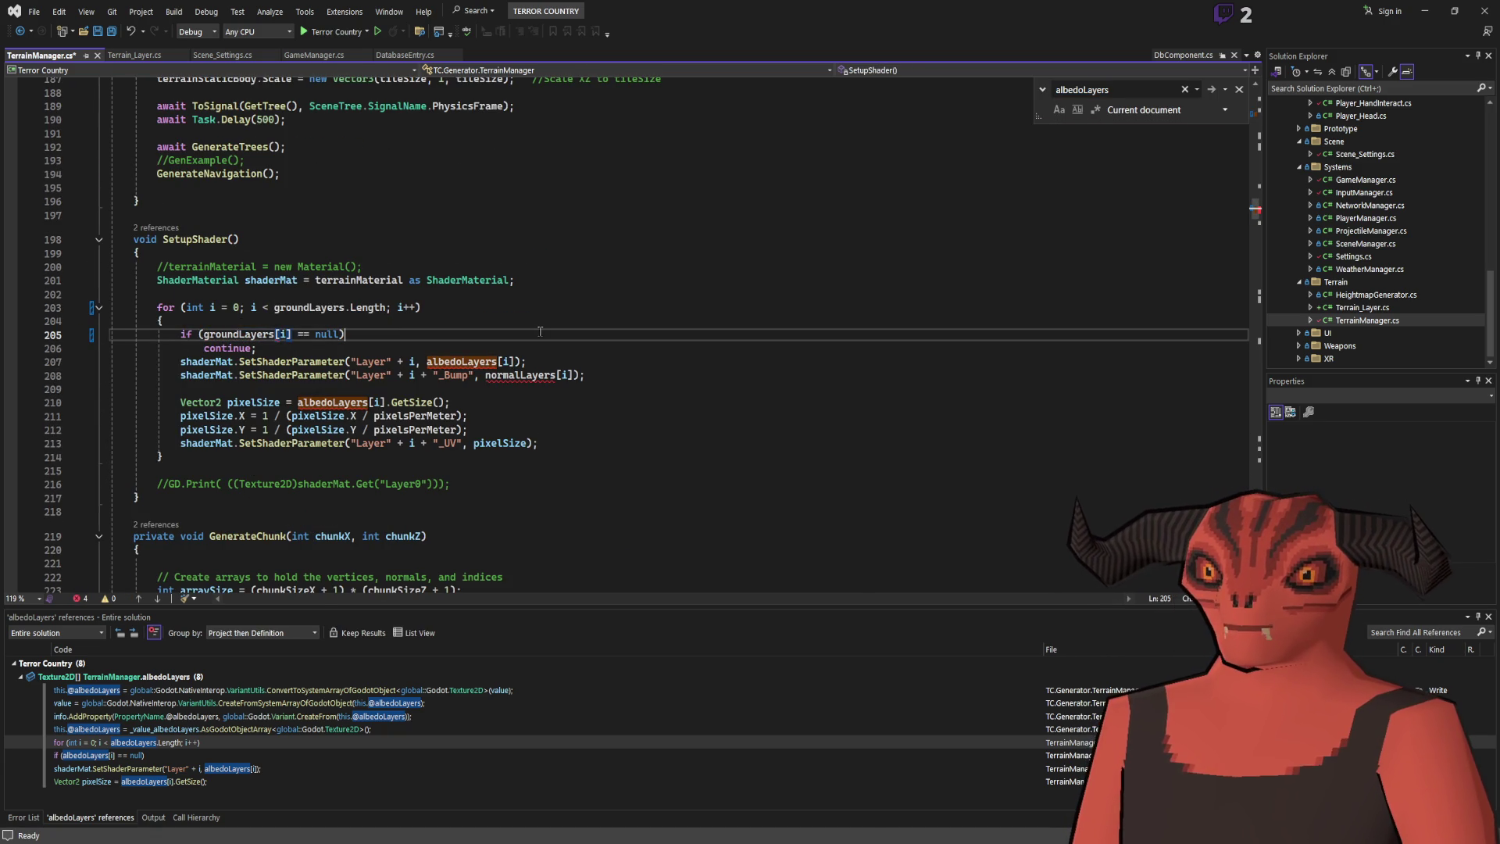
{"action": "left_click", "coordinate": [1237, 91]}
{"action": "type", "text": "|| groundLayers"}
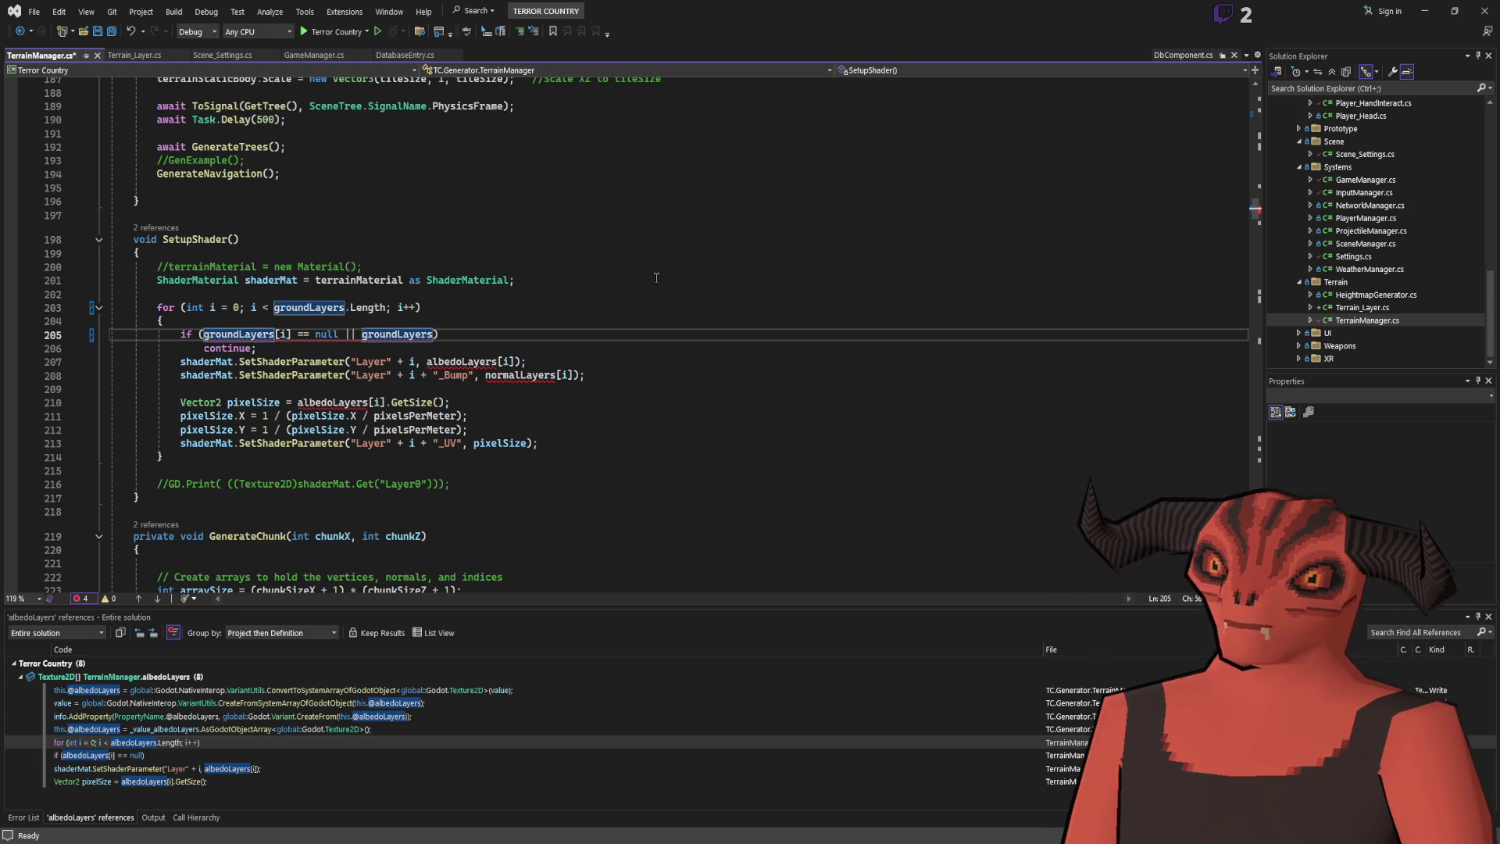
Read Albedo from groundLayers[i] and wrap the bump parameter in a new Normal null check, then save.
{"action": "type", "text": "[i].Albedo == null"}
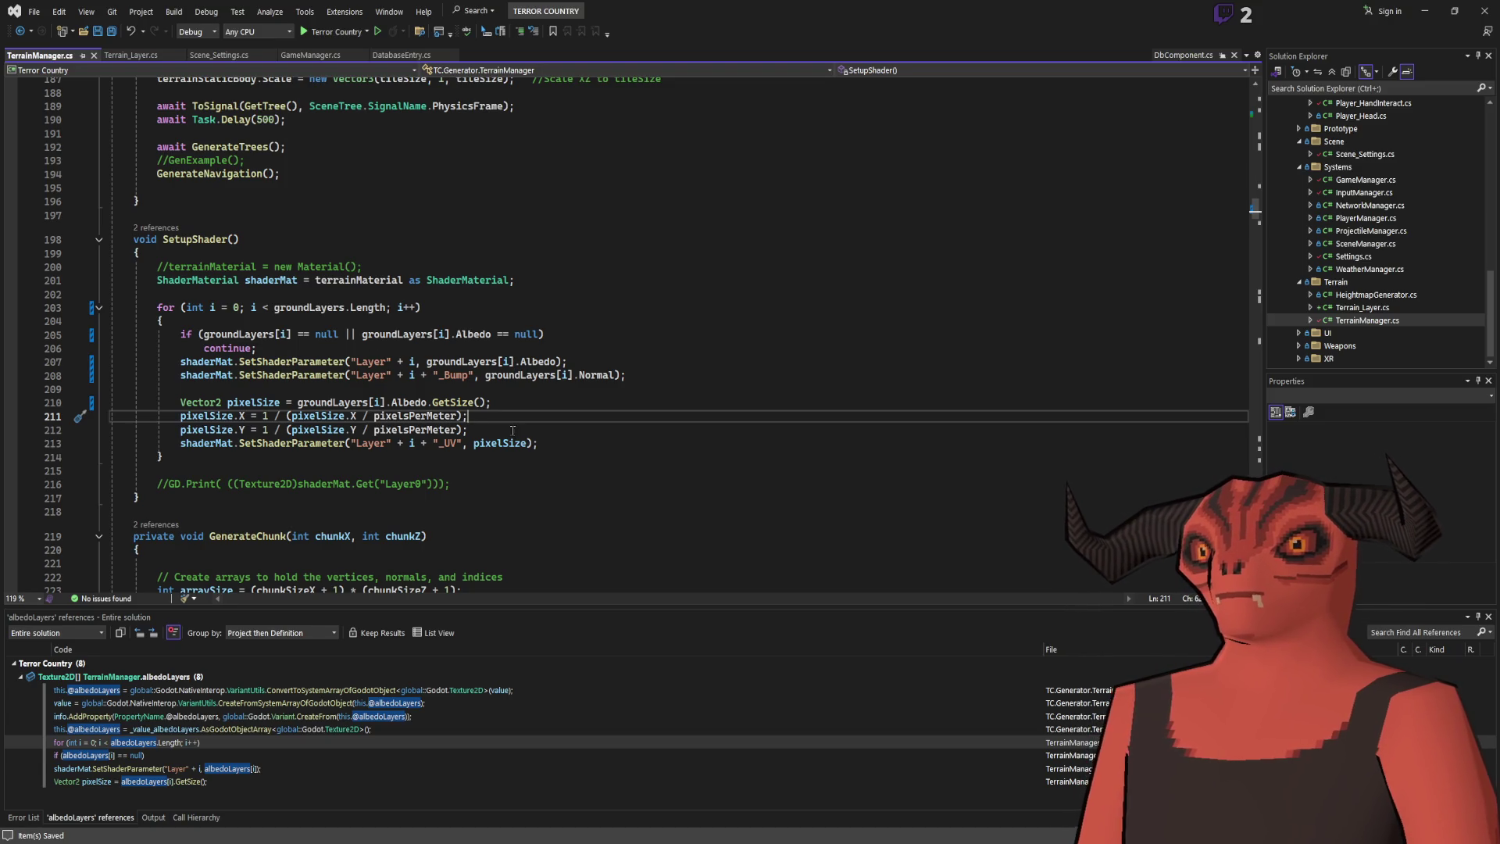
{"action": "left_click", "coordinate": [589, 359]}
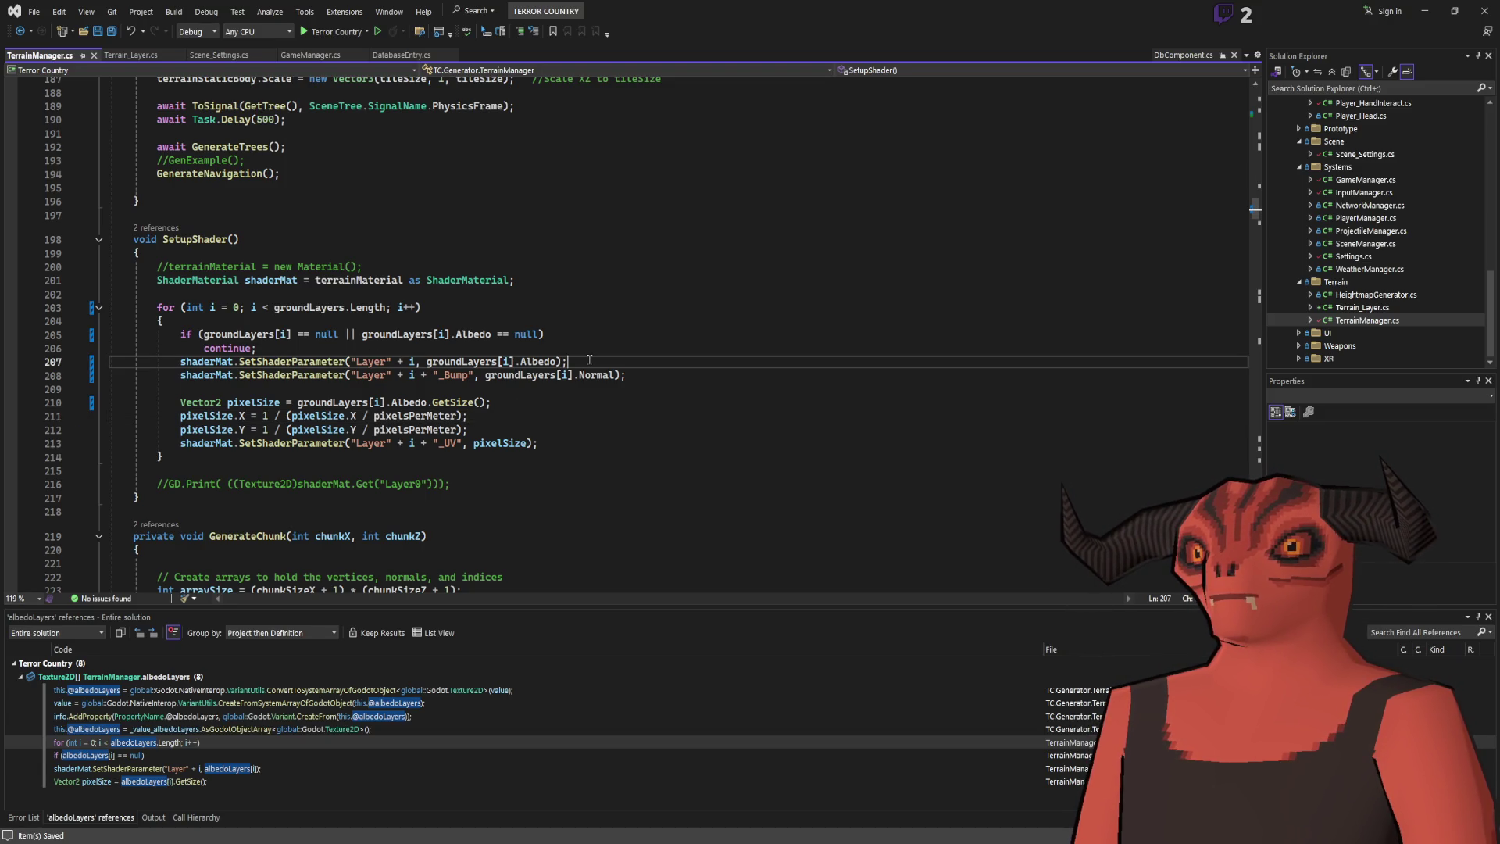
{"action": "key", "text": "Return"}
{"action": "type", "text": "groundLayers[i].Normal != )"}
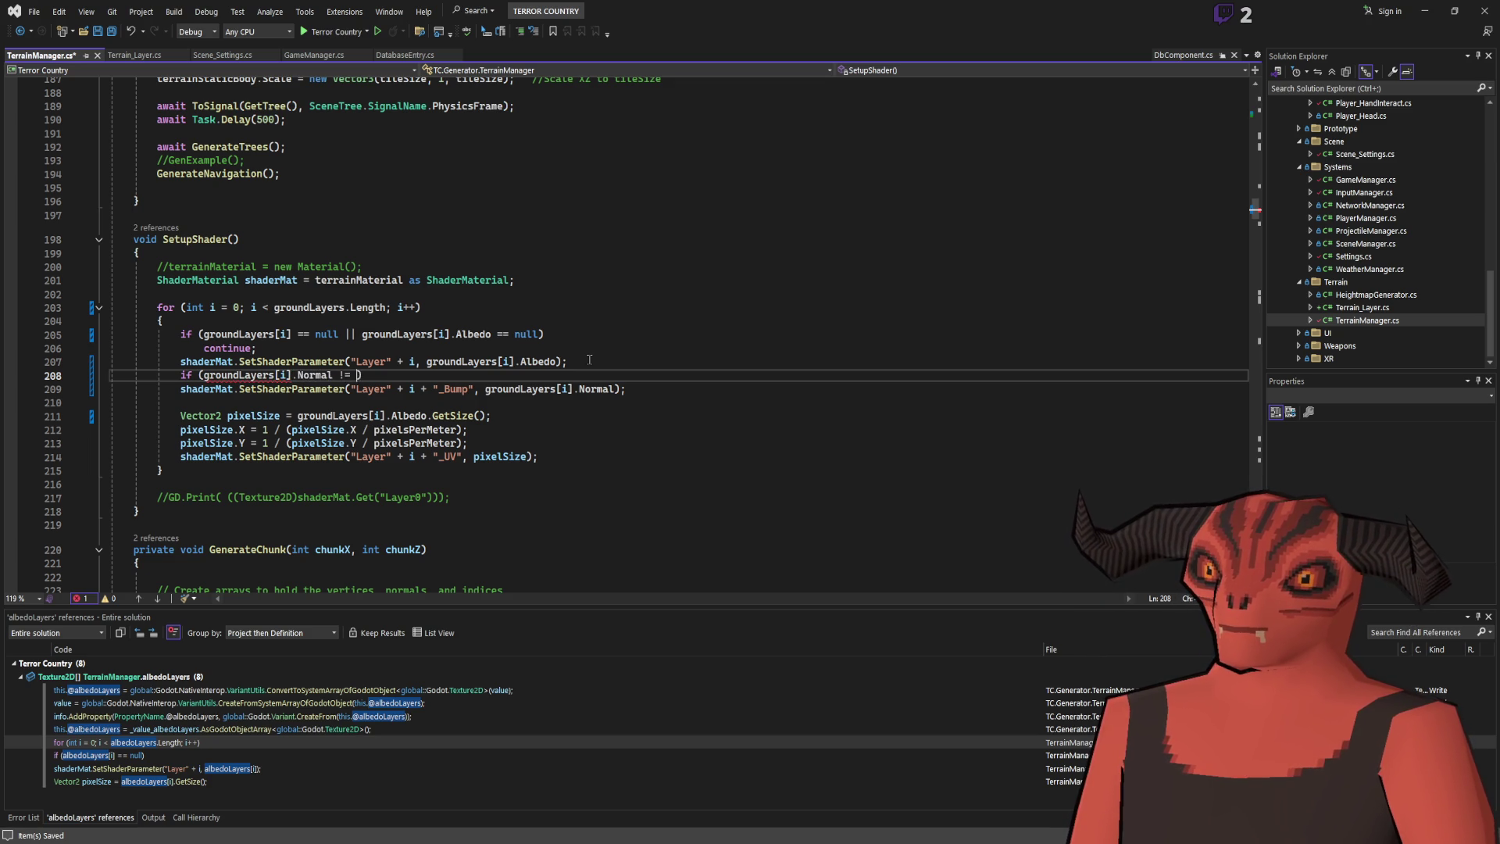
{"action": "left_click", "coordinate": [308, 350]}
{"action": "left_click", "coordinate": [170, 390]}
{"action": "key", "text": "Tab"}
{"action": "left_click", "coordinate": [767, 377]}
{"action": "key", "text": "ctrl+s"}
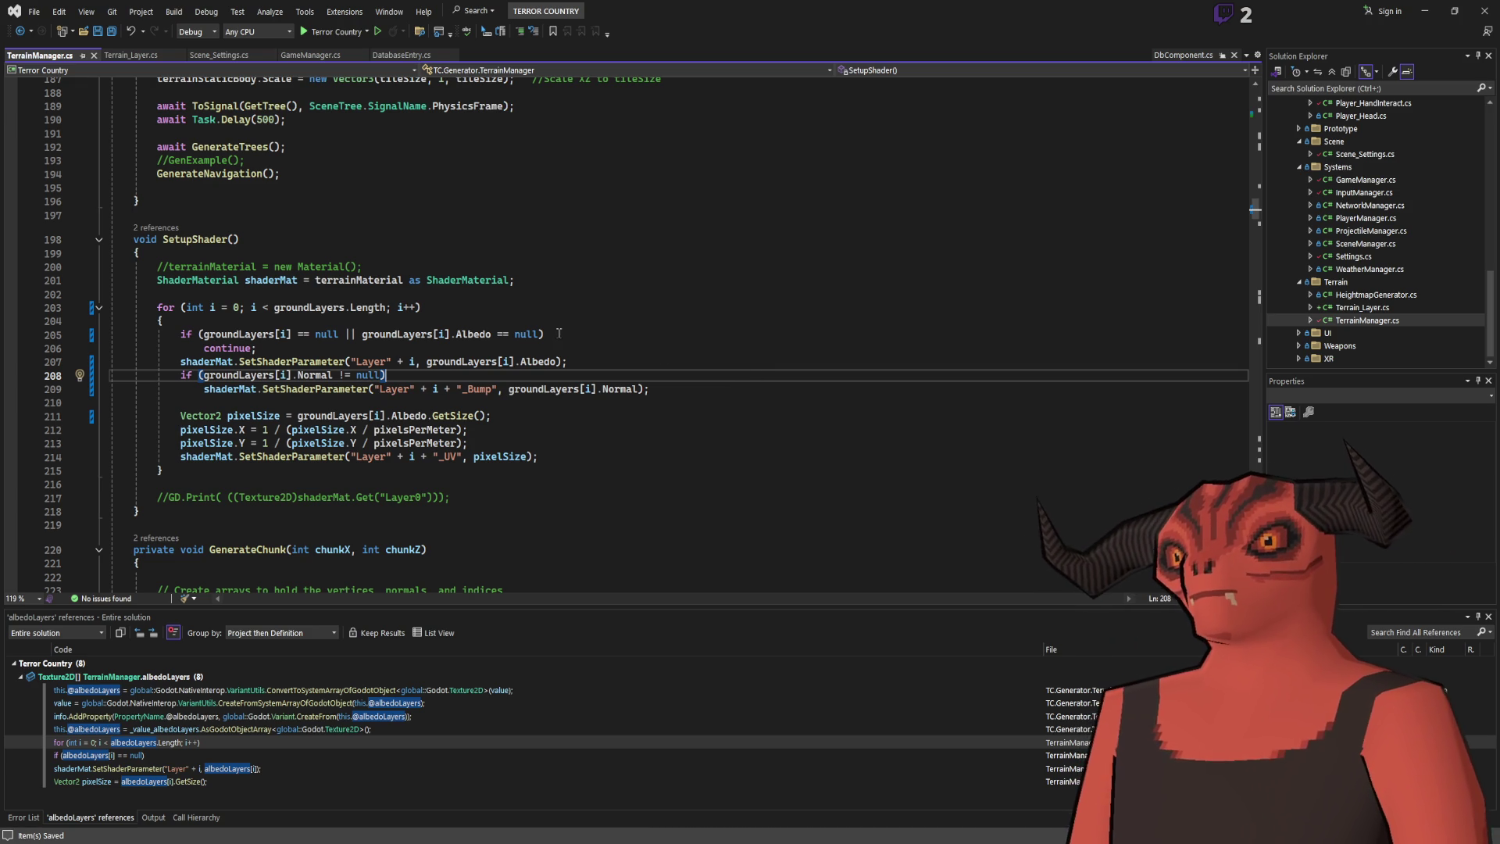
Add blank lines around the Albedo parameter line and build the solution.
{"action": "left_click", "coordinate": [620, 362]}
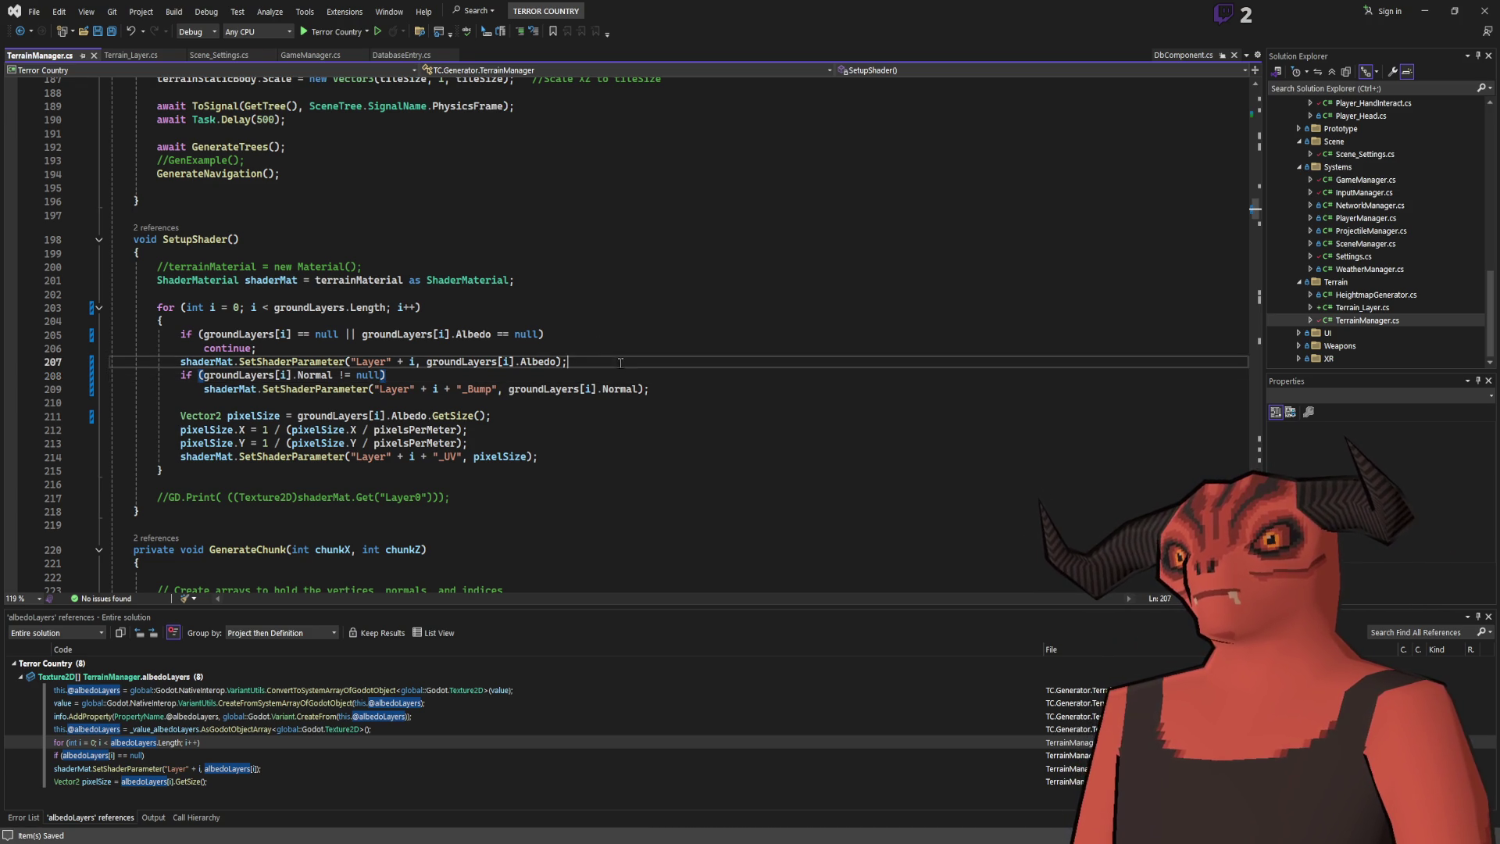
{"action": "key", "text": "Return"}
{"action": "key", "text": "Up"}
{"action": "key", "text": "Home"}
{"action": "key", "text": "Return"}
{"action": "key", "text": "Down"}
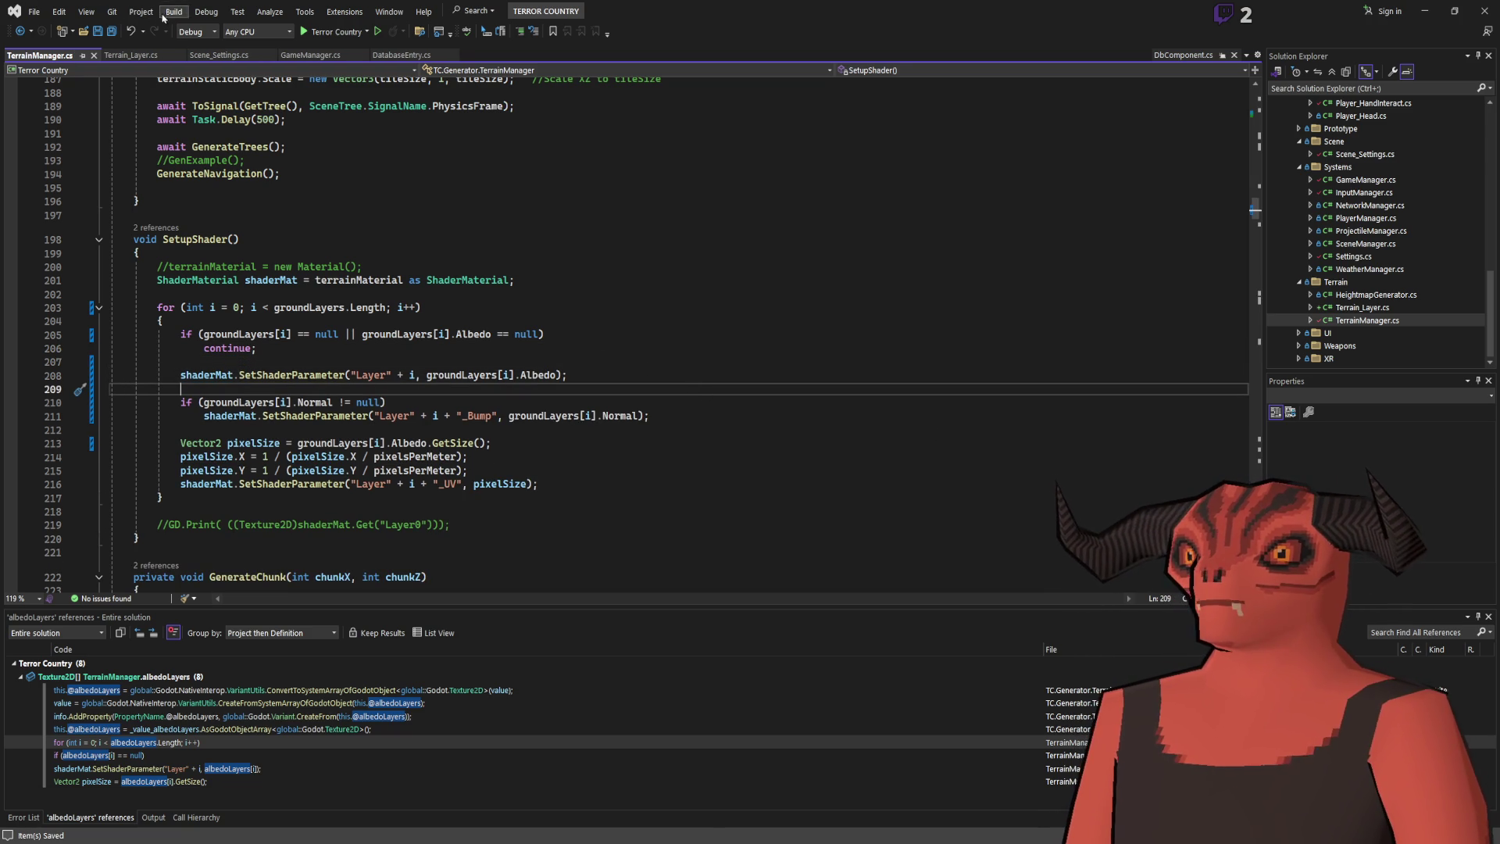
{"action": "key", "text": "ctrl+shift+b"}
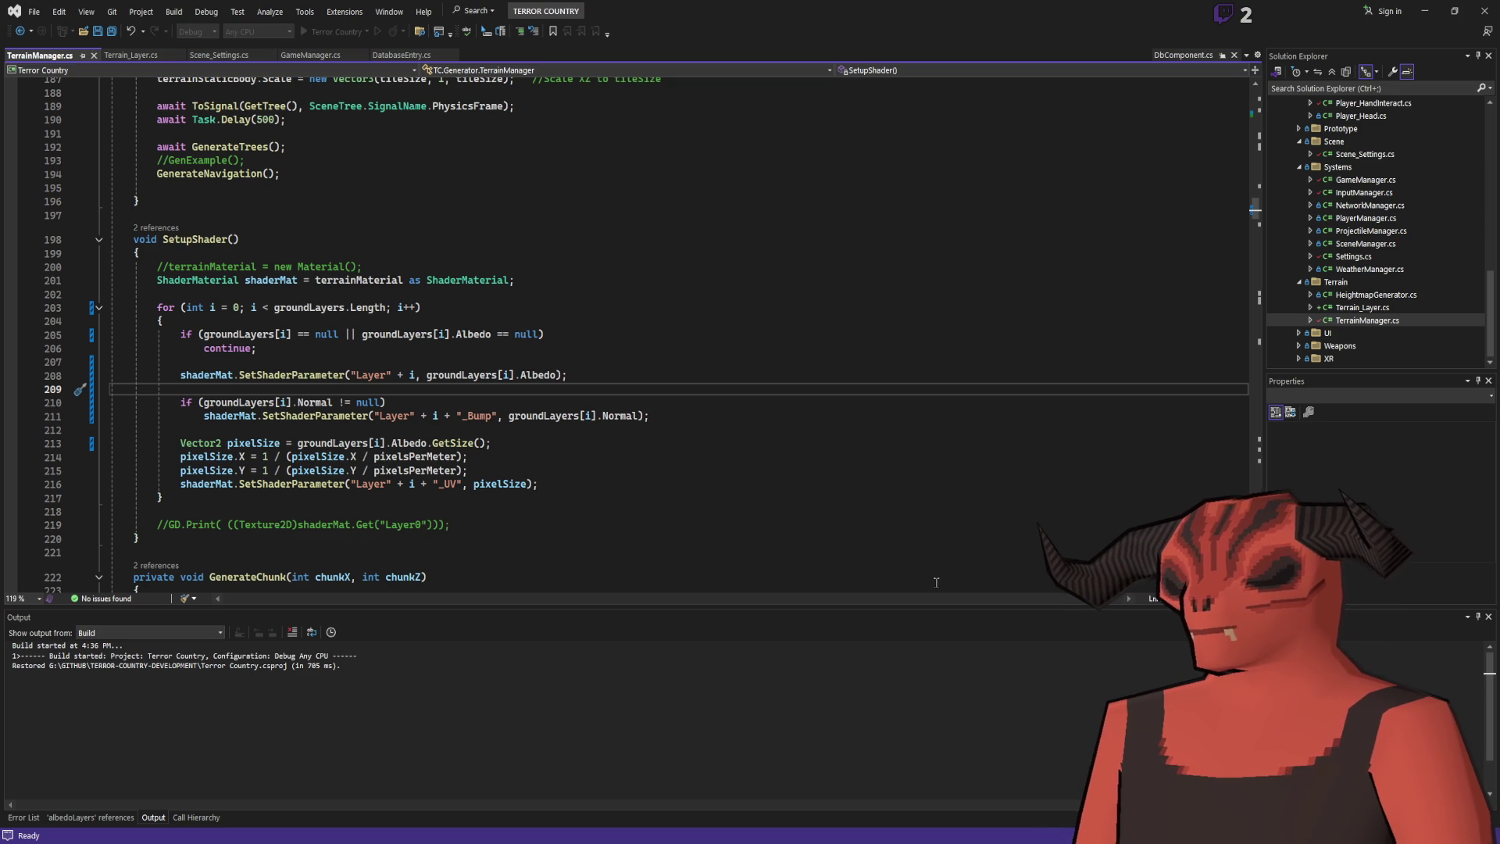
In Godot, expand TerrainManager's Ground Layers to confirm it is an empty Terrain_Layer array, then return to Visual Studio.
{"action": "key", "text": "alt+Tab"}
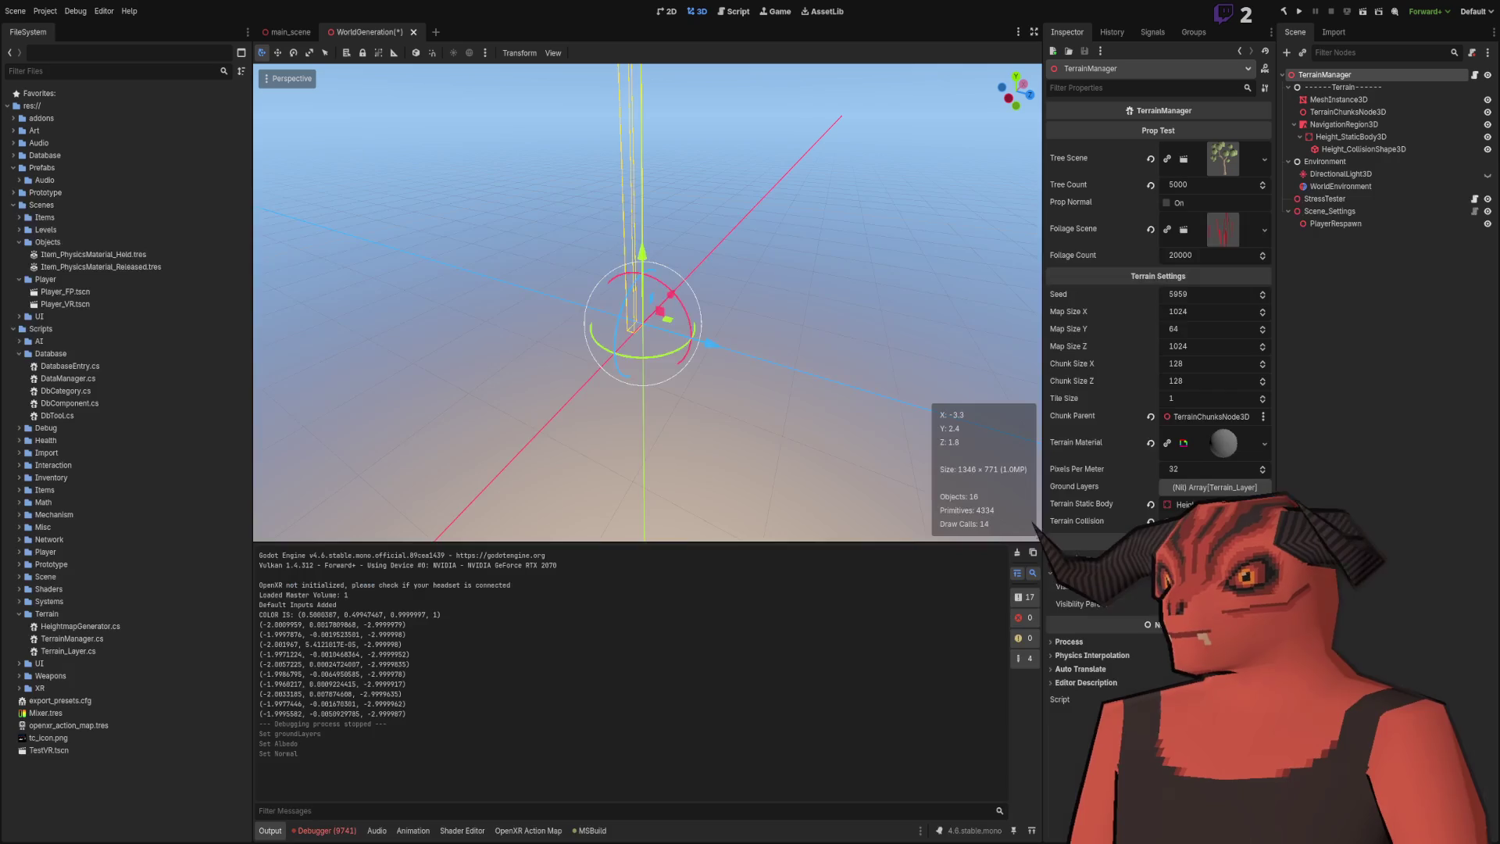
{"action": "left_click", "coordinate": [1282, 14]}
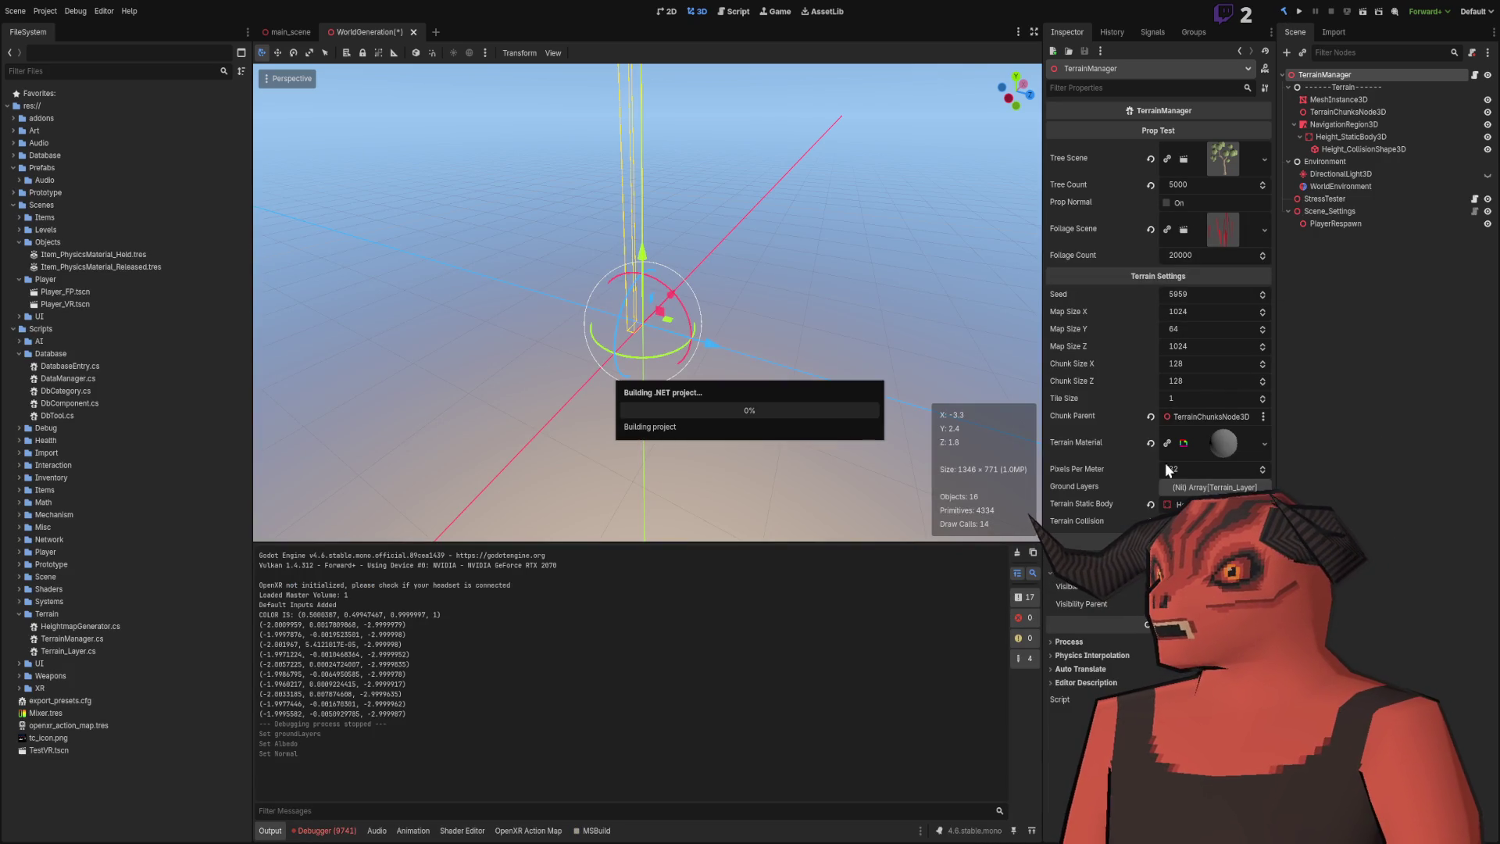
{"action": "left_click", "coordinate": [1213, 487]}
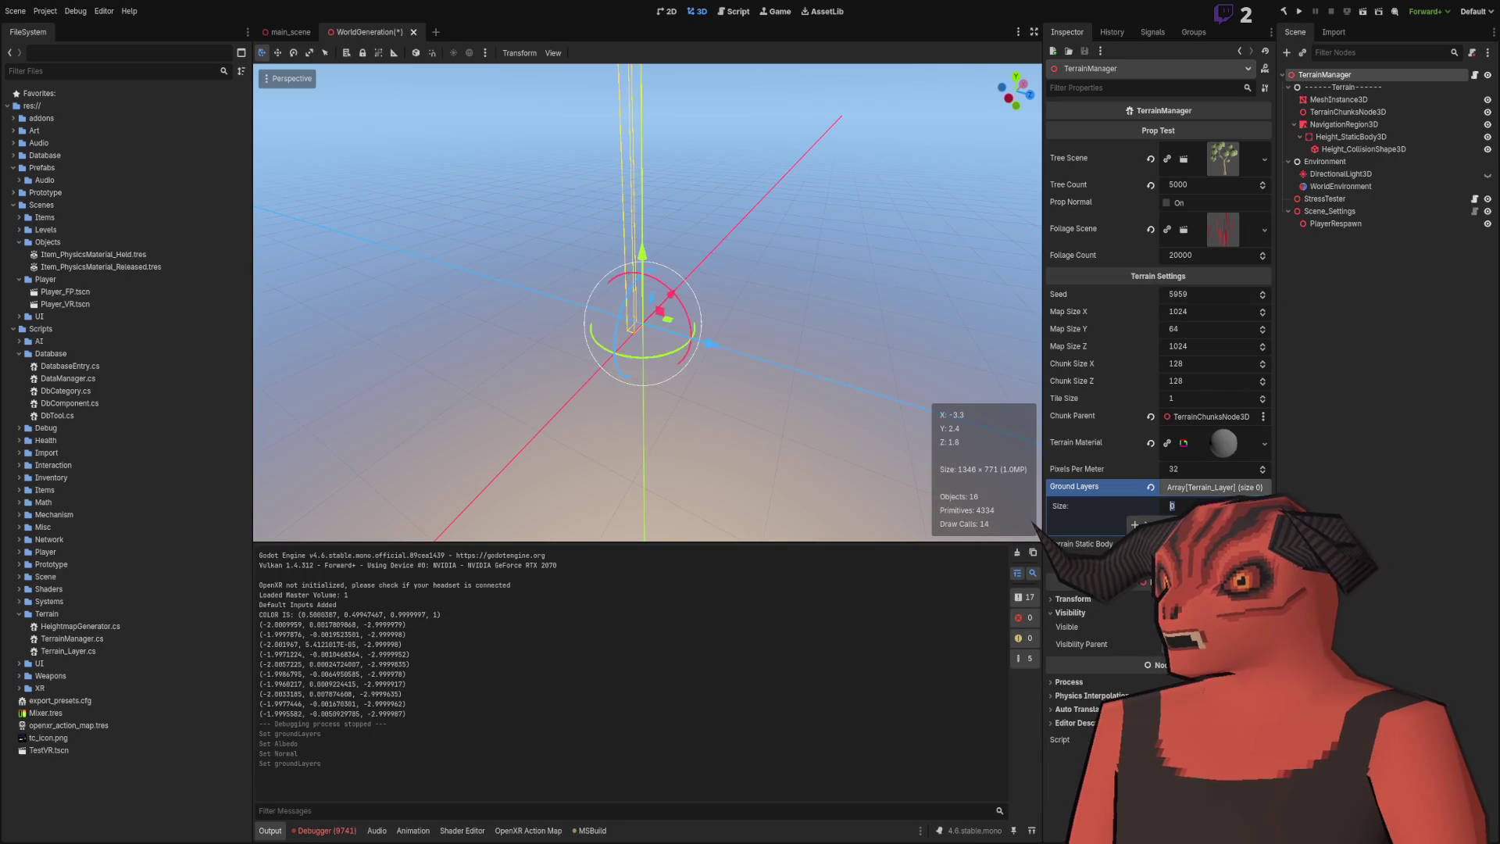
{"action": "key", "text": "alt+Tab"}
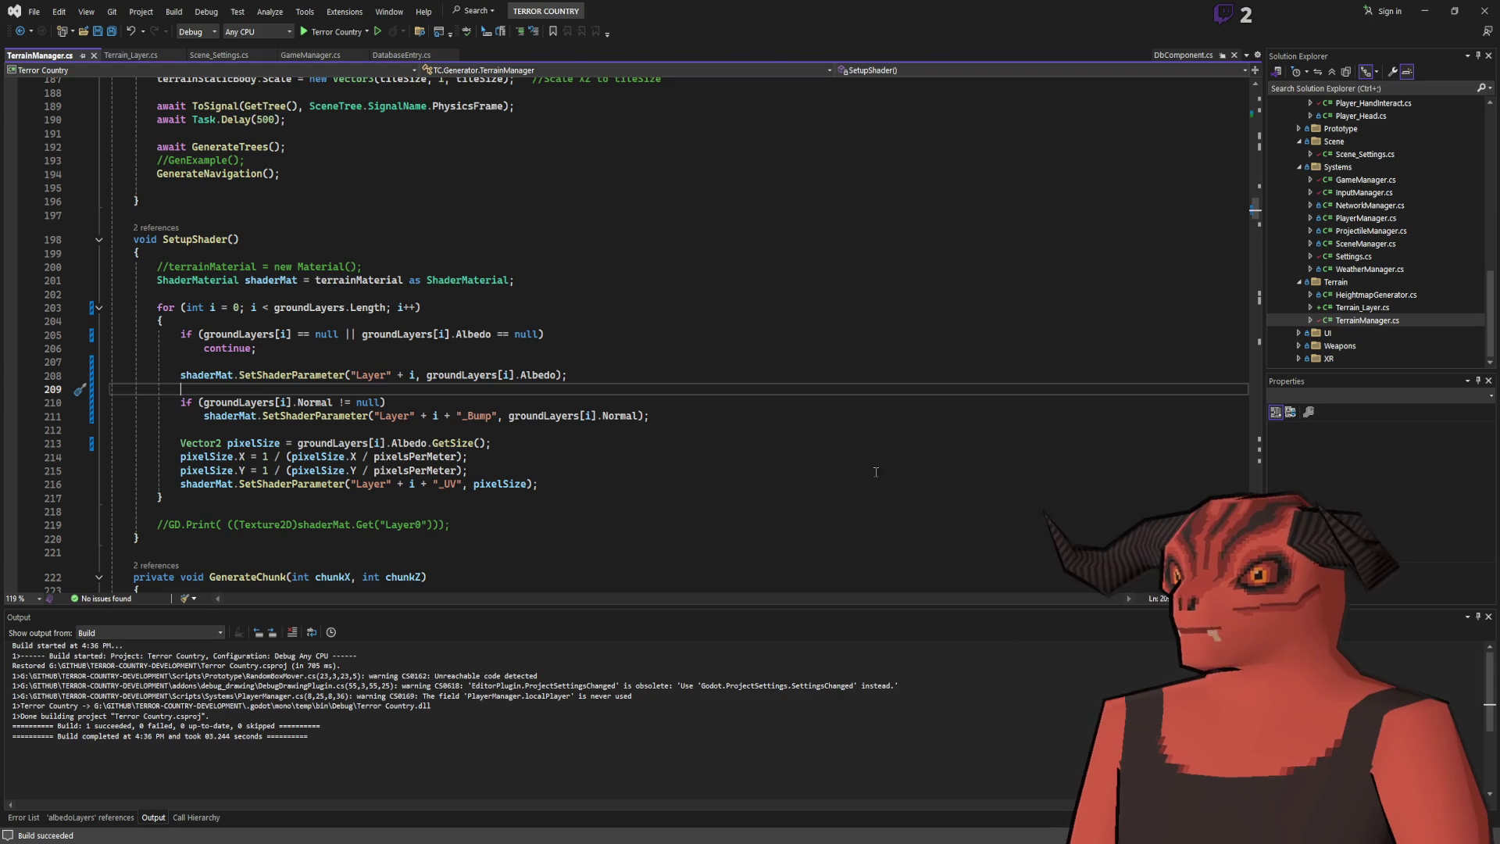
Append '= new Terrain_Layer[5]' to the groundLayers declaration, save, rebuild, and switch to Godot.
{"action": "scroll", "coordinate": [601, 365], "scroll_direction": "up", "scroll_amount": 20}
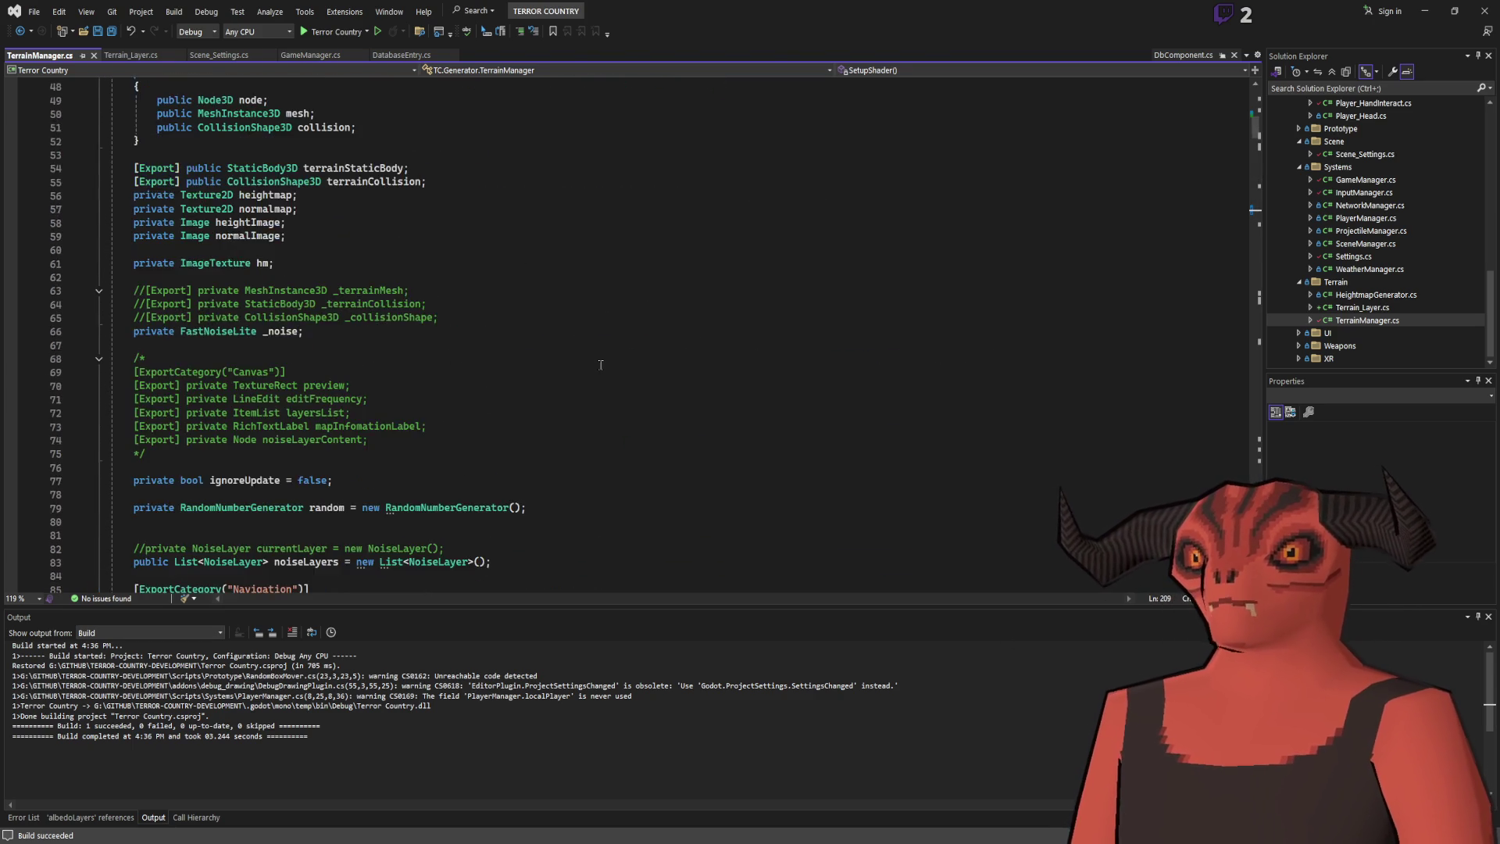
{"action": "scroll", "coordinate": [600, 365], "scroll_direction": "up", "scroll_amount": 9}
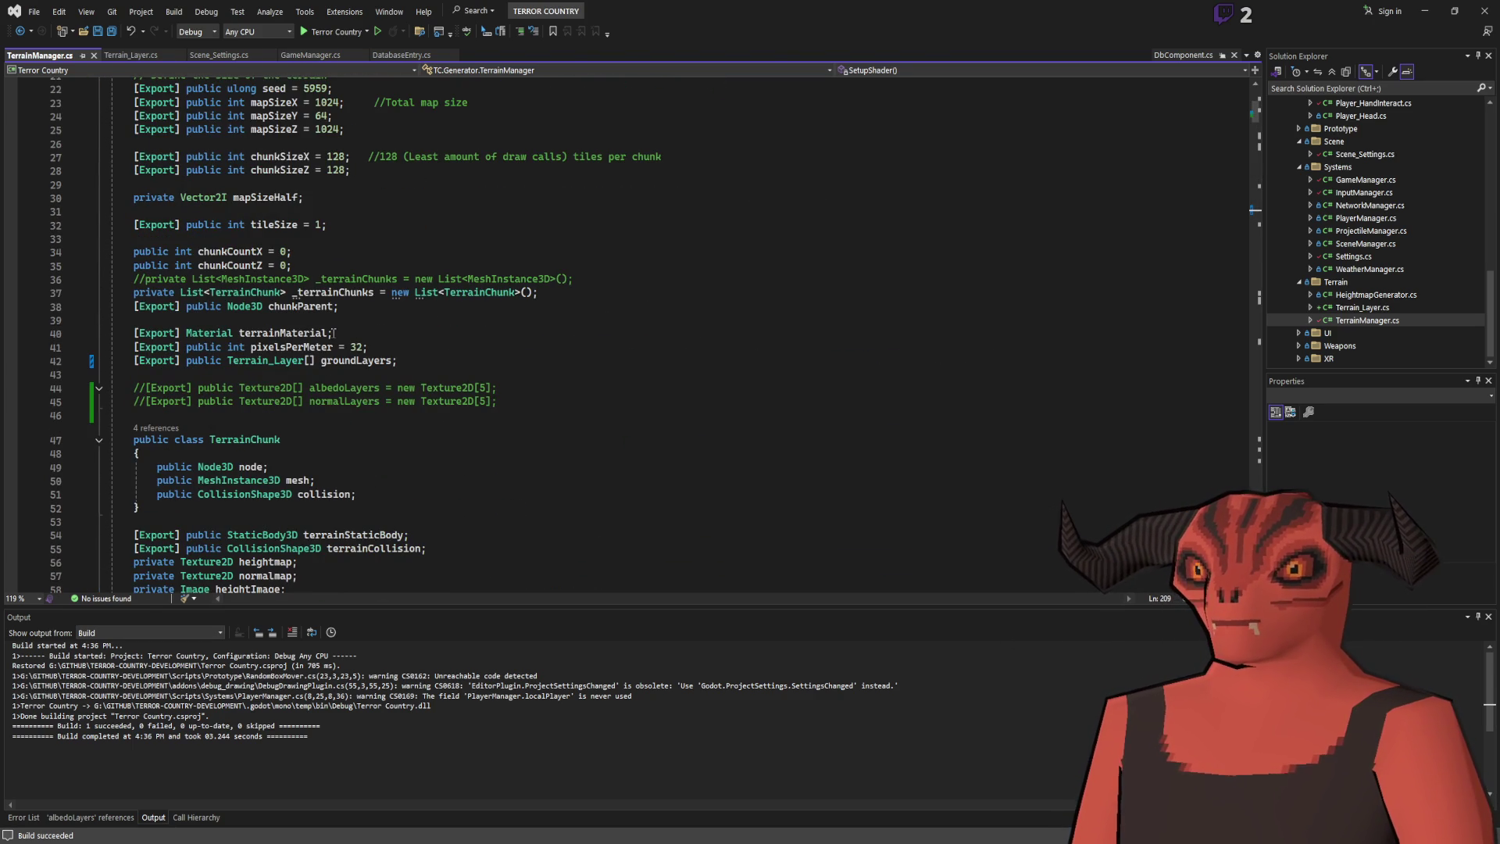
{"action": "scroll", "coordinate": [334, 332], "scroll_direction": "up", "scroll_amount": 5}
{"action": "scroll", "coordinate": [344, 340], "scroll_direction": "down", "scroll_amount": 9}
{"action": "scroll", "coordinate": [360, 351], "scroll_direction": "up", "scroll_amount": 4}
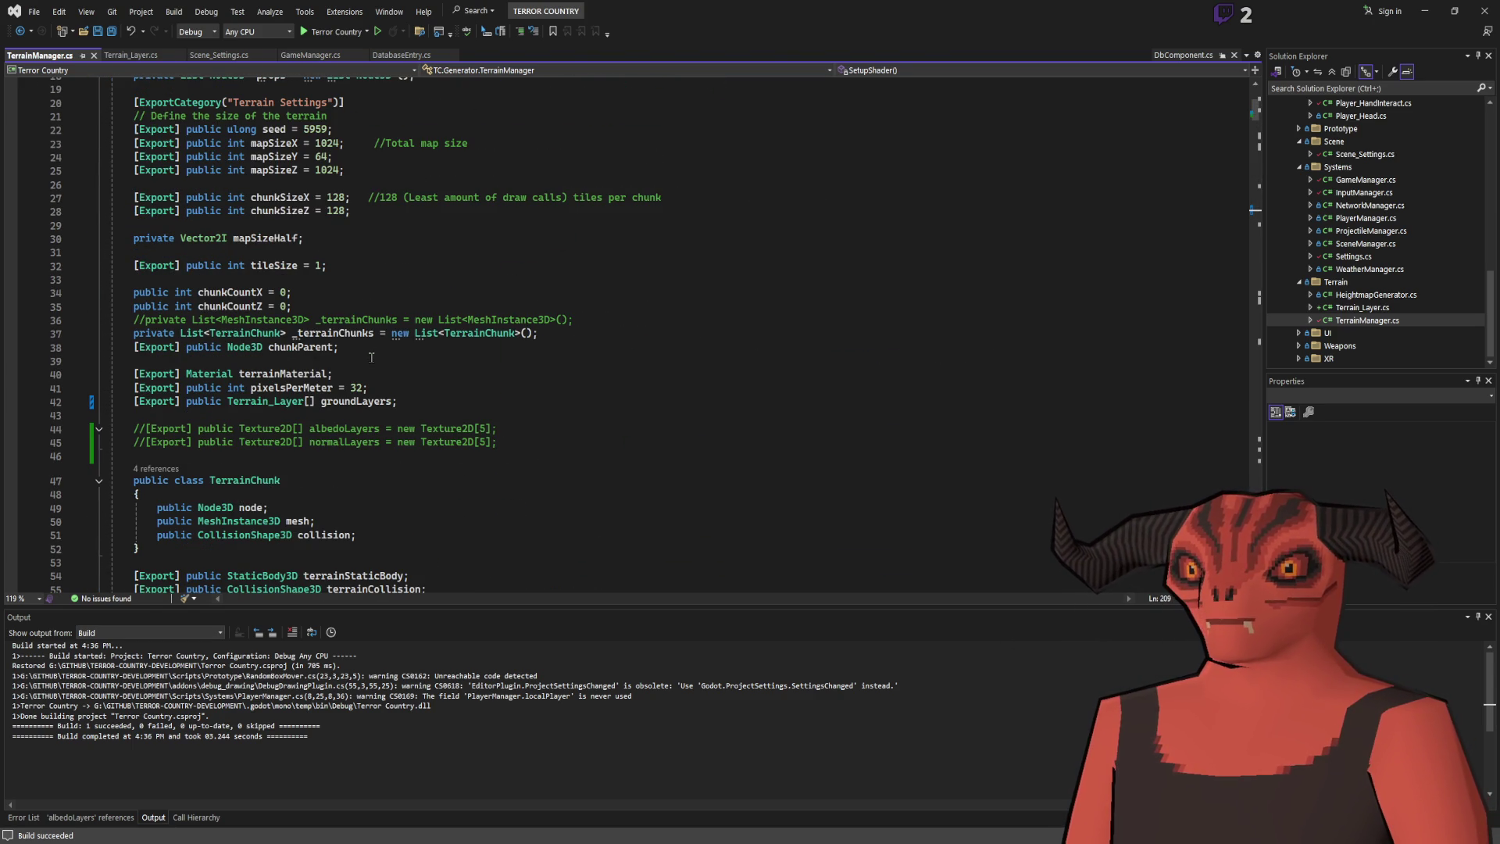
{"action": "left_click", "coordinate": [391, 401]}
{"action": "type", "text": "= new"}
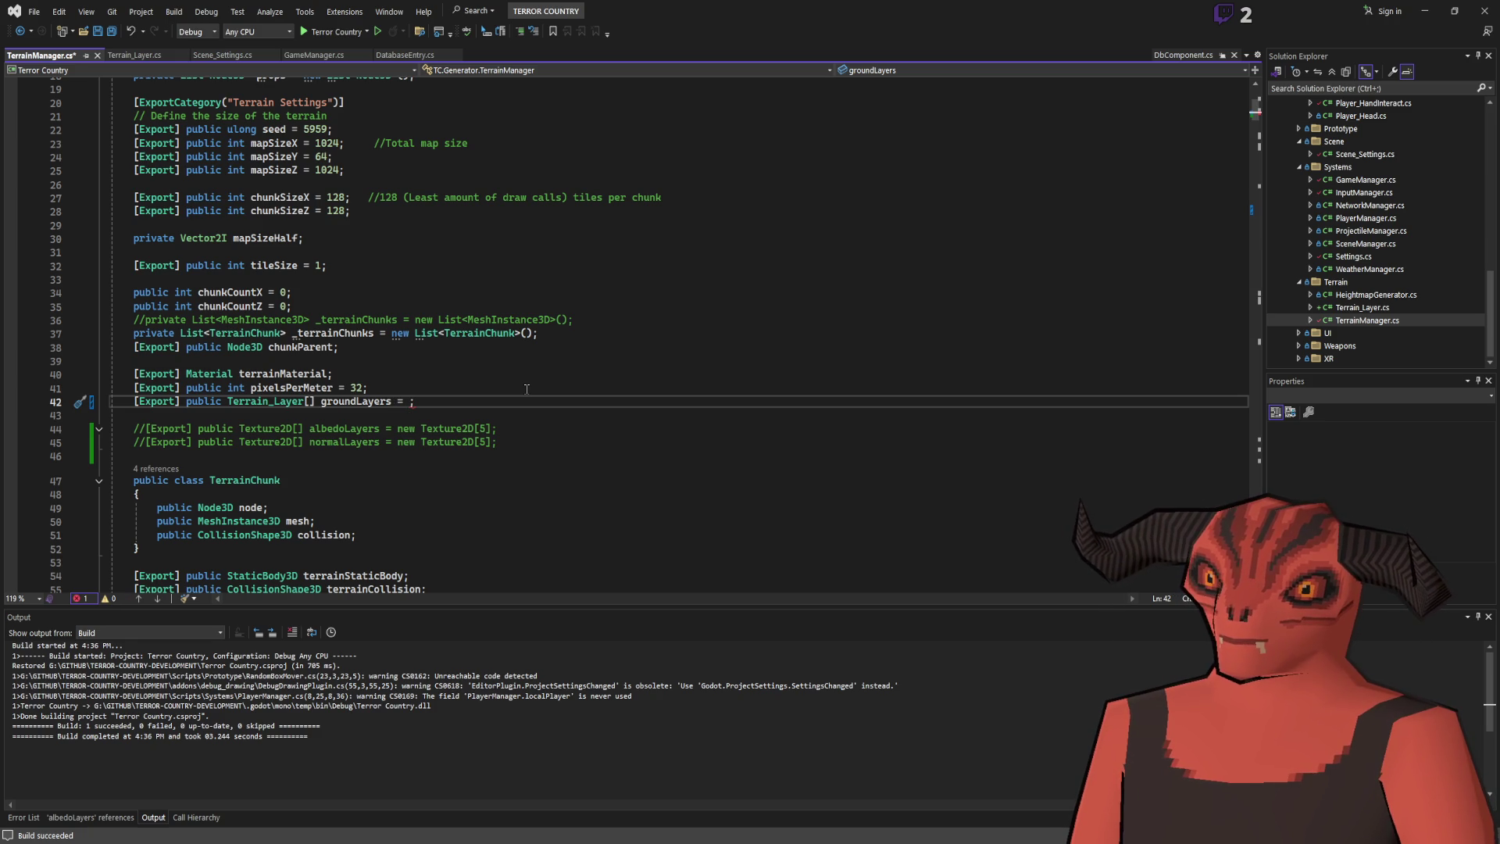
{"action": "type", "text": " Terrain_Layer[5"}
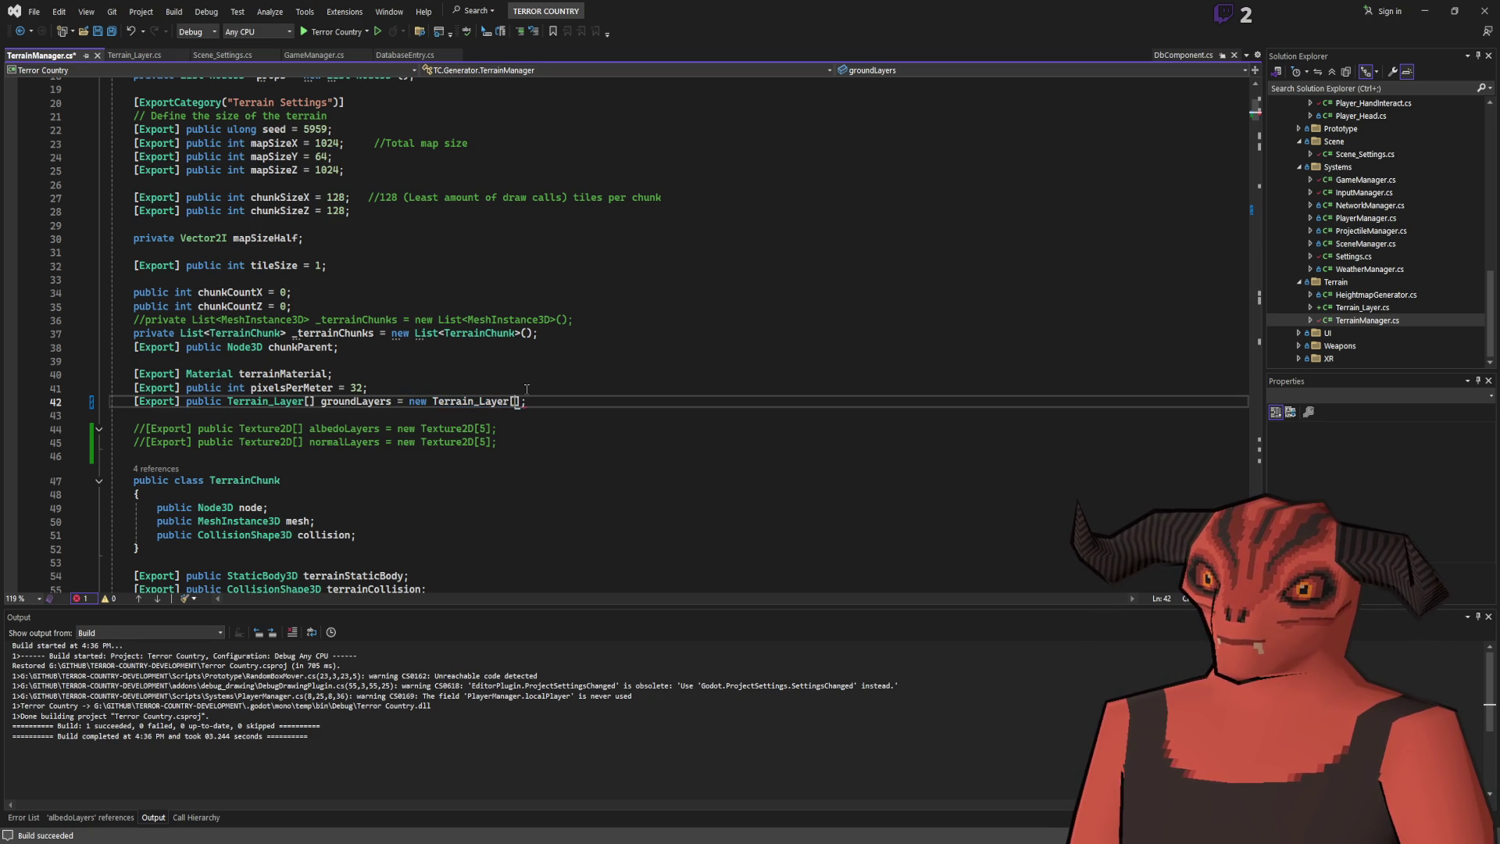
{"action": "key", "text": "ctrl+s"}
{"action": "key", "text": "ctrl+shift+b"}
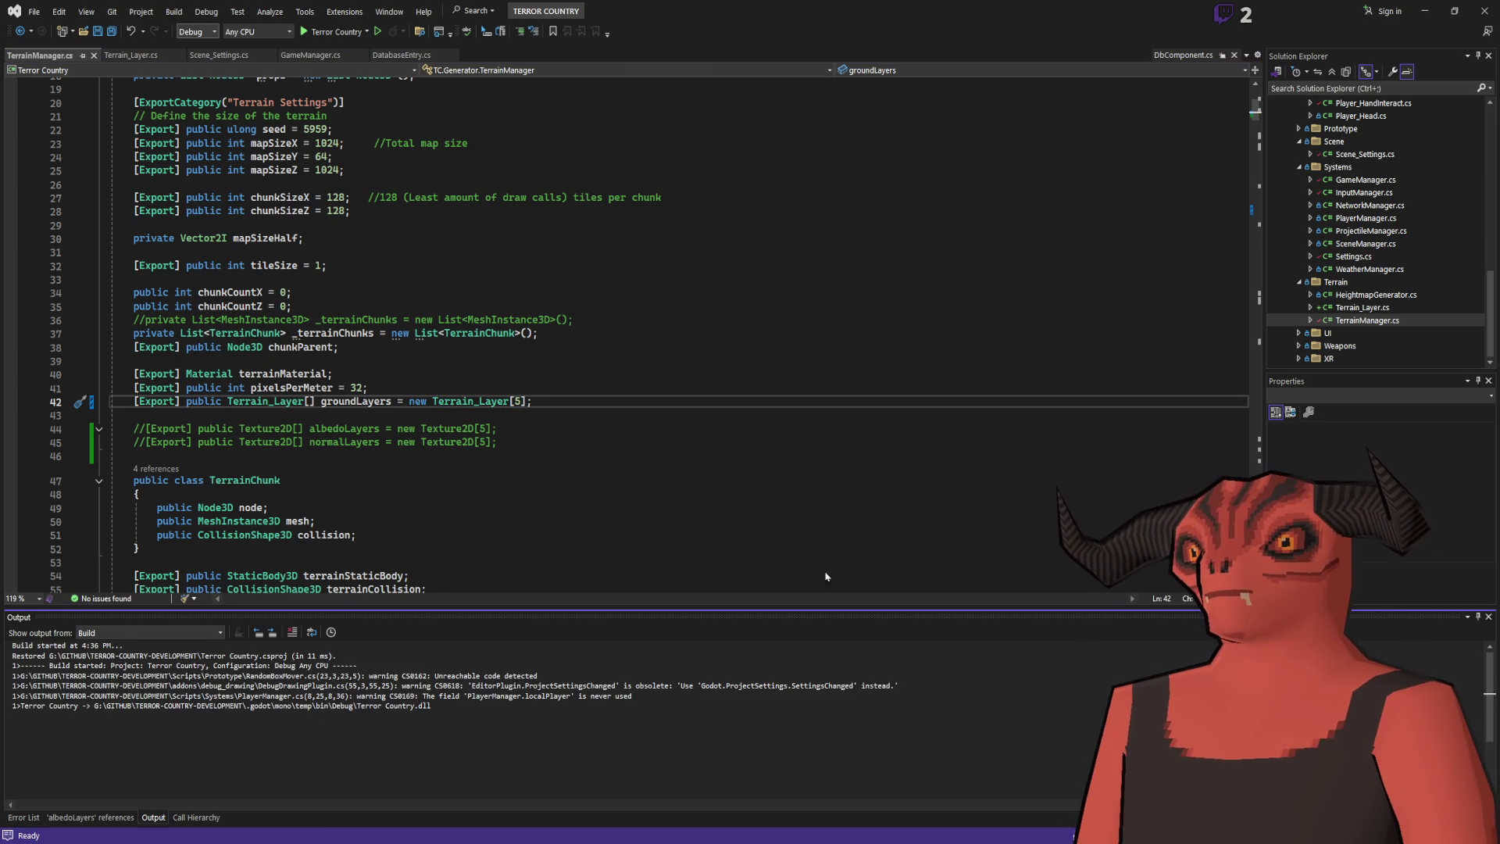
{"action": "key", "text": "alt+Tab"}
{"action": "scroll", "coordinate": [756, 429], "scroll_direction": "up", "scroll_amount": 5}
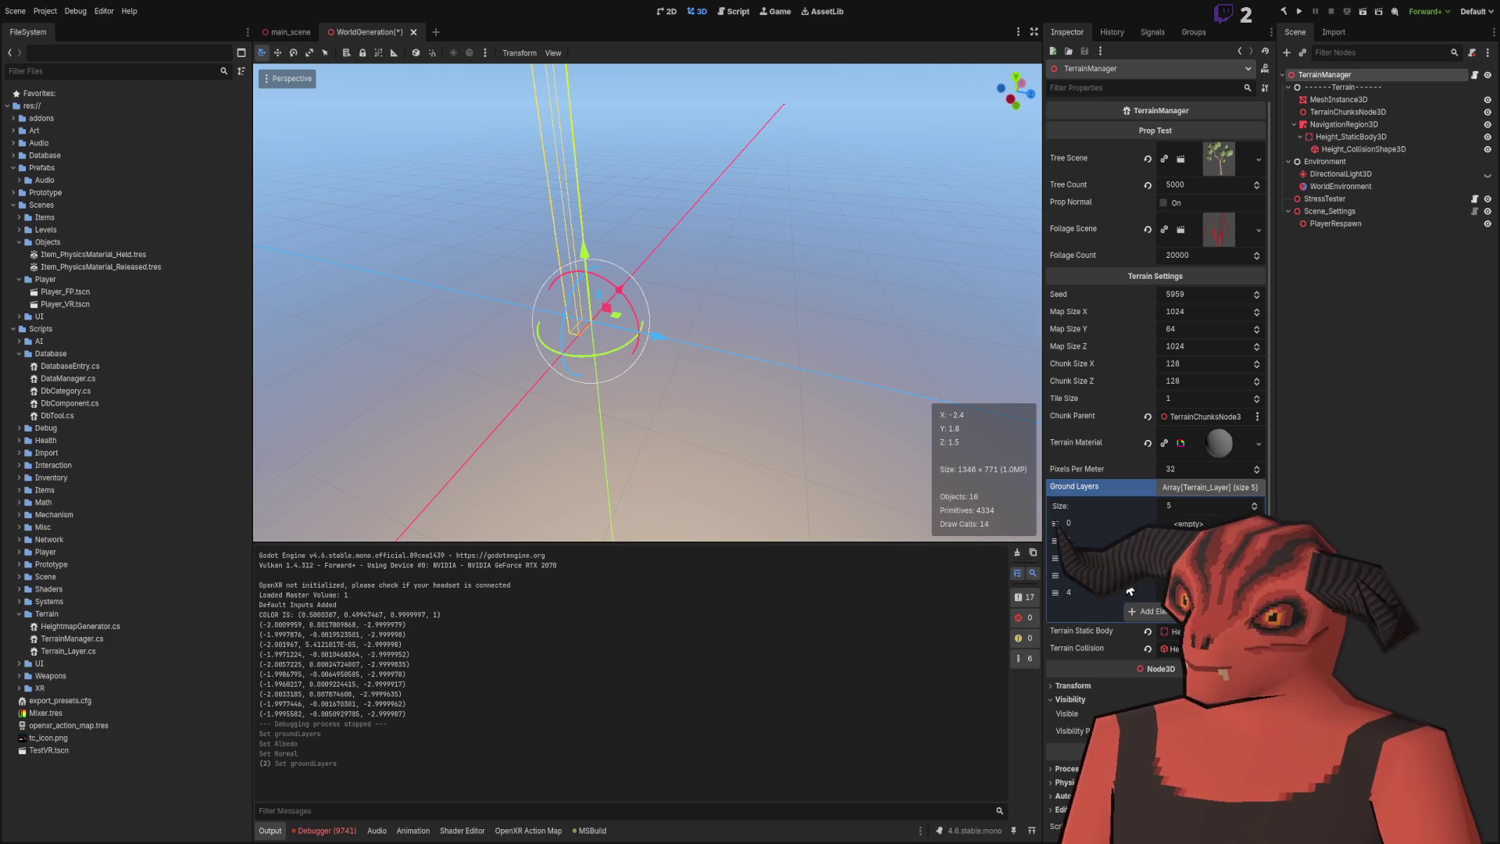
Open TerrainShader.tres in an enlarged Shader Editor and survey the Layer0–Layer4 texture, UV and bump nodes.
{"action": "left_click", "coordinate": [464, 831]}
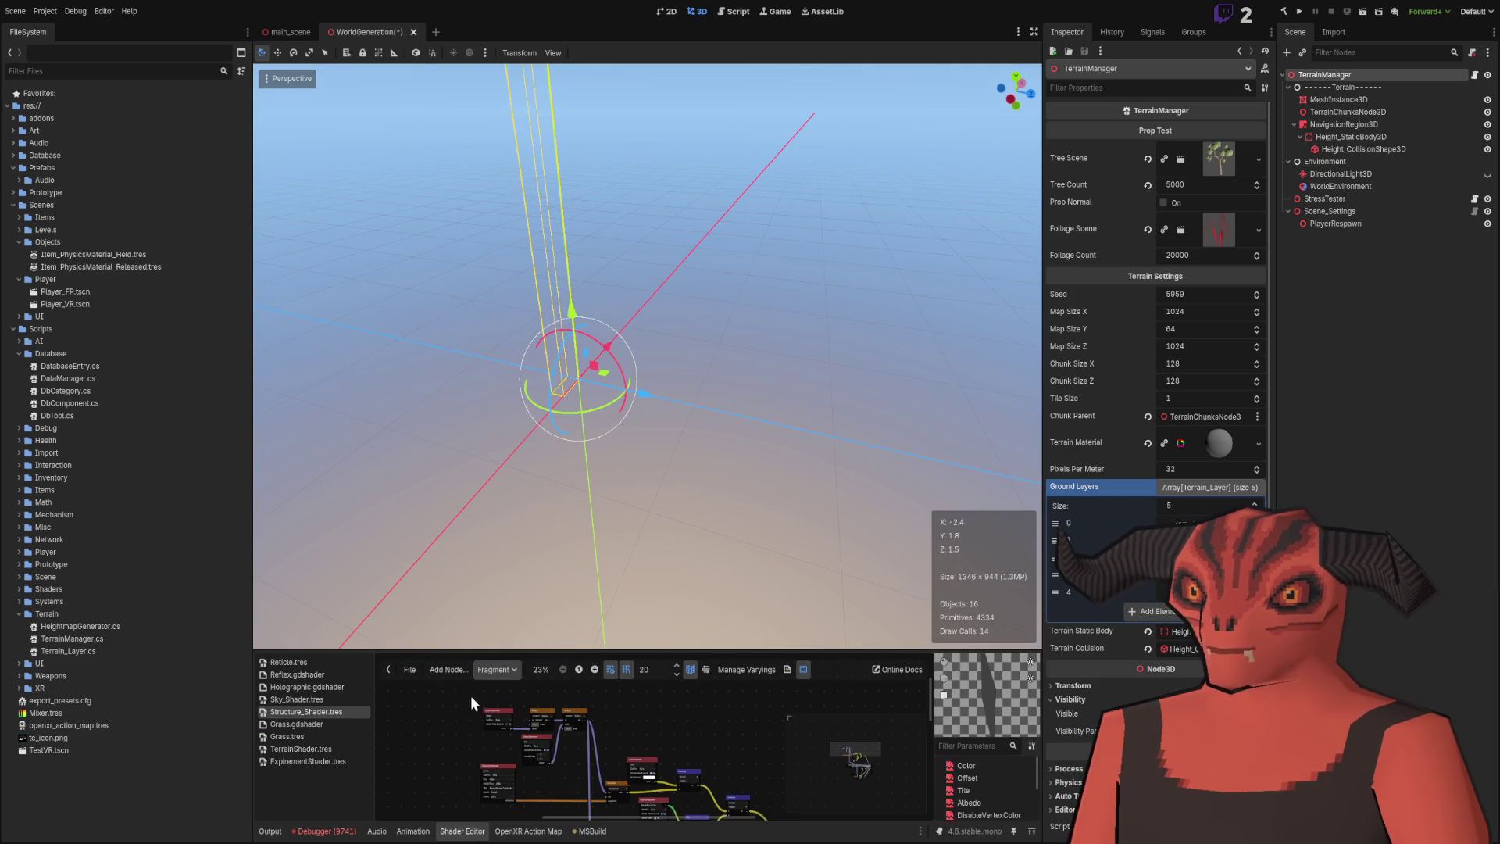
{"action": "left_click_drag", "start_coordinate": [469, 650], "coordinate": [461, 327]}
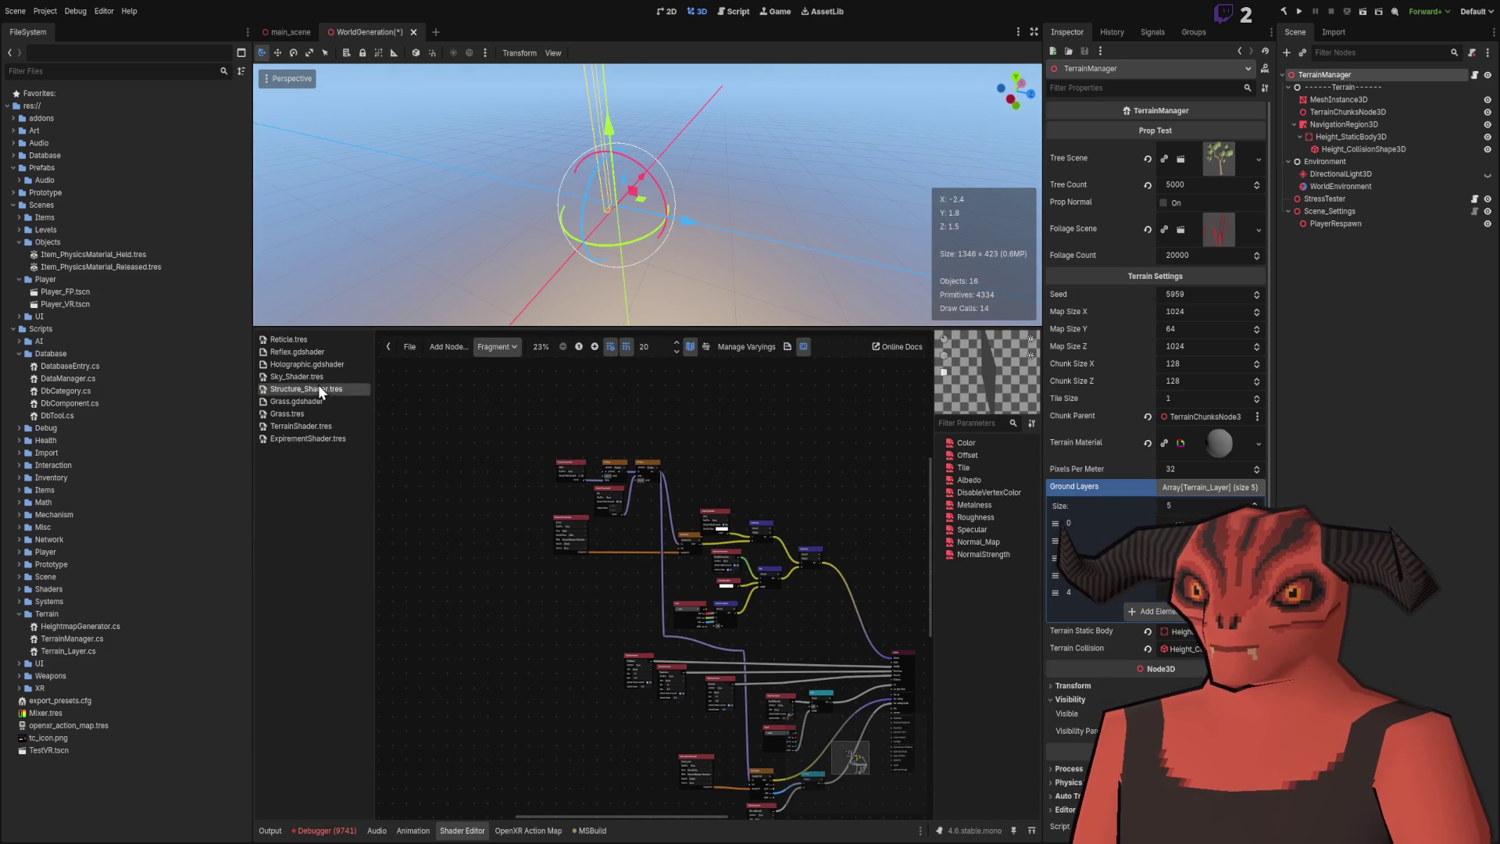
{"action": "left_click", "coordinate": [308, 425]}
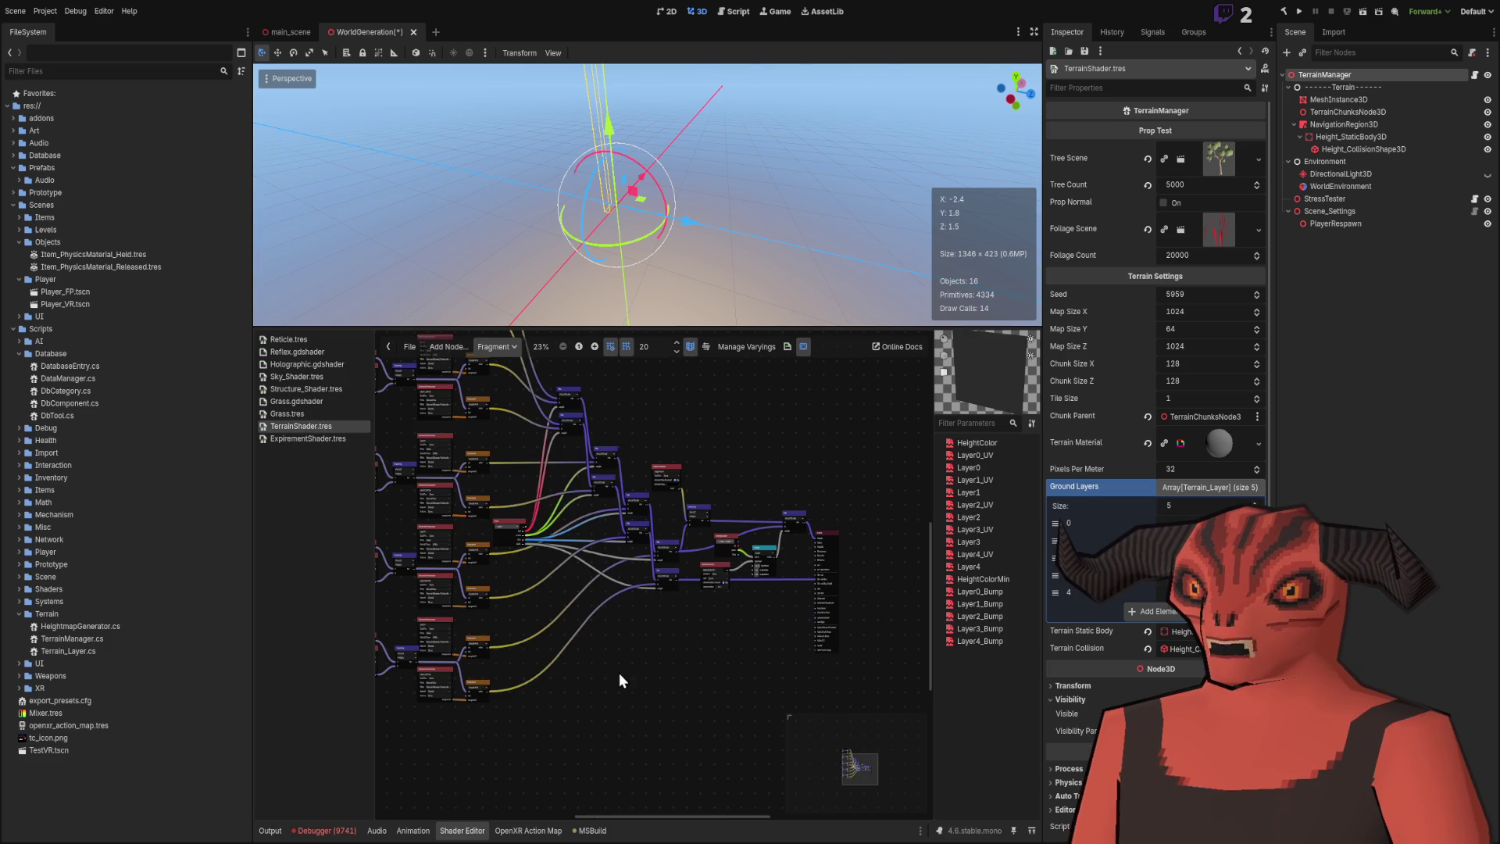
{"action": "scroll", "coordinate": [730, 439], "scroll_direction": "up", "scroll_amount": 3}
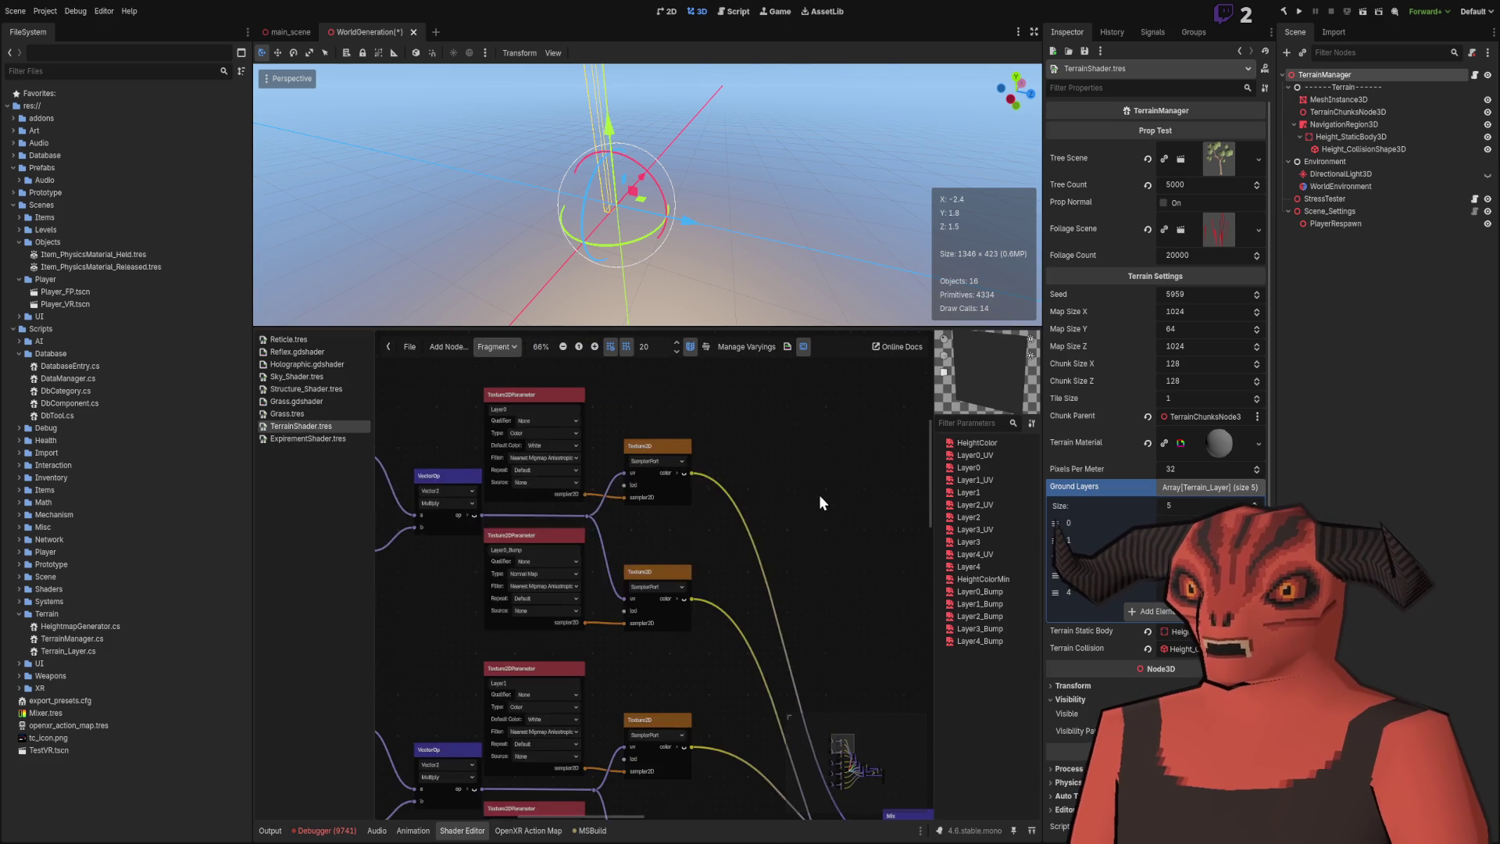
{"action": "scroll", "coordinate": [389, 533], "scroll_direction": "left", "scroll_amount": 2}
{"action": "scroll", "coordinate": [458, 536], "scroll_direction": "down", "scroll_amount": 4}
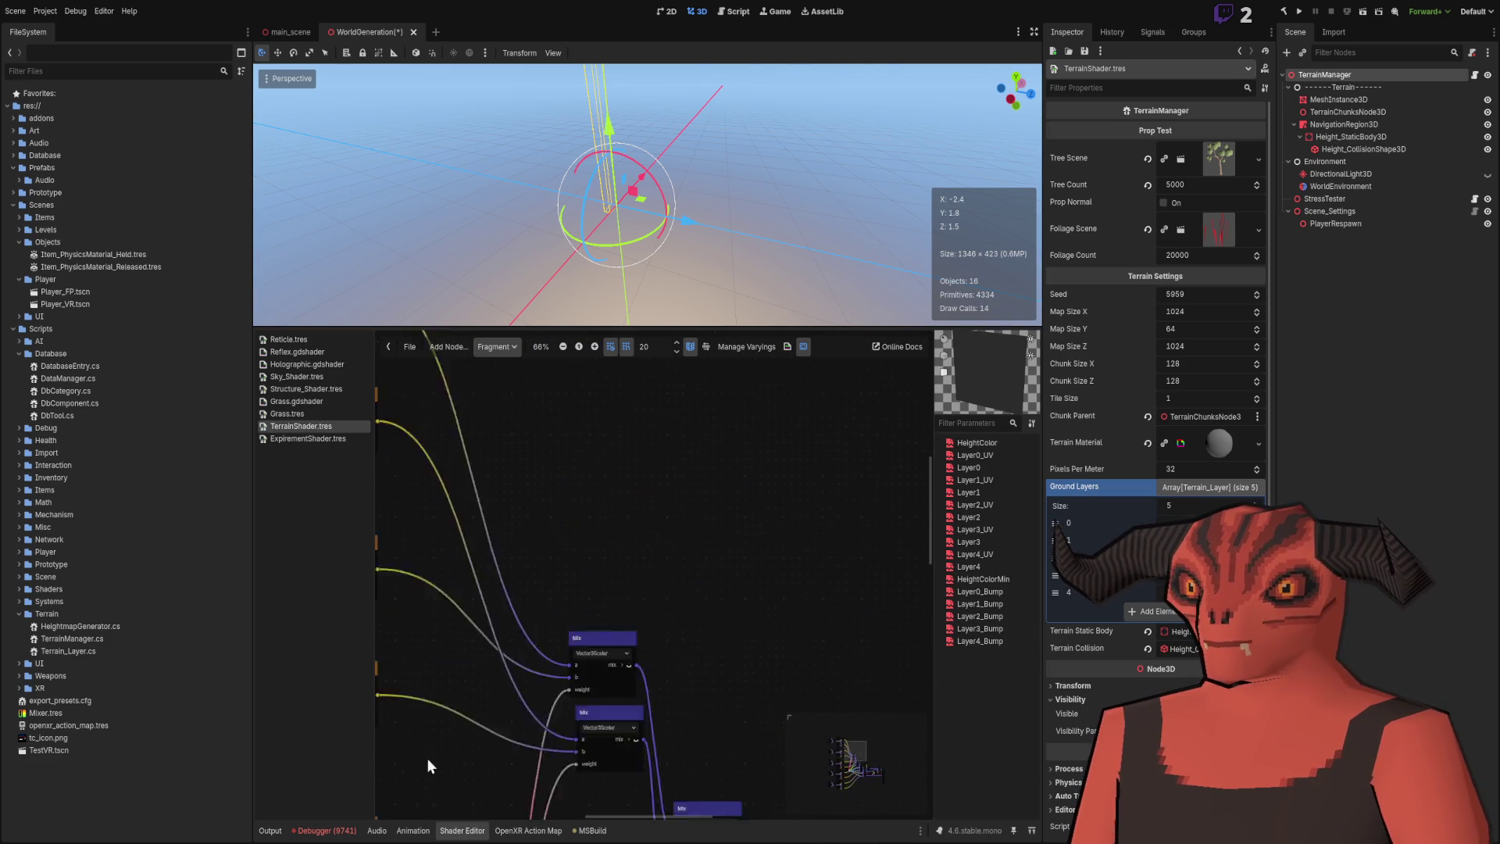
{"action": "scroll", "coordinate": [793, 606], "scroll_direction": "down", "scroll_amount": 2}
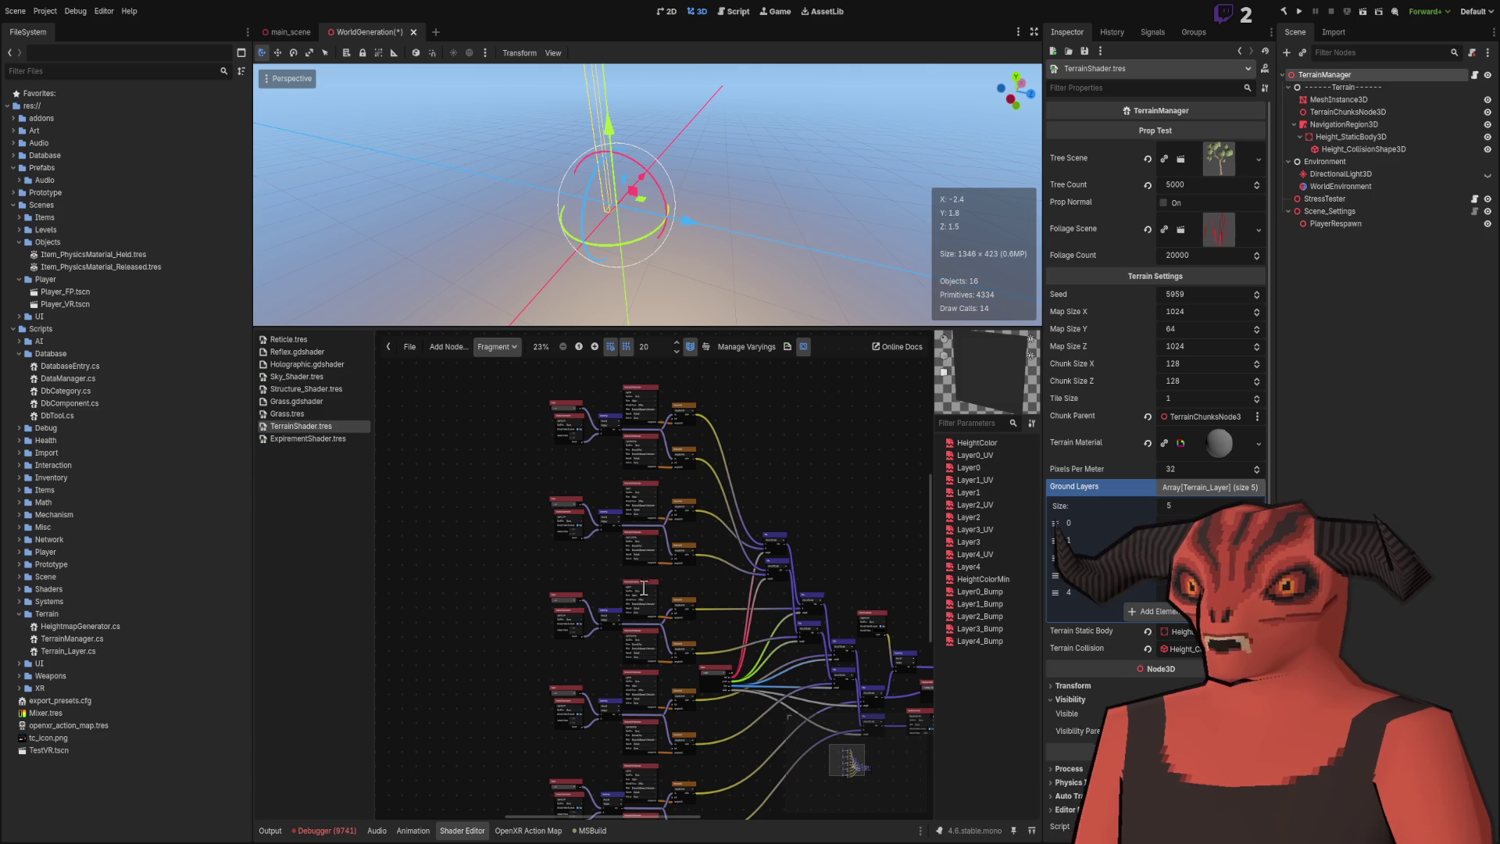
{"action": "mouse_move", "coordinate": [698, 620]}
{"action": "left_mouse_down"}
{"action": "mouse_move", "coordinate": [591, 536]}
{"action": "mouse_move", "coordinate": [489, 578]}
{"action": "left_mouse_up"}
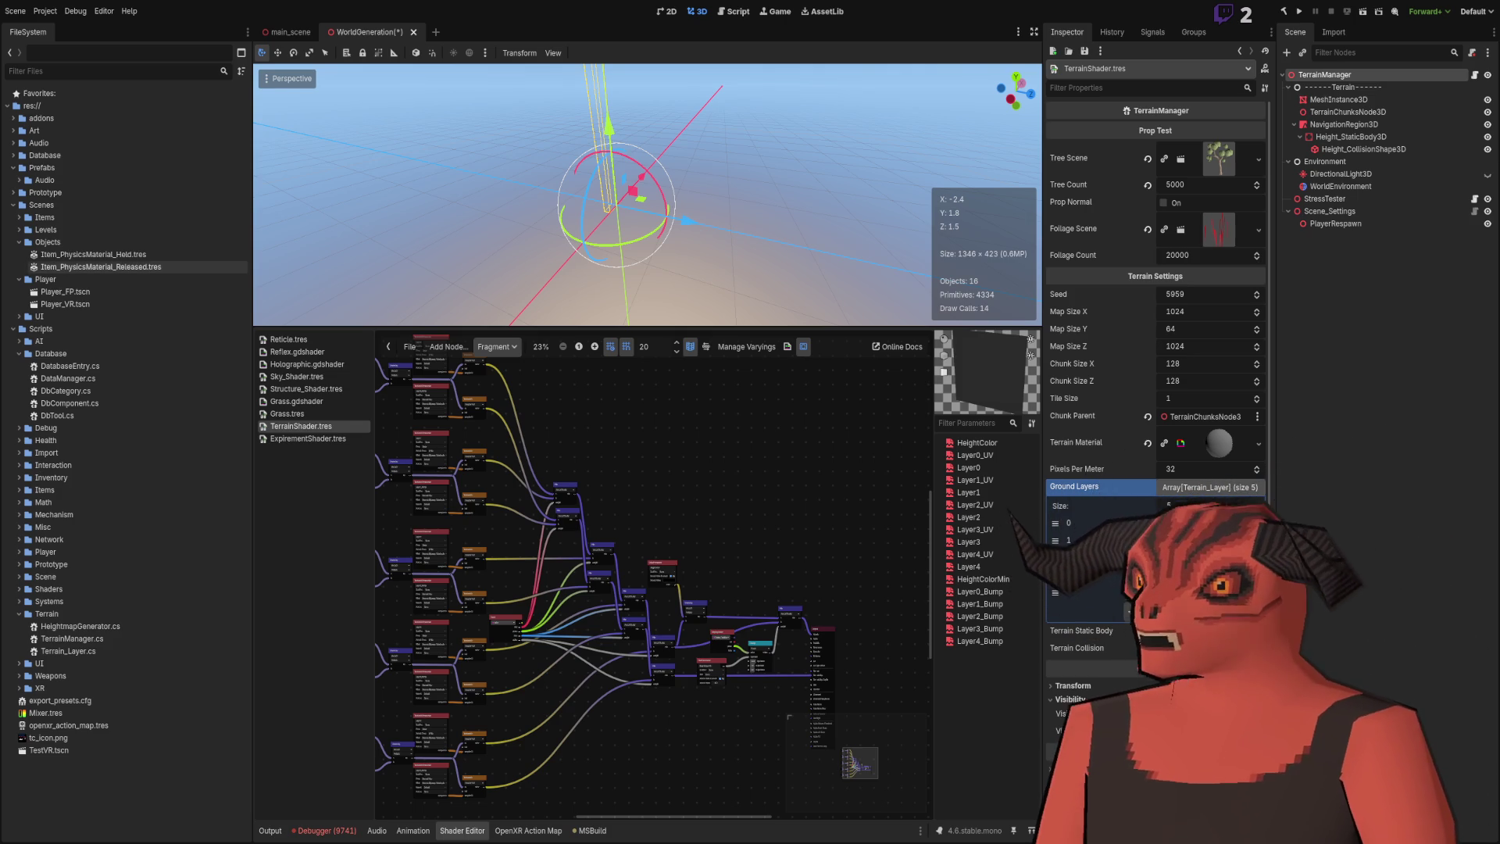
{"action": "left_click", "coordinate": [280, 30]}
{"action": "left_click_drag", "start_coordinate": [578, 209], "coordinate": [625, 533]}
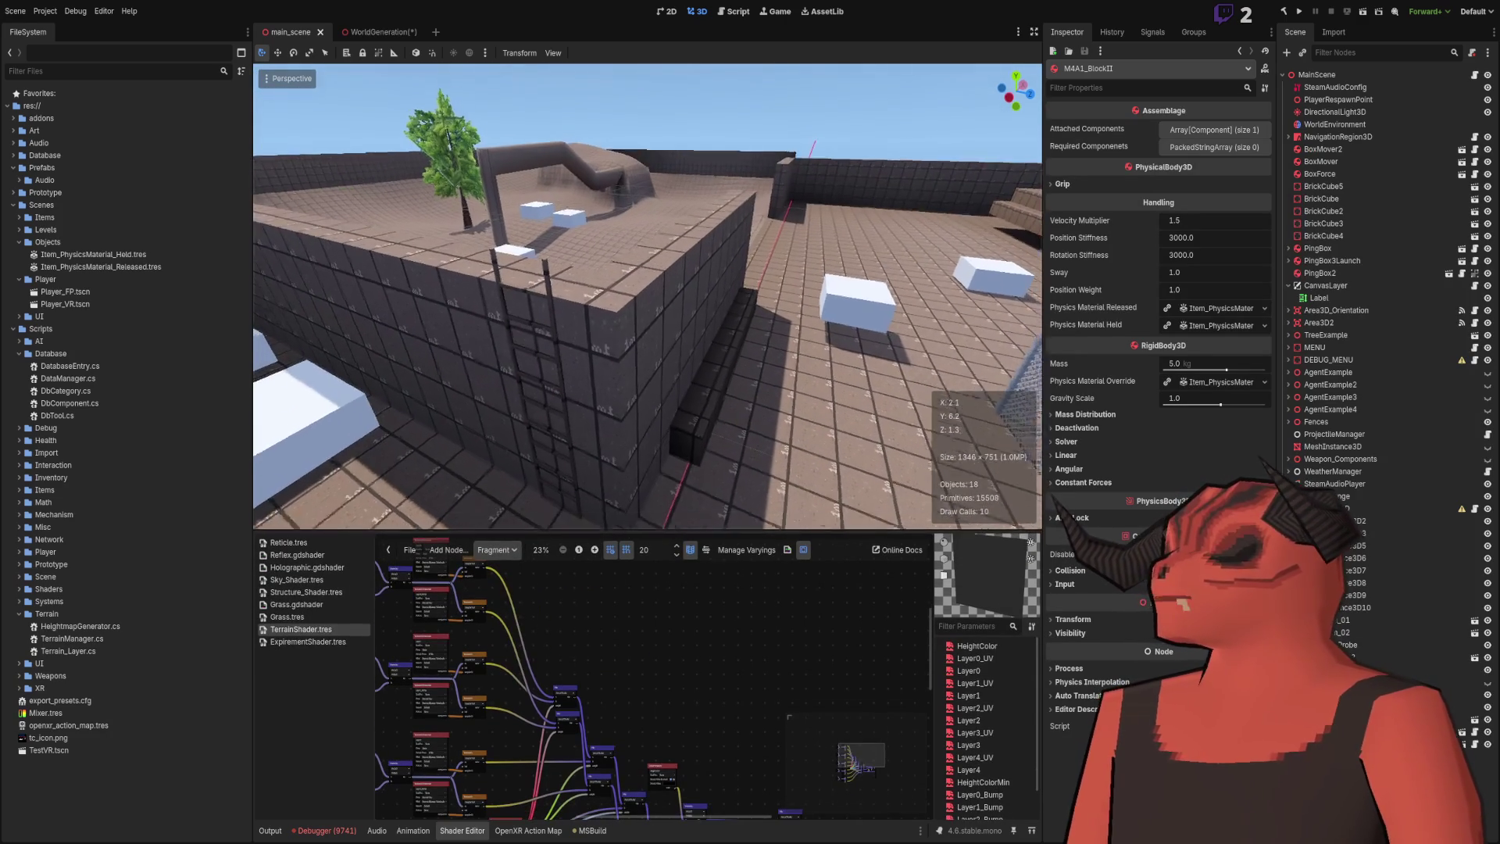
{"action": "mouse_move", "coordinate": [389, 36]}
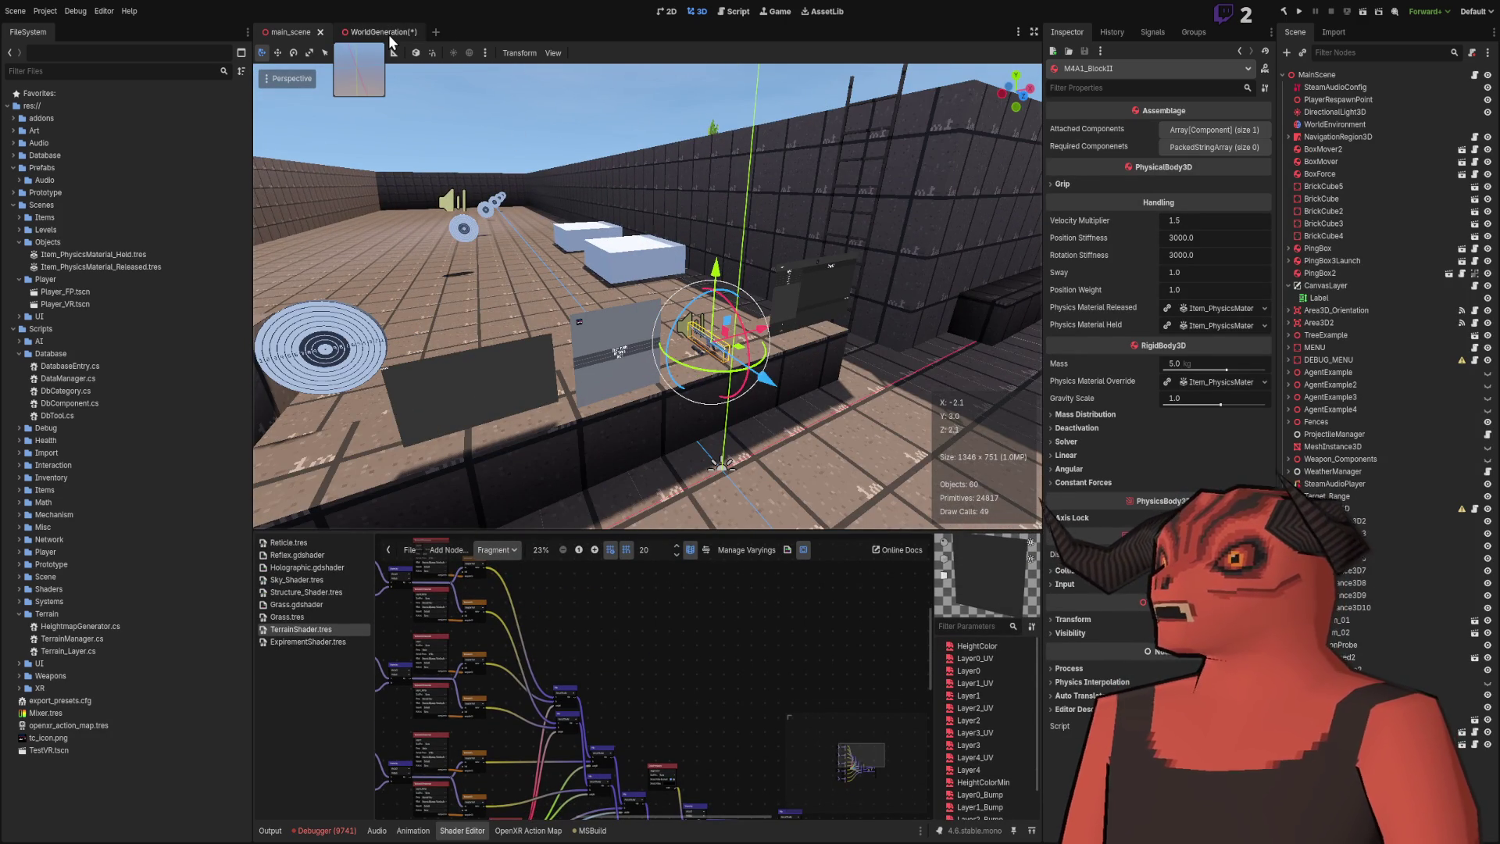
{"action": "left_click", "coordinate": [387, 36]}
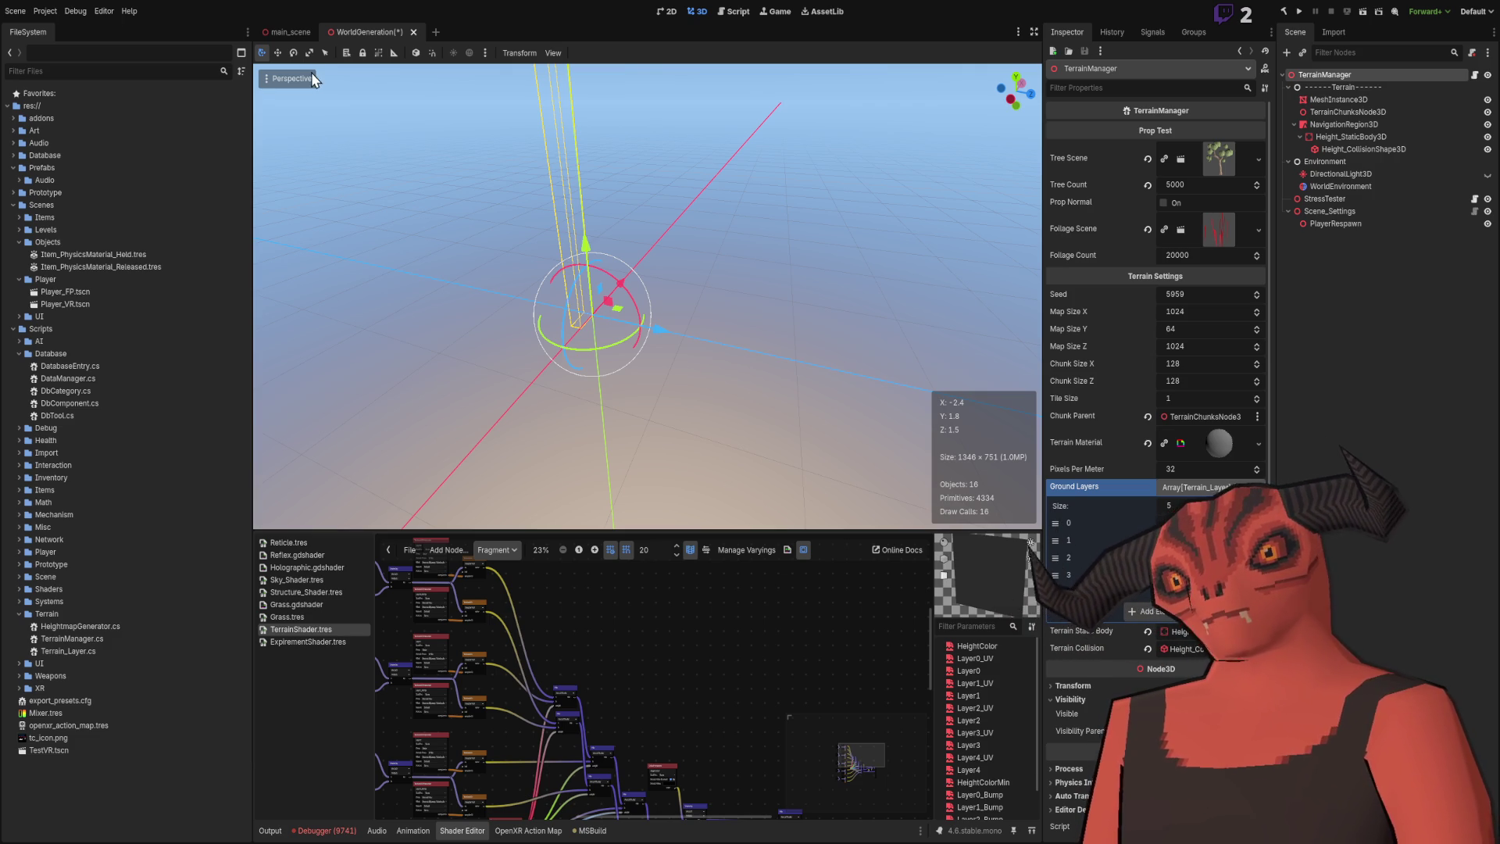
{"action": "left_click", "coordinate": [288, 31]}
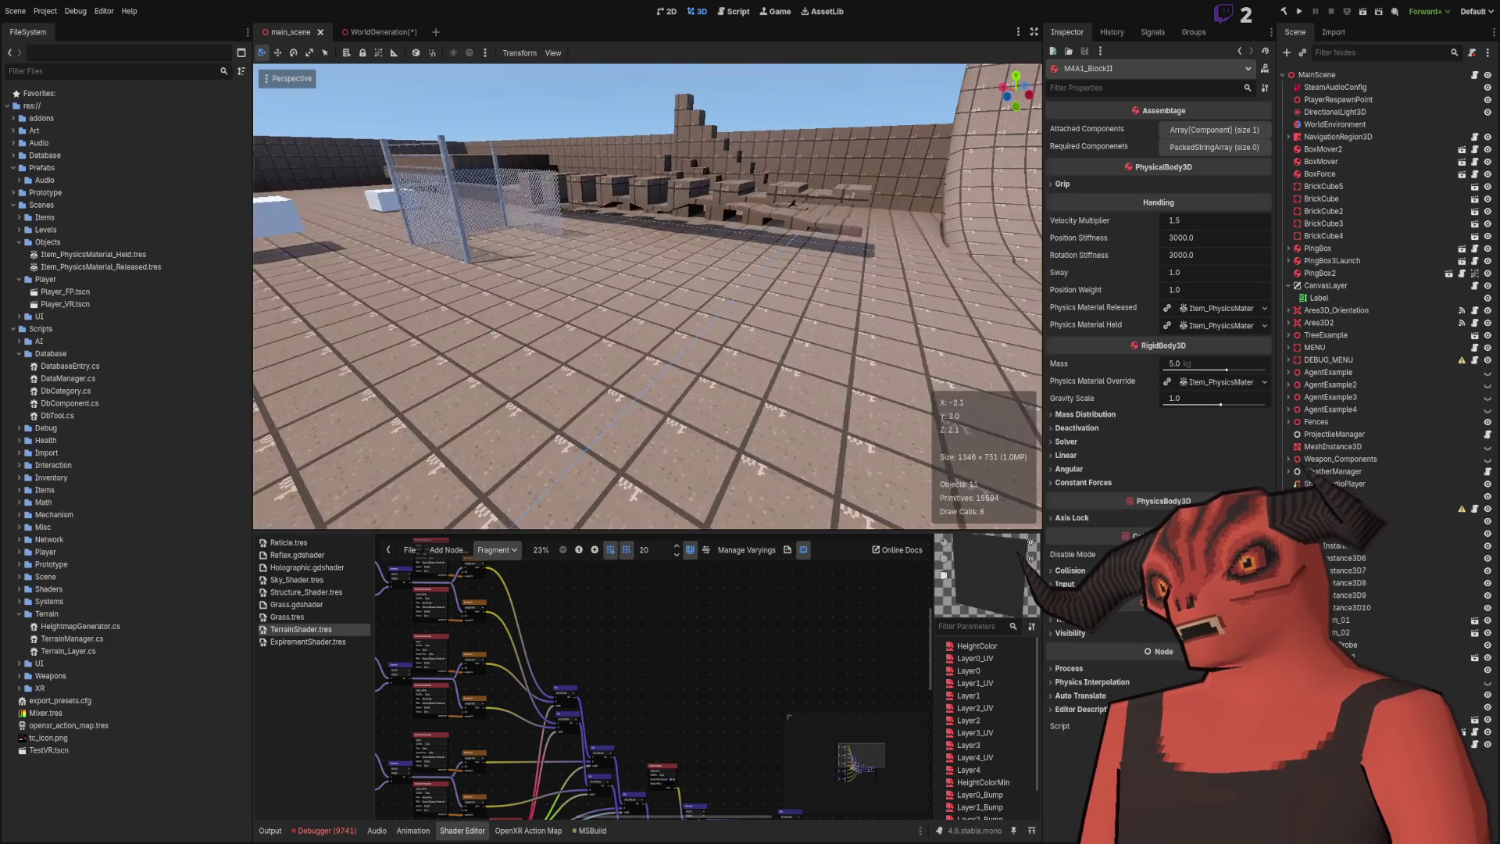
{"action": "left_click", "coordinate": [382, 33]}
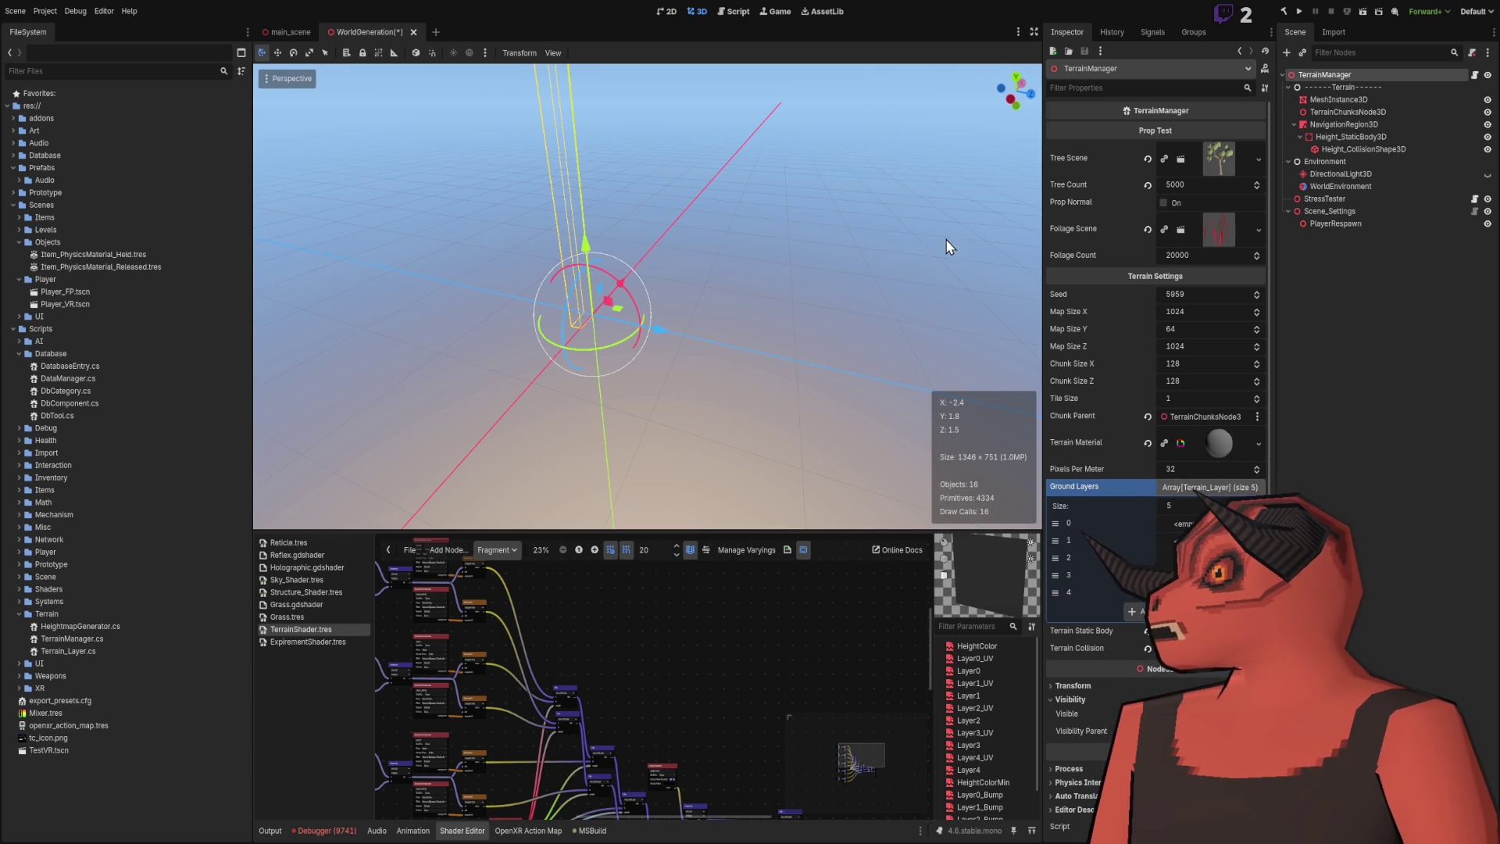
{"action": "scroll", "coordinate": [860, 607], "scroll_direction": "left", "scroll_amount": 5}
{"action": "left_click_drag", "start_coordinate": [710, 530], "coordinate": [664, 295]}
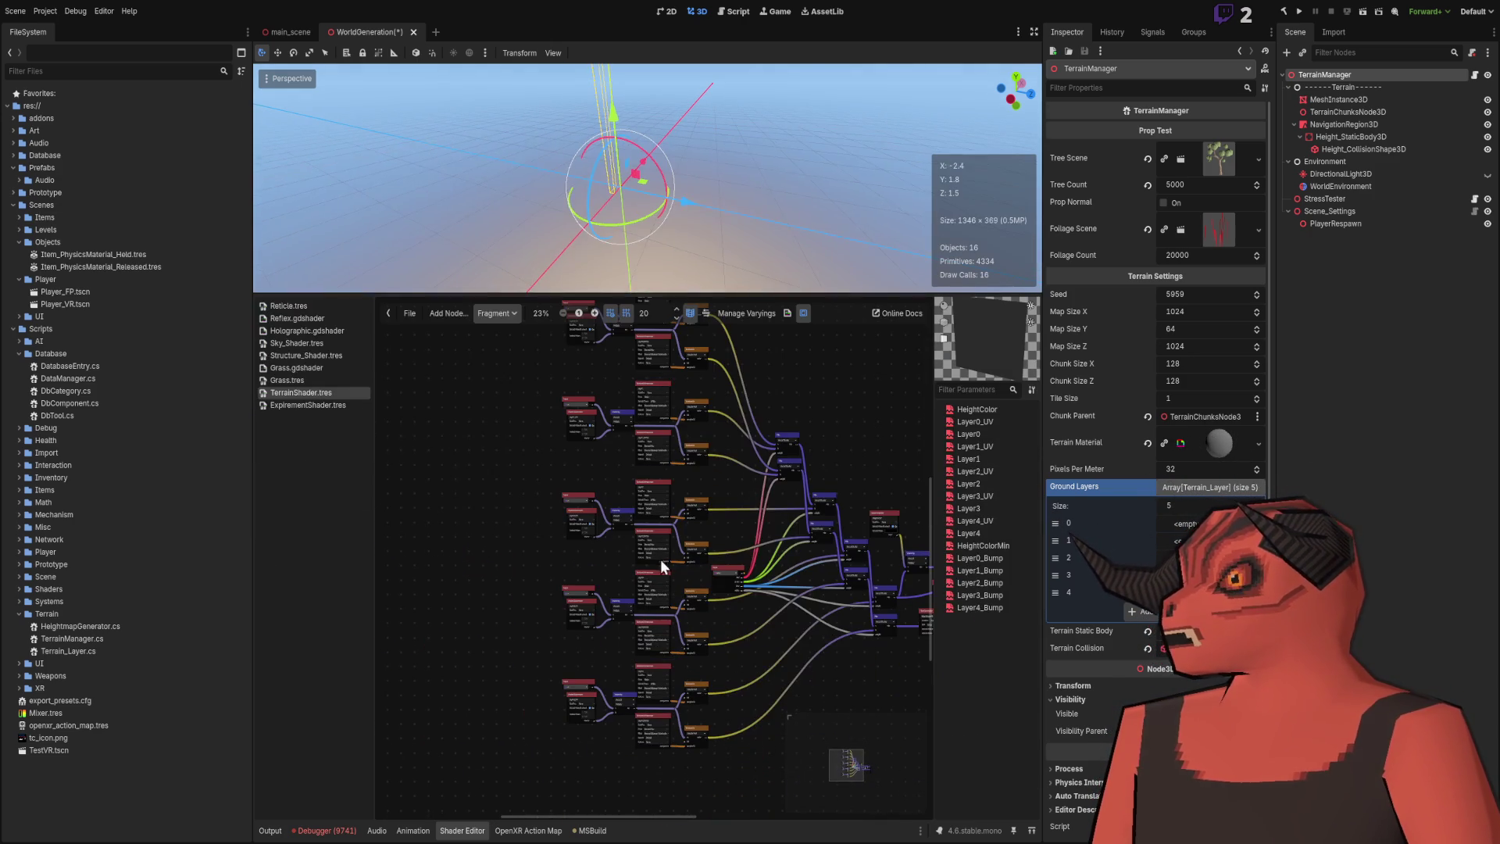
{"action": "scroll", "coordinate": [551, 625], "scroll_direction": "up", "scroll_amount": 3}
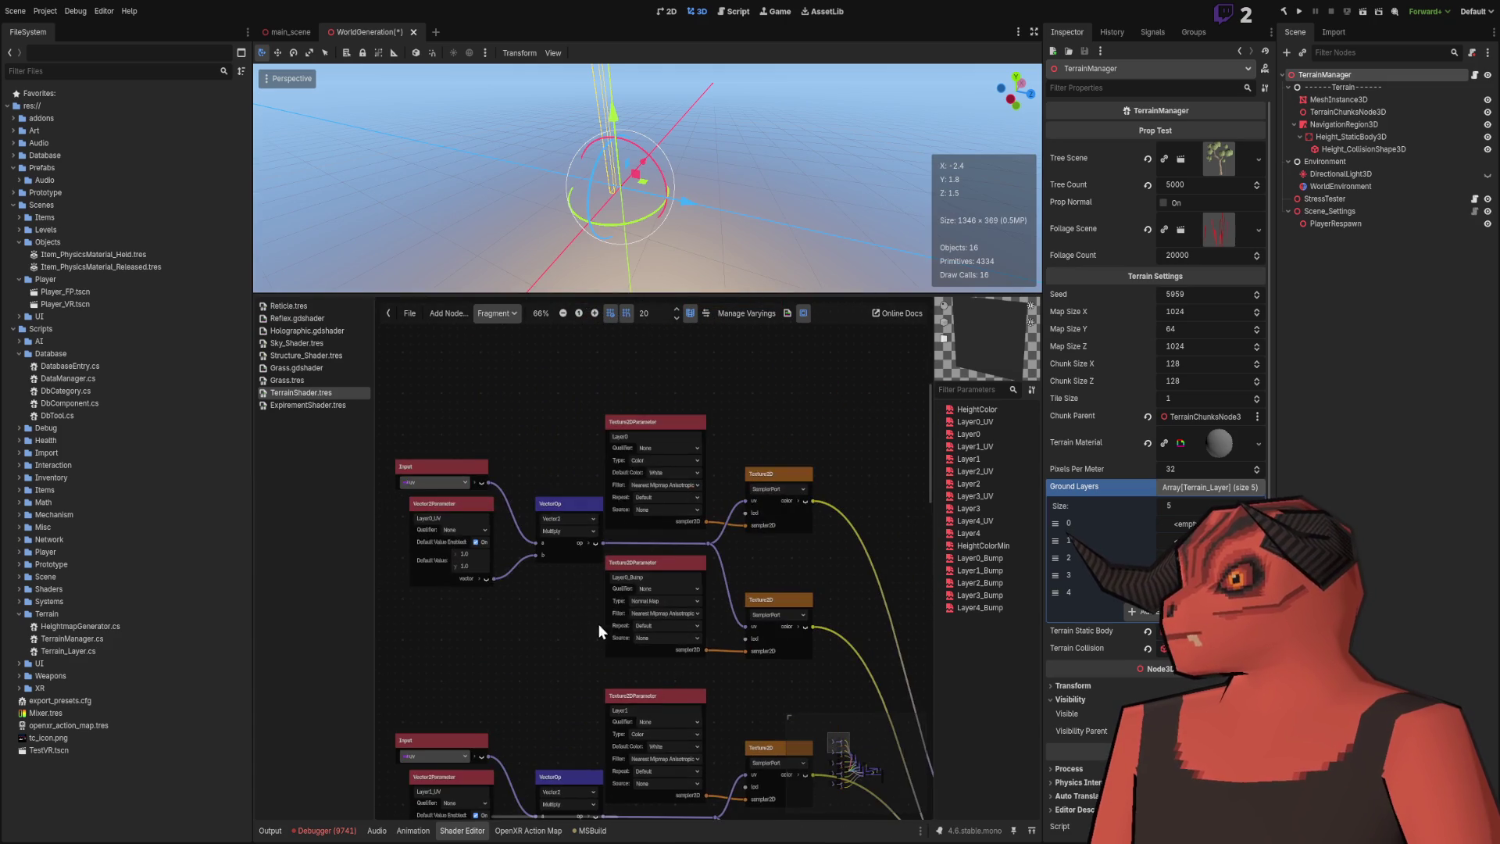
{"action": "scroll", "coordinate": [662, 568], "scroll_direction": "down", "scroll_amount": 3}
{"action": "mouse_move", "coordinate": [636, 653]}
{"action": "left_mouse_down"}
{"action": "mouse_move", "coordinate": [622, 330]}
{"action": "mouse_move", "coordinate": [650, 399]}
{"action": "left_mouse_up"}
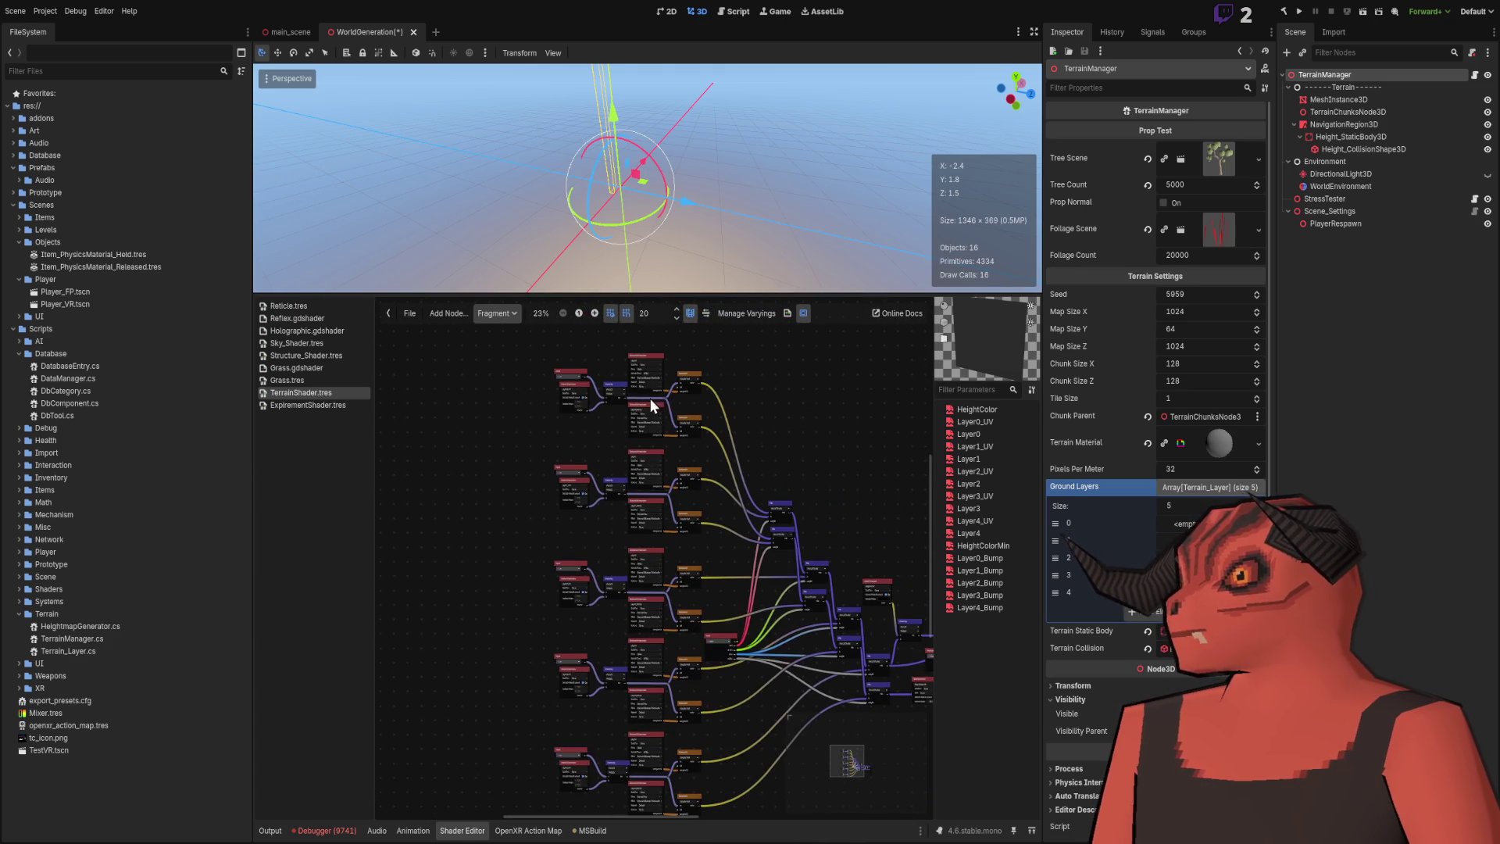
{"action": "scroll", "coordinate": [656, 547], "scroll_direction": "down", "scroll_amount": 2}
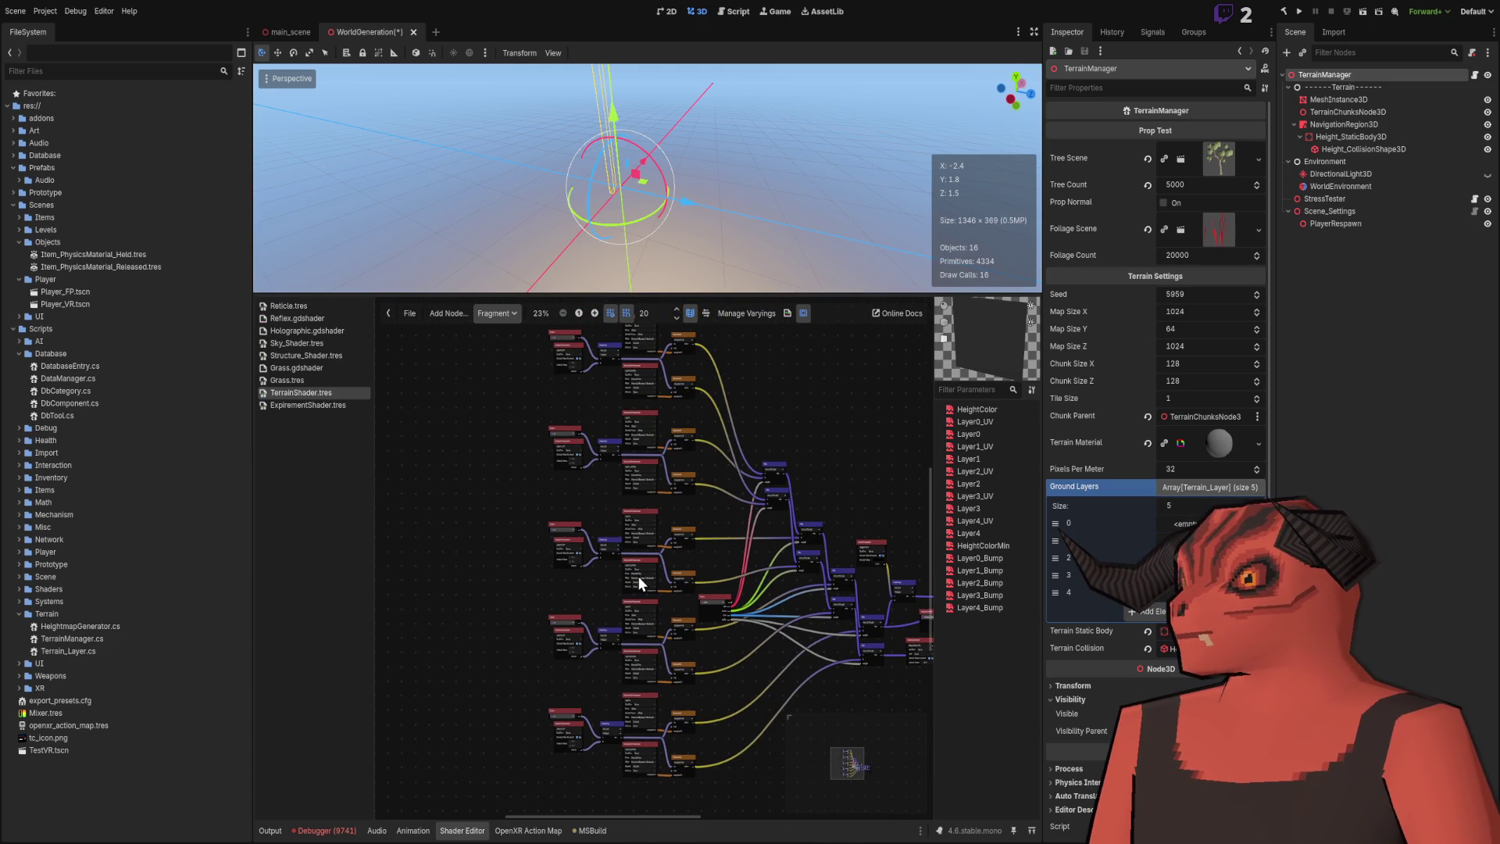
{"action": "scroll", "coordinate": [639, 575], "scroll_direction": "up", "scroll_amount": 3}
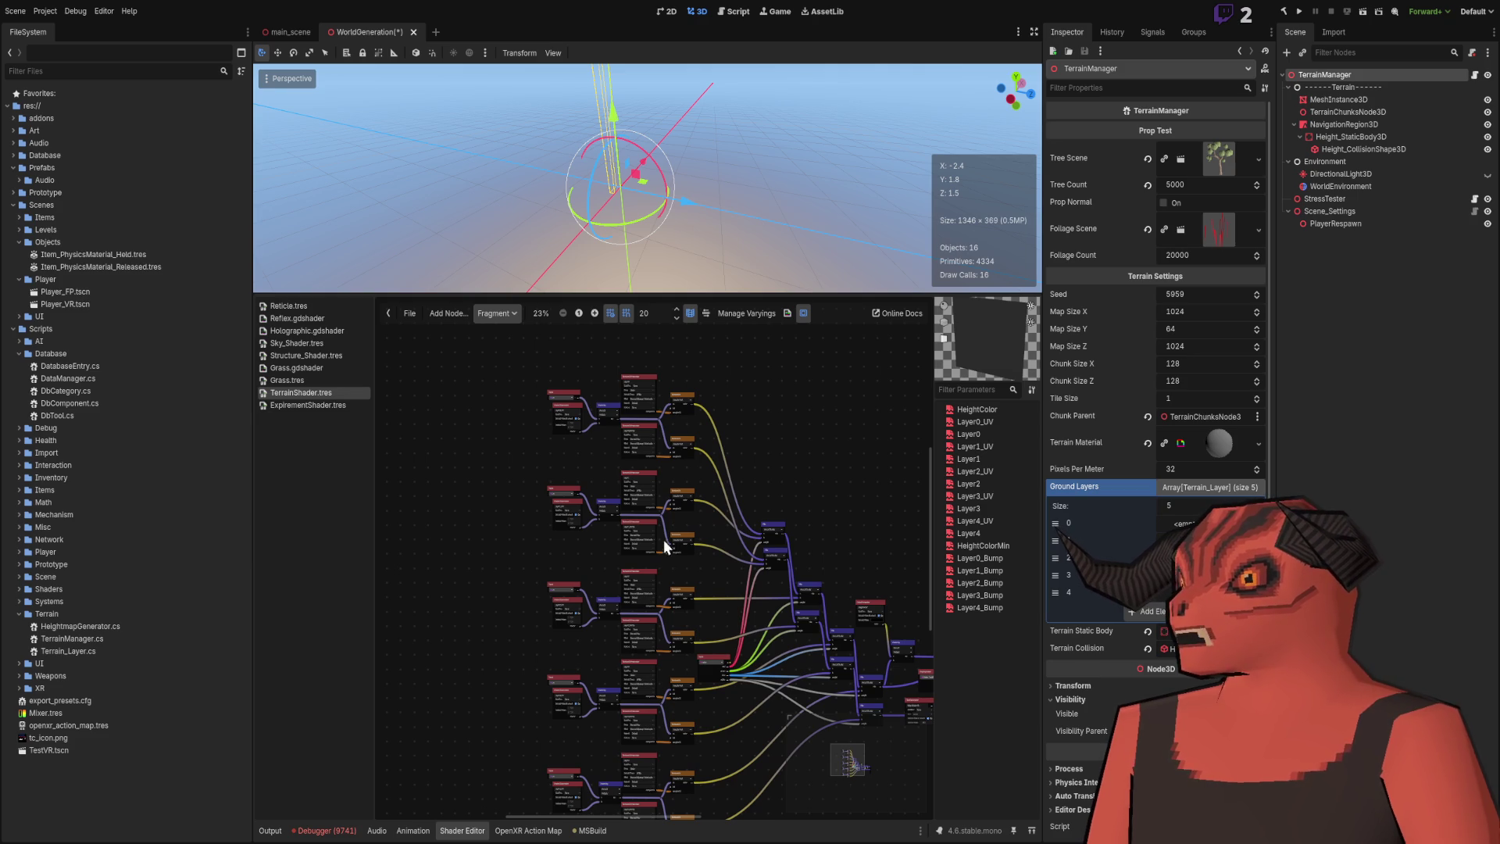
{"action": "scroll", "coordinate": [663, 539], "scroll_direction": "down", "scroll_amount": 9}
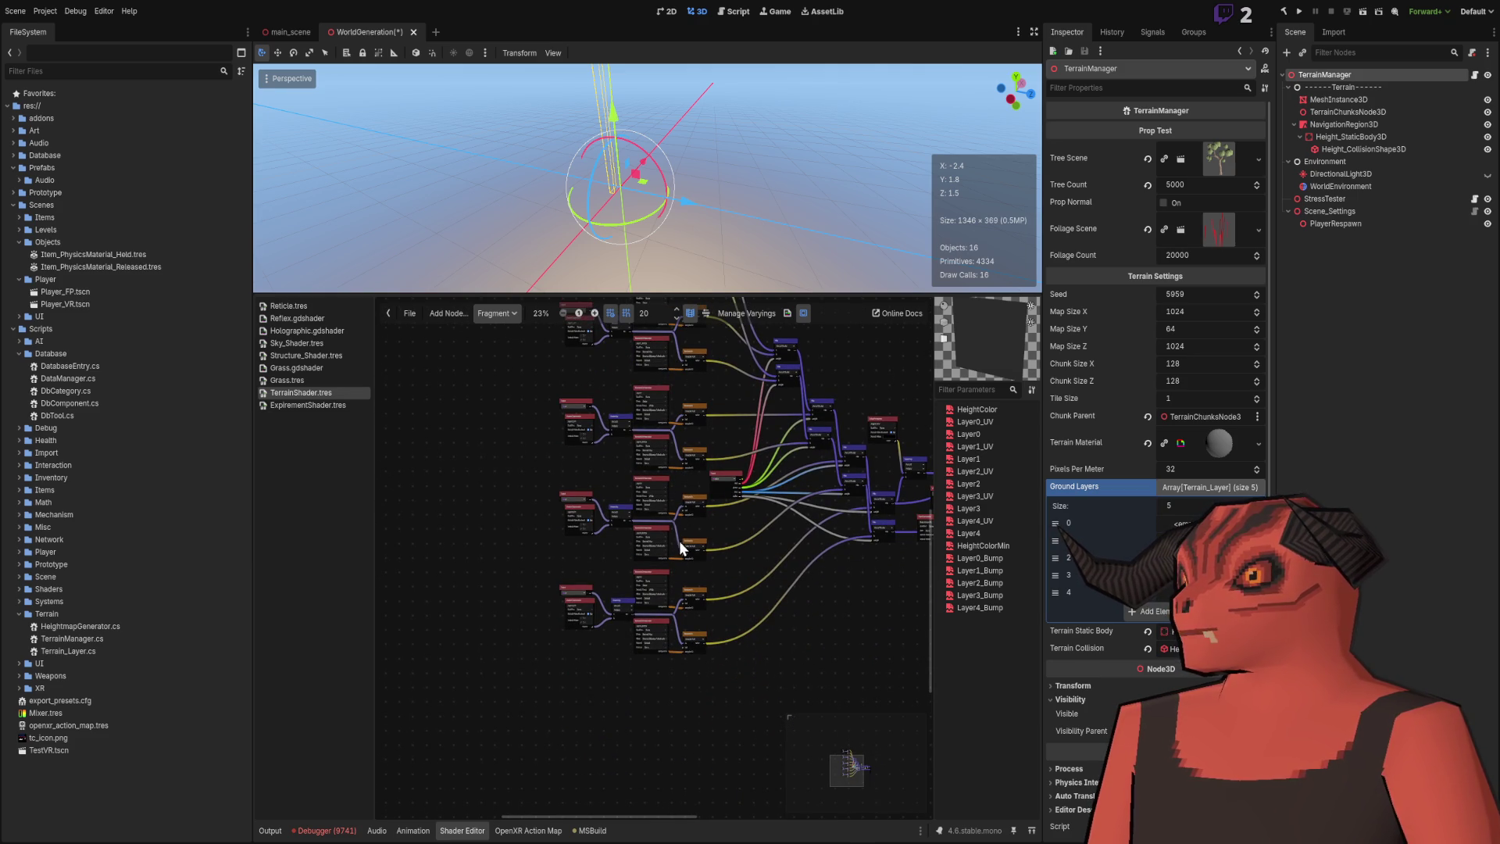
{"action": "scroll", "coordinate": [573, 631], "scroll_direction": "up", "scroll_amount": 1}
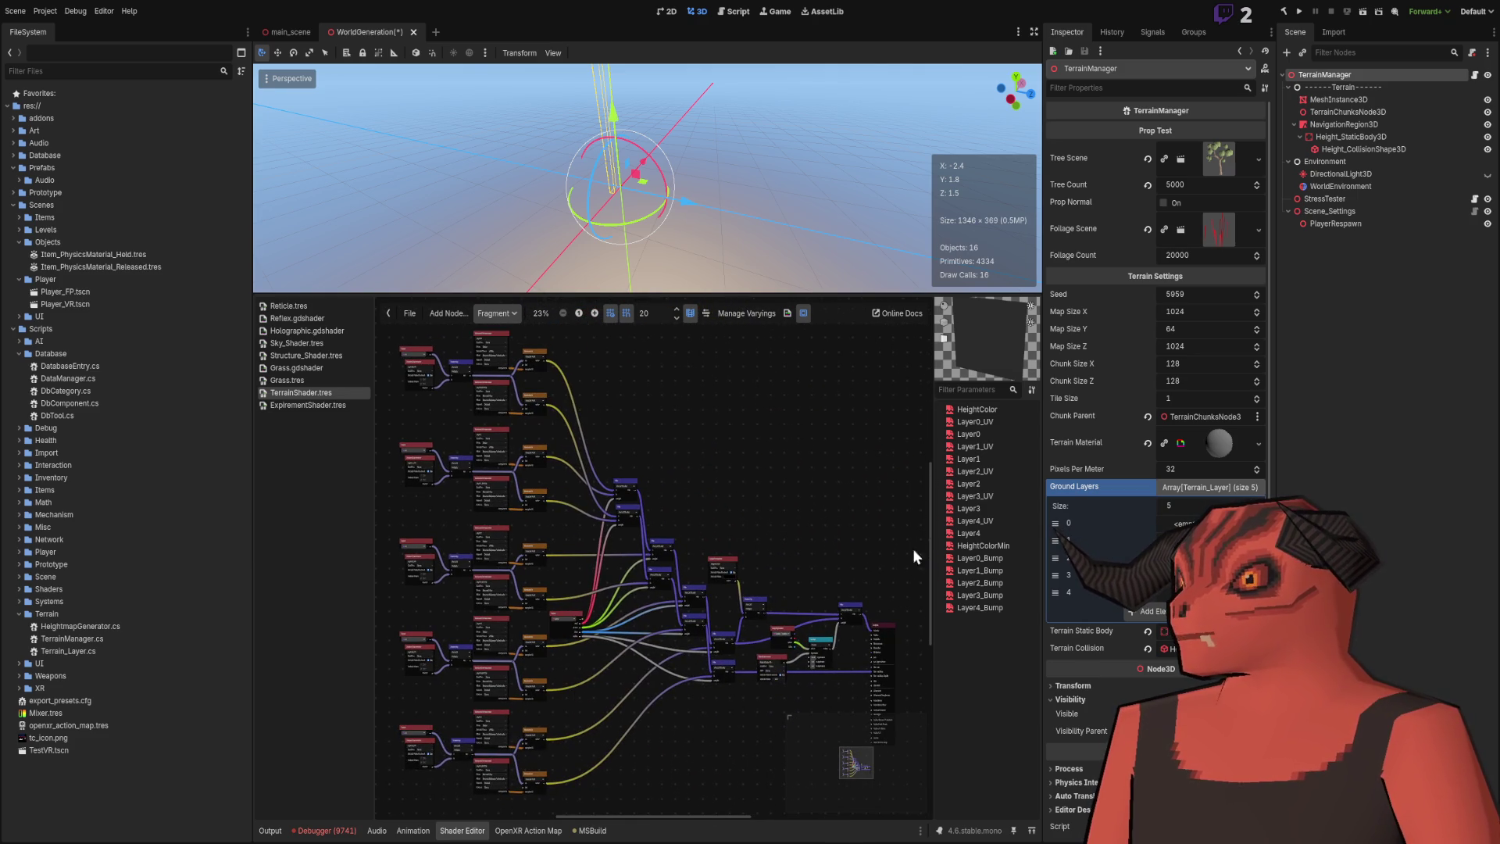
{"action": "scroll", "coordinate": [809, 552], "scroll_direction": "up", "scroll_amount": 7}
{"action": "scroll", "coordinate": [752, 392], "scroll_direction": "up", "scroll_amount": 4}
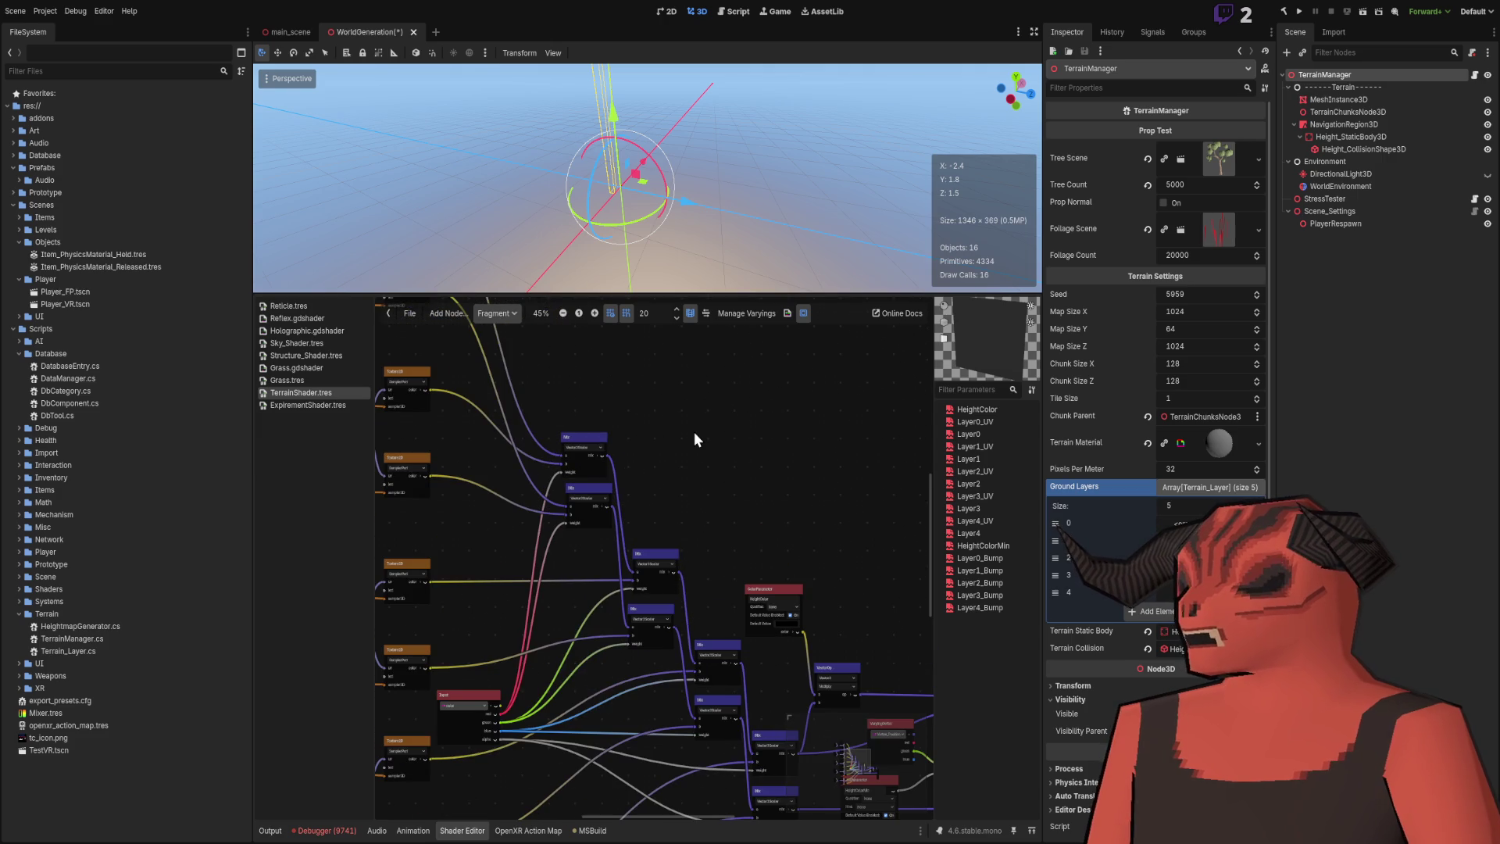
{"action": "scroll", "coordinate": [694, 431], "scroll_direction": "down", "scroll_amount": 3}
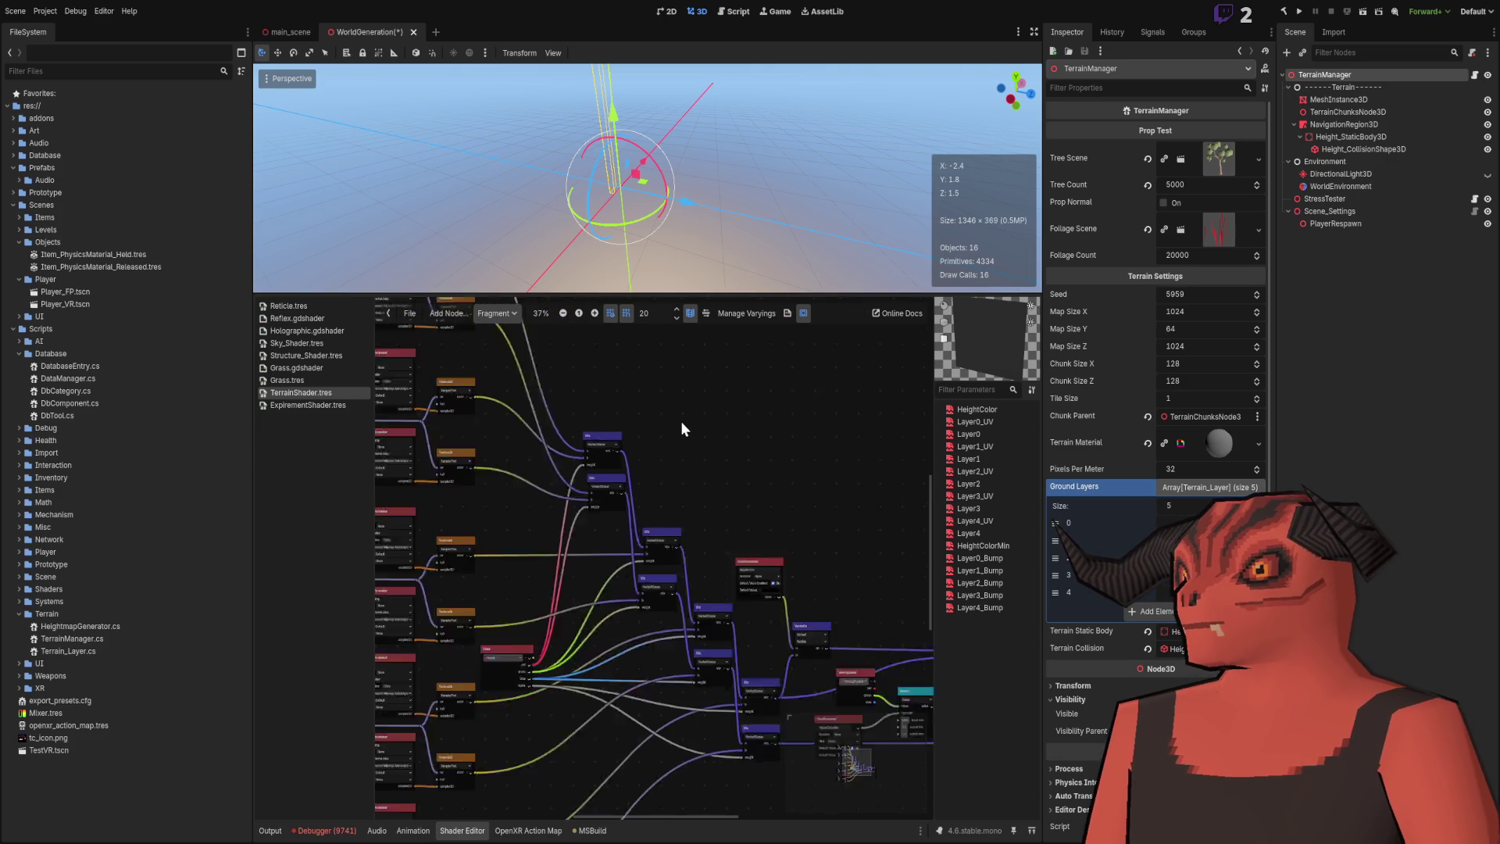
{"action": "scroll", "coordinate": [701, 528], "scroll_direction": "up", "scroll_amount": 3}
{"action": "scroll", "coordinate": [759, 525], "scroll_direction": "down", "scroll_amount": 3}
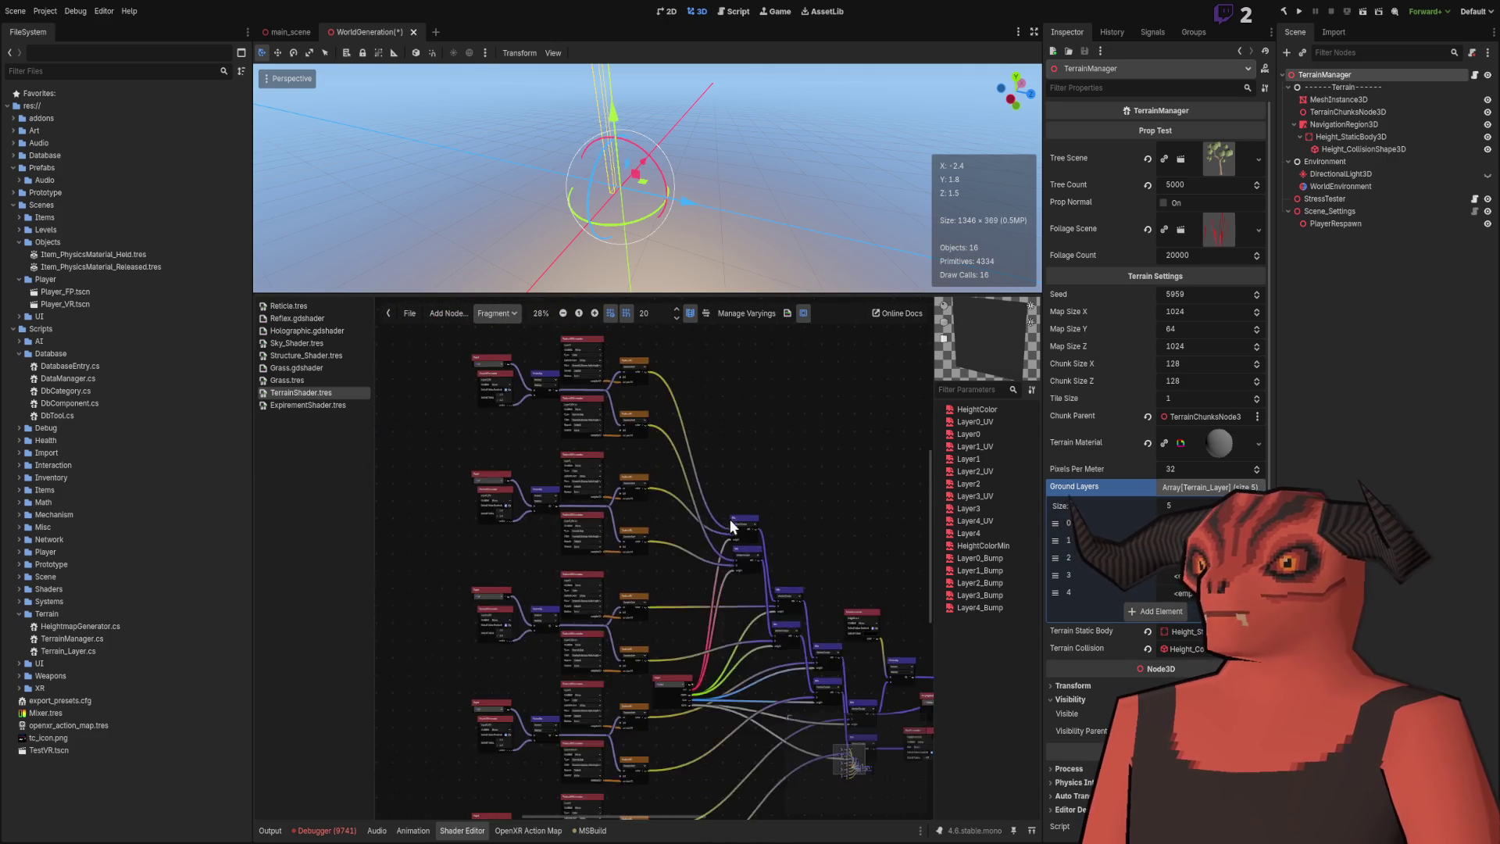
{"action": "scroll", "coordinate": [747, 536], "scroll_direction": "up", "scroll_amount": 4}
{"action": "mouse_move", "coordinate": [747, 536]}
{"action": "left_mouse_down"}
{"action": "mouse_move", "coordinate": [682, 604]}
{"action": "mouse_move", "coordinate": [687, 762]}
{"action": "mouse_move", "coordinate": [725, 700]}
{"action": "mouse_move", "coordinate": [744, 724]}
{"action": "left_mouse_up"}
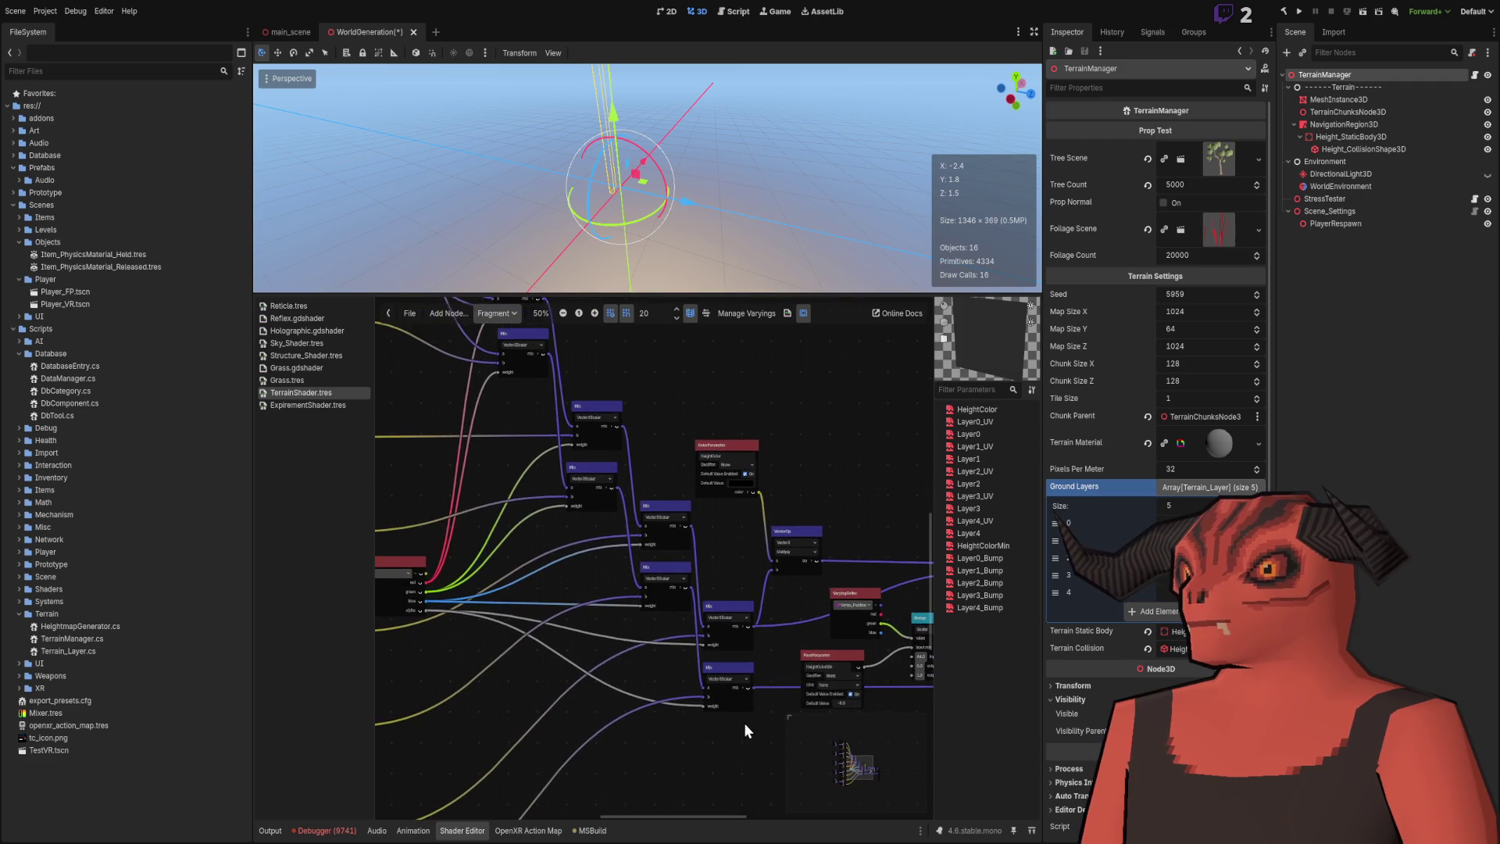
{"action": "left_click_drag", "start_coordinate": [573, 547], "coordinate": [685, 752]}
{"action": "left_click_drag", "start_coordinate": [589, 592], "coordinate": [679, 706]}
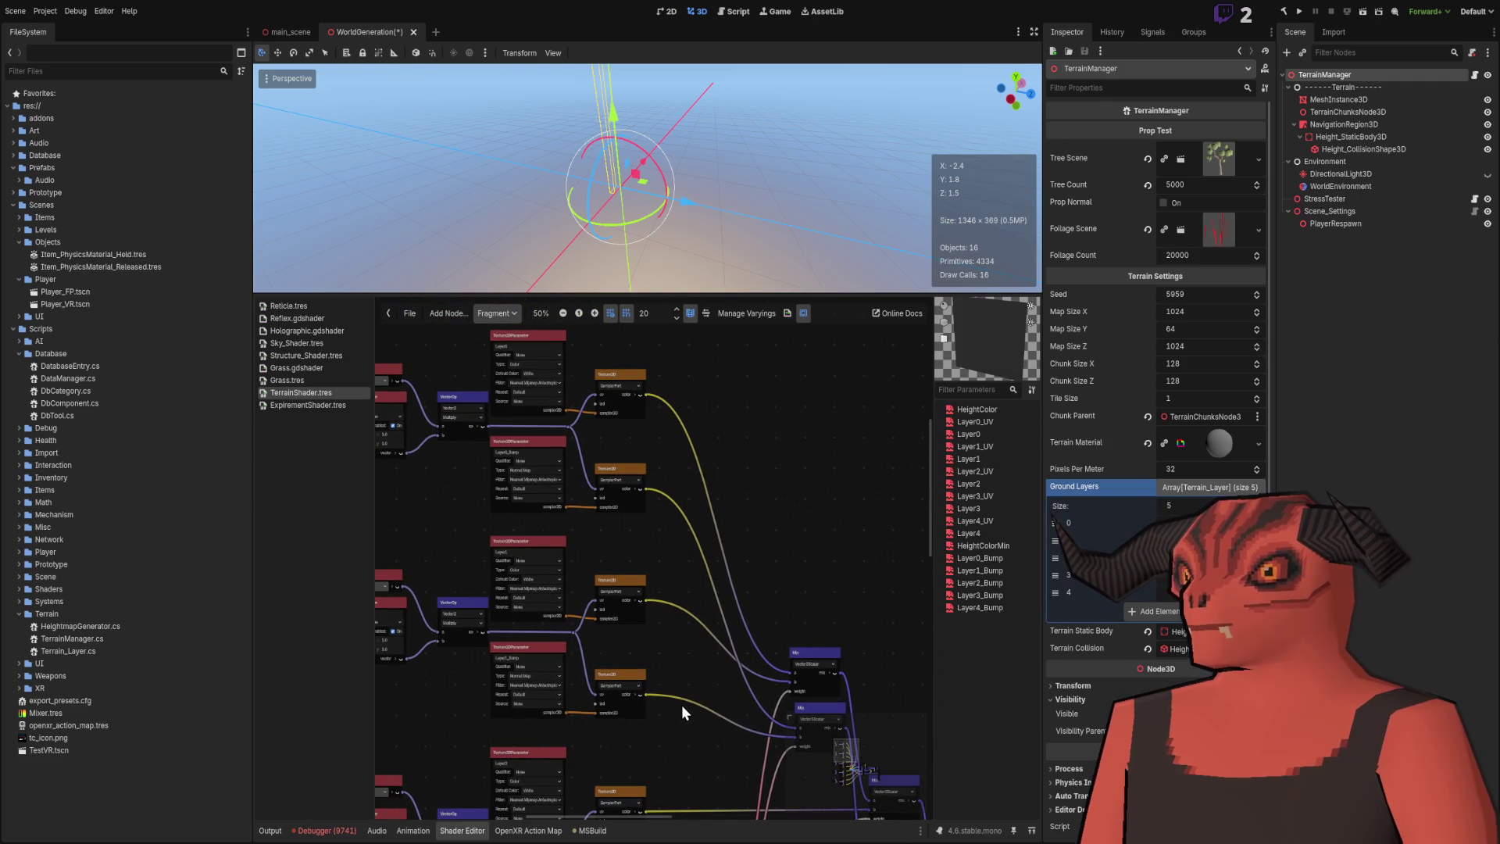
{"action": "scroll", "coordinate": [681, 704], "scroll_direction": "down", "scroll_amount": 4}
{"action": "scroll", "coordinate": [607, 420], "scroll_direction": "up", "scroll_amount": 5}
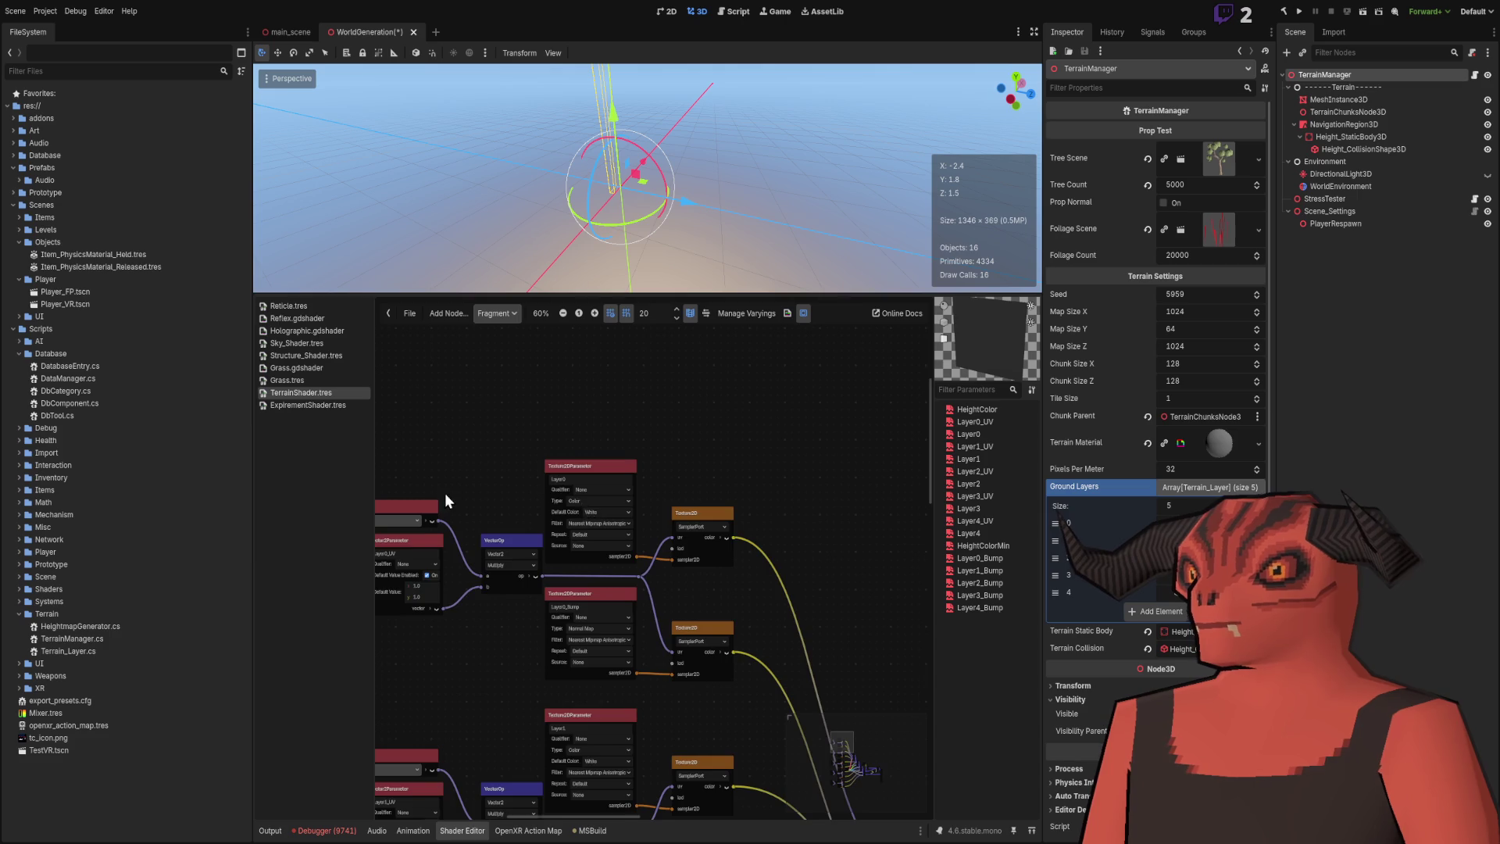
{"action": "scroll", "coordinate": [611, 503], "scroll_direction": "down", "scroll_amount": 2}
{"action": "scroll", "coordinate": [612, 503], "scroll_direction": "down", "scroll_amount": 1}
{"action": "scroll", "coordinate": [614, 509], "scroll_direction": "up", "scroll_amount": 7}
{"action": "scroll", "coordinate": [614, 509], "scroll_direction": "down", "scroll_amount": 7}
{"action": "scroll", "coordinate": [816, 696], "scroll_direction": "up", "scroll_amount": 3}
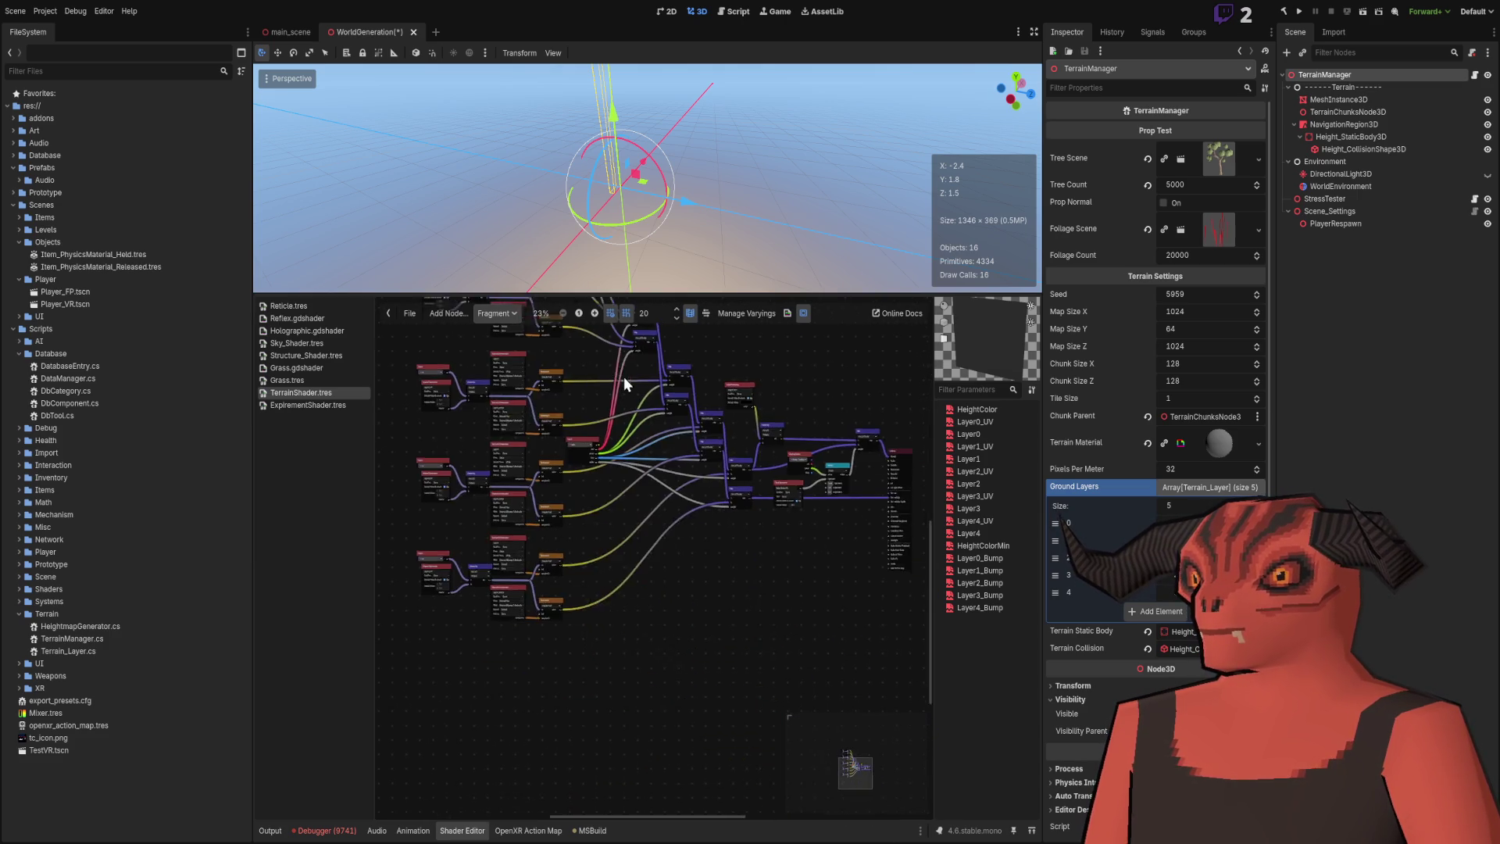
{"action": "scroll", "coordinate": [433, 451], "scroll_direction": "down", "scroll_amount": 1}
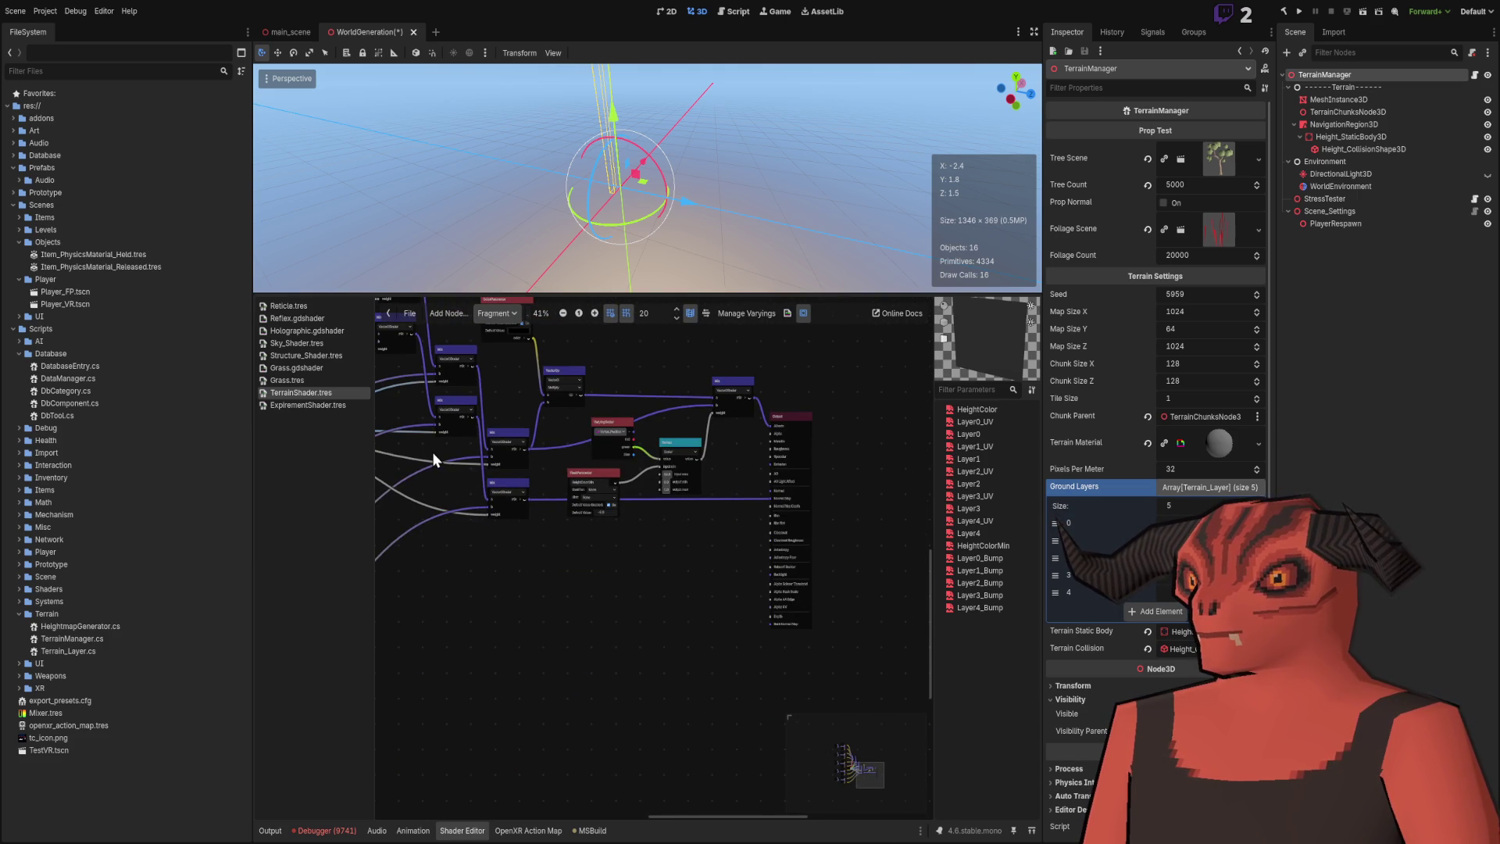
{"action": "mouse_move", "coordinate": [433, 452]}
{"action": "left_mouse_down"}
{"action": "mouse_move", "coordinate": [639, 519]}
{"action": "mouse_move", "coordinate": [881, 530]}
{"action": "mouse_move", "coordinate": [468, 449]}
{"action": "mouse_move", "coordinate": [378, 536]}
{"action": "left_mouse_up"}
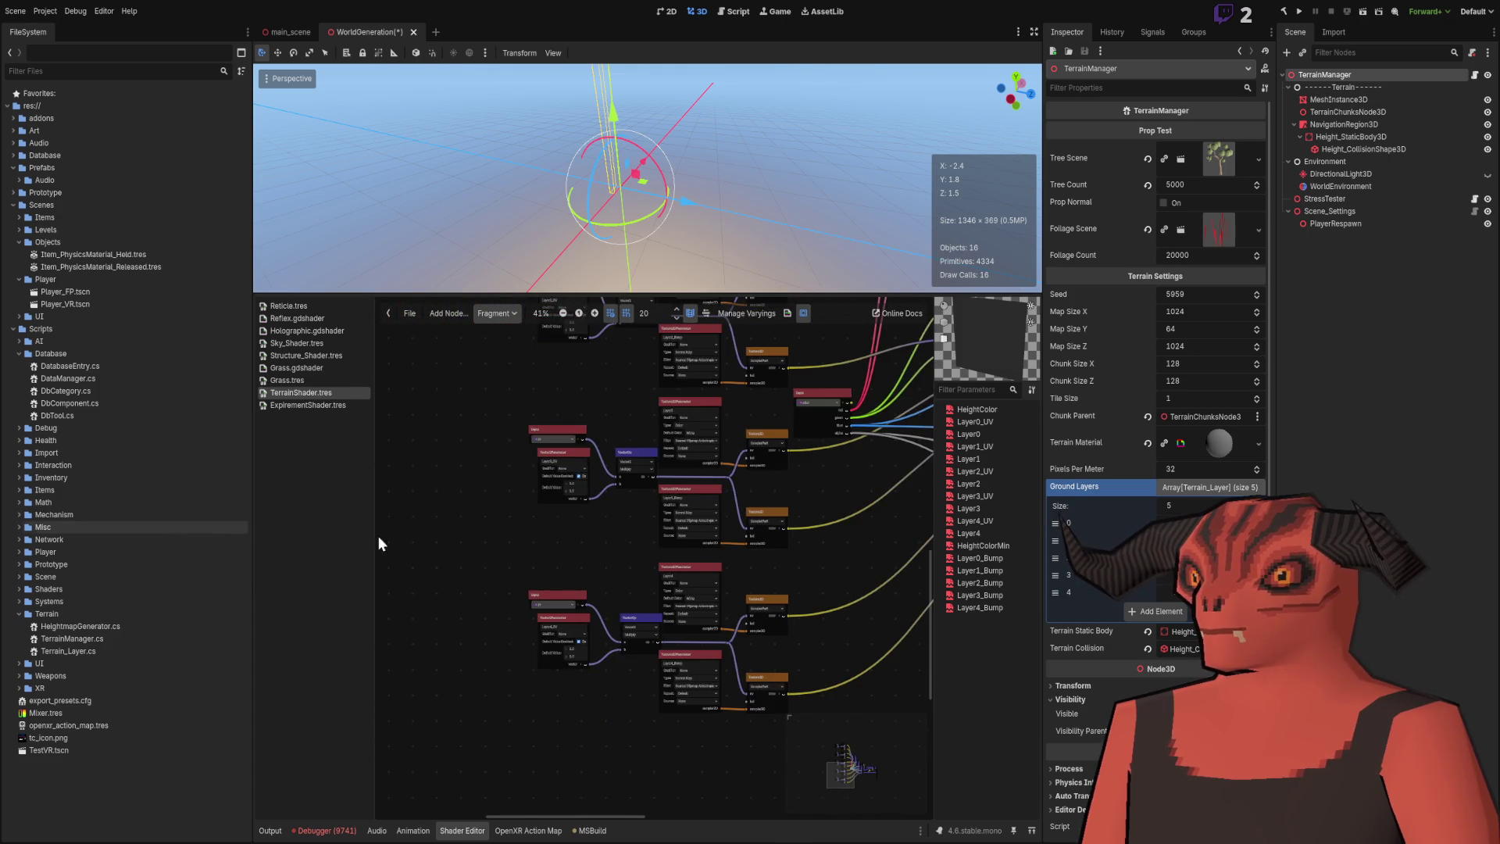
{"action": "scroll", "coordinate": [669, 536], "scroll_direction": "up", "scroll_amount": 4}
{"action": "scroll", "coordinate": [590, 539], "scroll_direction": "down", "scroll_amount": 1}
{"action": "left_click_drag", "start_coordinate": [803, 548], "coordinate": [382, 568]}
{"action": "scroll", "coordinate": [719, 553], "scroll_direction": "down", "scroll_amount": 4}
{"action": "scroll", "coordinate": [751, 548], "scroll_direction": "down", "scroll_amount": 2}
{"action": "left_click_drag", "start_coordinate": [593, 578], "coordinate": [593, 626]}
{"action": "scroll", "coordinate": [593, 626], "scroll_direction": "up", "scroll_amount": 2}
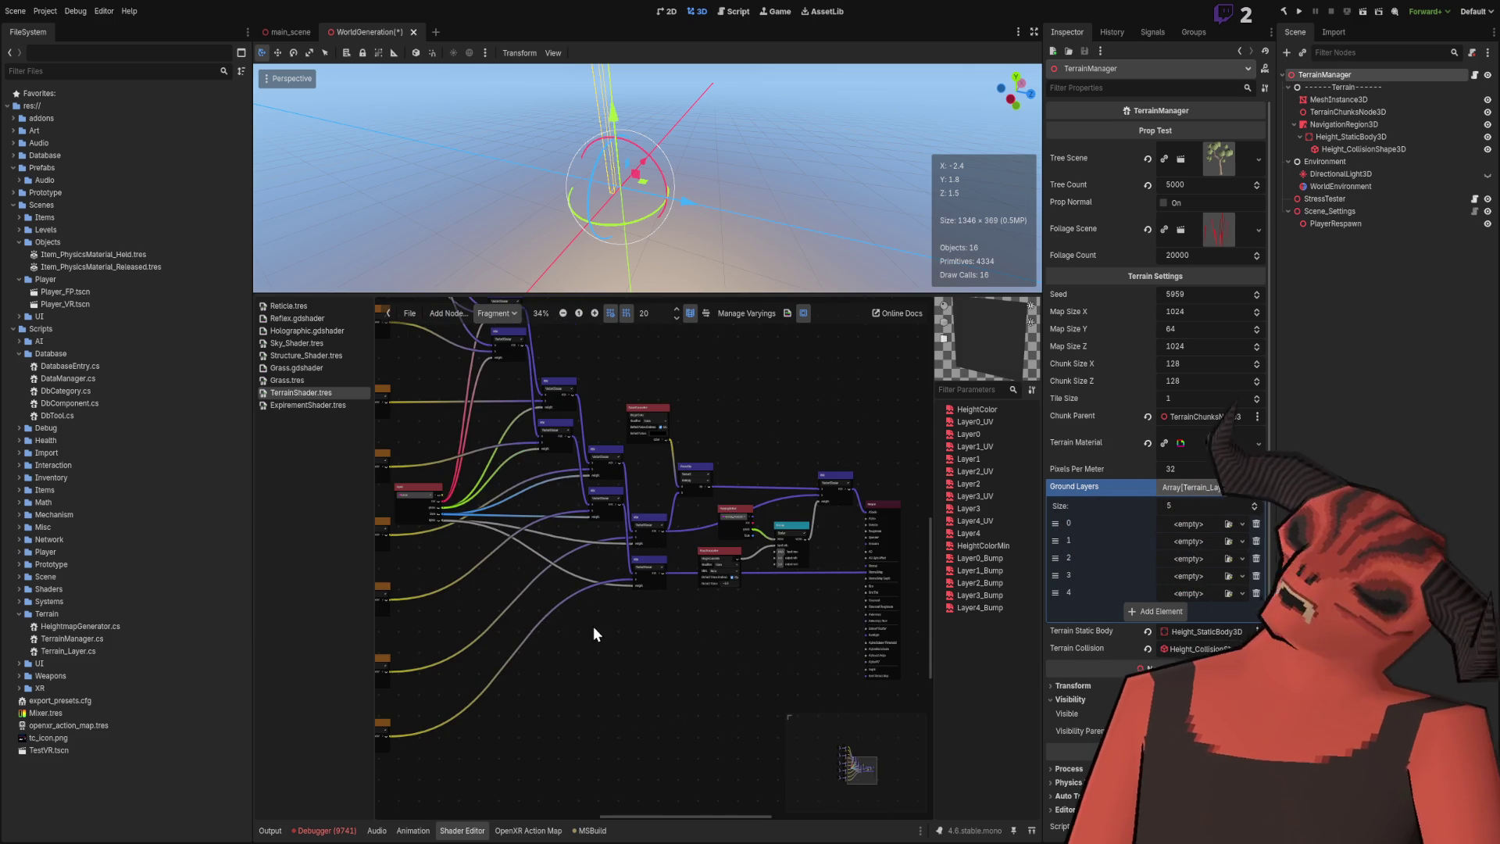
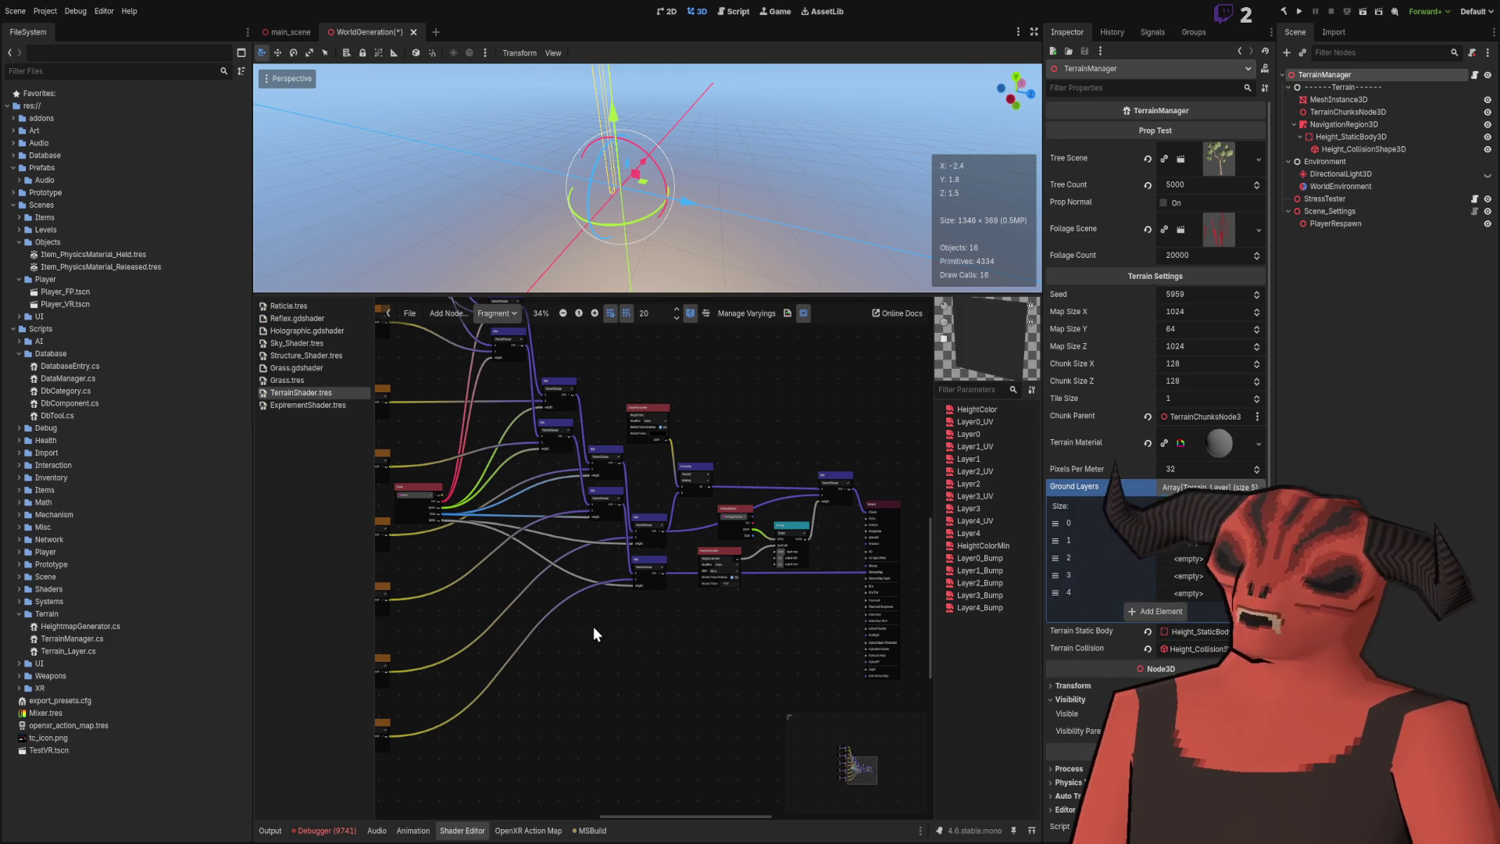
Add a UV Input node above the Layer0 chain.
{"action": "scroll", "coordinate": [554, 517], "scroll_direction": "up", "scroll_amount": 7}
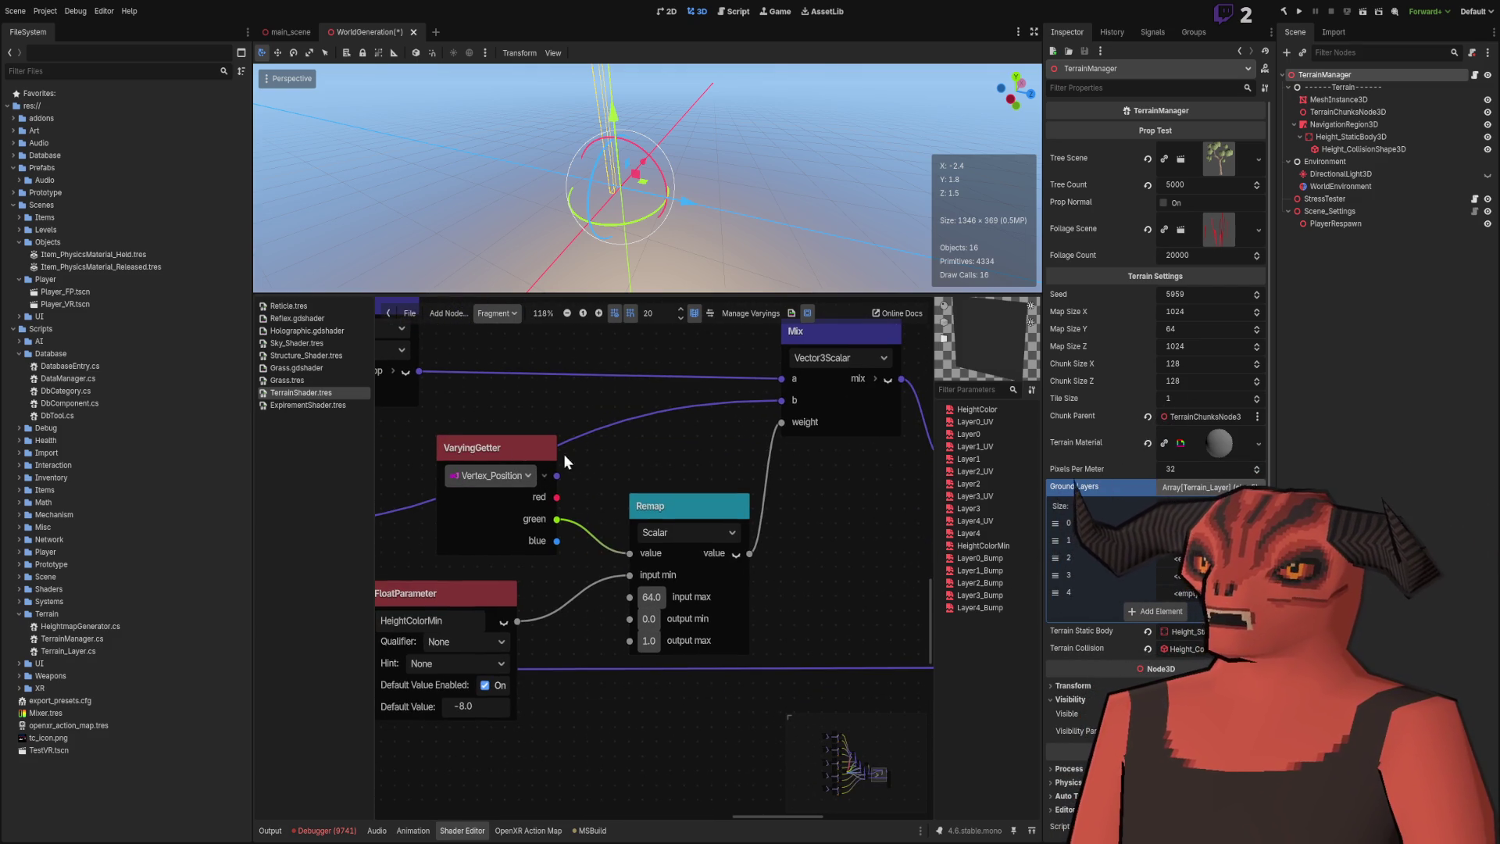
{"action": "scroll", "coordinate": [712, 429], "scroll_direction": "down", "scroll_amount": 9}
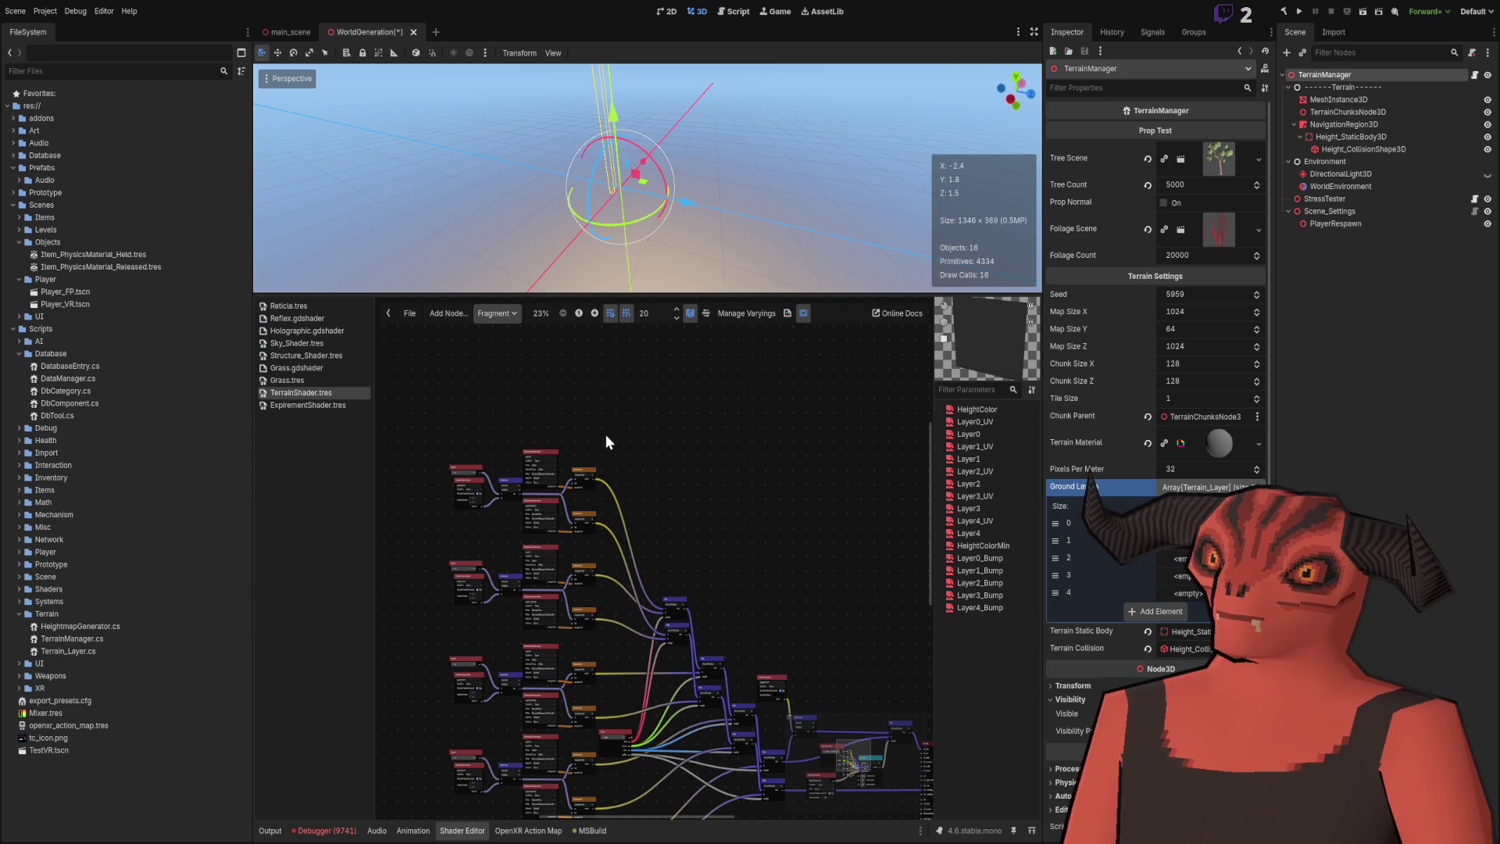
{"action": "scroll", "coordinate": [605, 433], "scroll_direction": "up", "scroll_amount": 7}
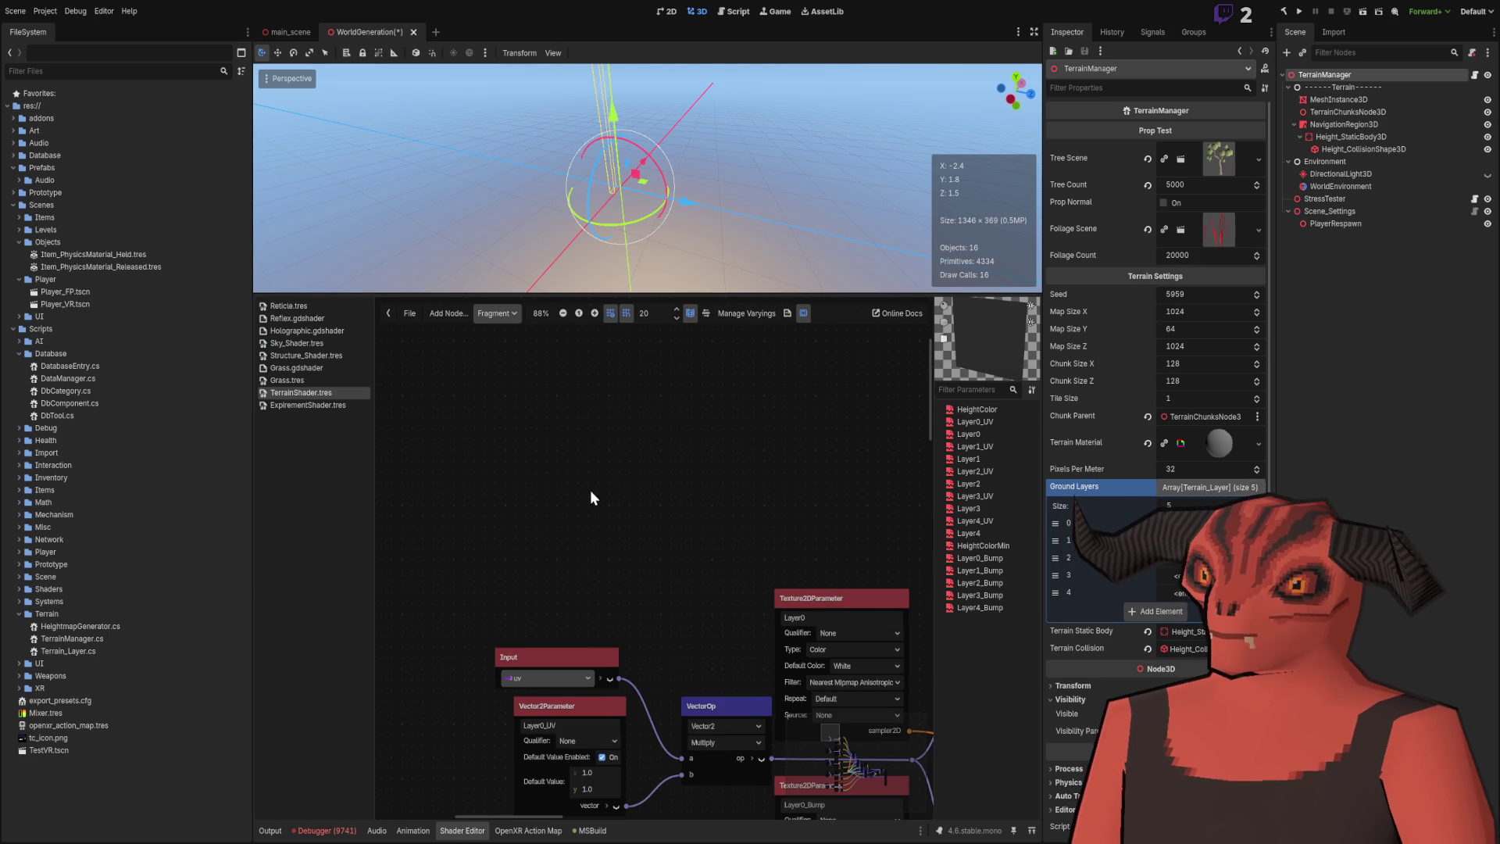
{"action": "key", "text": "ctrl+v"}
{"action": "mouse_move", "coordinate": [617, 453]}
{"action": "left_mouse_down"}
{"action": "mouse_move", "coordinate": [539, 370]}
{"action": "mouse_move", "coordinate": [538, 347]}
{"action": "left_mouse_up"}
{"action": "left_click", "coordinate": [696, 397]}
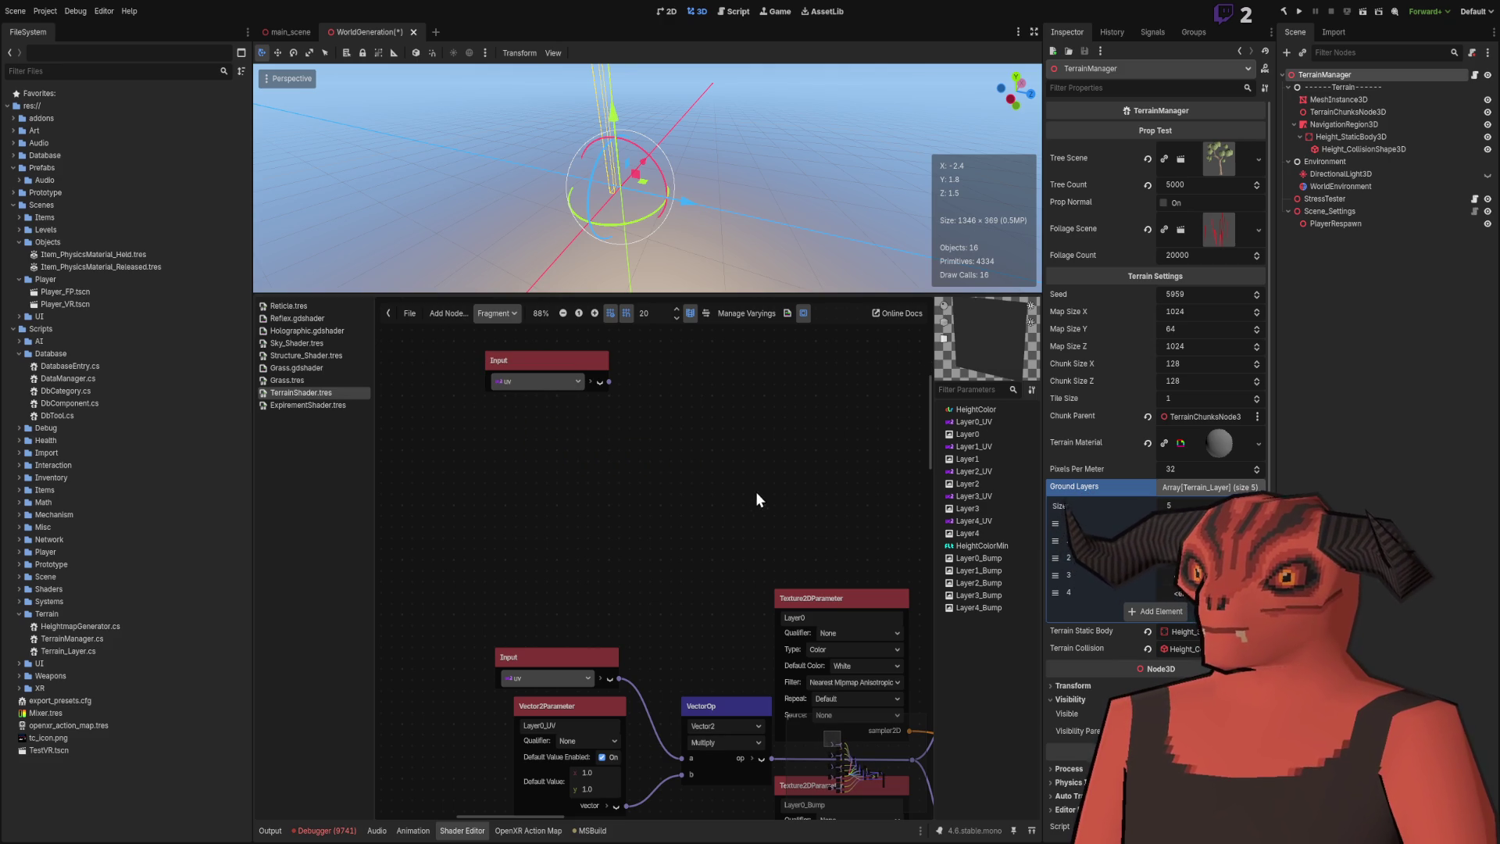
Add a Vector2Parameter below the UV input and begin renaming it with 'Water'.
{"action": "key", "text": "ctrl+v"}
{"action": "mouse_move", "coordinate": [705, 447]}
{"action": "left_mouse_down"}
{"action": "mouse_move", "coordinate": [547, 419]}
{"action": "mouse_move", "coordinate": [503, 453]}
{"action": "left_mouse_up"}
{"action": "double_click", "coordinate": [560, 731]}
{"action": "key", "text": "ctrl+c"}
{"action": "double_click", "coordinate": [542, 435]}
{"action": "key", "text": "ctrl+v"}
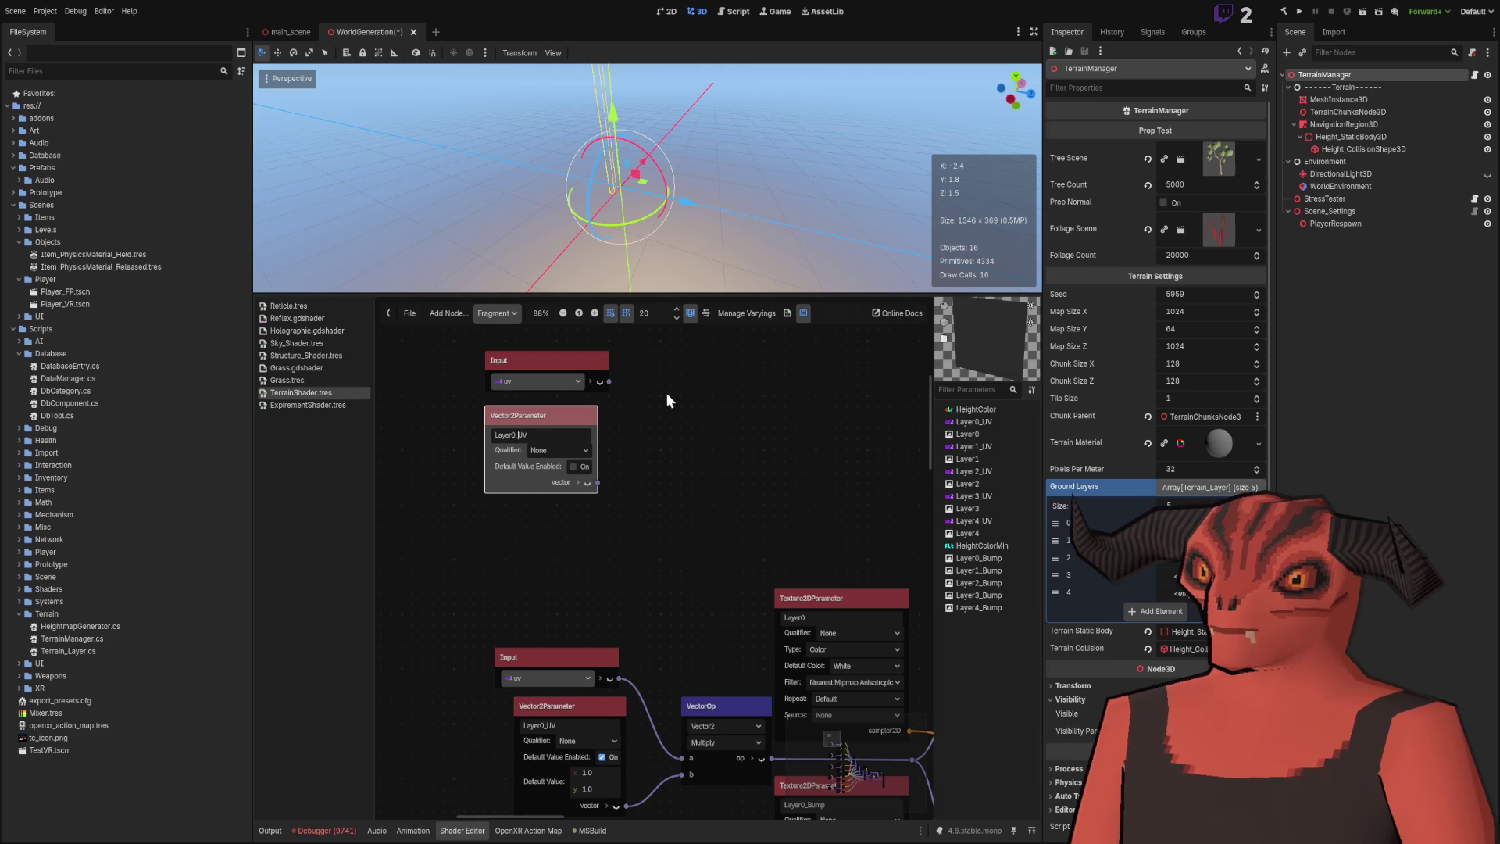
{"action": "key", "text": "Left"}
{"action": "key", "text": "Left"}
{"action": "key", "text": "Left"}
{"action": "key", "text": "BackSpace"}
{"action": "type", "text": "Water"}
{"action": "left_click", "coordinate": [665, 393]}
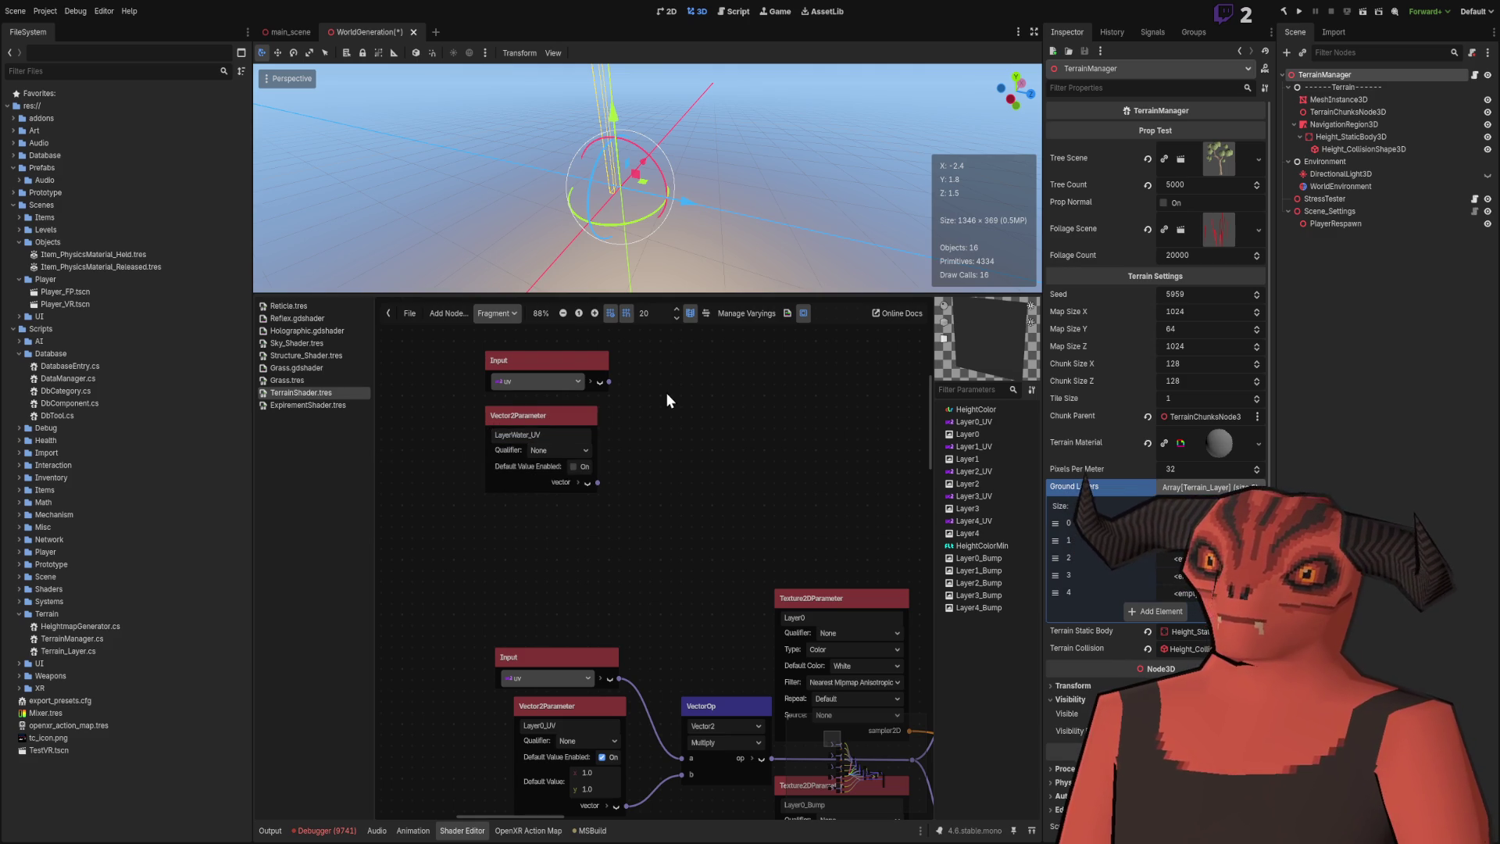
Correct the Vector2Parameter's name to Water_UV.
{"action": "scroll", "coordinate": [513, 402], "scroll_direction": "up", "scroll_amount": 3}
{"action": "scroll", "coordinate": [497, 474], "scroll_direction": "down", "scroll_amount": 3}
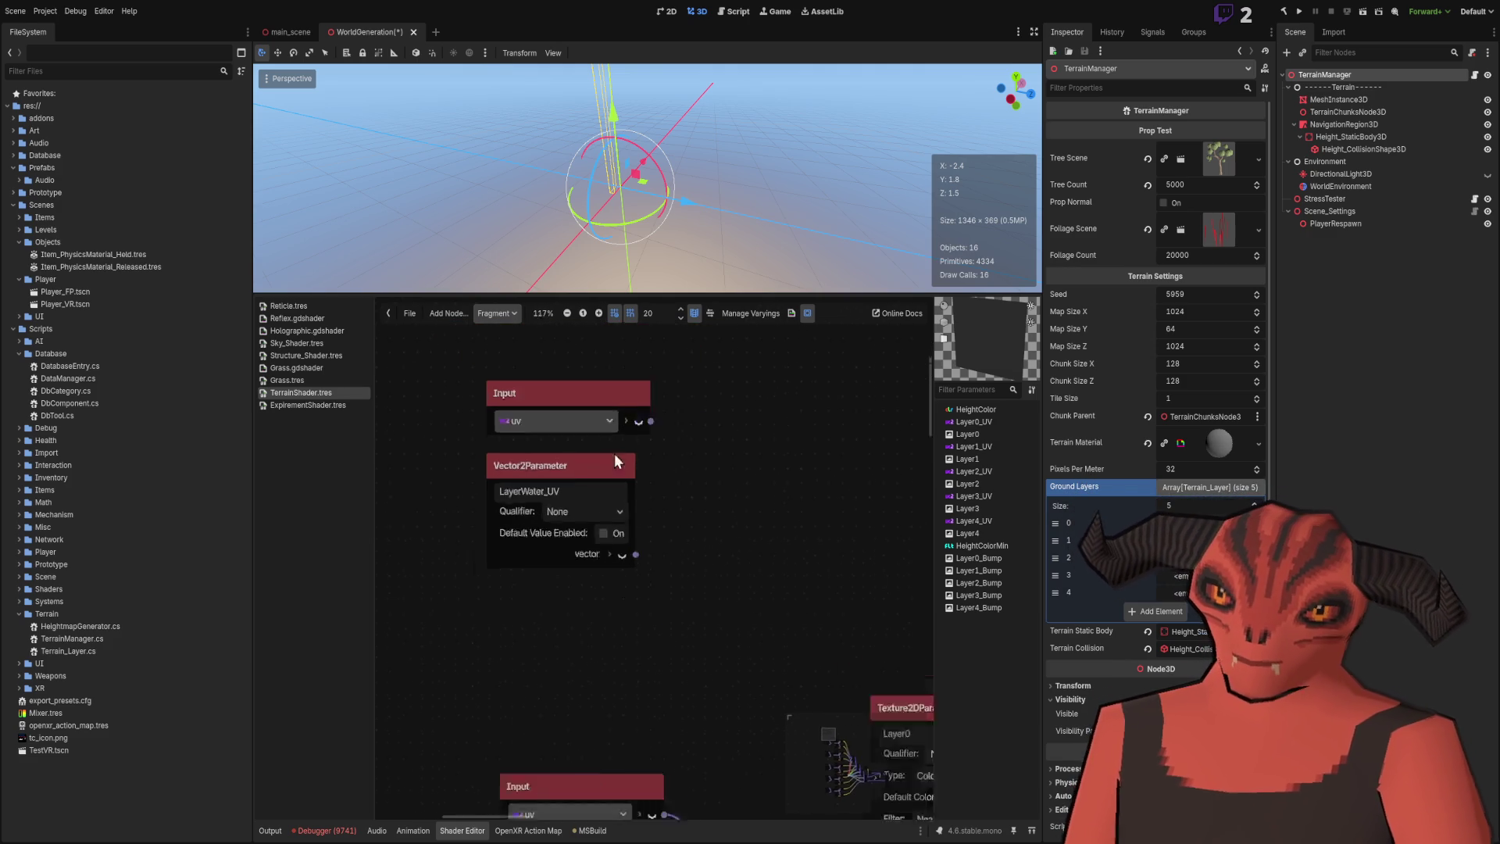
{"action": "scroll", "coordinate": [529, 488], "scroll_direction": "up", "scroll_amount": 4}
{"action": "left_click_drag", "start_coordinate": [532, 483], "coordinate": [440, 491]}
{"action": "type", "text": "Under"}
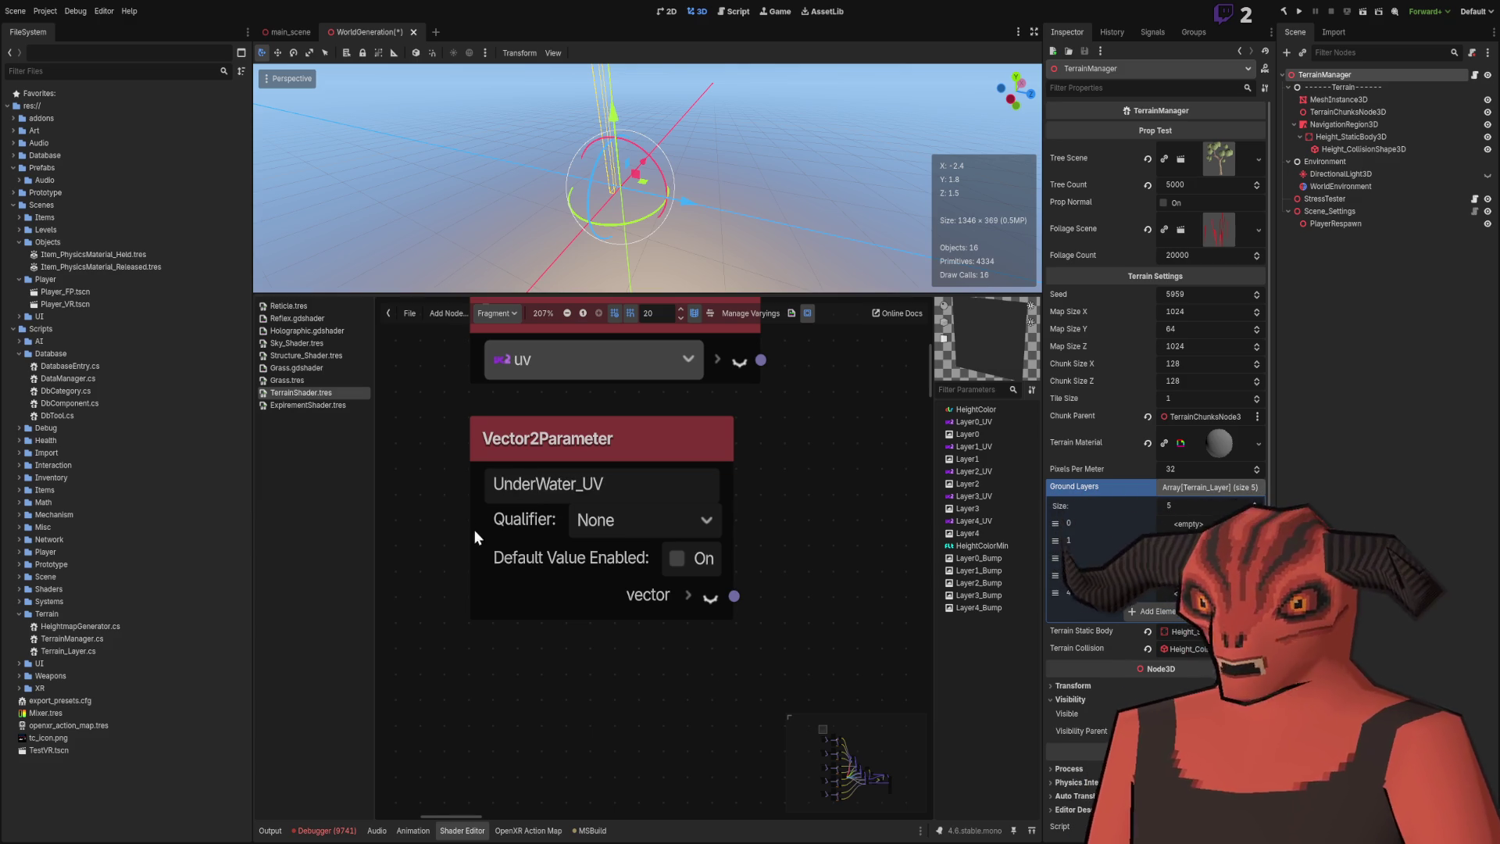
{"action": "scroll", "coordinate": [474, 528], "scroll_direction": "down", "scroll_amount": 4}
{"action": "mouse_move", "coordinate": [655, 553]}
{"action": "left_mouse_down"}
{"action": "mouse_move", "coordinate": [648, 420]}
{"action": "mouse_move", "coordinate": [751, 417]}
{"action": "left_mouse_up"}
{"action": "scroll", "coordinate": [752, 425], "scroll_direction": "up", "scroll_amount": 3}
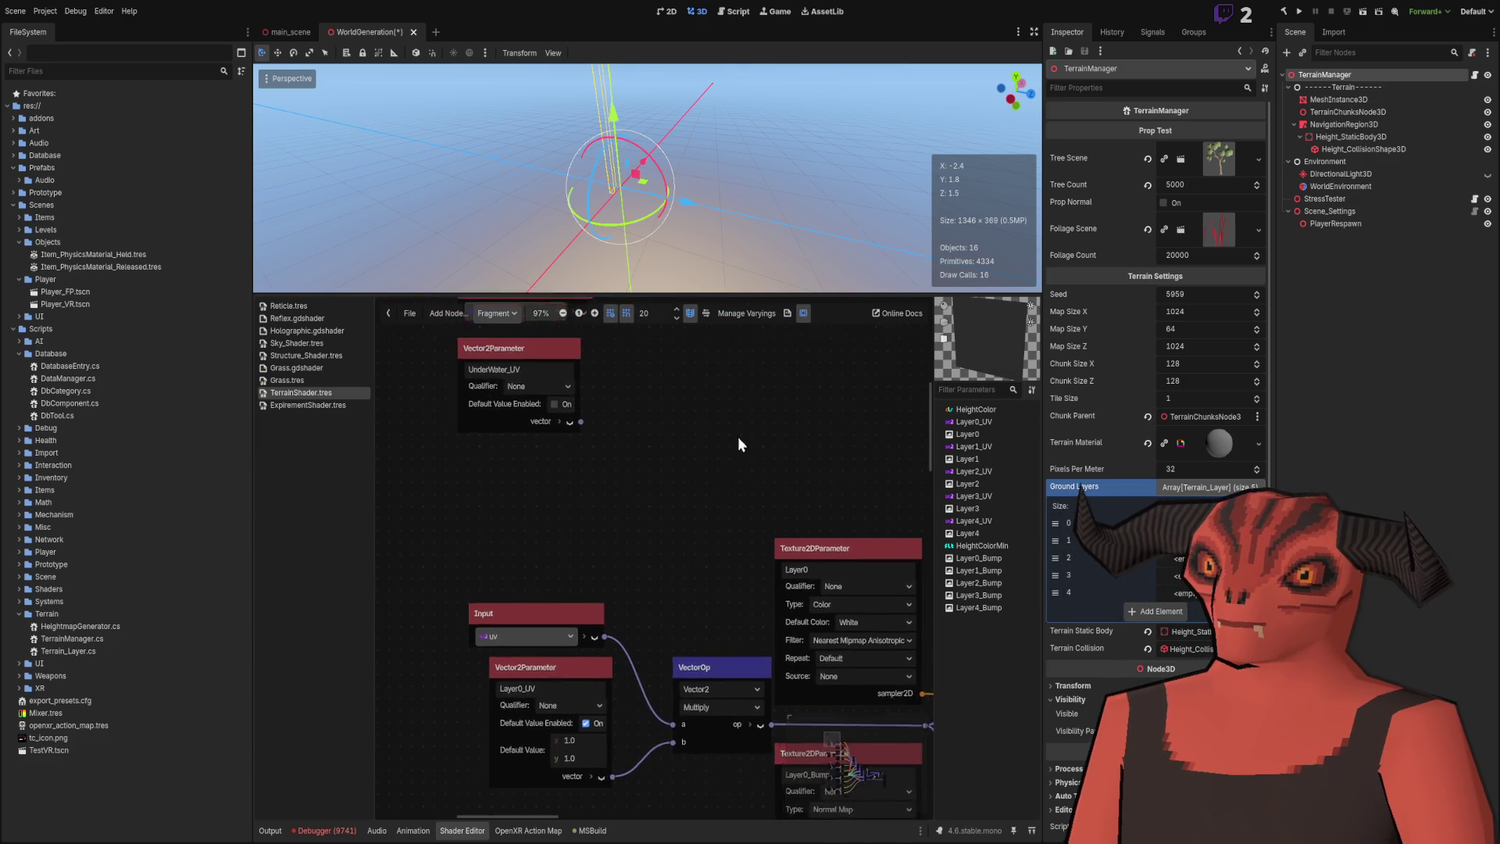
{"action": "key", "text": "ctrl+v"}
{"action": "left_click_drag", "start_coordinate": [648, 560], "coordinate": [438, 353]}
{"action": "left_click", "coordinate": [498, 455]}
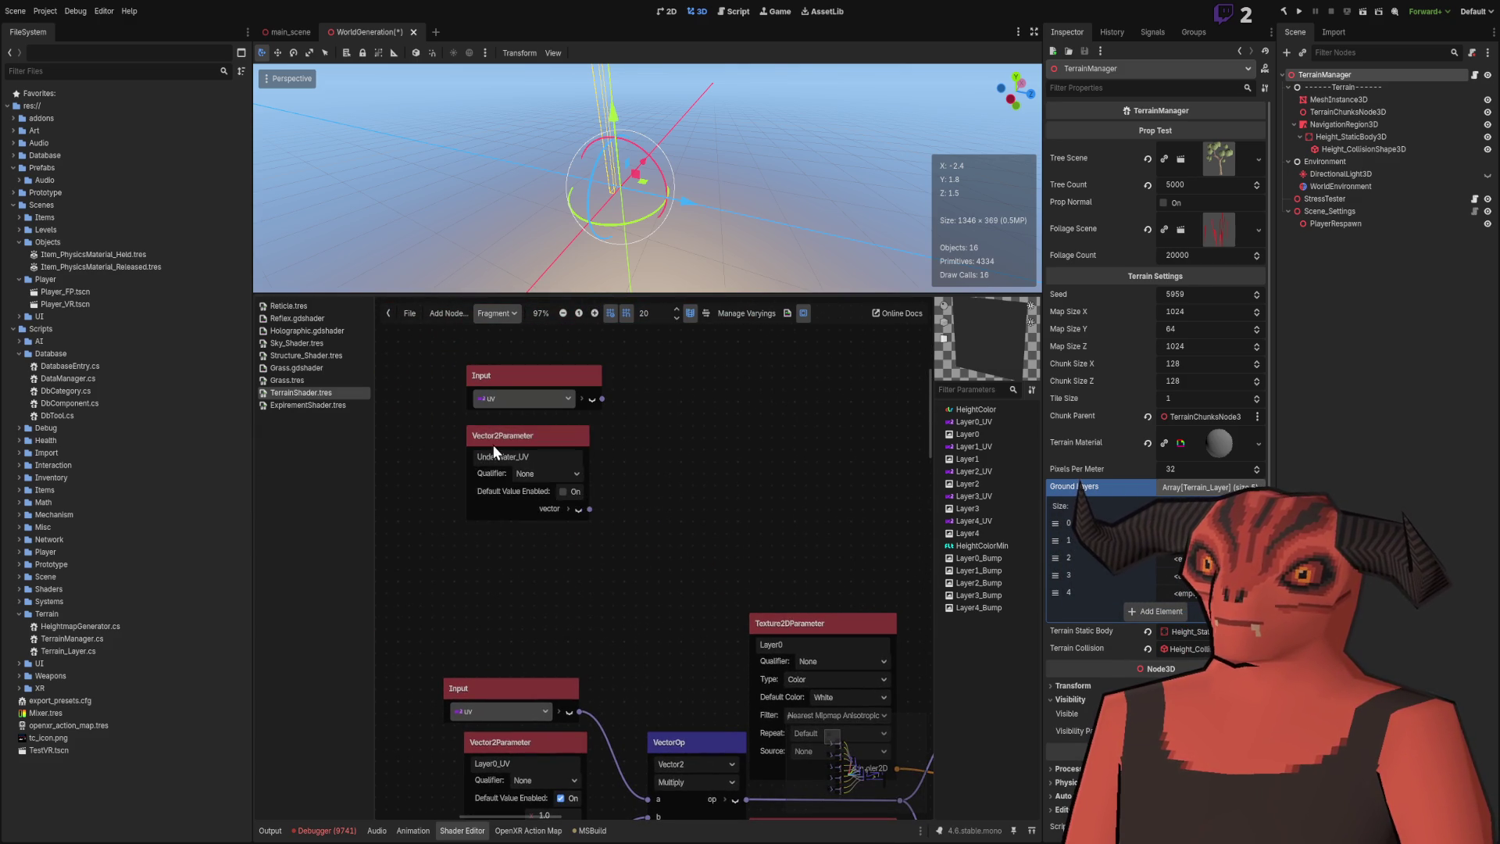
{"action": "key", "text": "BackSpace"}
{"action": "key", "text": "Return"}
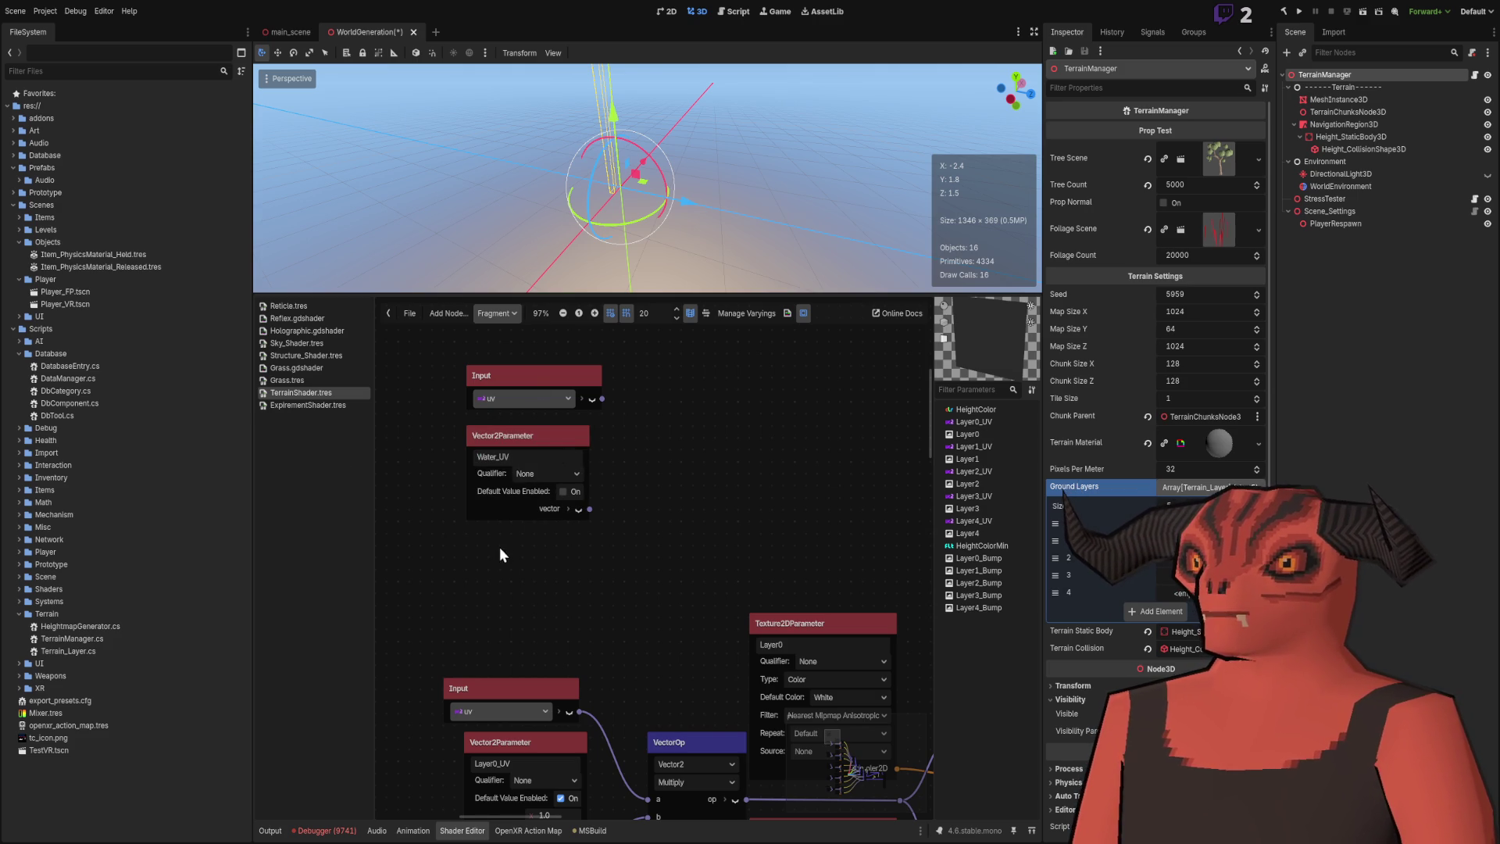
Add a new VectorOp node beside the Water_UV parameter.
{"action": "scroll", "coordinate": [492, 508], "scroll_direction": "down", "scroll_amount": 3}
{"action": "scroll", "coordinate": [485, 467], "scroll_direction": "up", "scroll_amount": 4}
{"action": "scroll", "coordinate": [485, 467], "scroll_direction": "right", "scroll_amount": 2}
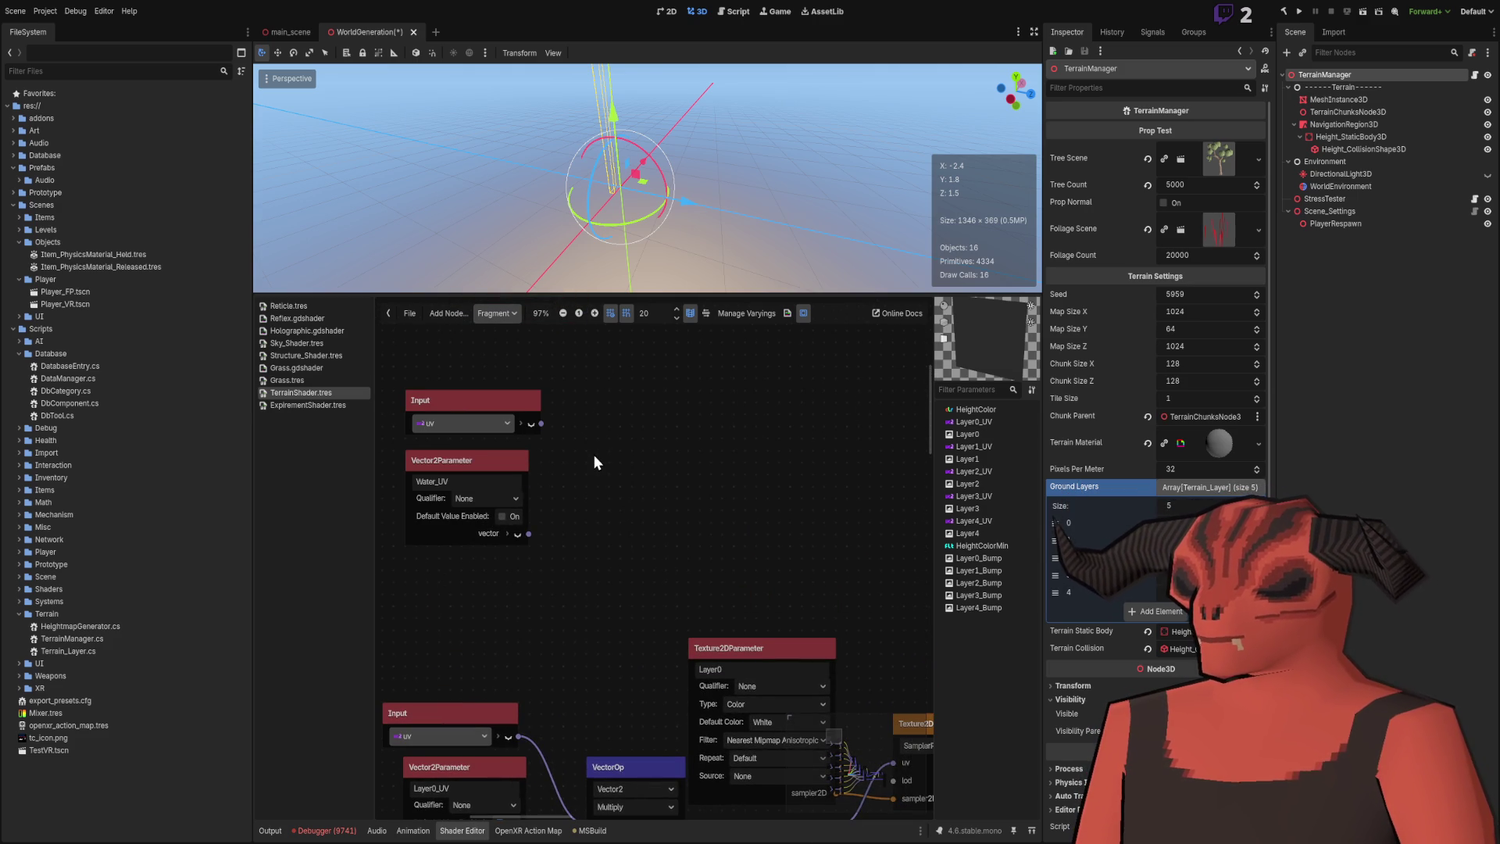
{"action": "key", "text": "ctrl+v"}
Wire UV into the VectorOp's a input and give Water_UV a default of 1, 1.
{"action": "scroll", "coordinate": [546, 510], "scroll_direction": "down", "scroll_amount": 5}
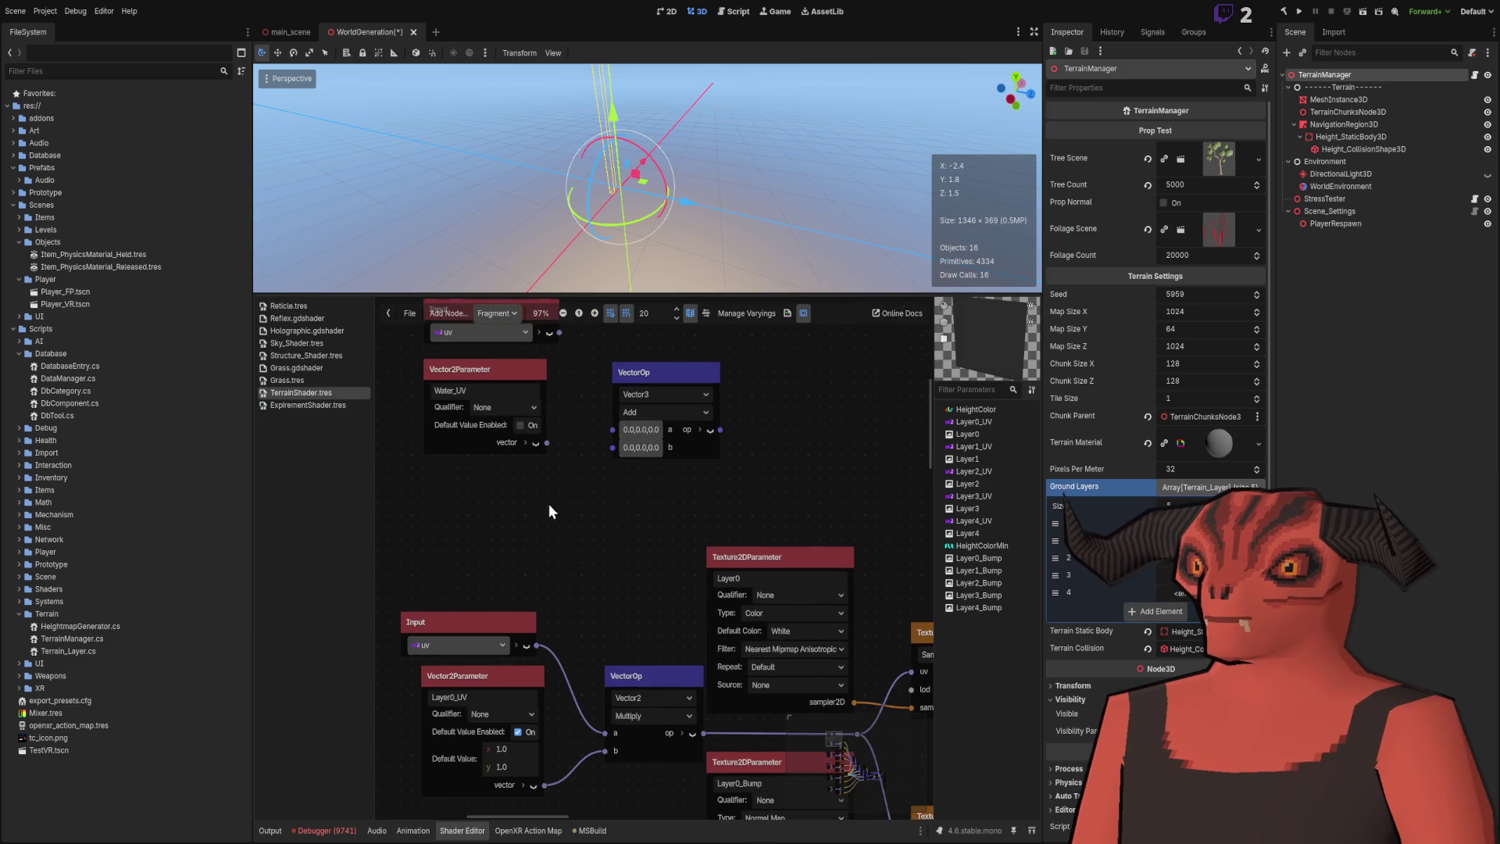
{"action": "scroll", "coordinate": [550, 512], "scroll_direction": "up", "scroll_amount": 1}
{"action": "left_click_drag", "start_coordinate": [608, 453], "coordinate": [609, 470]}
{"action": "scroll", "coordinate": [609, 461], "scroll_direction": "down", "scroll_amount": 4}
{"action": "left_click", "coordinate": [539, 379]}
{"action": "type", "text": "1"}
{"action": "key", "text": "Return"}
Duplicate the Layer0 texture and bump nodes and place the copies by the Water chain.
{"action": "mouse_move", "coordinate": [667, 453]}
{"action": "left_mouse_down"}
{"action": "mouse_move", "coordinate": [491, 481]}
{"action": "mouse_move", "coordinate": [471, 576]}
{"action": "left_mouse_up"}
{"action": "scroll", "coordinate": [654, 377], "scroll_direction": "down", "scroll_amount": 2}
{"action": "scroll", "coordinate": [623, 397], "scroll_direction": "down", "scroll_amount": 2}
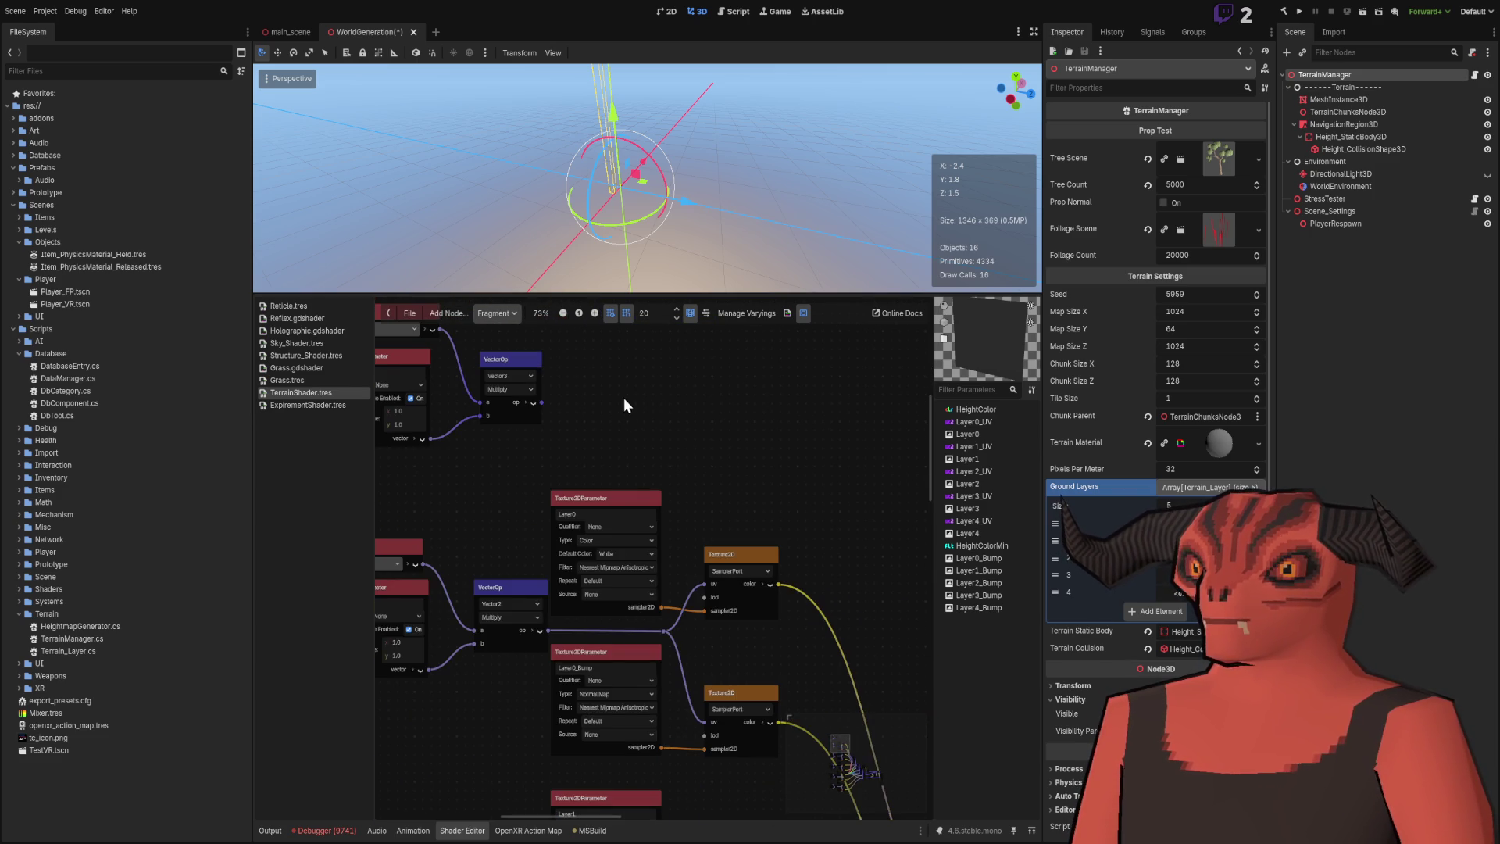
{"action": "scroll", "coordinate": [622, 397], "scroll_direction": "up", "scroll_amount": 1}
{"action": "left_click_drag", "start_coordinate": [620, 434], "coordinate": [729, 762]}
{"action": "scroll", "coordinate": [709, 543], "scroll_direction": "up", "scroll_amount": 5}
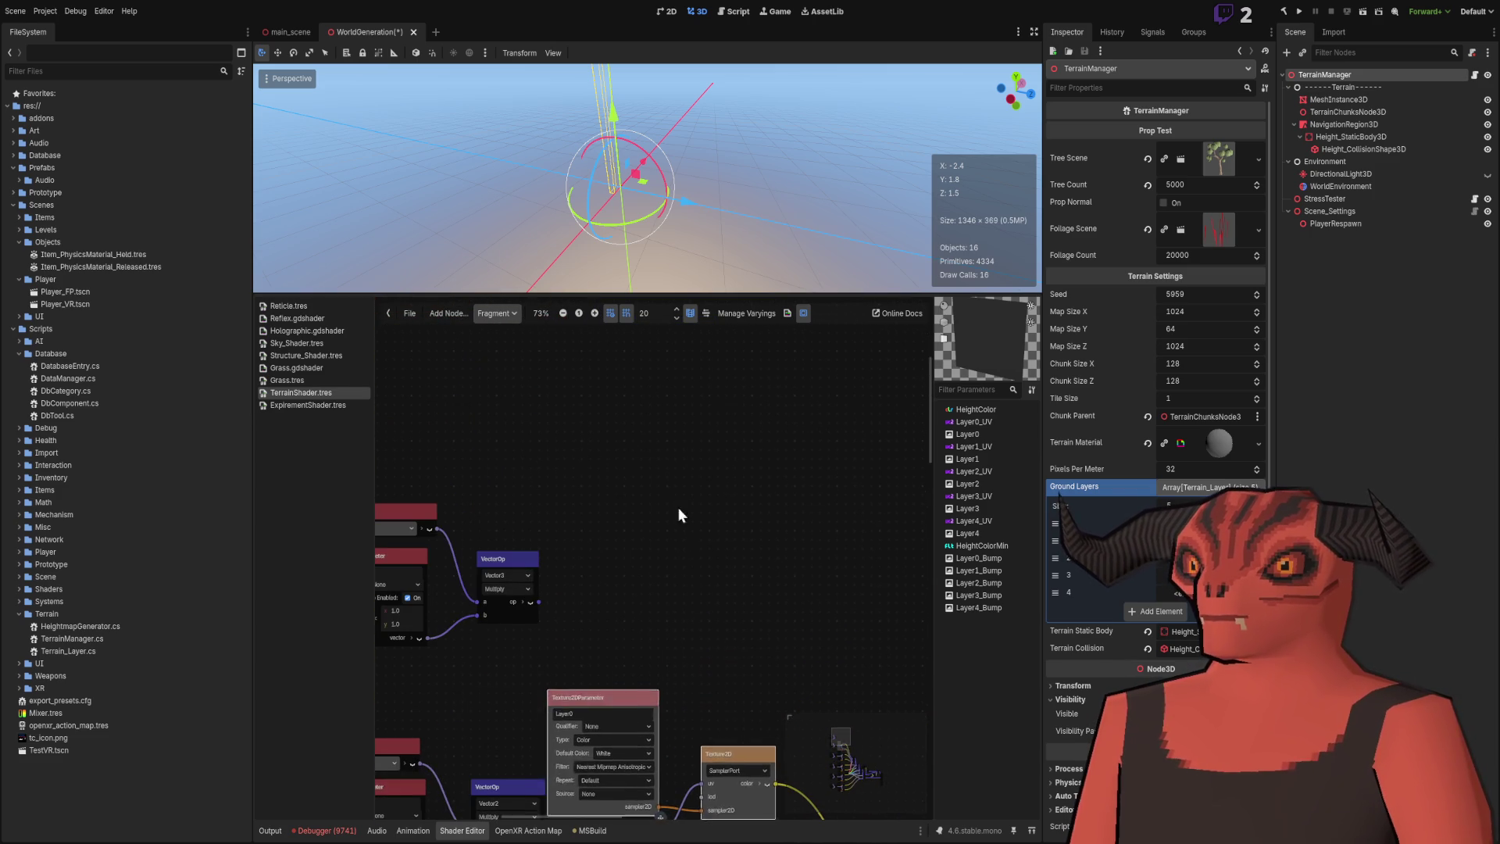
{"action": "key", "text": "ctrl+d"}
{"action": "mouse_move", "coordinate": [708, 470]}
{"action": "left_mouse_down"}
{"action": "mouse_move", "coordinate": [587, 384]}
{"action": "mouse_move", "coordinate": [573, 418]}
{"action": "mouse_move", "coordinate": [568, 402]}
{"action": "left_mouse_up"}
{"action": "left_click", "coordinate": [545, 504]}
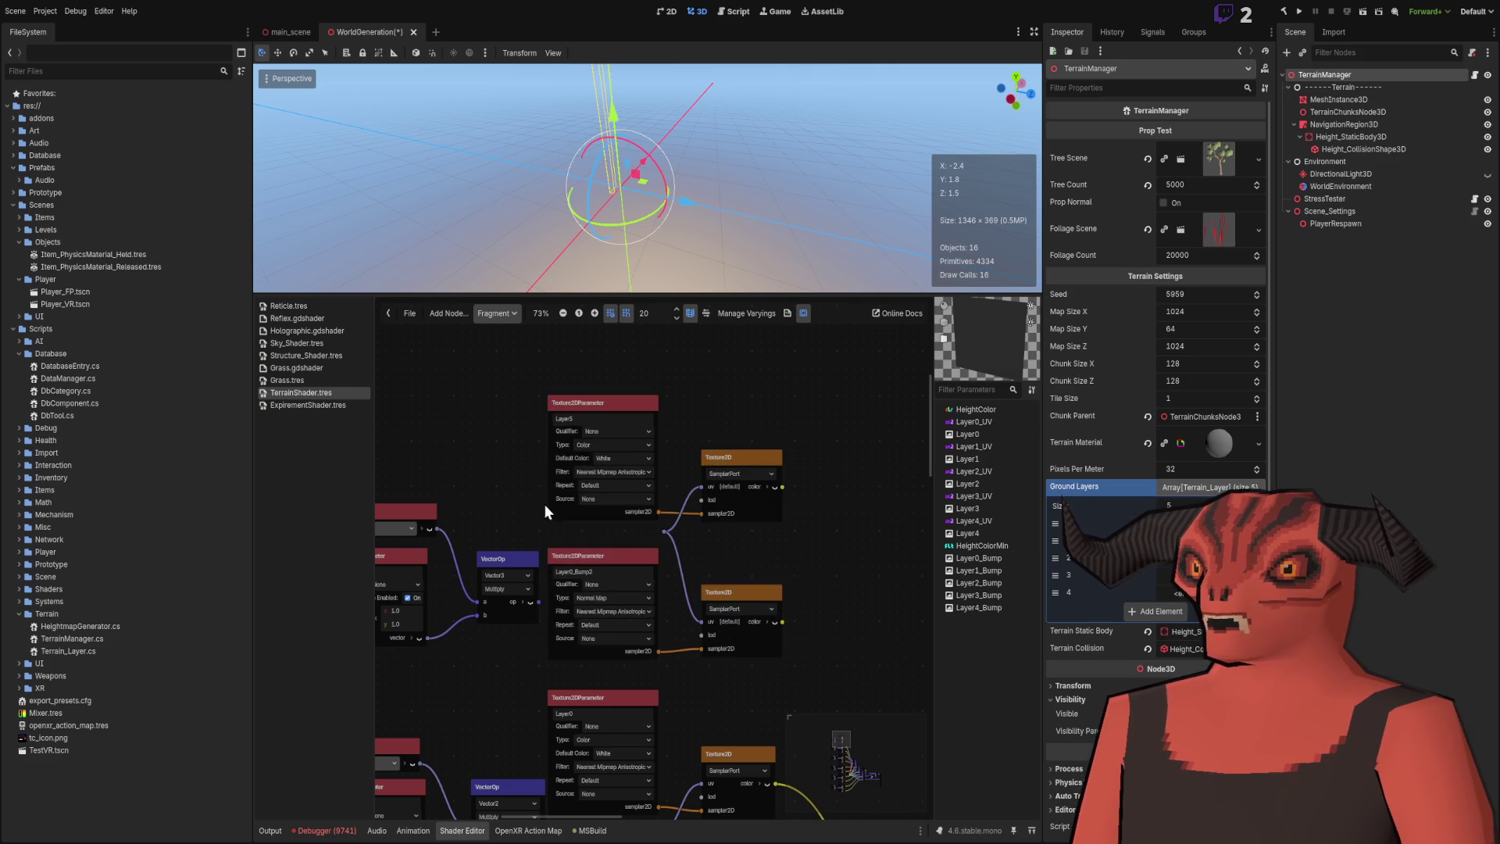
Connect the Multiply result to the duplicated samplers and rename them Water and Water_Bump2.
{"action": "scroll", "coordinate": [560, 504], "scroll_direction": "down", "scroll_amount": 6}
{"action": "scroll", "coordinate": [560, 504], "scroll_direction": "up", "scroll_amount": 5}
{"action": "scroll", "coordinate": [560, 503], "scroll_direction": "left", "scroll_amount": 5}
{"action": "mouse_move", "coordinate": [435, 410]}
{"action": "left_mouse_down"}
{"action": "mouse_move", "coordinate": [649, 532]}
{"action": "mouse_move", "coordinate": [632, 457]}
{"action": "left_mouse_up"}
{"action": "left_click", "coordinate": [698, 541]}
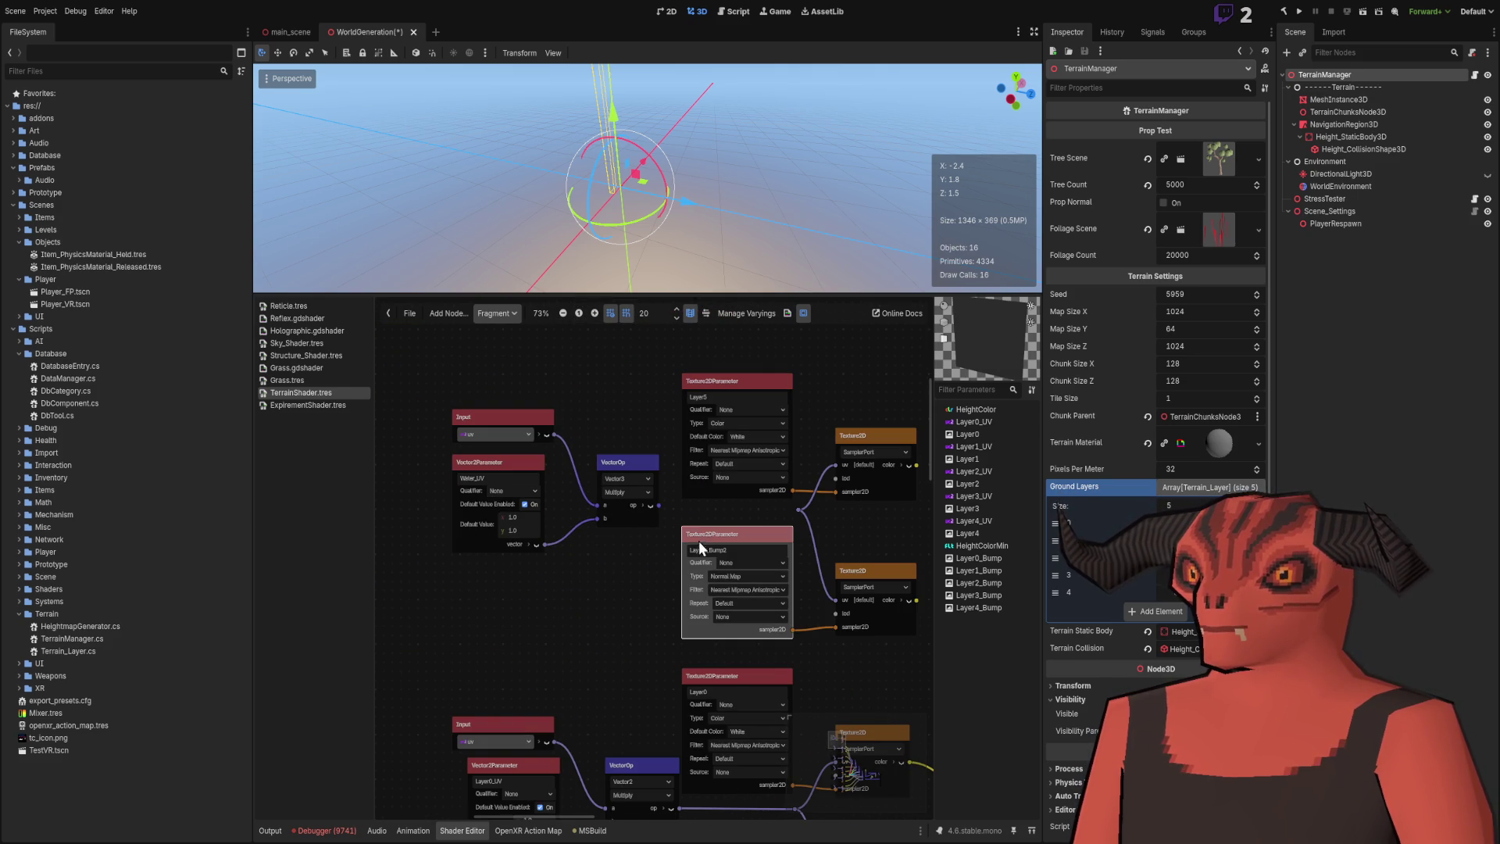
{"action": "left_click_drag", "start_coordinate": [661, 507], "coordinate": [795, 509]}
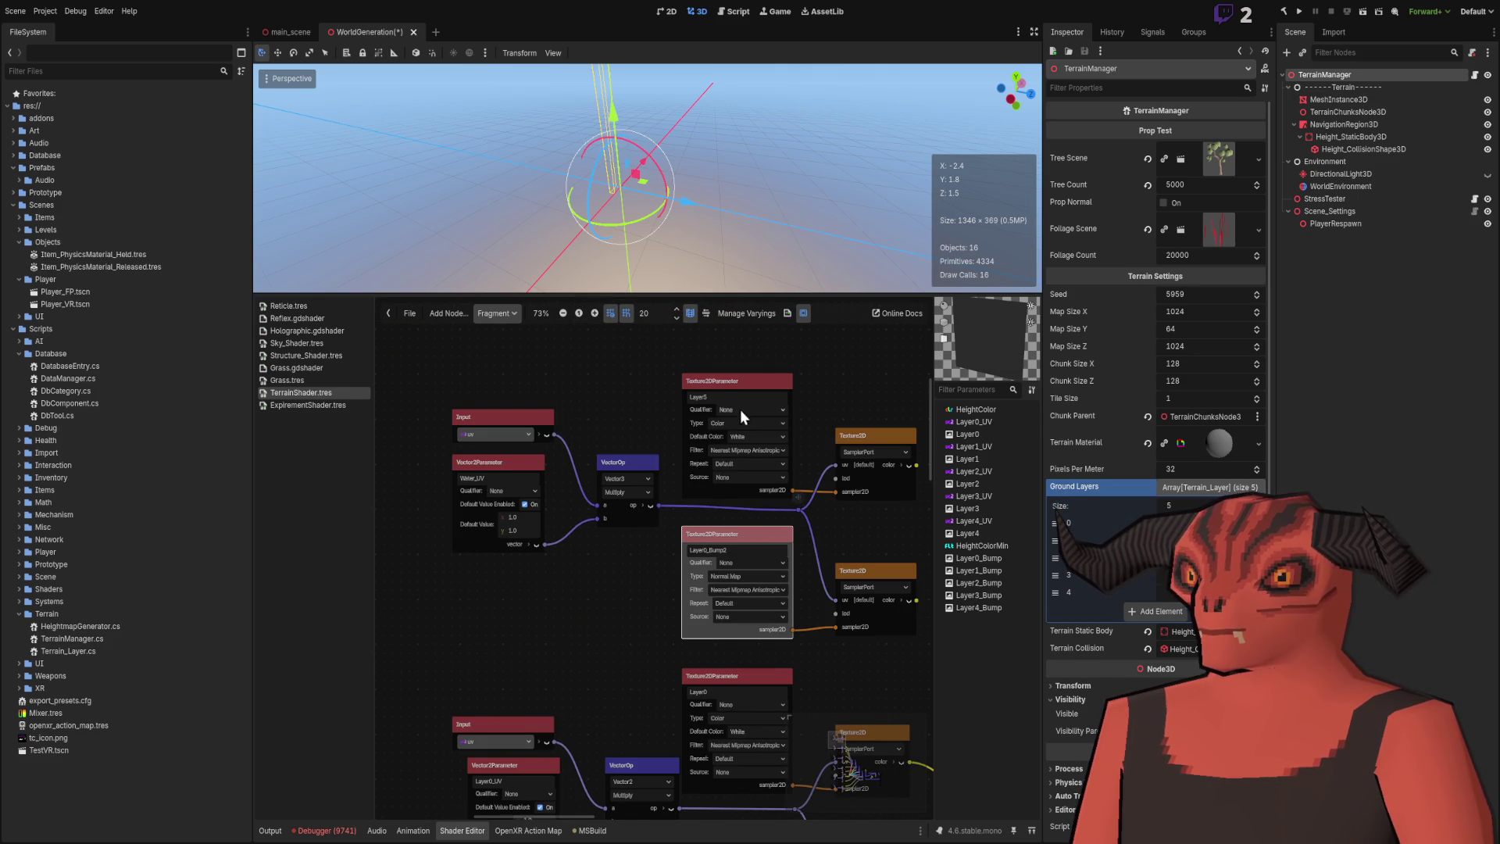
{"action": "type", "text": "ater"}
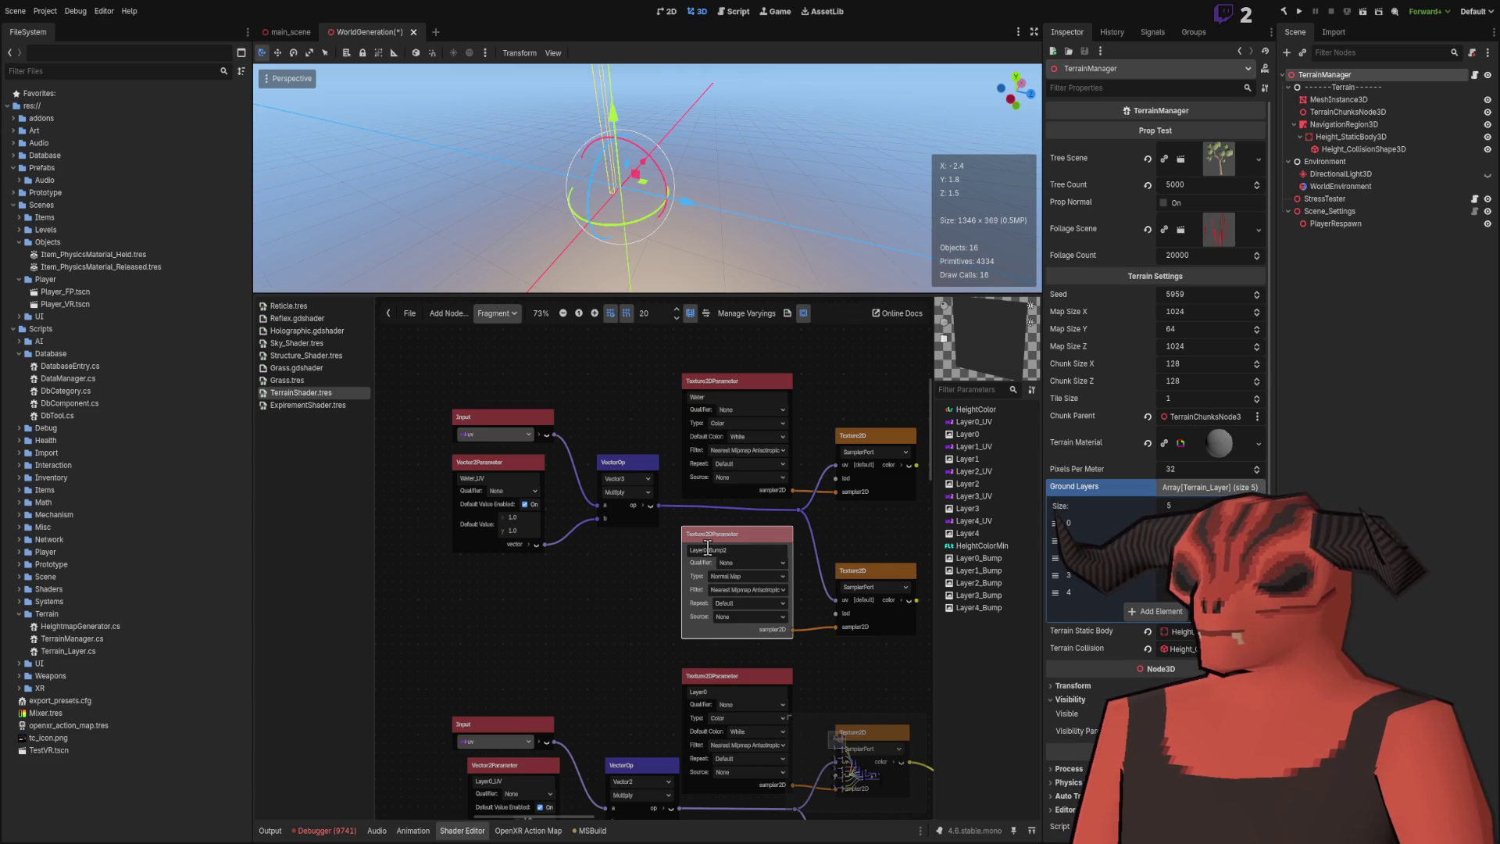
{"action": "type", "text": "Wat"}
{"action": "left_click", "coordinate": [733, 548]}
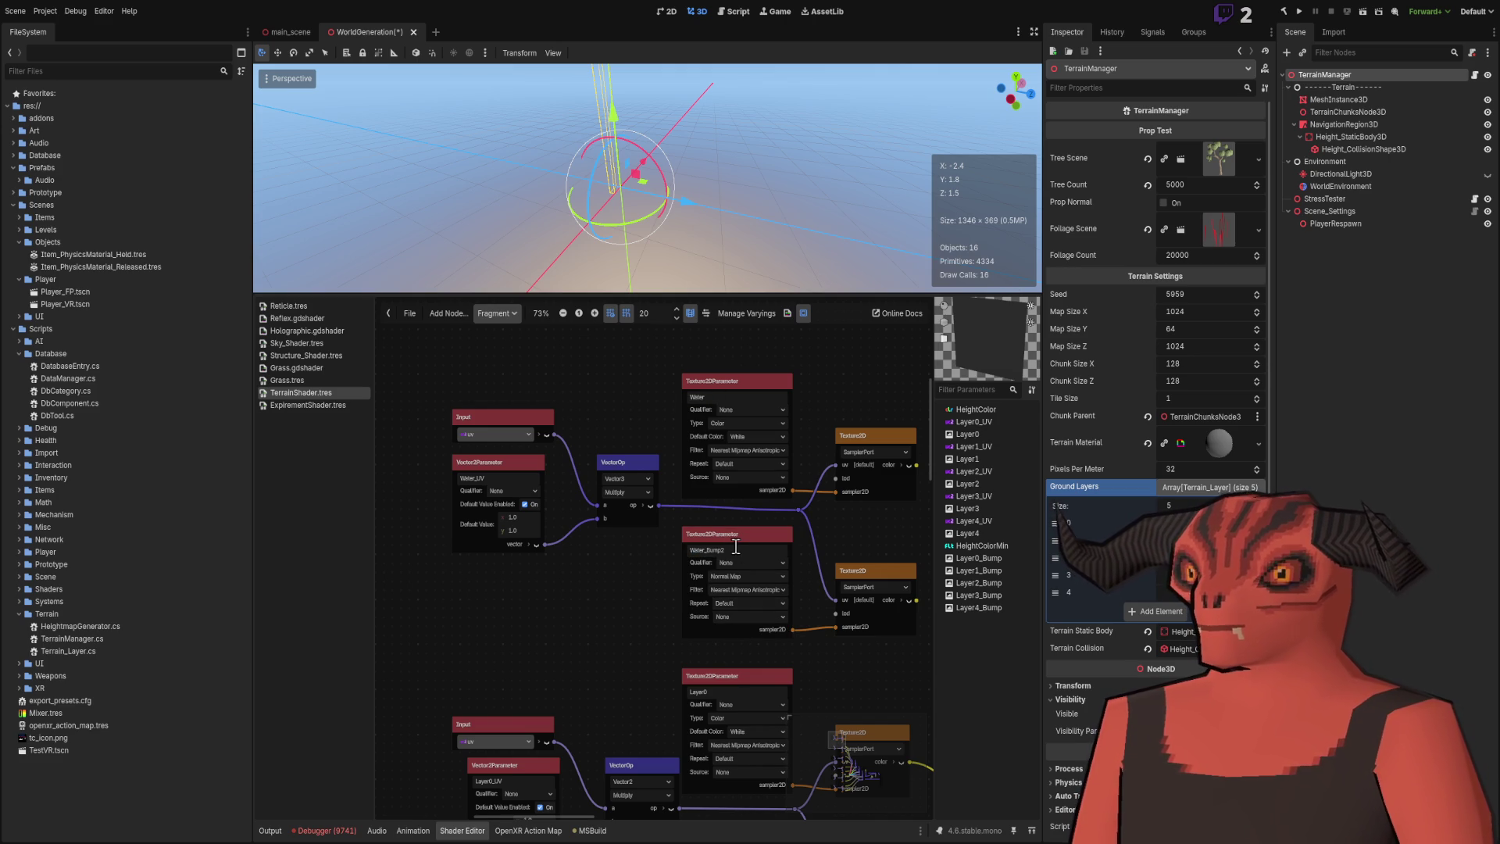
{"action": "scroll", "coordinate": [743, 546], "scroll_direction": "down", "scroll_amount": 1}
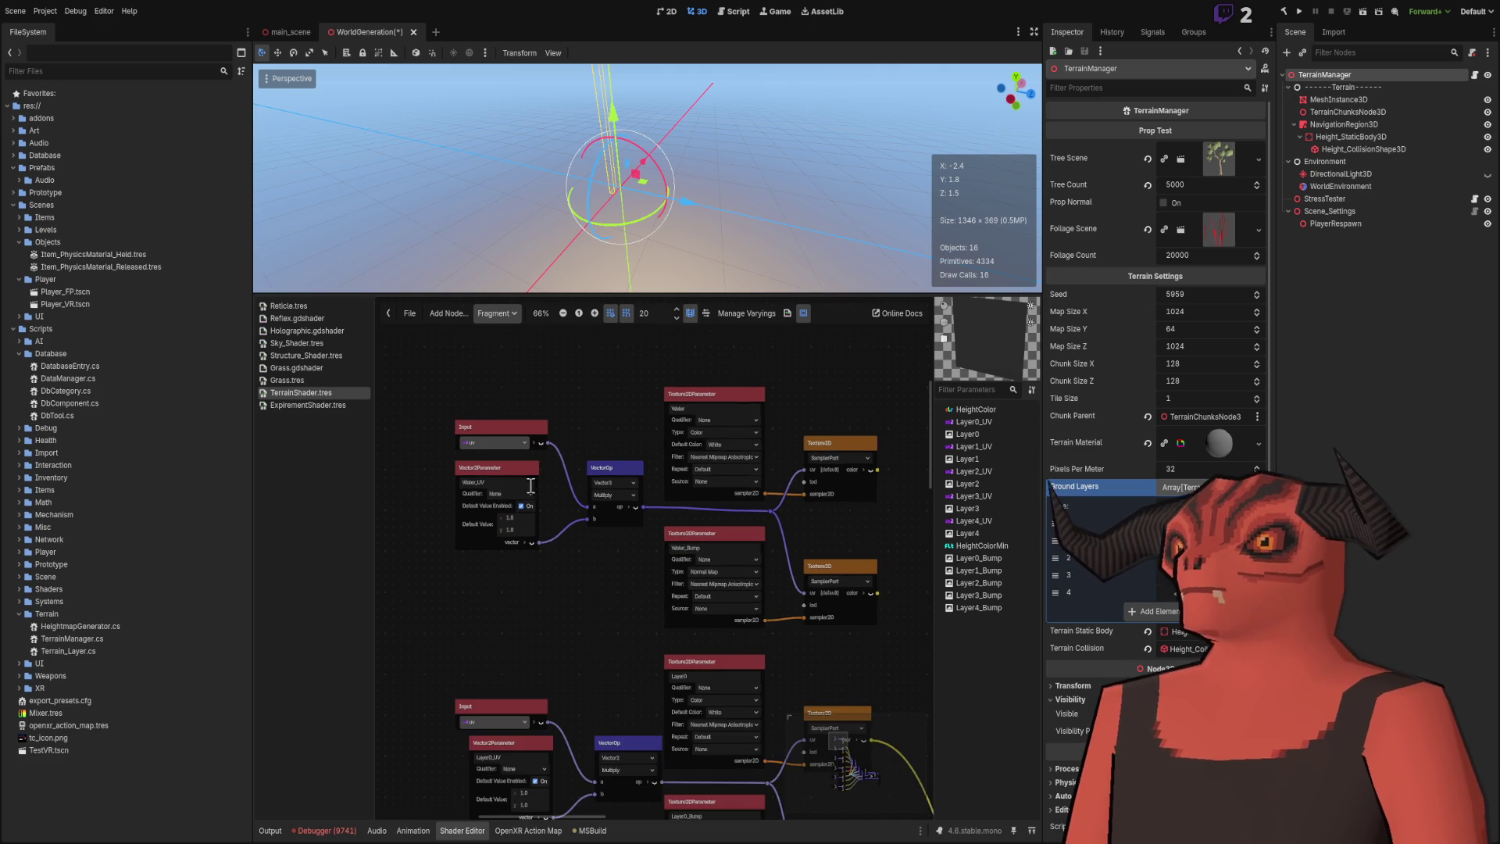
{"action": "left_click_drag", "start_coordinate": [743, 546], "coordinate": [552, 472]}
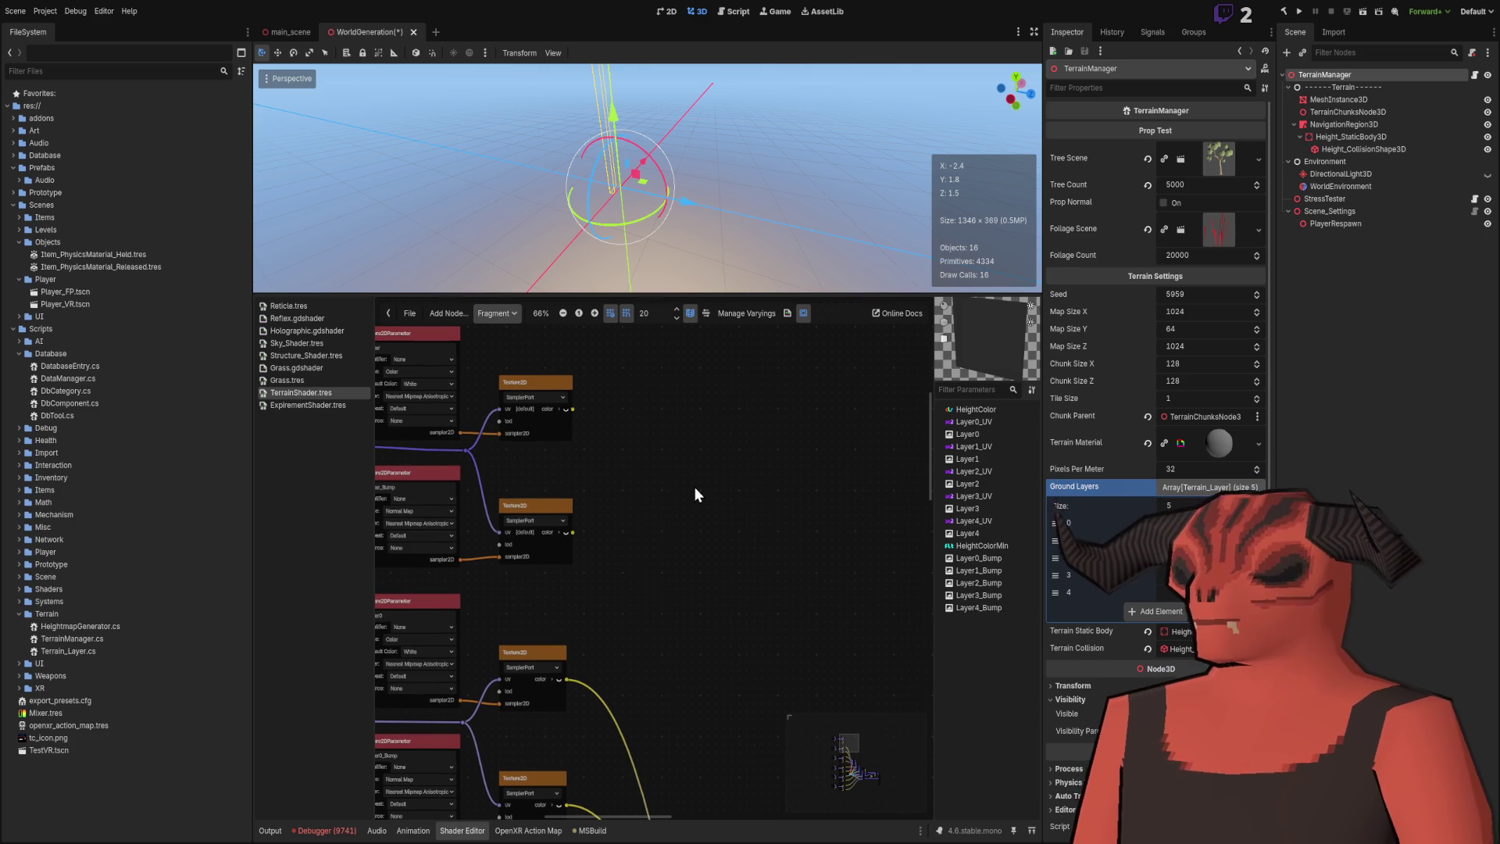
{"action": "scroll", "coordinate": [695, 455], "scroll_direction": "down", "scroll_amount": 5}
{"action": "scroll", "coordinate": [789, 588], "scroll_direction": "up", "scroll_amount": 3}
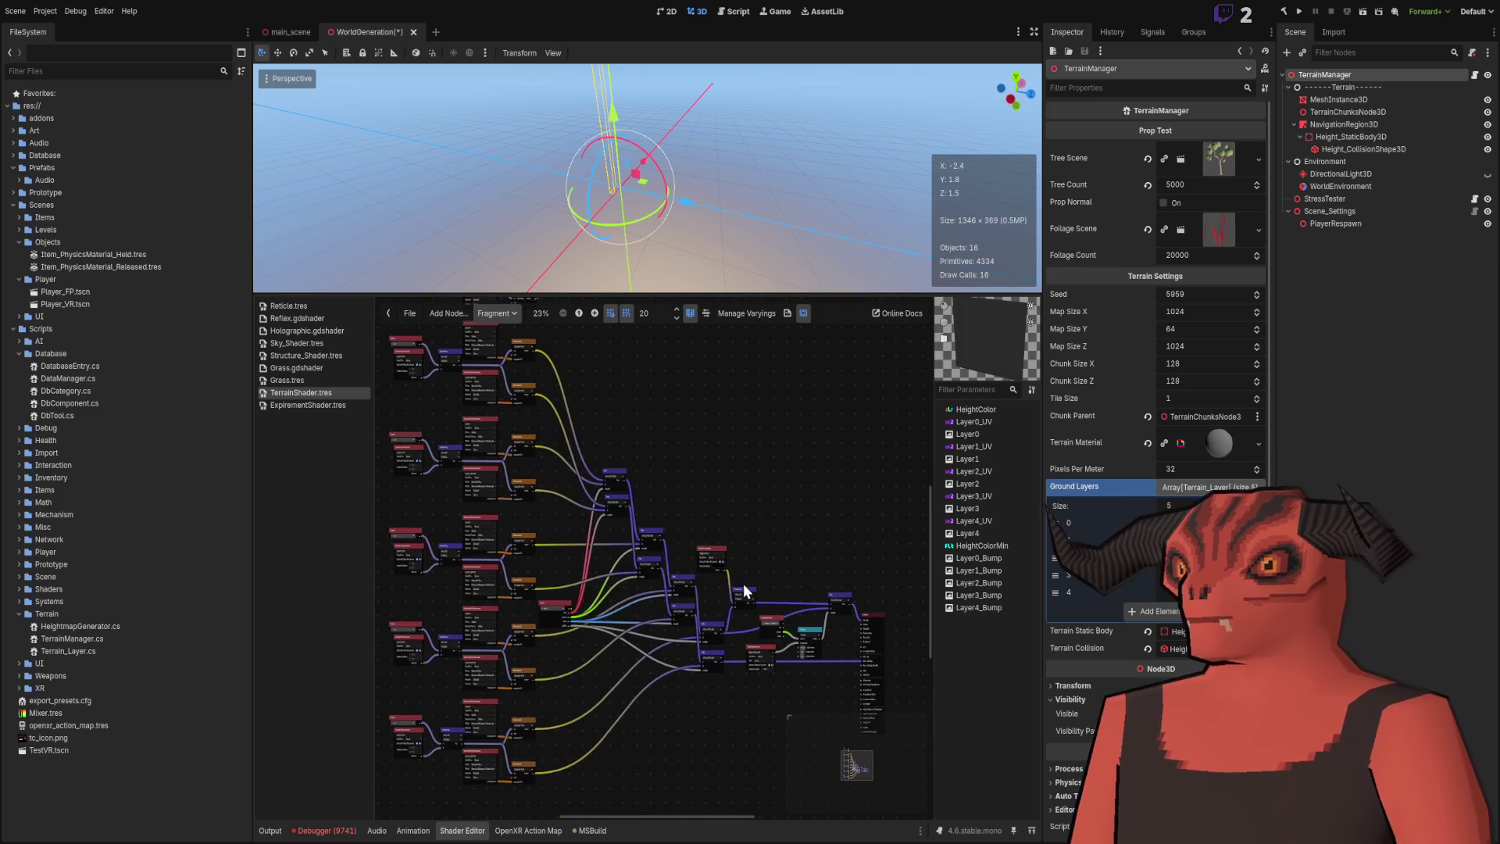
{"action": "scroll", "coordinate": [765, 653], "scroll_direction": "up", "scroll_amount": 2}
{"action": "scroll", "coordinate": [794, 534], "scroll_direction": "down", "scroll_amount": 4}
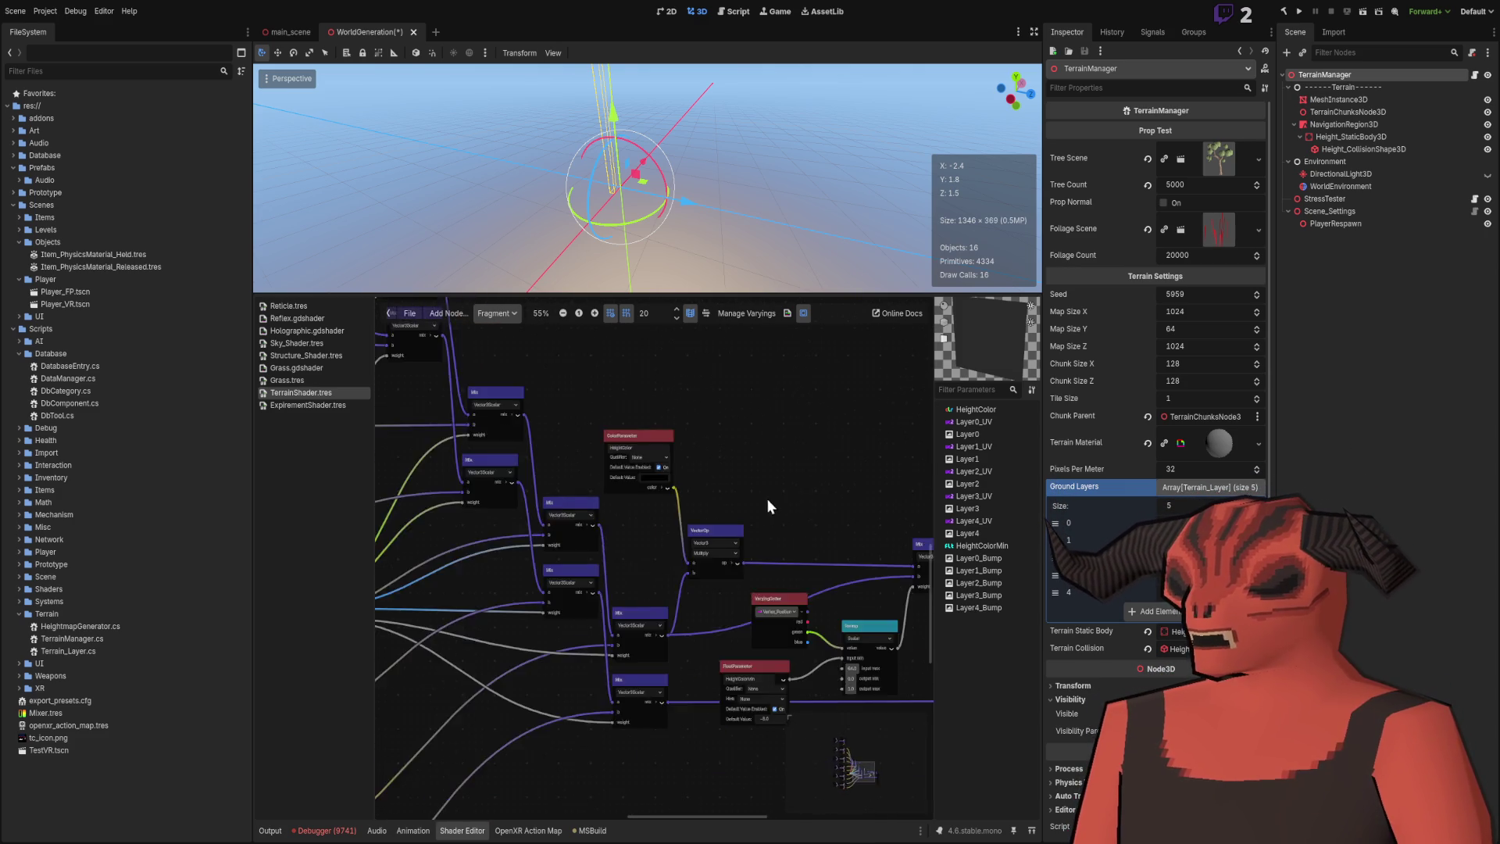
{"action": "scroll", "coordinate": [714, 617], "scroll_direction": "up", "scroll_amount": 4}
{"action": "key", "text": "ctrl+v"}
{"action": "mouse_move", "coordinate": [739, 505]}
{"action": "left_mouse_down"}
{"action": "mouse_move", "coordinate": [599, 418]}
{"action": "mouse_move", "coordinate": [600, 432]}
{"action": "left_mouse_up"}
{"action": "left_click", "coordinate": [688, 500]}
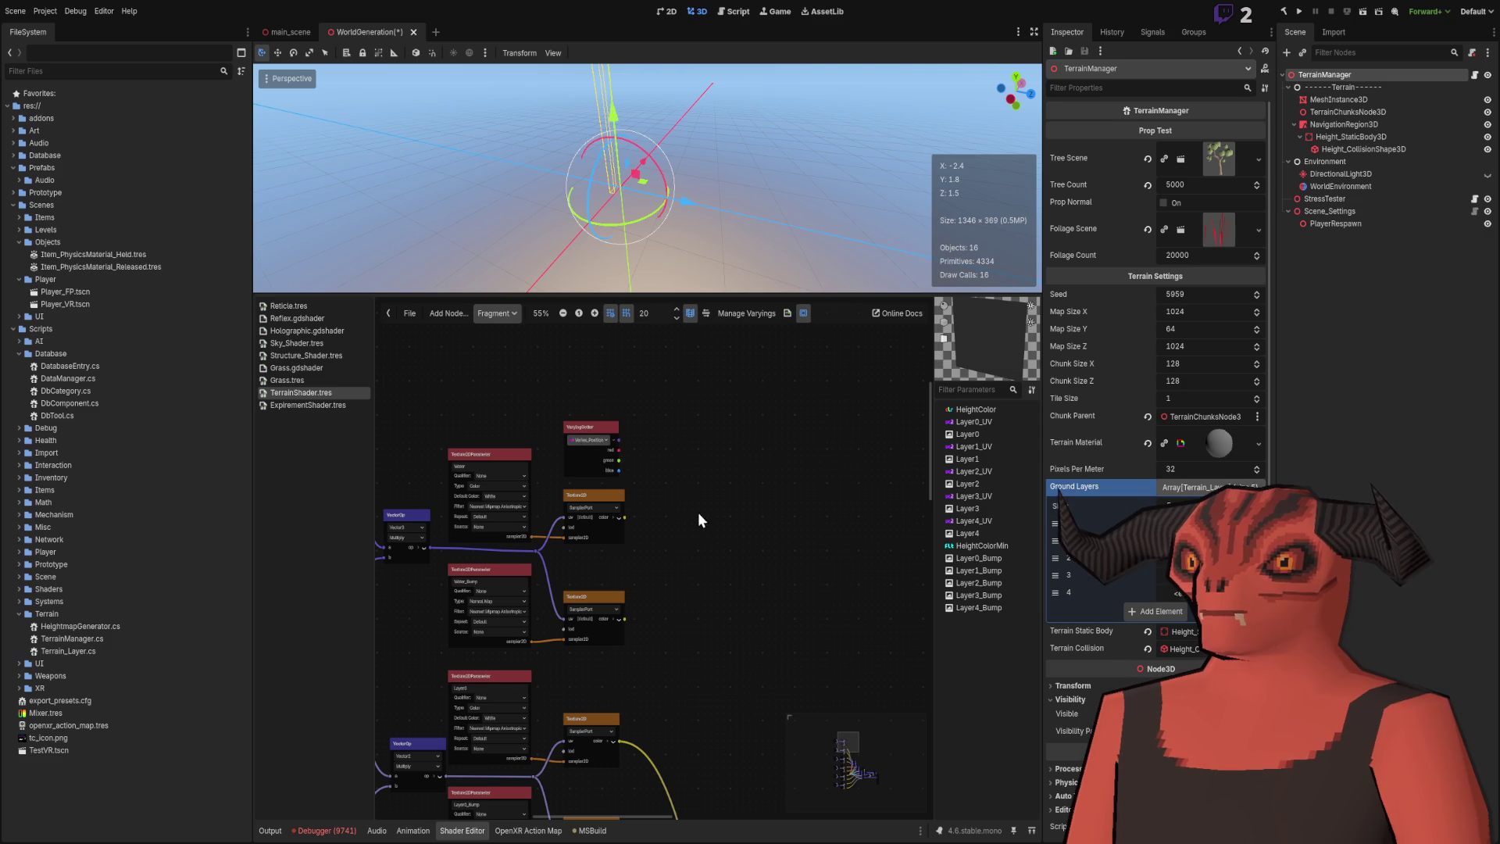
{"action": "scroll", "coordinate": [664, 564], "scroll_direction": "up", "scroll_amount": 2}
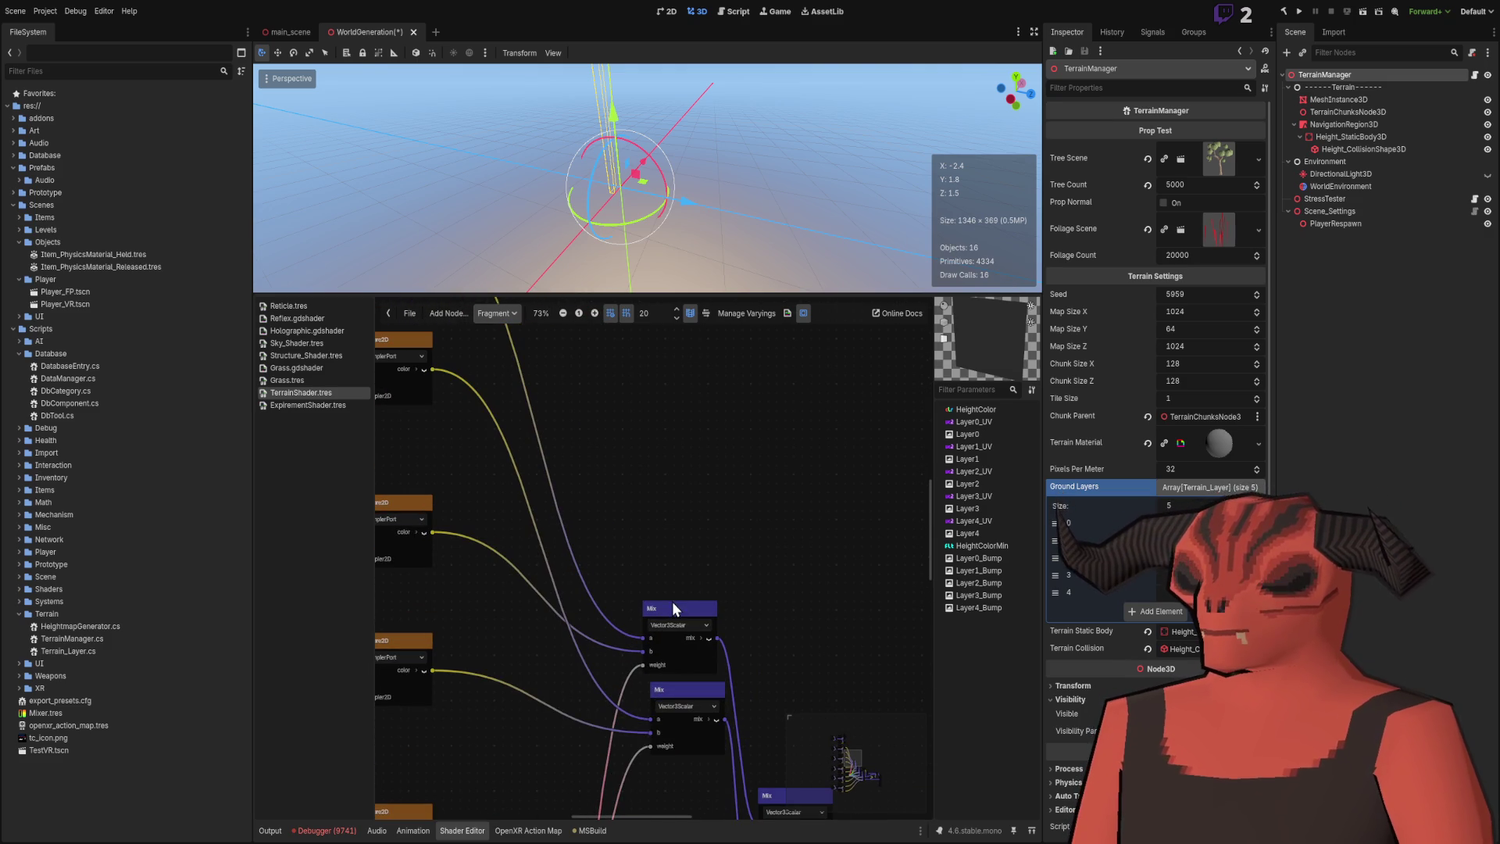
{"action": "left_click_drag", "start_coordinate": [673, 606], "coordinate": [680, 582]}
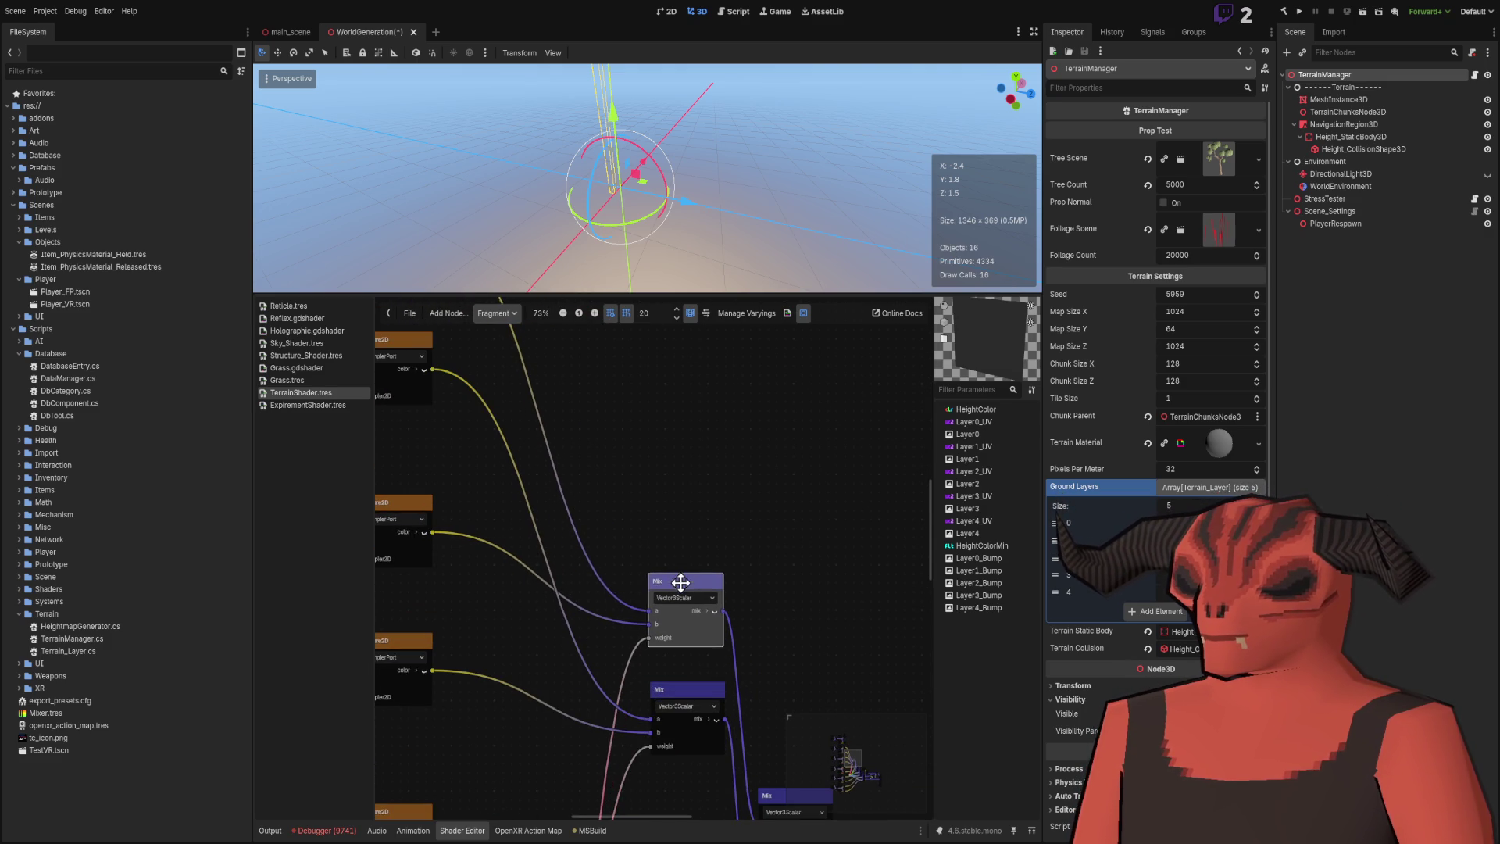
{"action": "scroll", "coordinate": [746, 513], "scroll_direction": "down", "scroll_amount": 5}
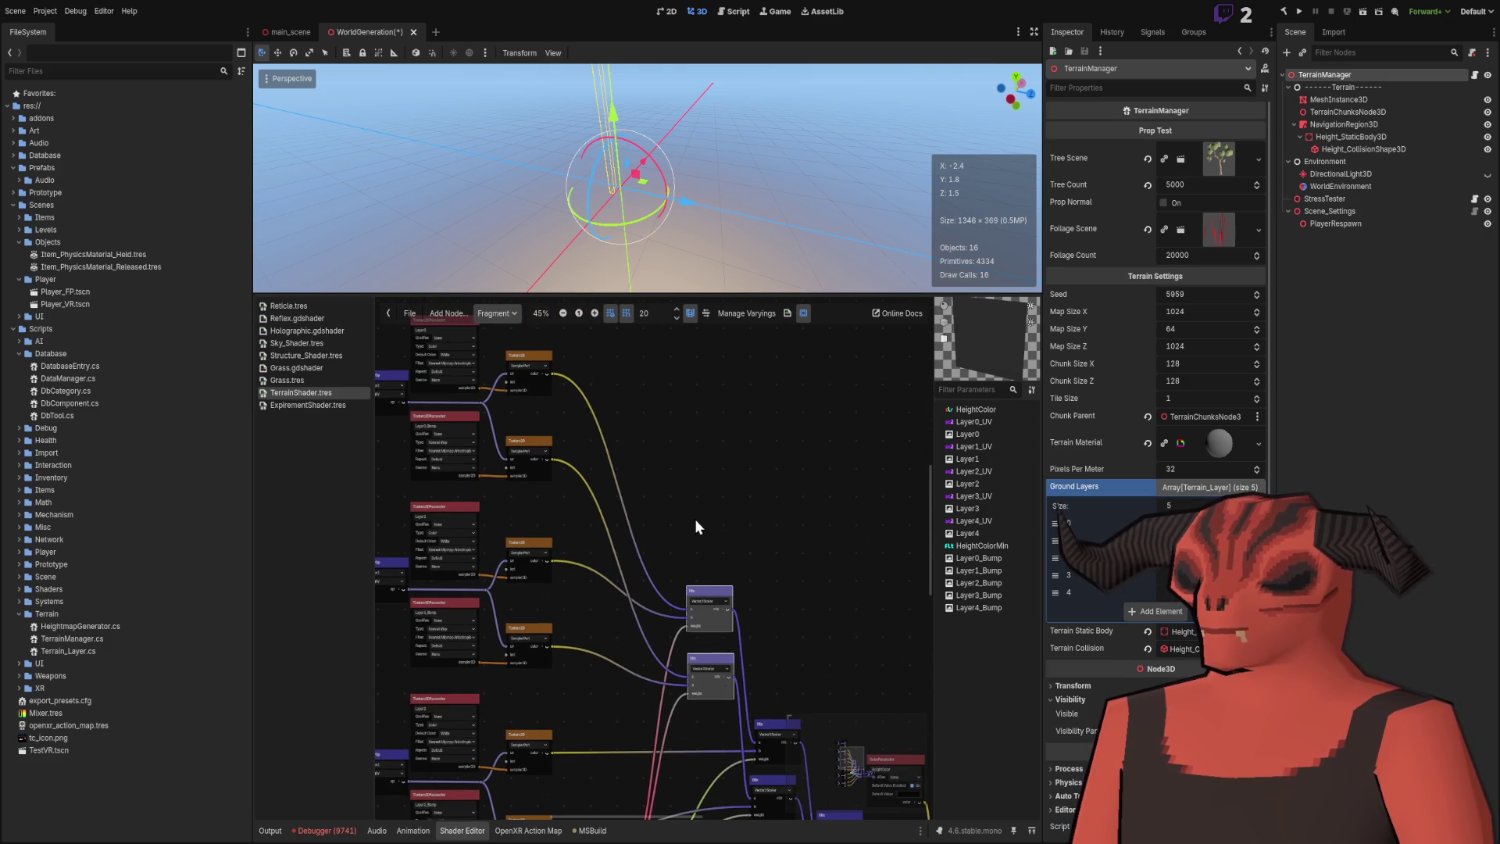
{"action": "key", "text": "ctrl+z"}
{"action": "key", "text": "ctrl+z"}
{"action": "left_click_drag", "start_coordinate": [663, 557], "coordinate": [633, 506]}
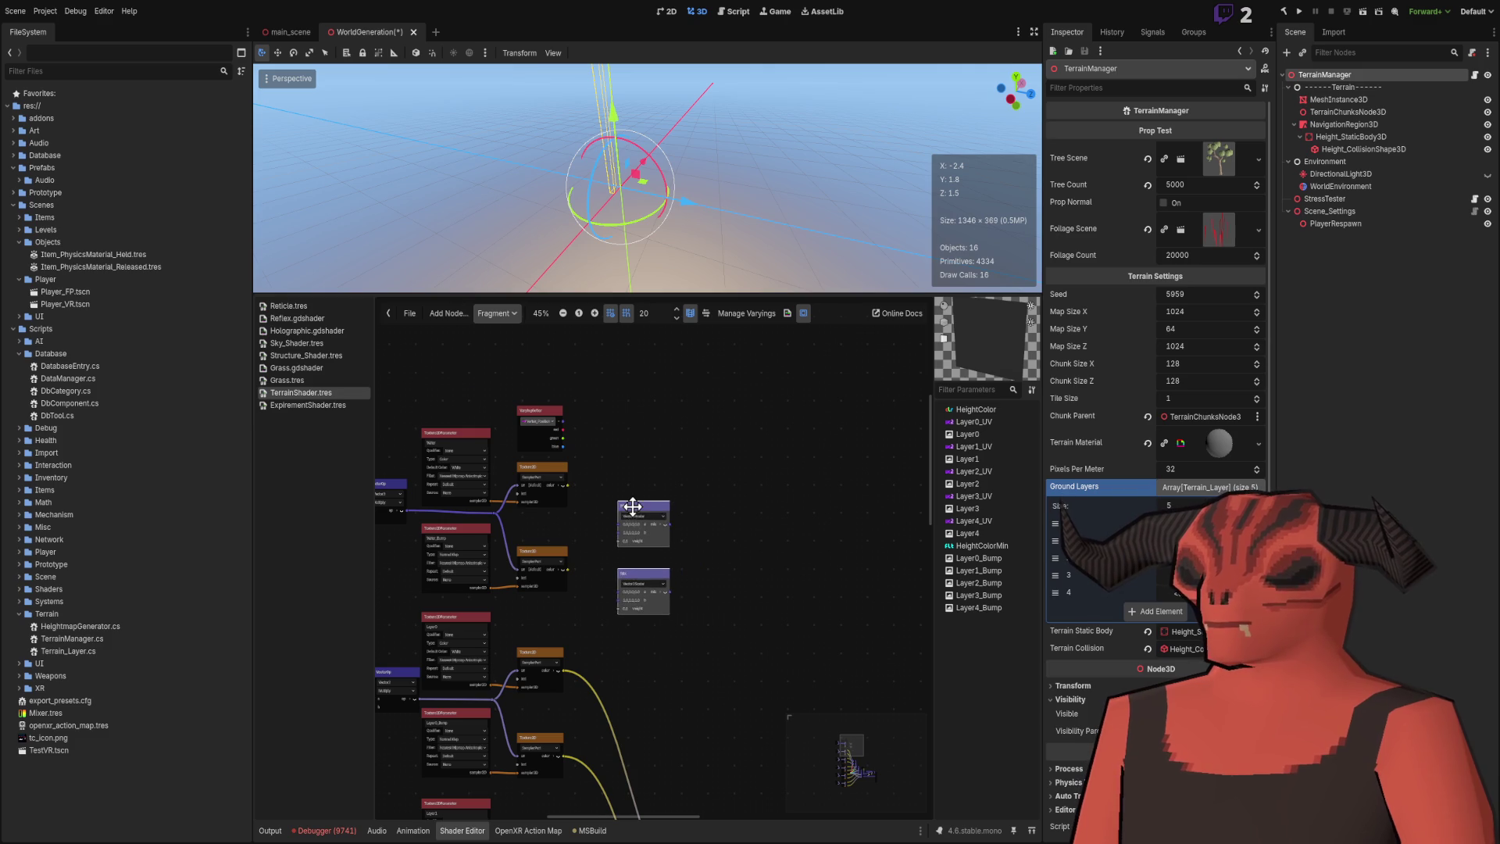
{"action": "scroll", "coordinate": [703, 507], "scroll_direction": "down", "scroll_amount": 5}
{"action": "scroll", "coordinate": [664, 478], "scroll_direction": "up", "scroll_amount": 3}
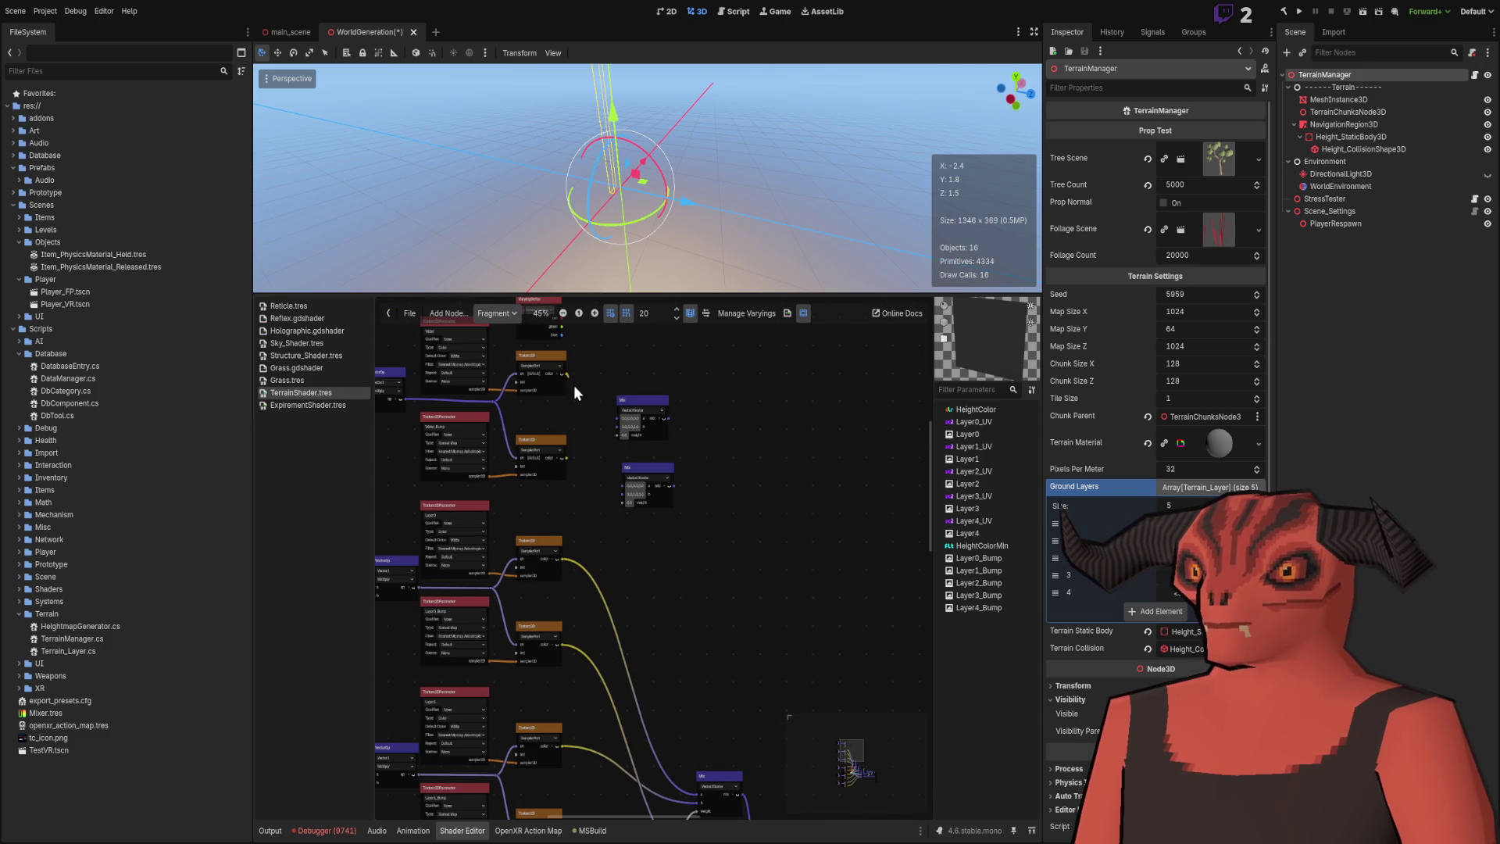
{"action": "left_click_drag", "start_coordinate": [617, 542], "coordinate": [580, 400]}
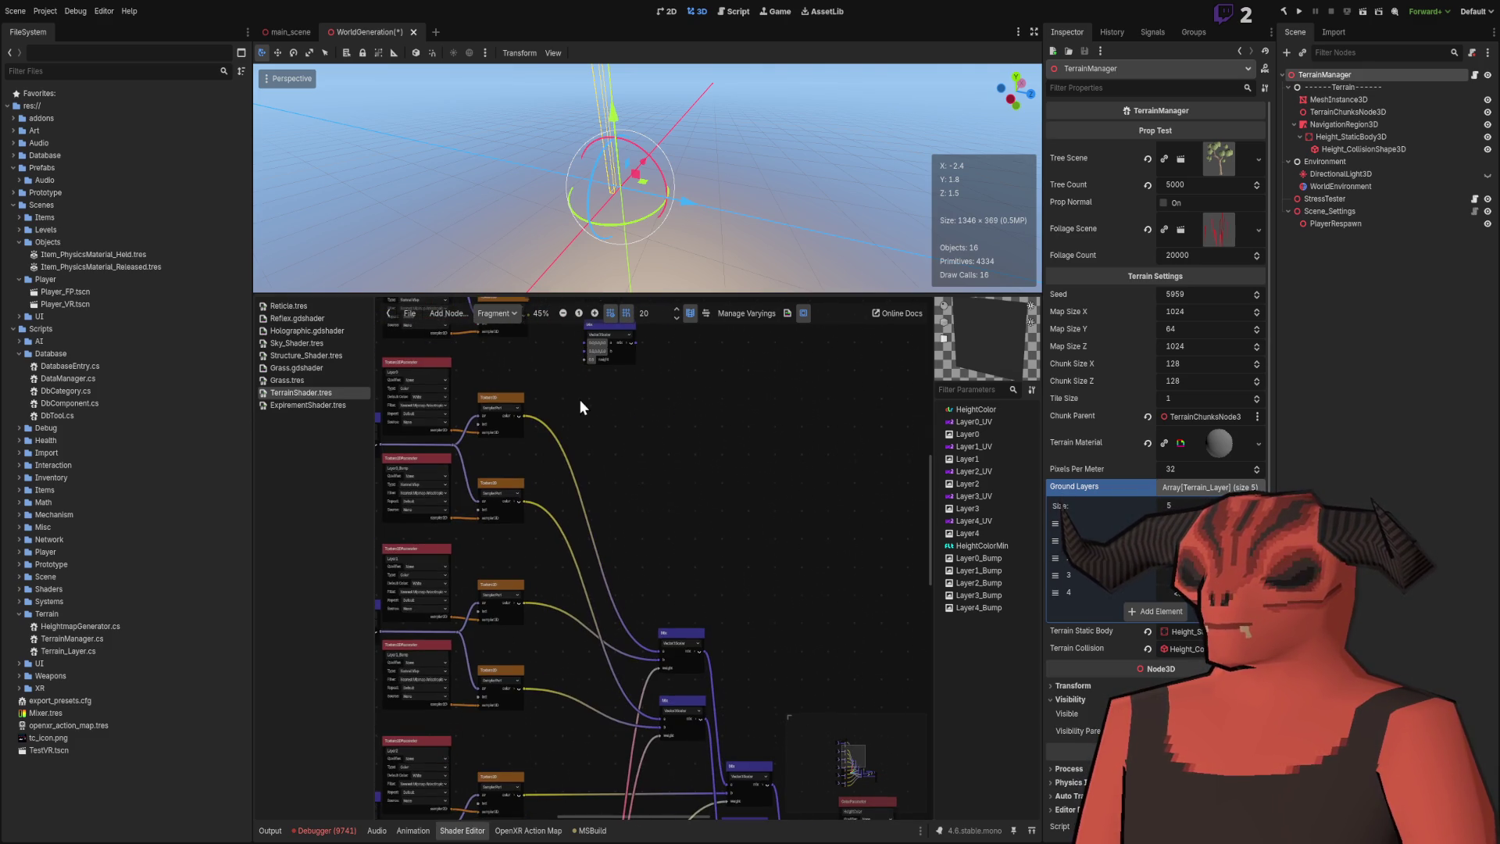
{"action": "scroll", "coordinate": [600, 422], "scroll_direction": "down", "scroll_amount": 1}
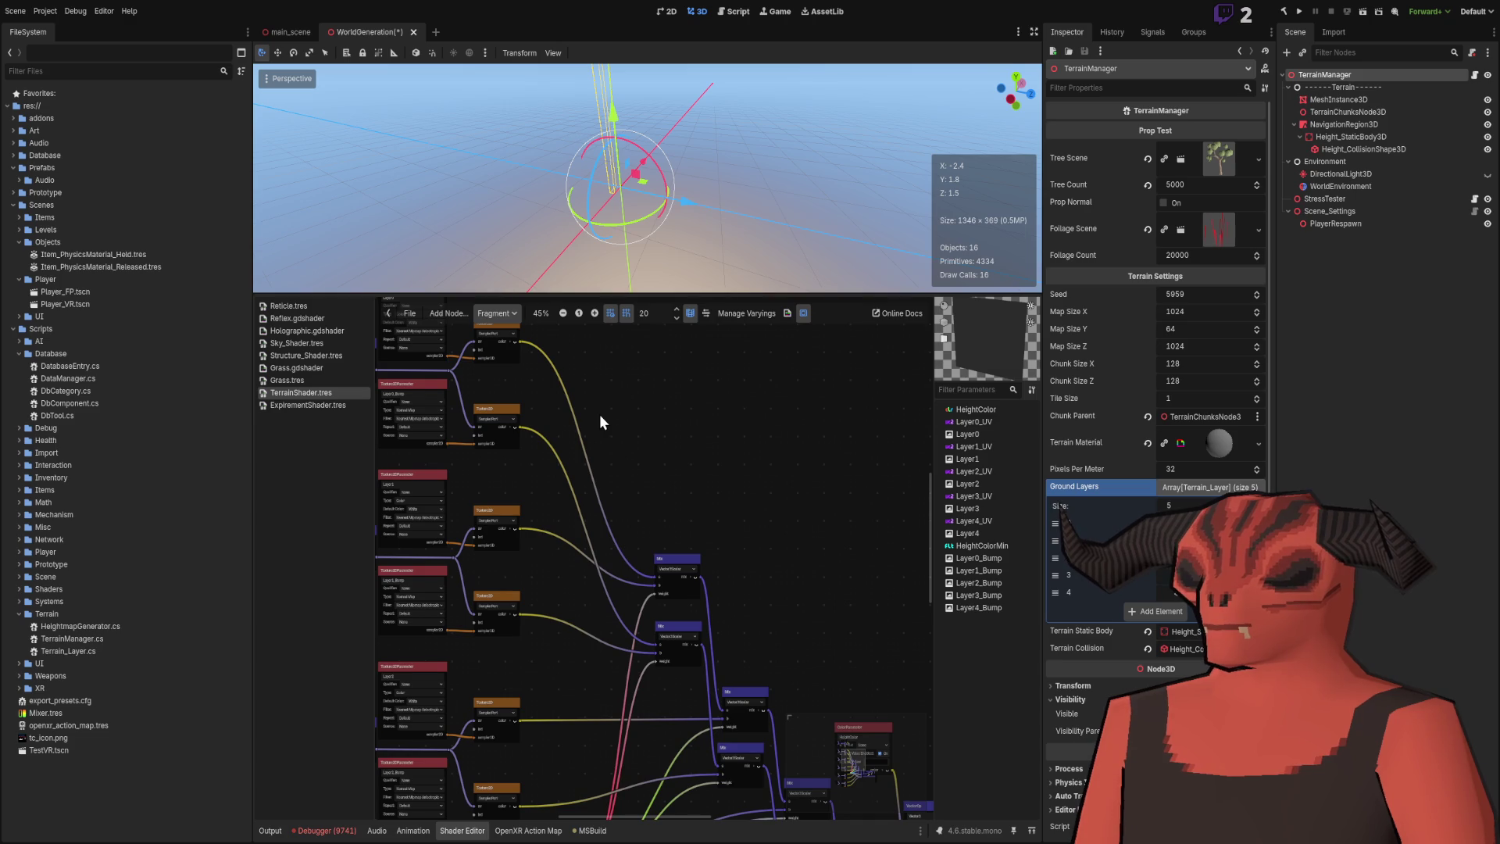
{"action": "scroll", "coordinate": [601, 418], "scroll_direction": "left", "scroll_amount": 1}
{"action": "scroll", "coordinate": [628, 469], "scroll_direction": "up", "scroll_amount": 1}
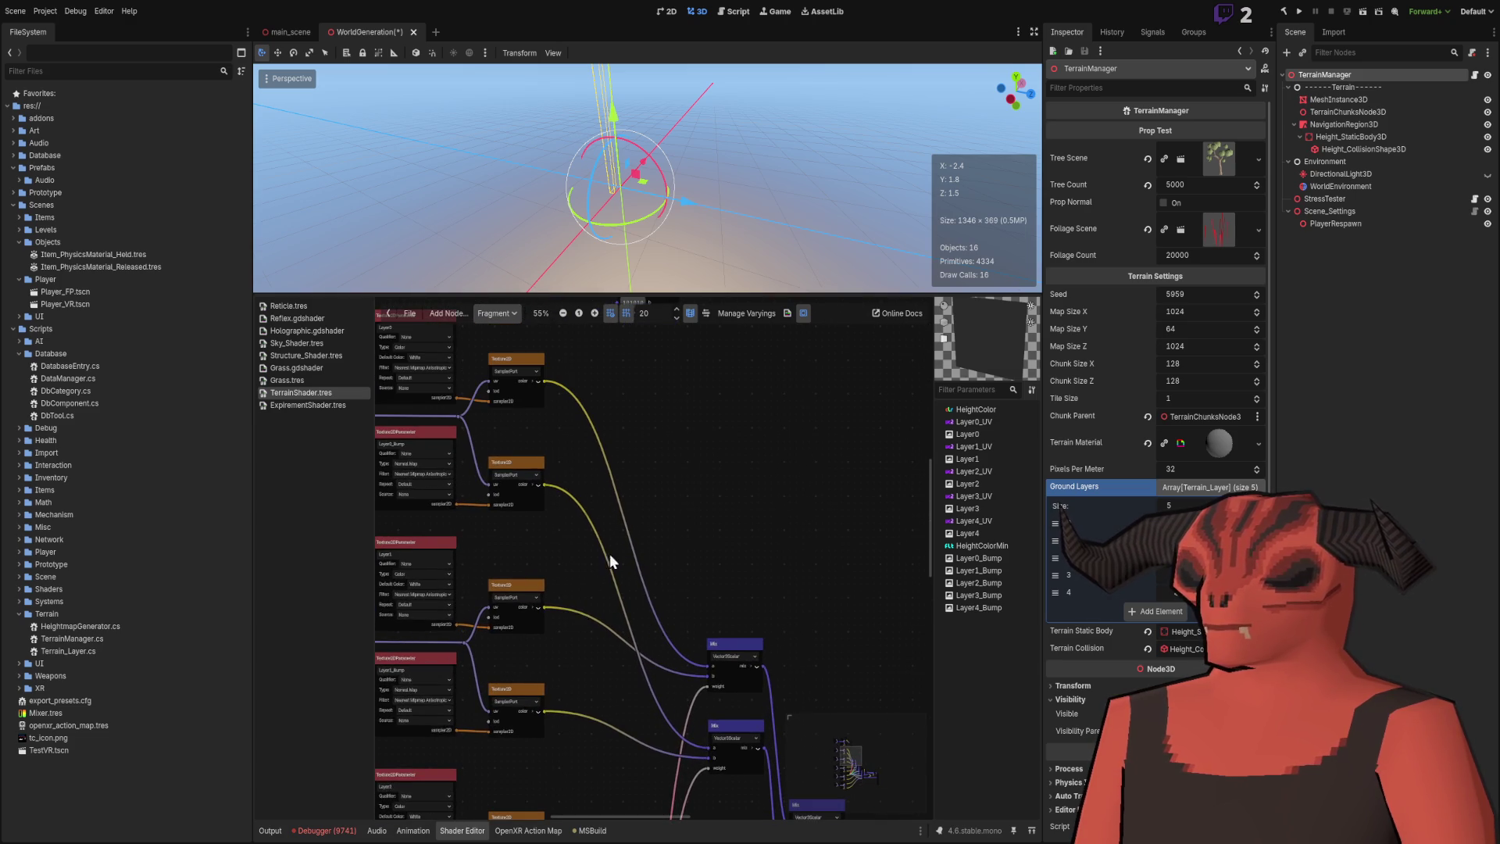
{"action": "scroll", "coordinate": [611, 561], "scroll_direction": "down", "scroll_amount": 1}
{"action": "scroll", "coordinate": [645, 688], "scroll_direction": "up", "scroll_amount": 3}
{"action": "scroll", "coordinate": [639, 626], "scroll_direction": "down", "scroll_amount": 5}
{"action": "scroll", "coordinate": [564, 418], "scroll_direction": "right", "scroll_amount": 1}
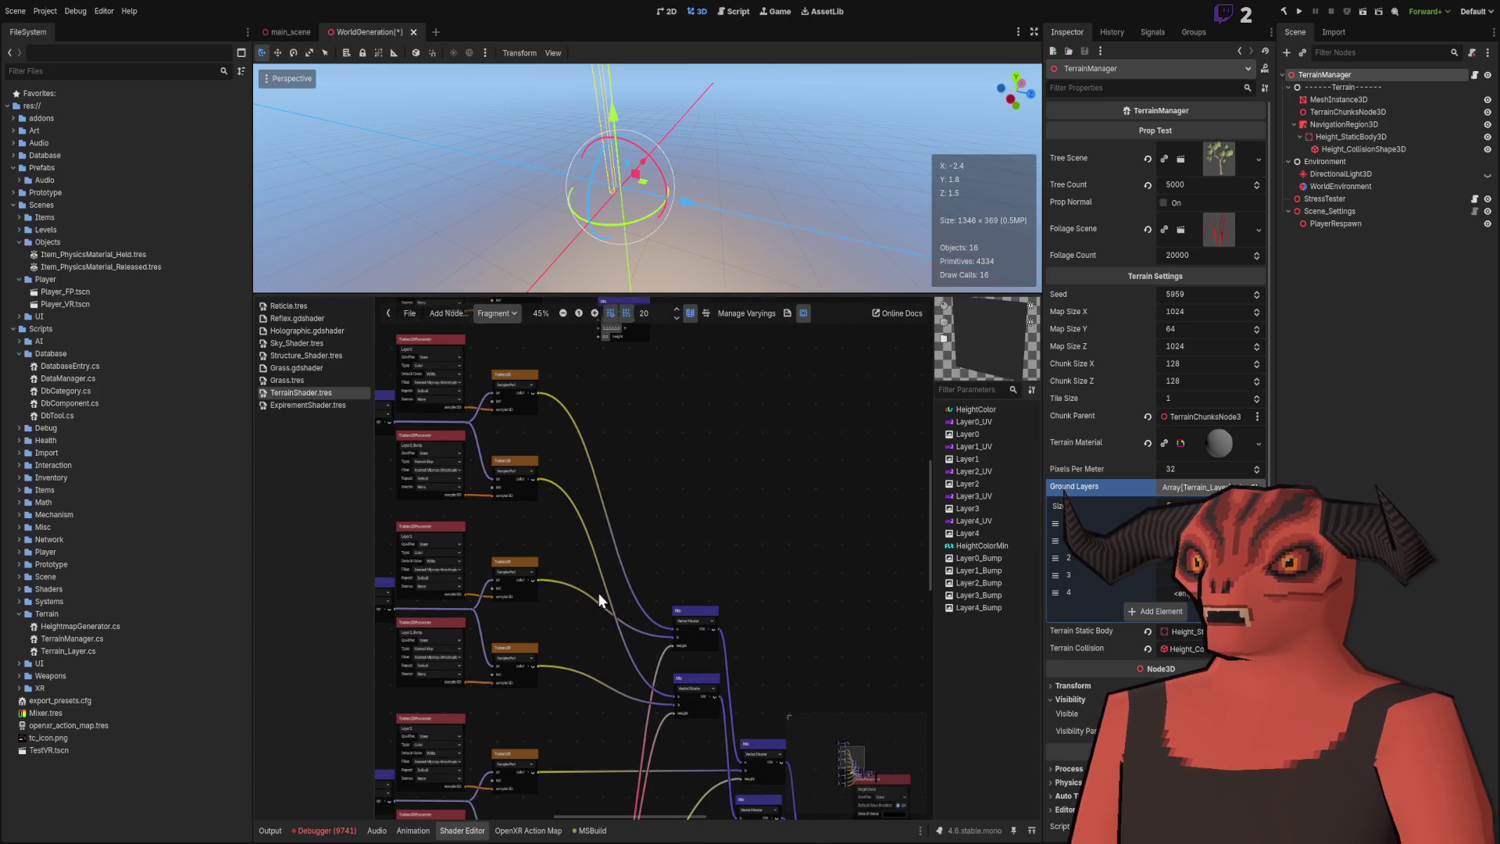
{"action": "scroll", "coordinate": [695, 582], "scroll_direction": "up", "scroll_amount": 1}
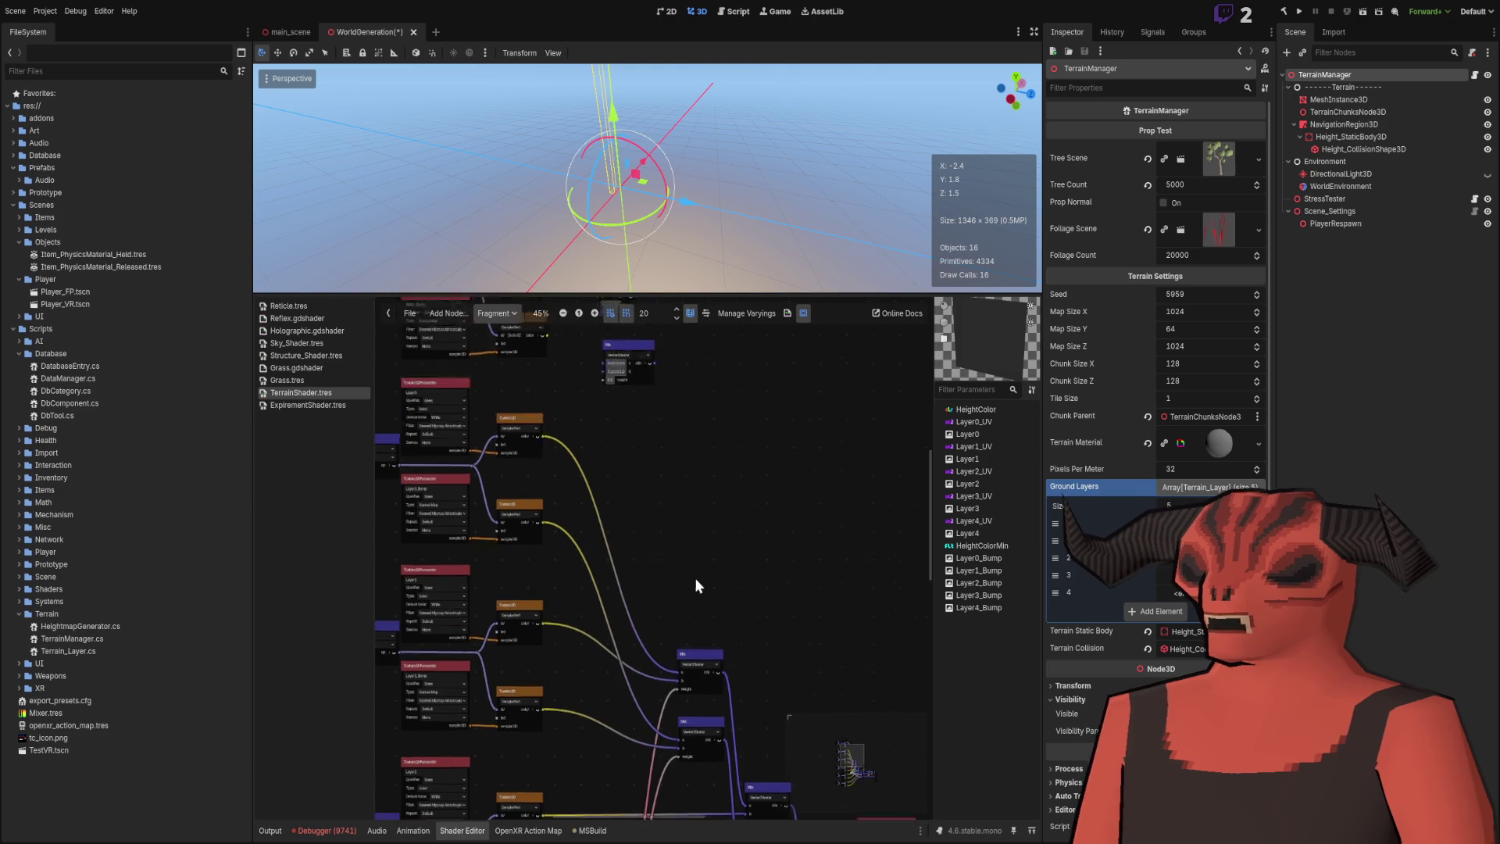
{"action": "scroll", "coordinate": [695, 578], "scroll_direction": "down", "scroll_amount": 1}
{"action": "scroll", "coordinate": [606, 383], "scroll_direction": "up", "scroll_amount": 4}
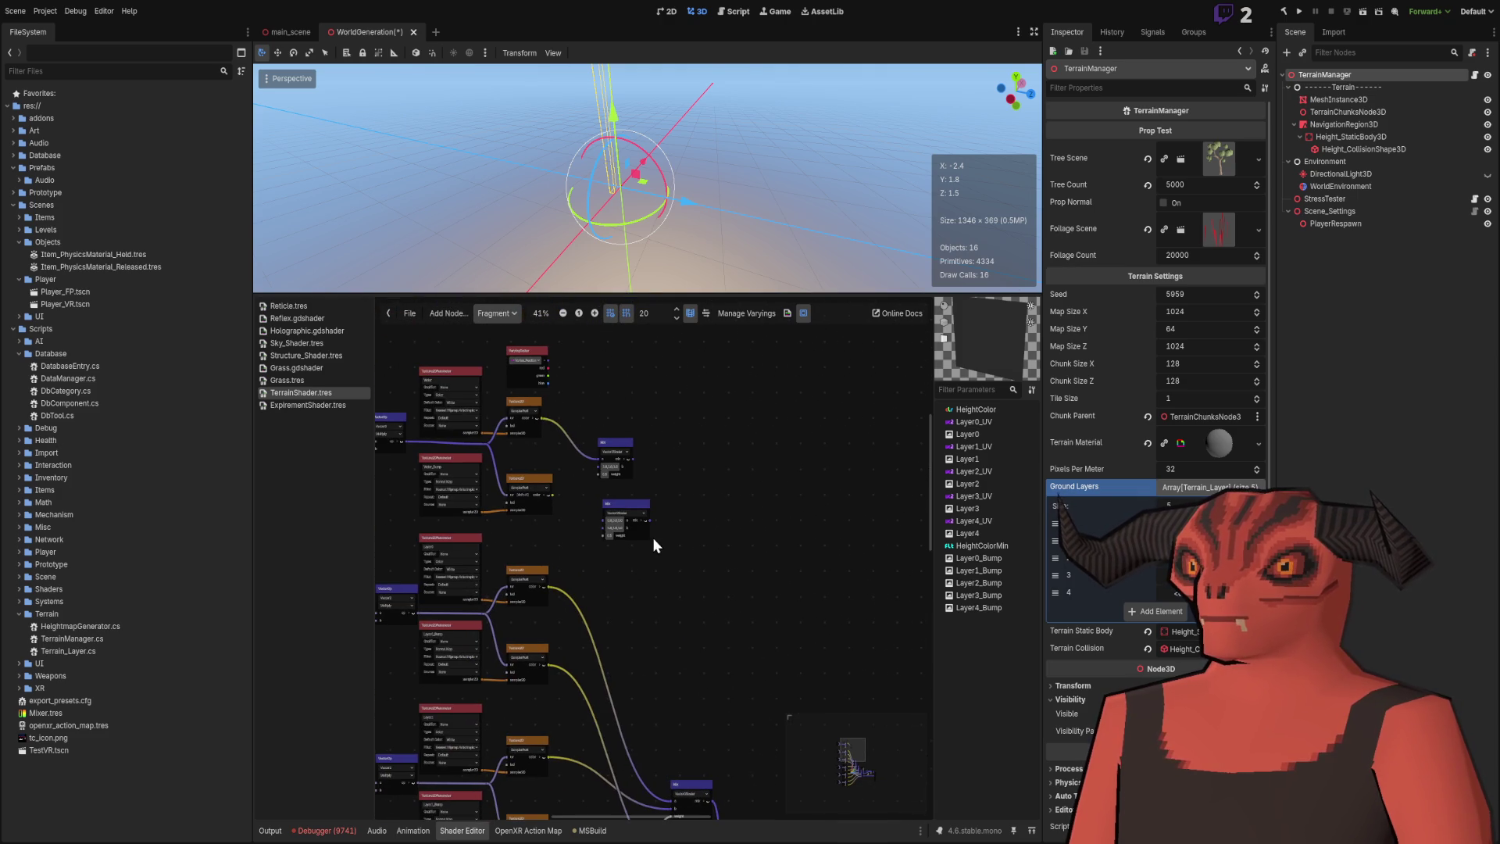
{"action": "scroll", "coordinate": [703, 632], "scroll_direction": "down", "scroll_amount": 3}
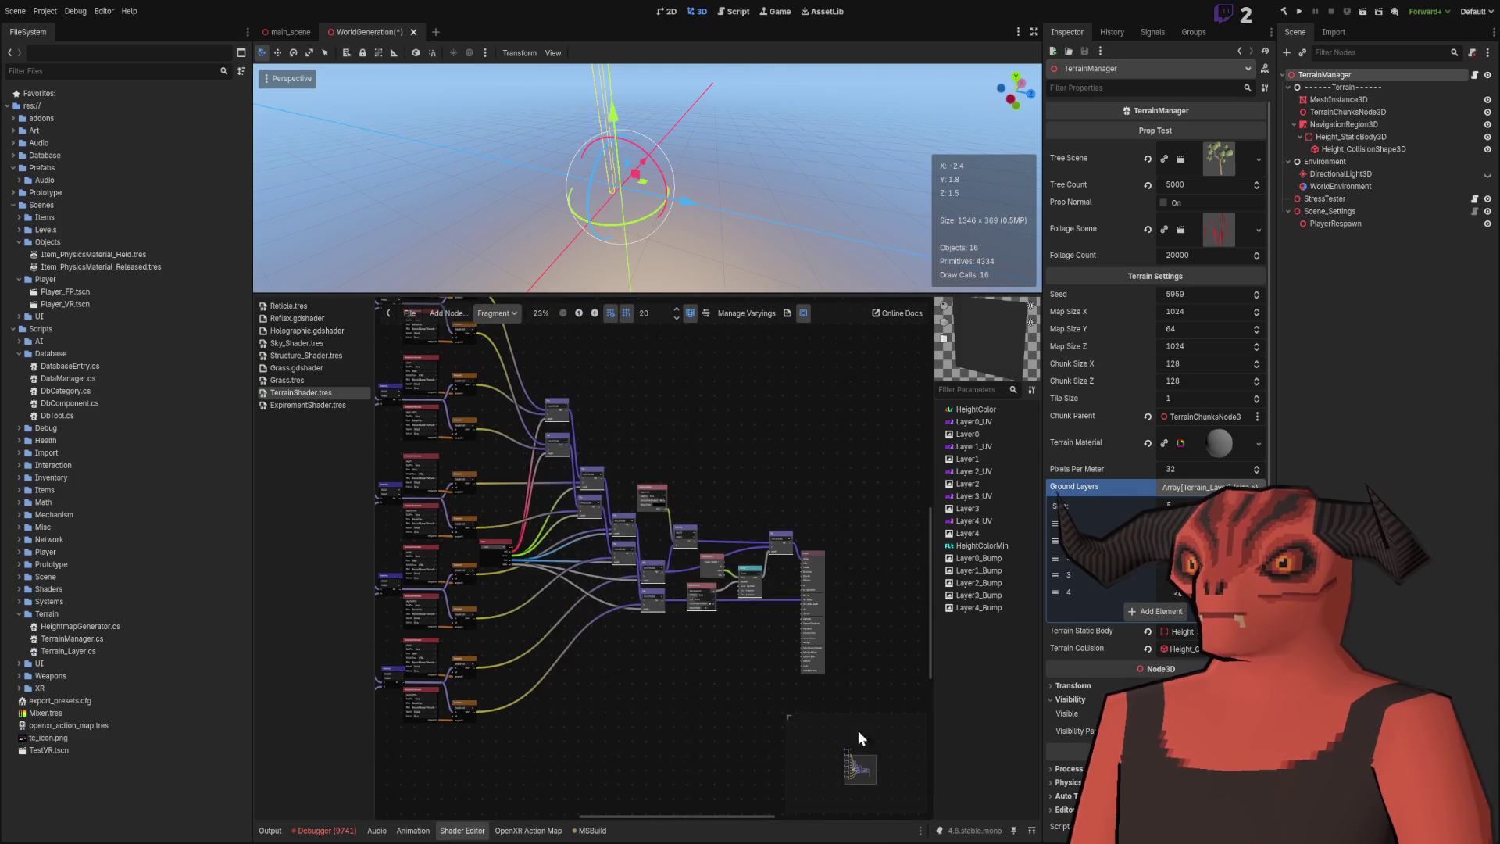
Reposition the Mix nodes to make room for the Water layer.
{"action": "scroll", "coordinate": [509, 499], "scroll_direction": "up", "scroll_amount": 6}
{"action": "left_click_drag", "start_coordinate": [621, 512], "coordinate": [690, 512]}
{"action": "left_click", "coordinate": [689, 466]}
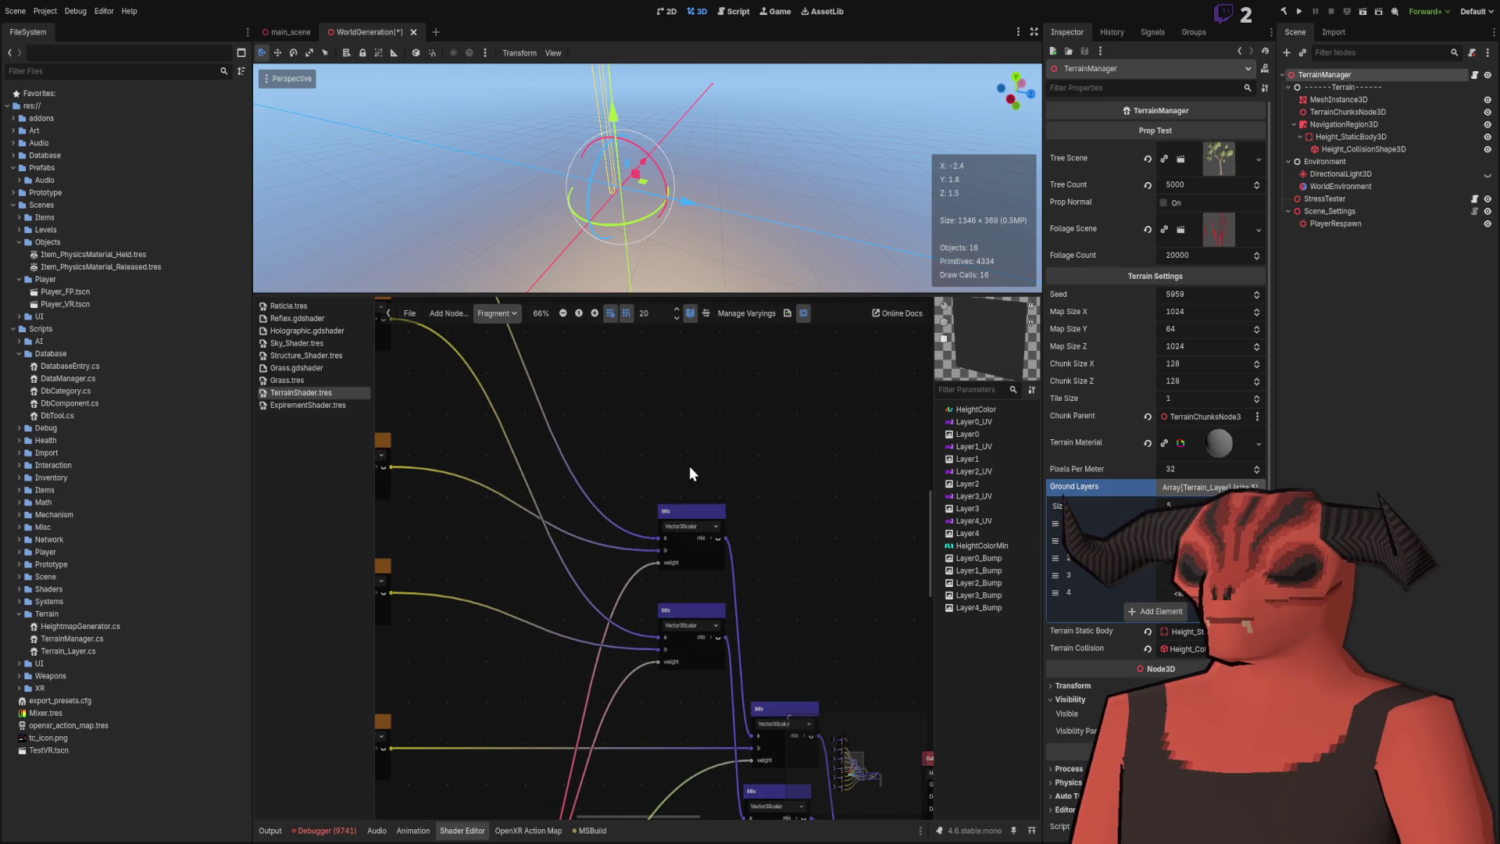
{"action": "scroll", "coordinate": [687, 475], "scroll_direction": "down", "scroll_amount": 6}
{"action": "scroll", "coordinate": [561, 512], "scroll_direction": "up", "scroll_amount": 7}
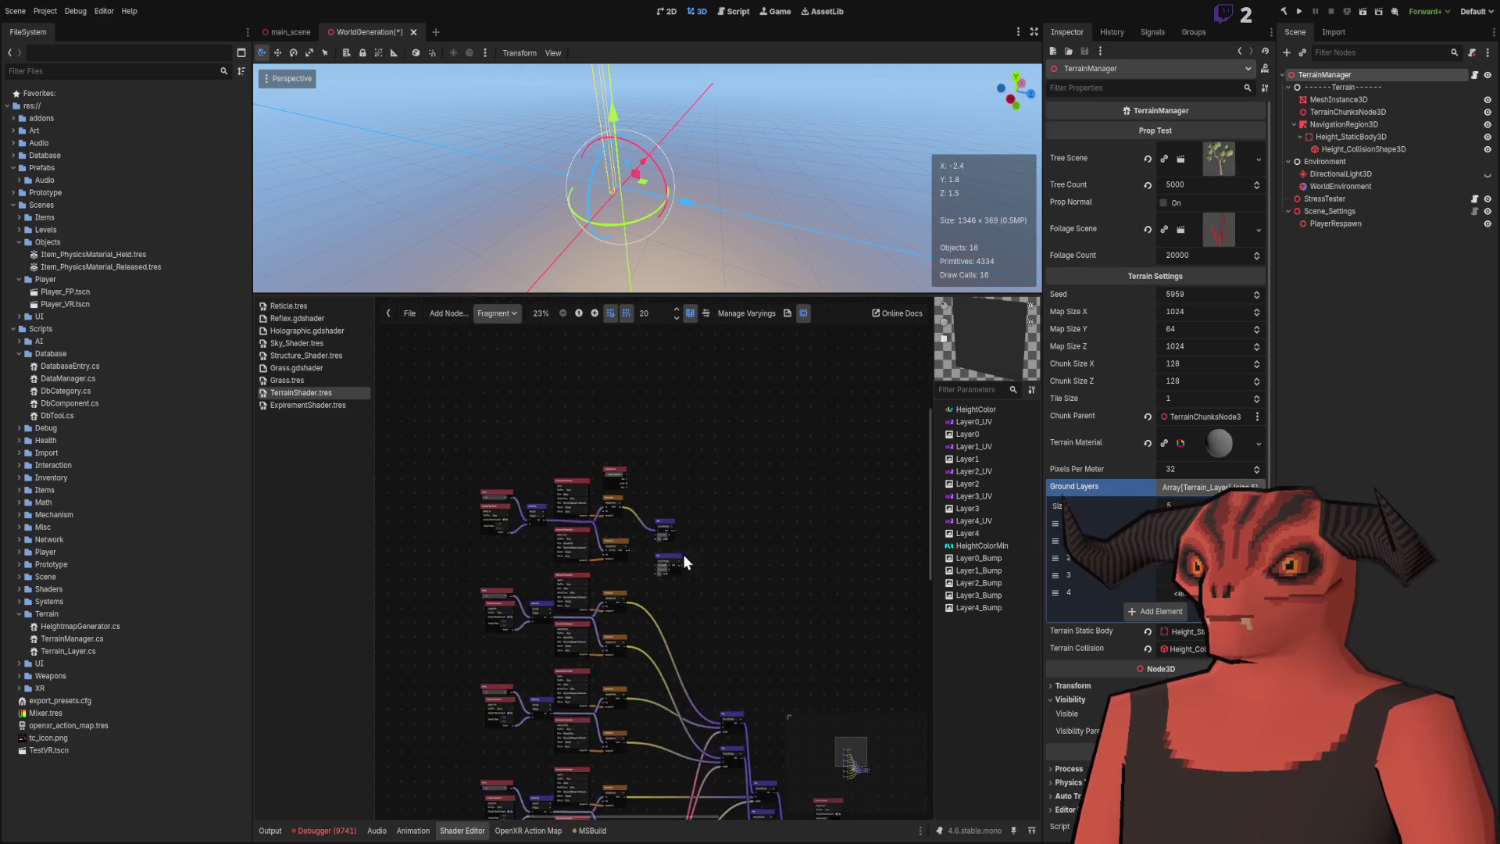
{"action": "mouse_move", "coordinate": [656, 577]}
{"action": "left_mouse_down"}
{"action": "mouse_move", "coordinate": [654, 597]}
{"action": "mouse_move", "coordinate": [638, 597]}
{"action": "left_mouse_up"}
{"action": "left_click", "coordinate": [696, 589]}
Connect the two Texture2D colours to a Mix node's a and b inputs.
{"action": "mouse_move", "coordinate": [465, 539]}
{"action": "left_mouse_down"}
{"action": "mouse_move", "coordinate": [525, 473]}
{"action": "mouse_move", "coordinate": [619, 530]}
{"action": "left_mouse_up"}
{"action": "scroll", "coordinate": [621, 624], "scroll_direction": "down", "scroll_amount": 3}
{"action": "left_click_drag", "start_coordinate": [541, 673], "coordinate": [619, 427]}
{"action": "scroll", "coordinate": [720, 672], "scroll_direction": "up", "scroll_amount": 3}
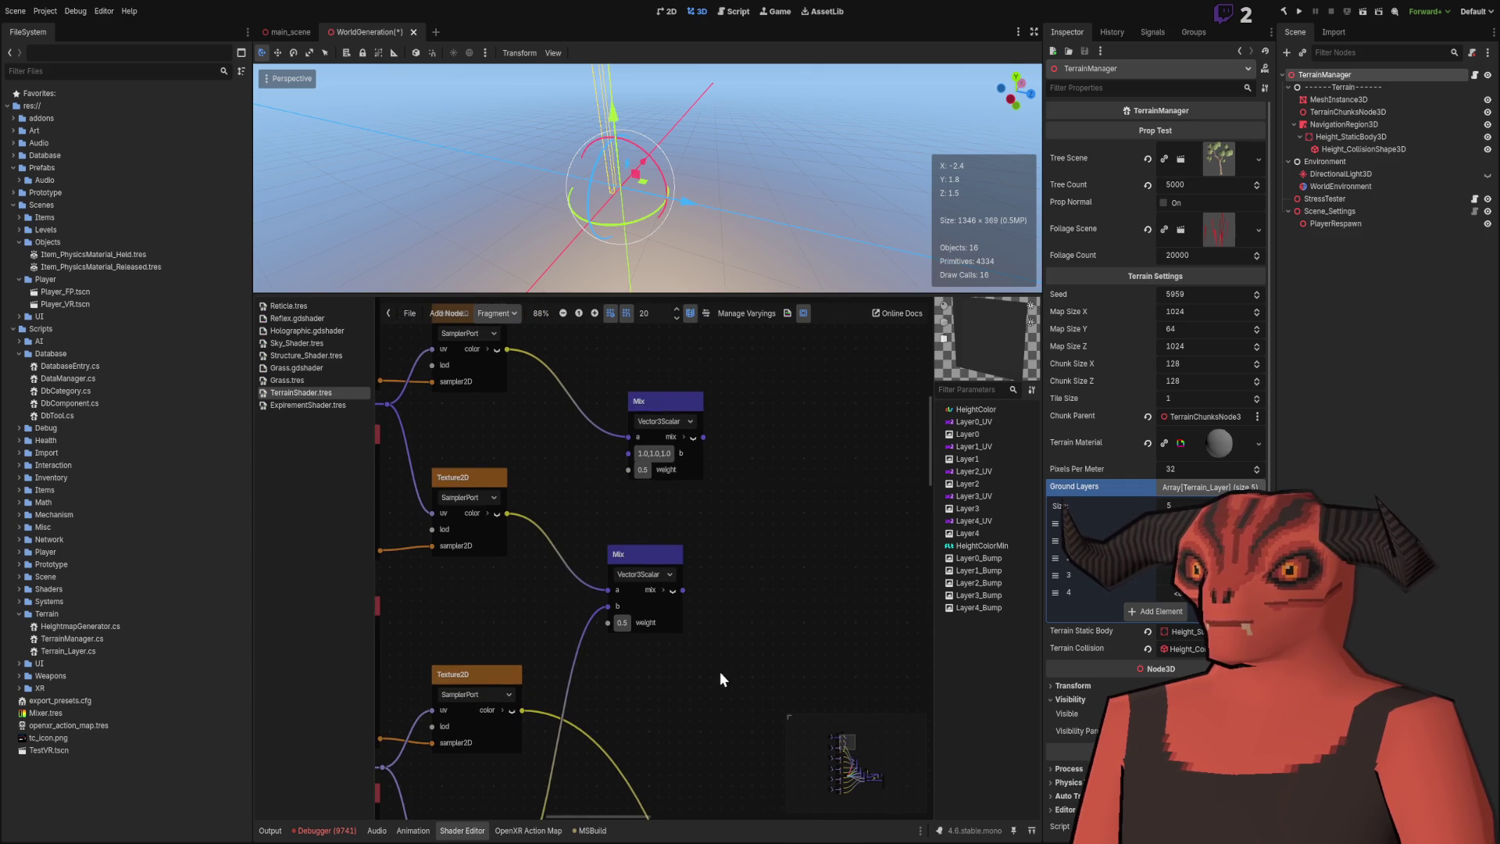
{"action": "left_click_drag", "start_coordinate": [676, 557], "coordinate": [696, 556]}
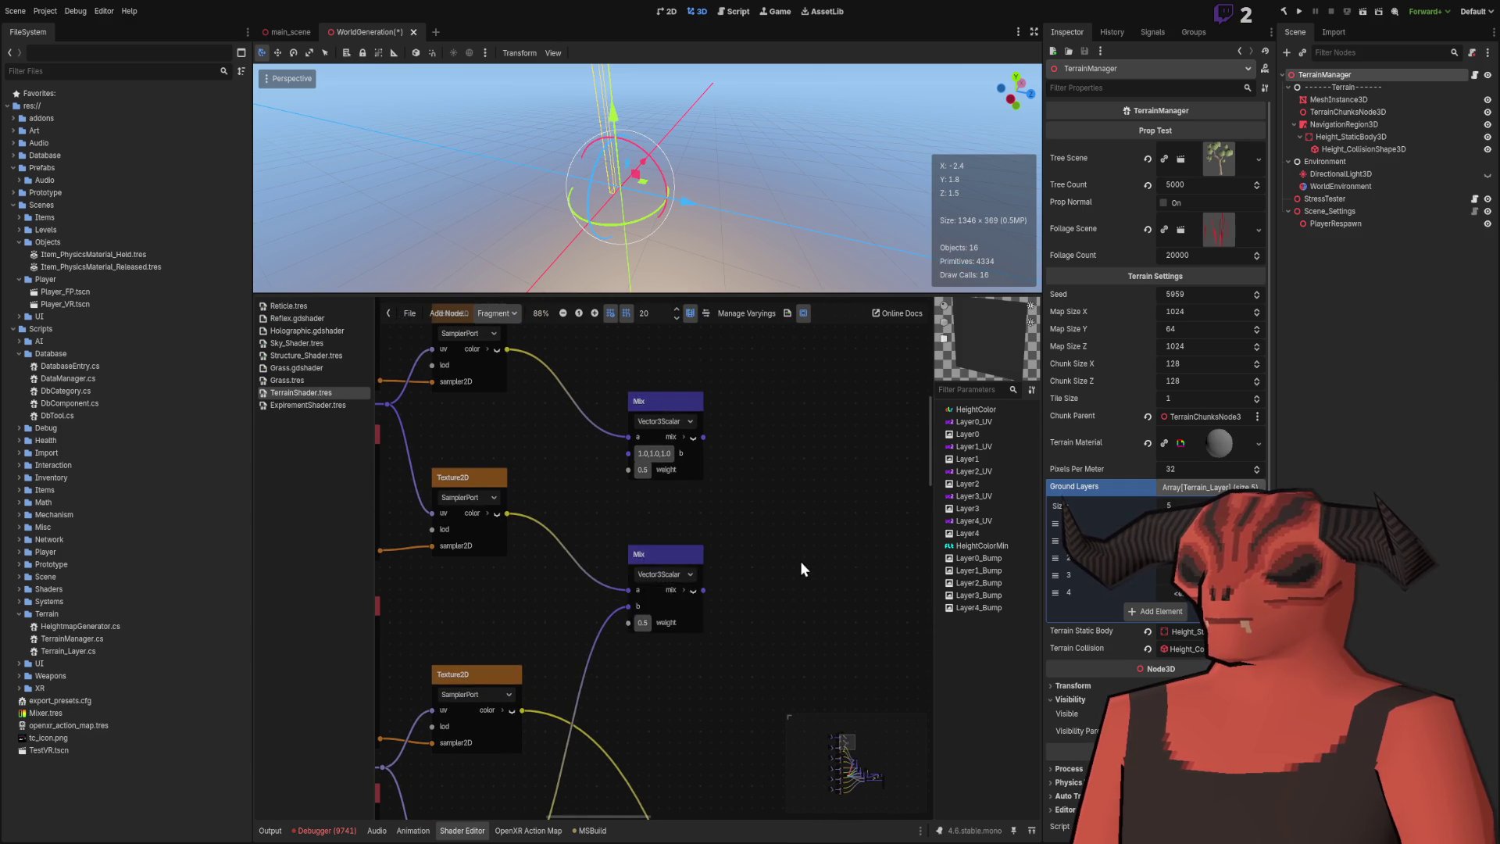
Chain each Mix result into the next Mix node and replace the old wire.
{"action": "scroll", "coordinate": [754, 652], "scroll_direction": "down", "scroll_amount": 6}
{"action": "scroll", "coordinate": [740, 691], "scroll_direction": "up", "scroll_amount": 1}
{"action": "scroll", "coordinate": [686, 522], "scroll_direction": "down", "scroll_amount": 2}
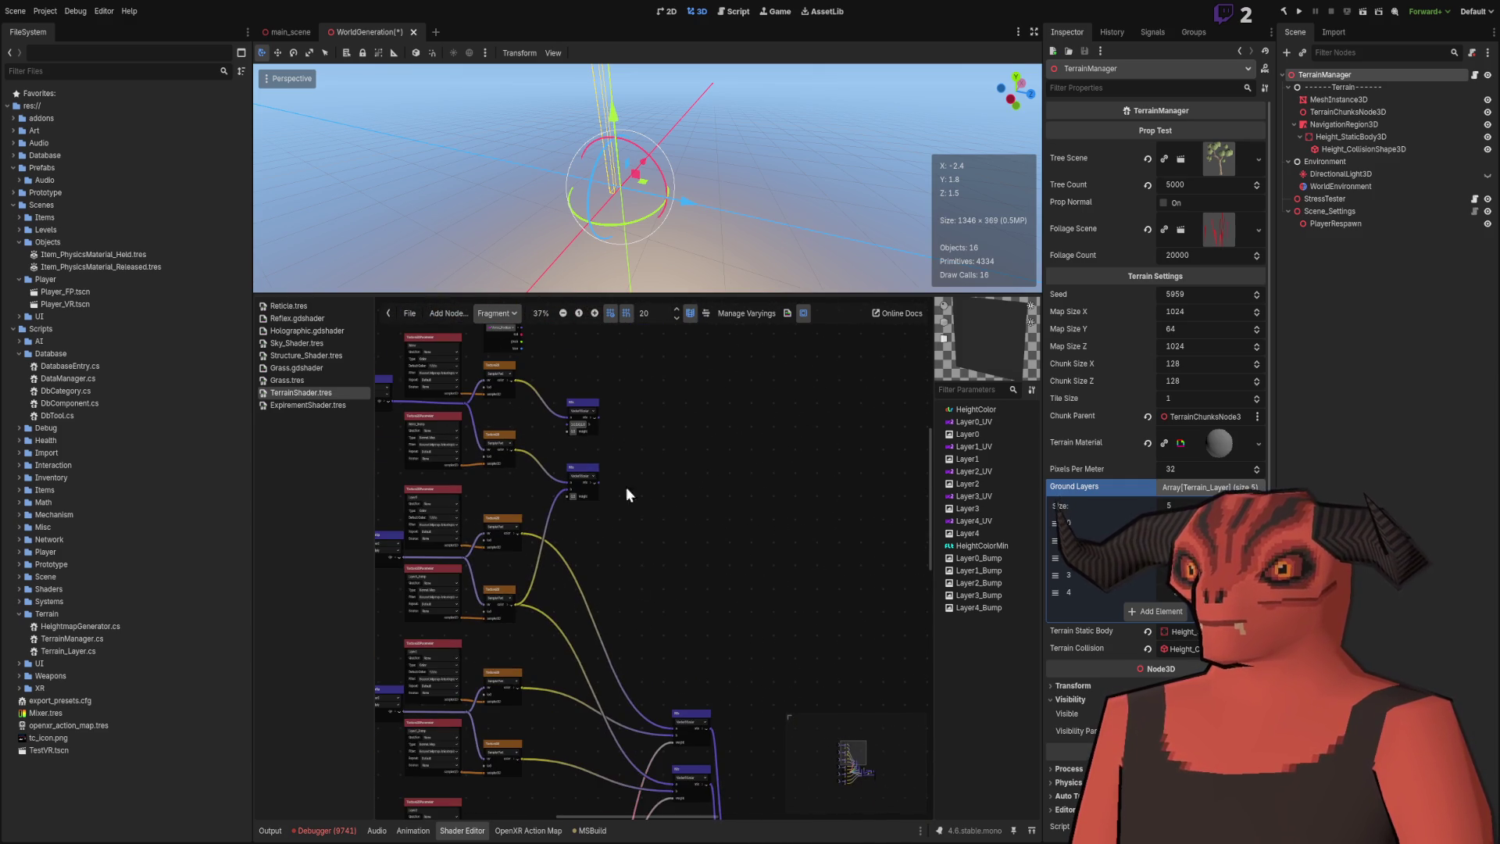
{"action": "left_click_drag", "start_coordinate": [598, 418], "coordinate": [671, 728]}
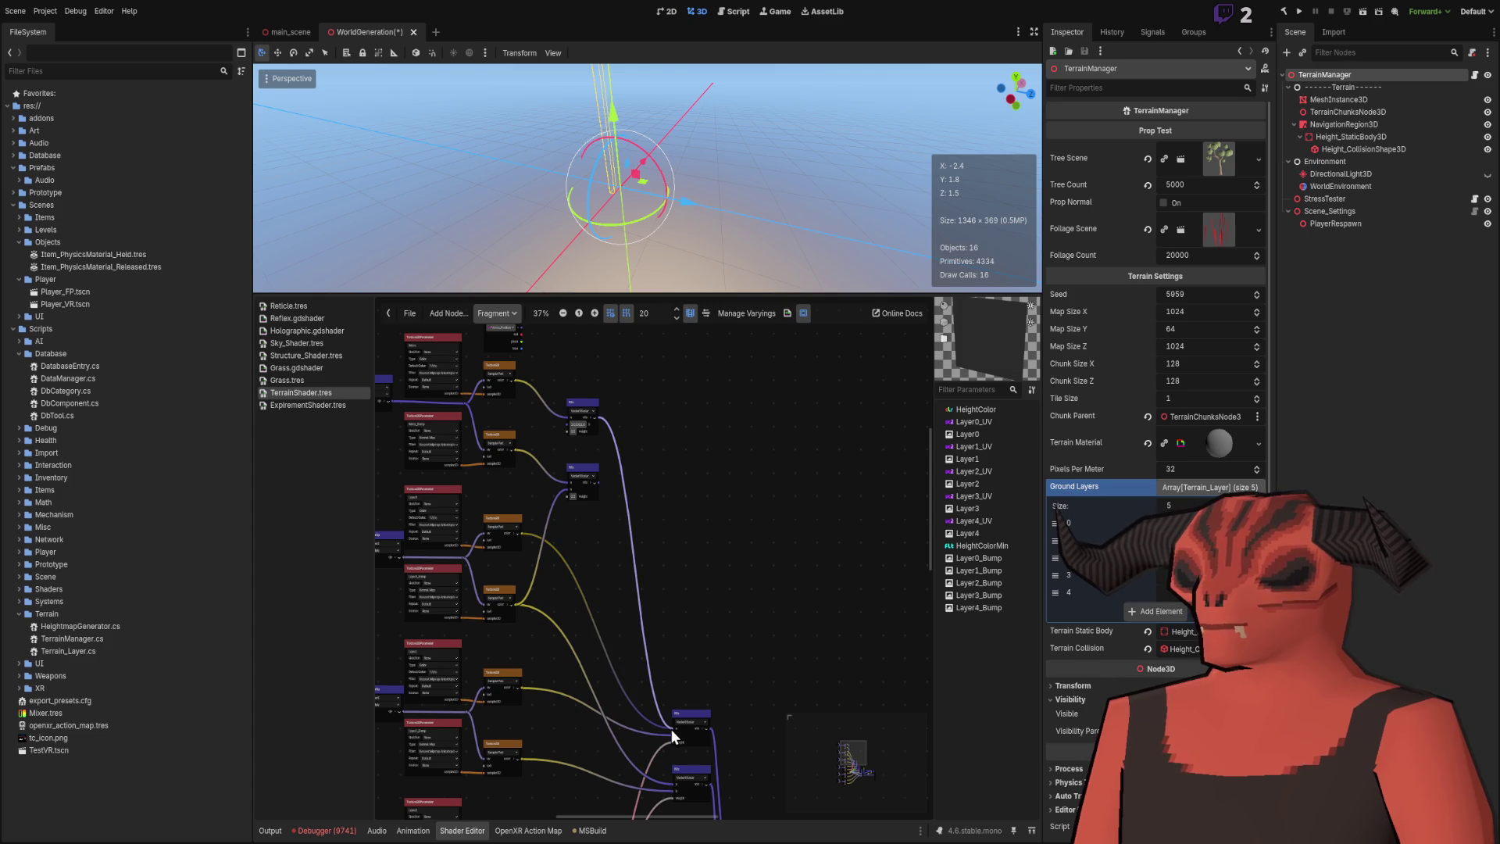
{"action": "scroll", "coordinate": [628, 481], "scroll_direction": "down", "scroll_amount": 2}
{"action": "mouse_move", "coordinate": [599, 420]}
{"action": "left_mouse_down"}
{"action": "mouse_move", "coordinate": [673, 756]}
{"action": "mouse_move", "coordinate": [670, 720]}
{"action": "left_mouse_up"}
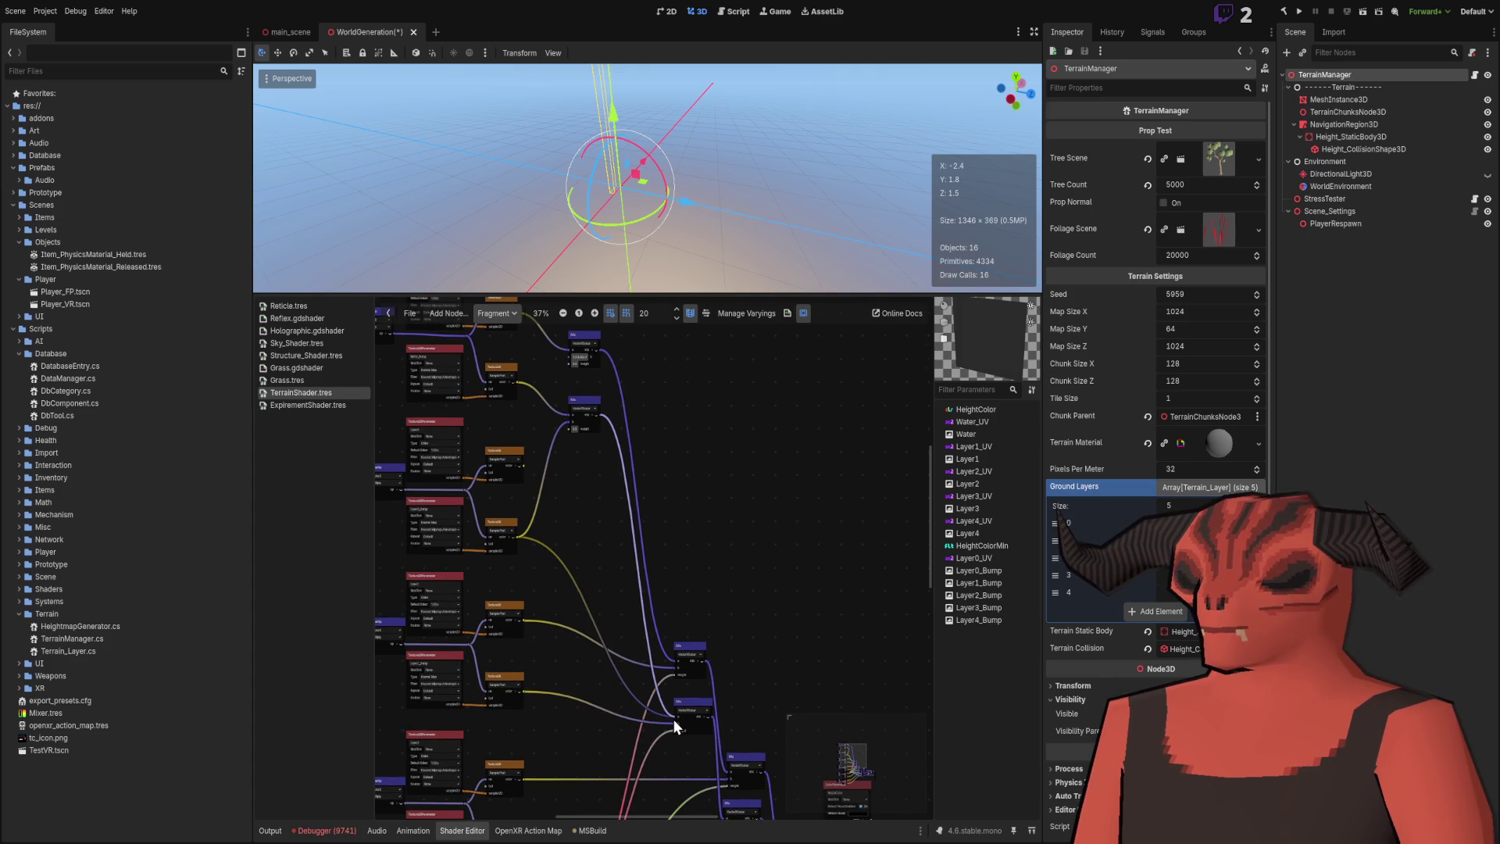
{"action": "left_click_drag", "start_coordinate": [673, 718], "coordinate": [566, 519]}
{"action": "left_click_drag", "start_coordinate": [527, 457], "coordinate": [564, 354]}
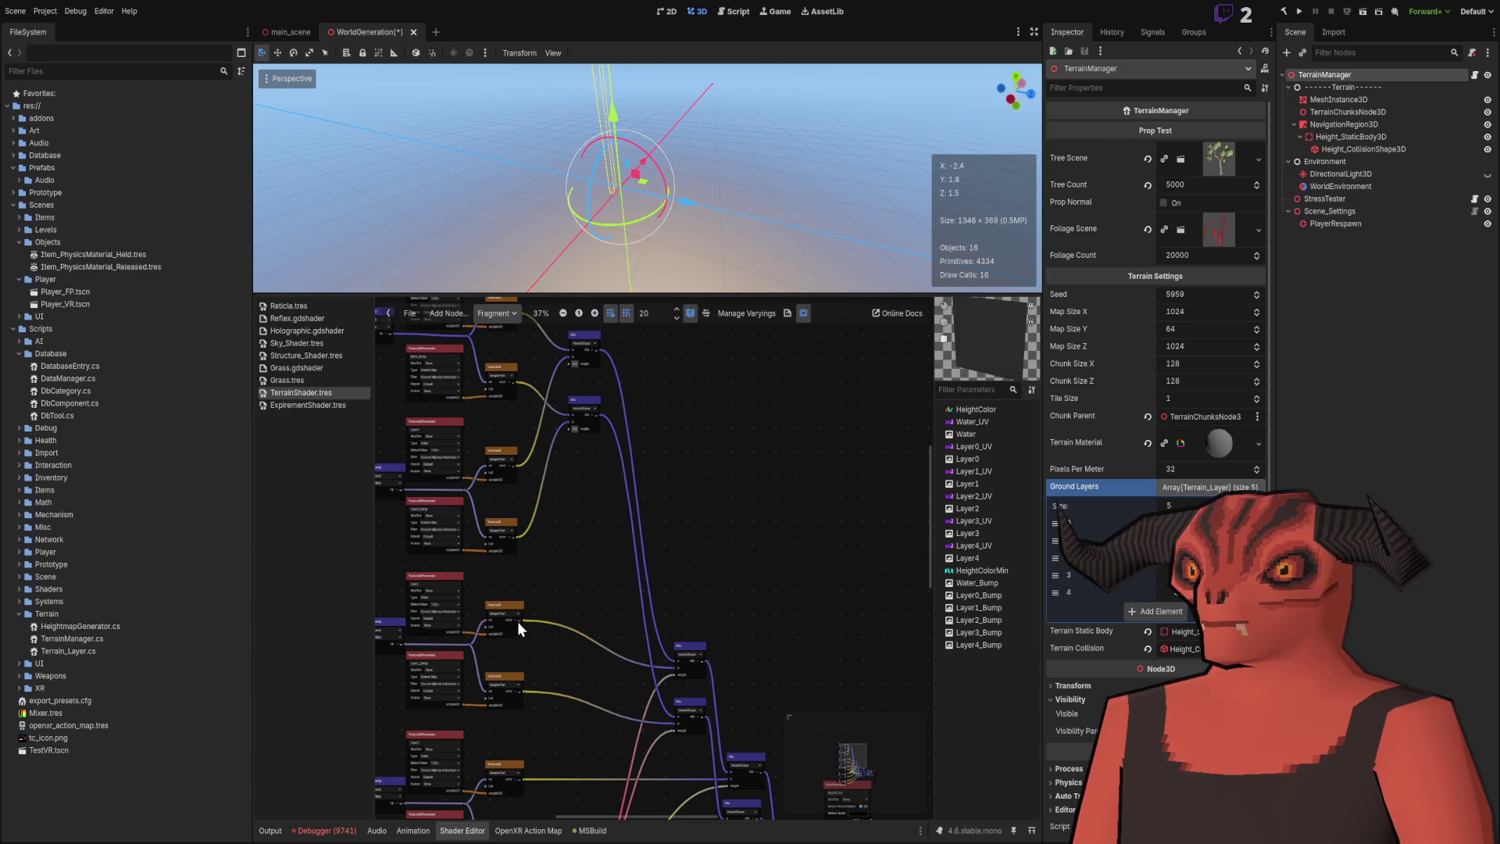
{"action": "scroll", "coordinate": [541, 564], "scroll_direction": "up", "scroll_amount": 3}
{"action": "scroll", "coordinate": [560, 631], "scroll_direction": "left", "scroll_amount": 3}
{"action": "scroll", "coordinate": [603, 554], "scroll_direction": "down", "scroll_amount": 4}
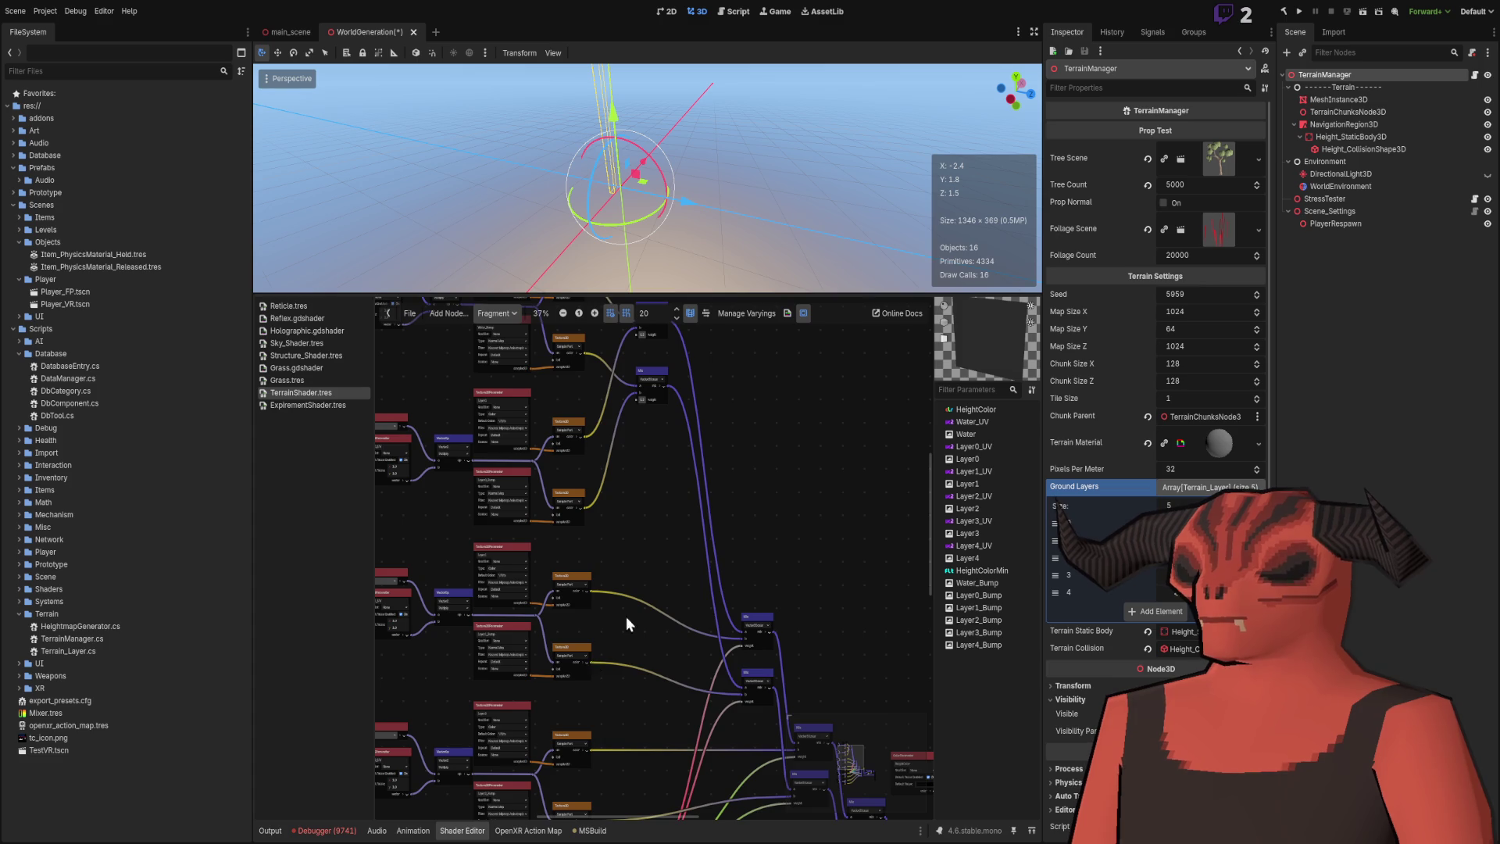
{"action": "scroll", "coordinate": [626, 617], "scroll_direction": "right", "scroll_amount": 1}
{"action": "scroll", "coordinate": [603, 586], "scroll_direction": "up", "scroll_amount": 4}
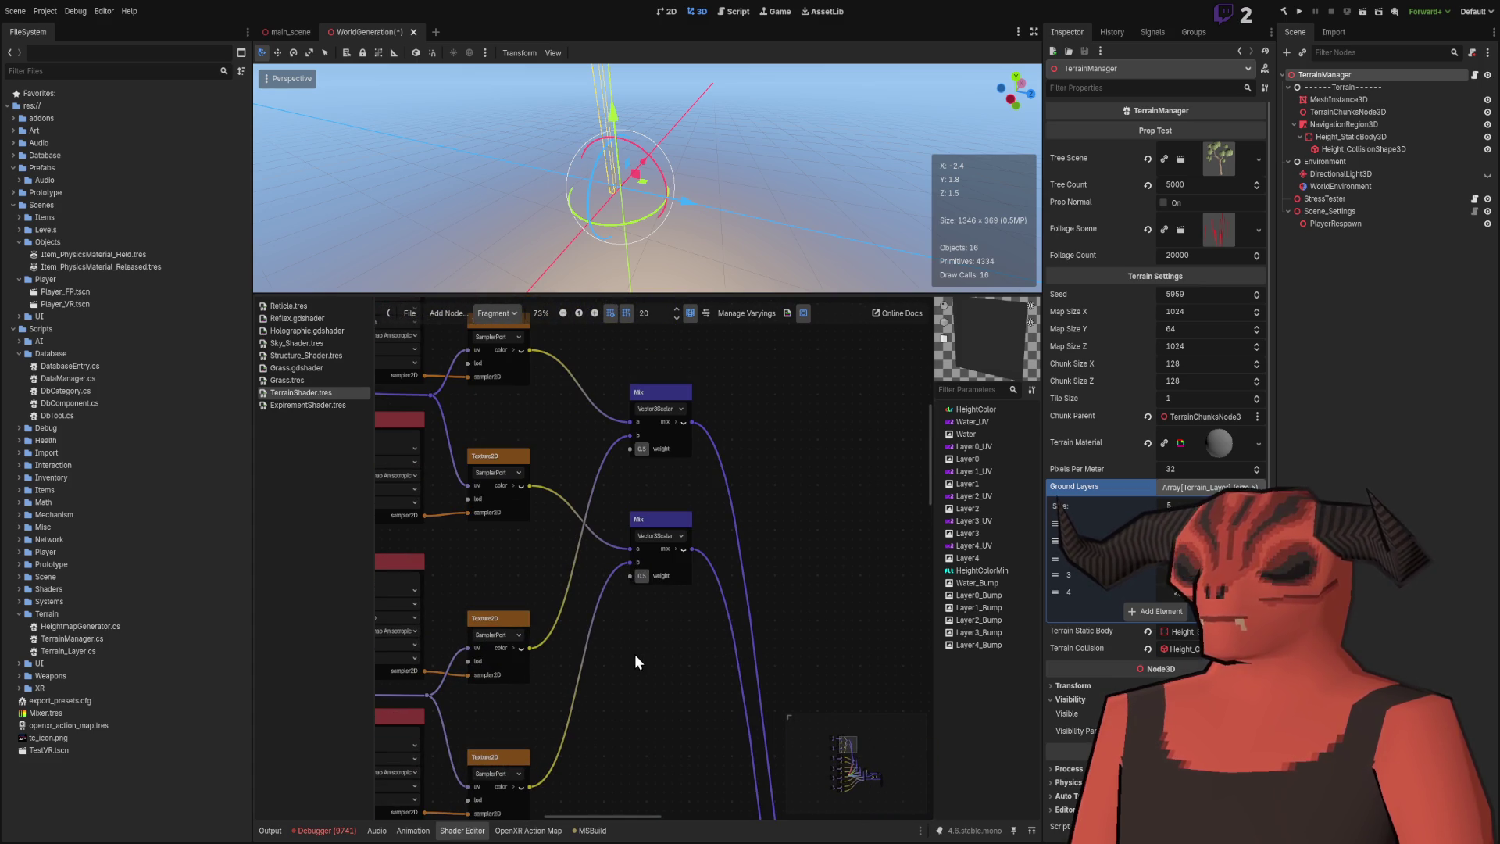
Zoom in and nudge the Vertex_Position VaryingGetter slightly up-left above the Water texture nodes.
{"action": "scroll", "coordinate": [639, 637], "scroll_direction": "left", "scroll_amount": 1}
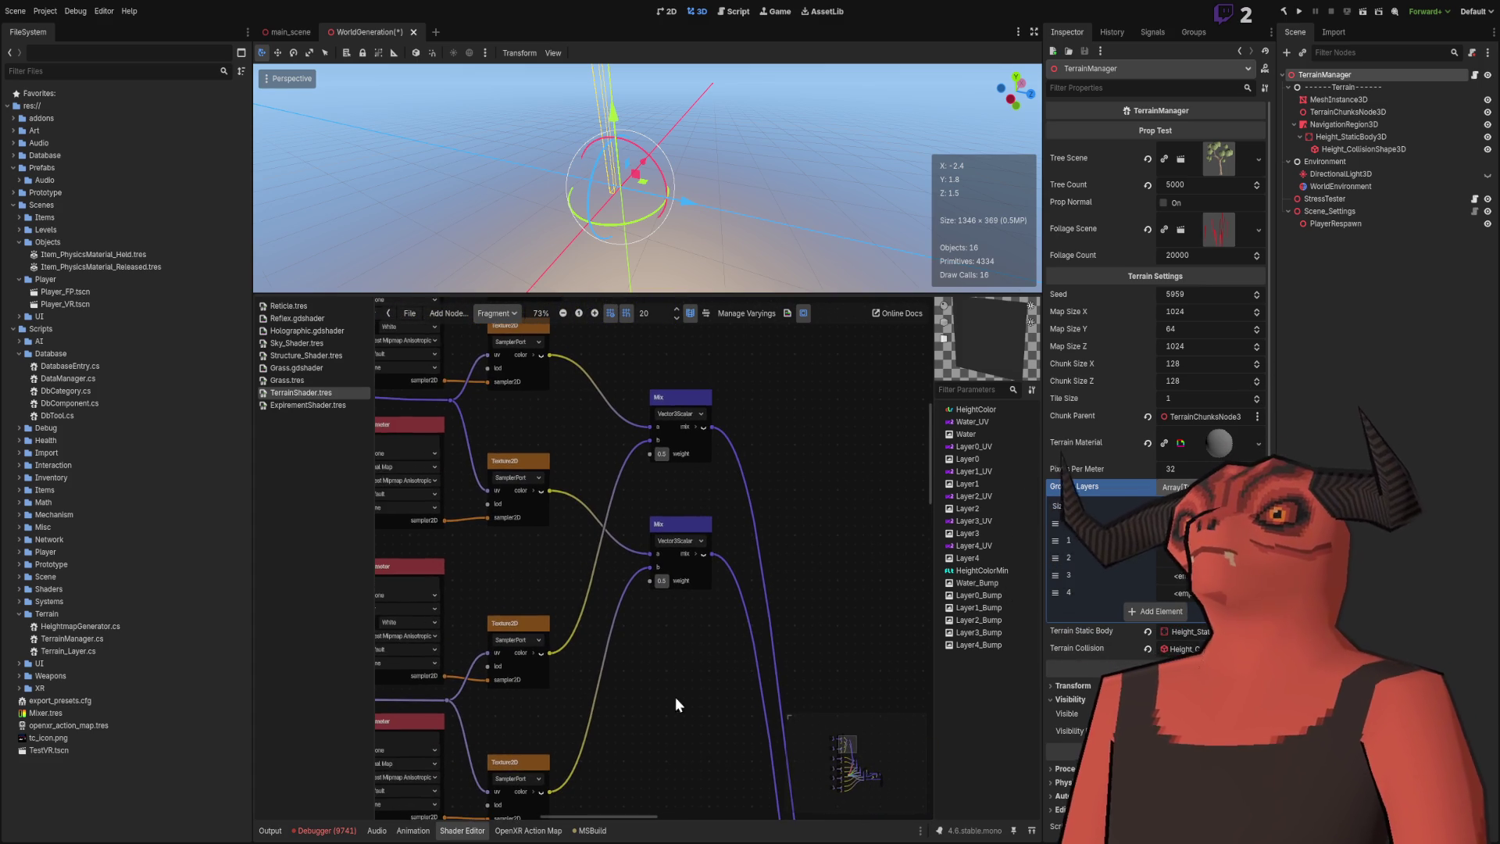
{"action": "scroll", "coordinate": [709, 552], "scroll_direction": "left", "scroll_amount": 1}
{"action": "scroll", "coordinate": [778, 530], "scroll_direction": "down", "scroll_amount": 1}
{"action": "scroll", "coordinate": [778, 530], "scroll_direction": "left", "scroll_amount": 5}
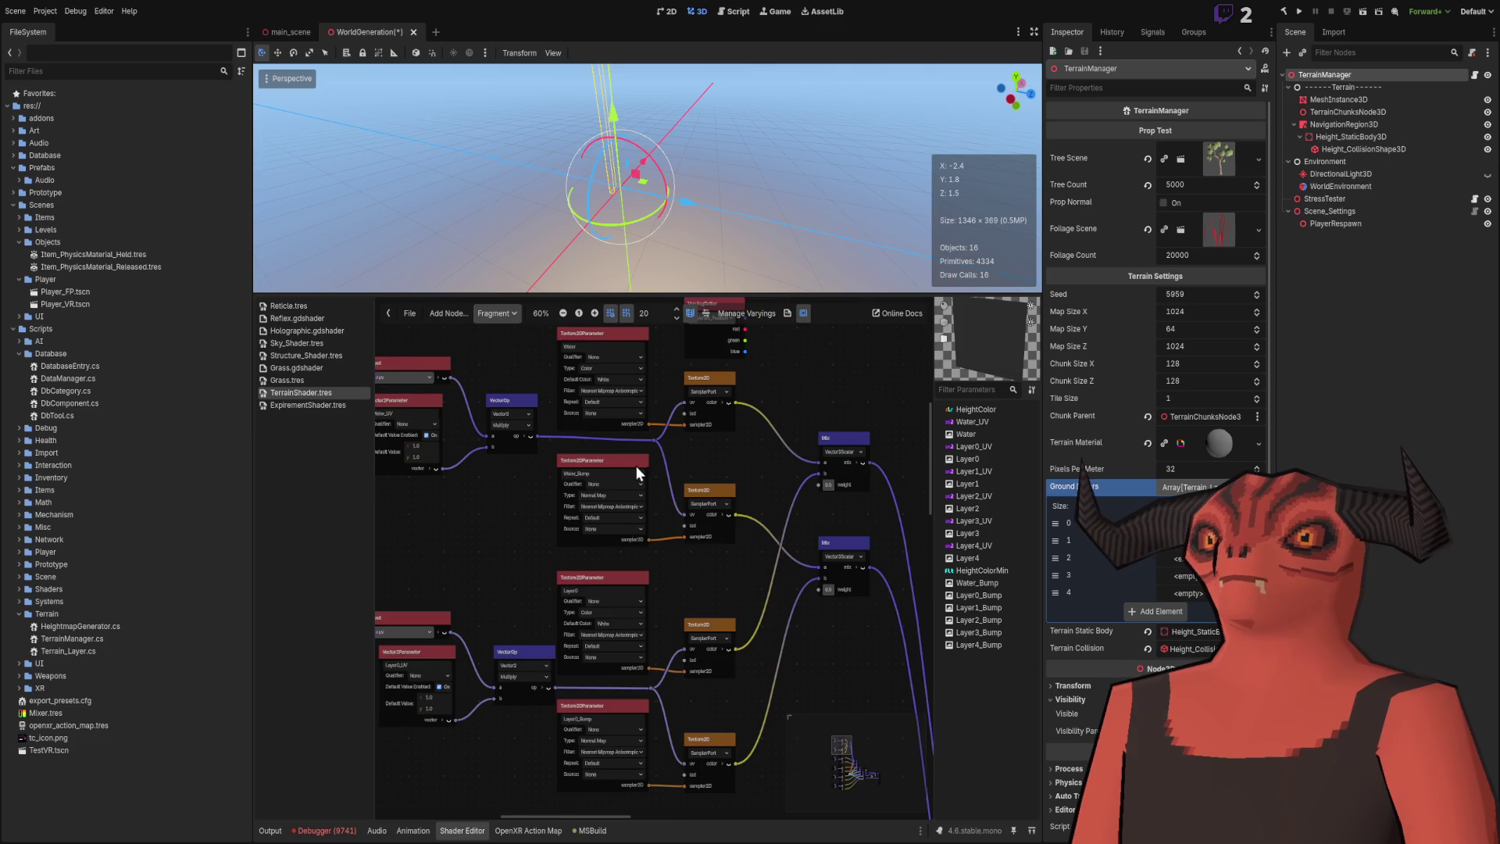
{"action": "scroll", "coordinate": [636, 466], "scroll_direction": "right", "scroll_amount": 1}
{"action": "scroll", "coordinate": [522, 560], "scroll_direction": "up", "scroll_amount": 2}
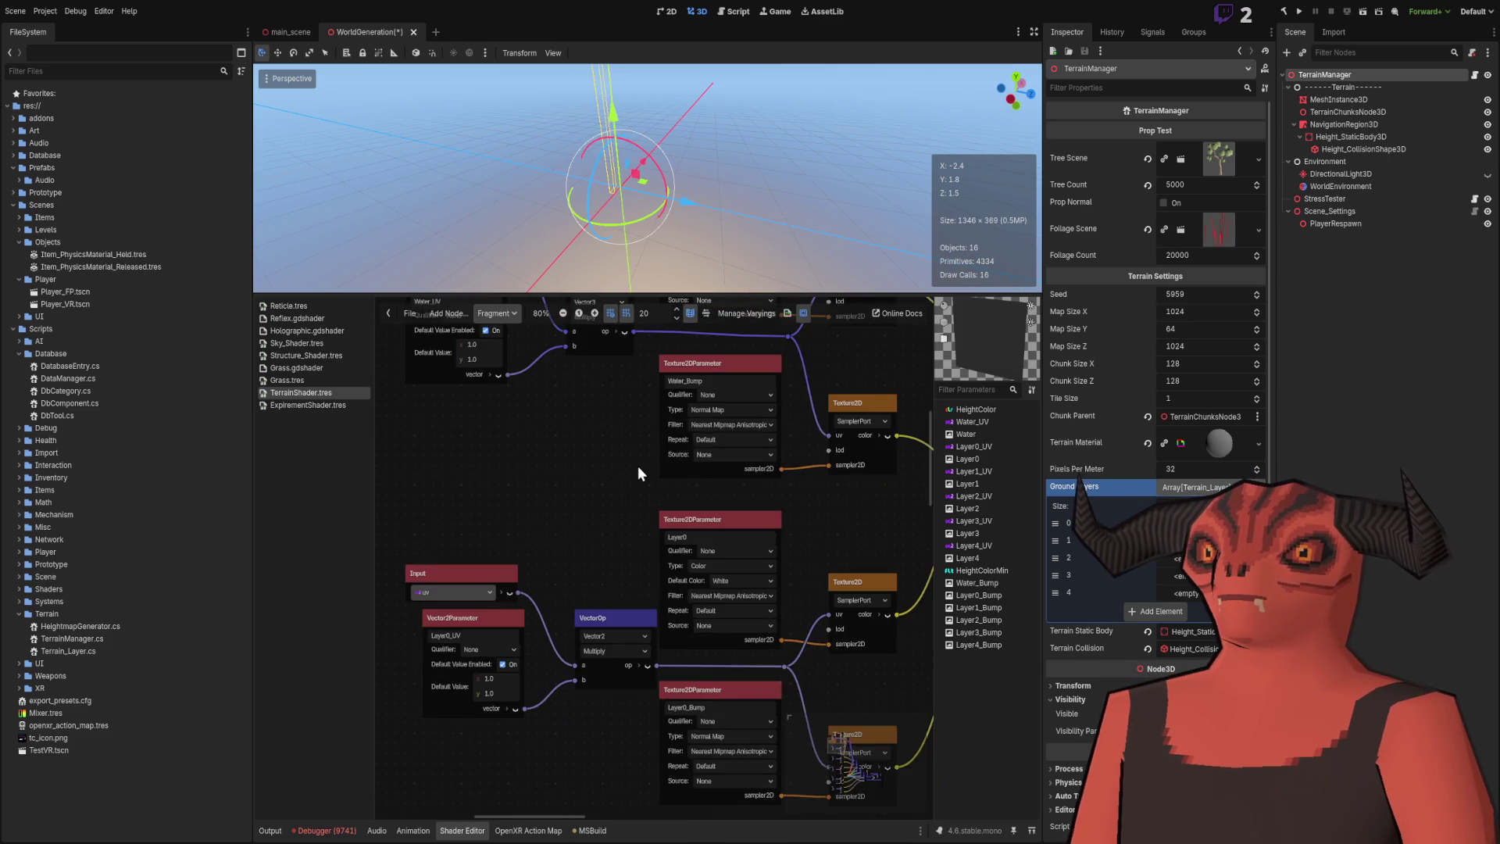
{"action": "scroll", "coordinate": [535, 392], "scroll_direction": "down", "scroll_amount": 2}
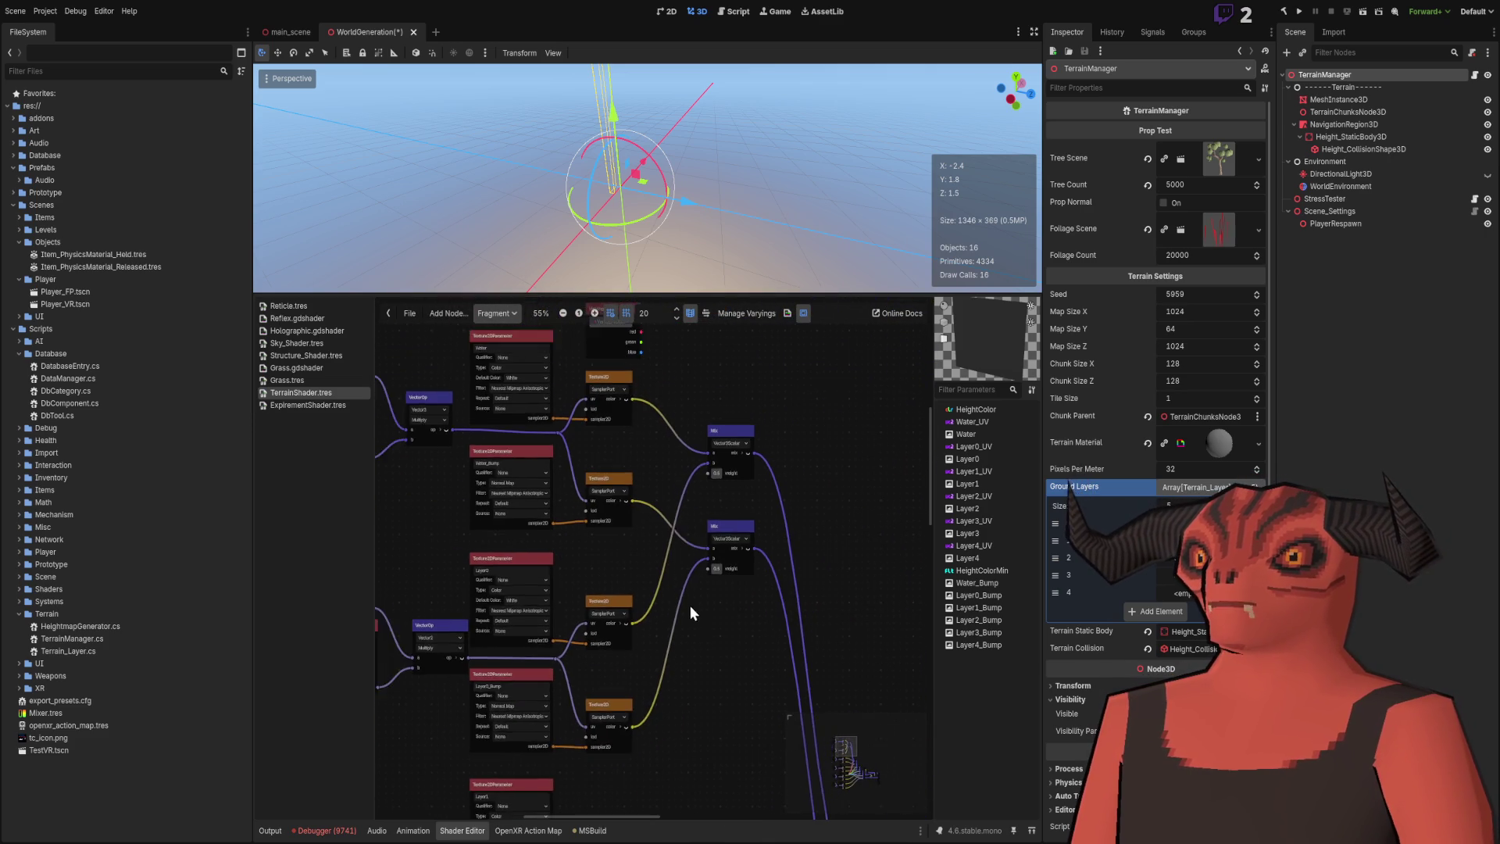
{"action": "scroll", "coordinate": [675, 540], "scroll_direction": "up", "scroll_amount": 2}
{"action": "scroll", "coordinate": [746, 750], "scroll_direction": "up", "scroll_amount": 1}
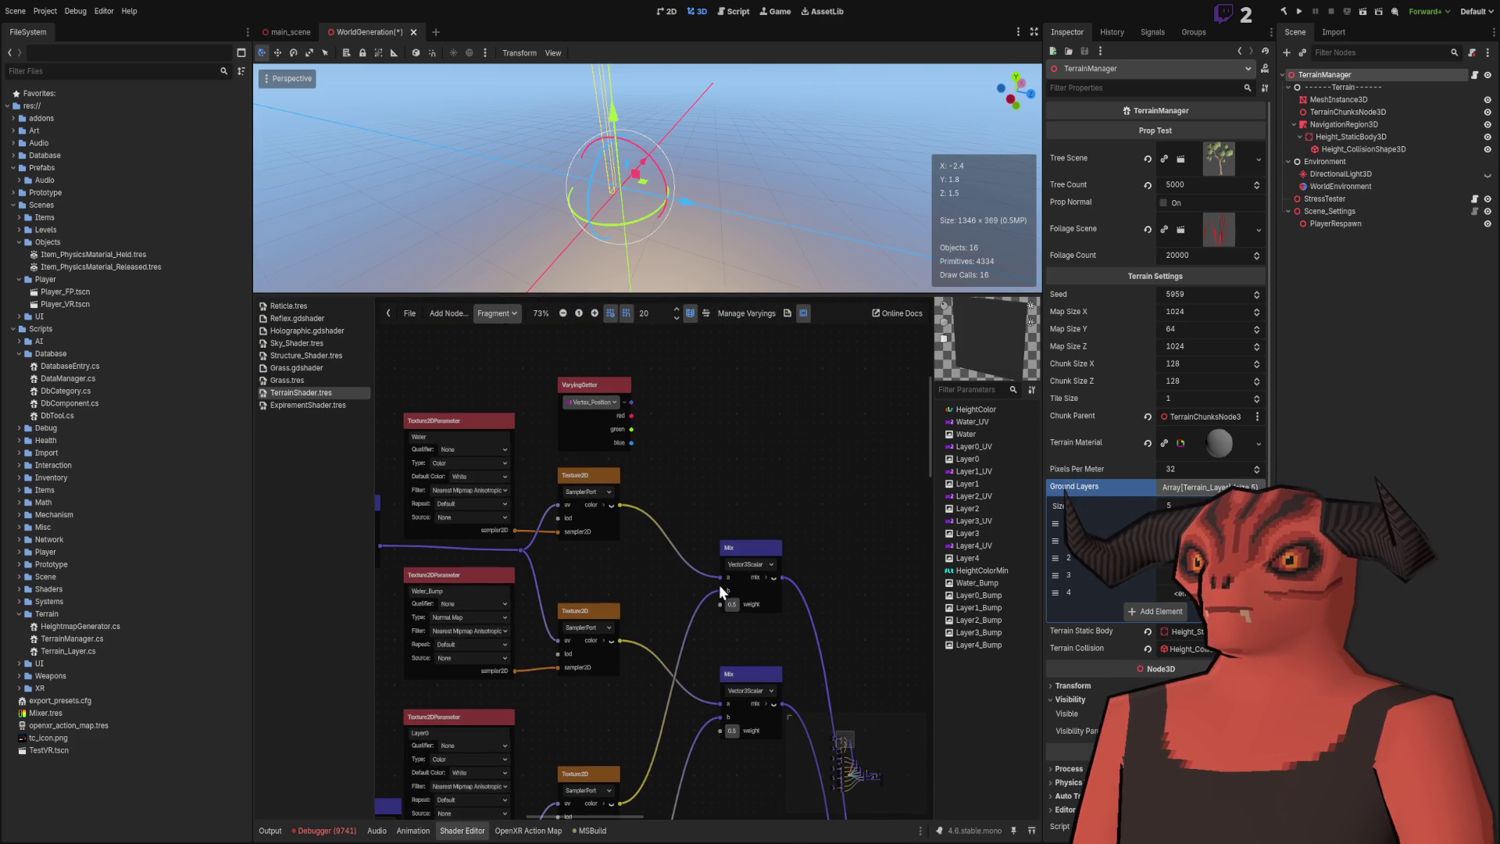
{"action": "scroll", "coordinate": [673, 458], "scroll_direction": "up", "scroll_amount": 2}
{"action": "scroll", "coordinate": [655, 442], "scroll_direction": "up", "scroll_amount": 3}
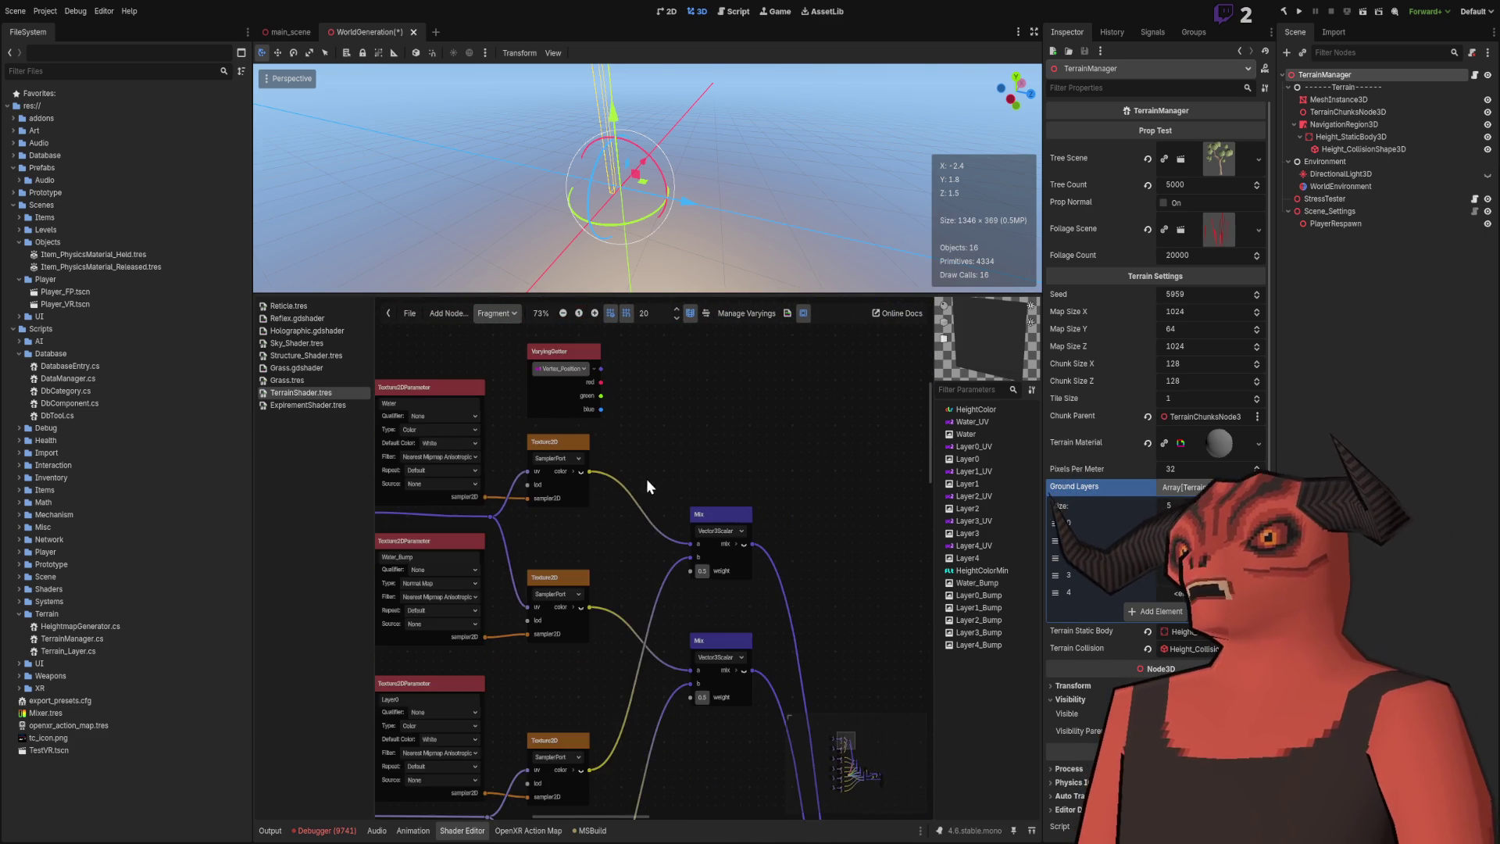
{"action": "scroll", "coordinate": [607, 427], "scroll_direction": "left", "scroll_amount": 3}
{"action": "left_click_drag", "start_coordinate": [637, 411], "coordinate": [625, 397]}
{"action": "left_click", "coordinate": [737, 471]}
{"action": "scroll", "coordinate": [677, 456], "scroll_direction": "down", "scroll_amount": 2}
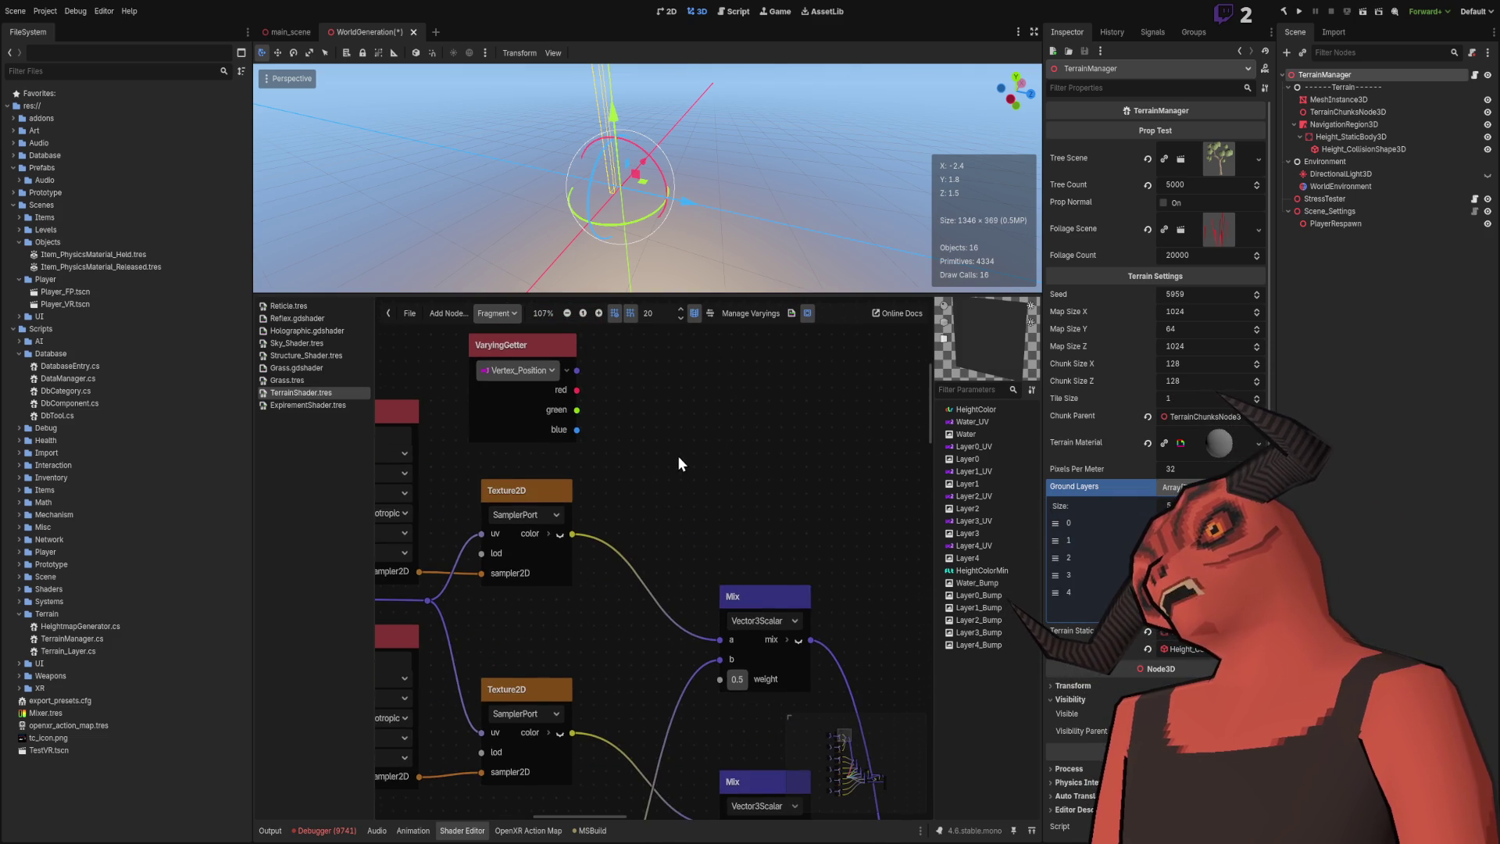
{"action": "scroll", "coordinate": [694, 472], "scroll_direction": "up", "scroll_amount": 1}
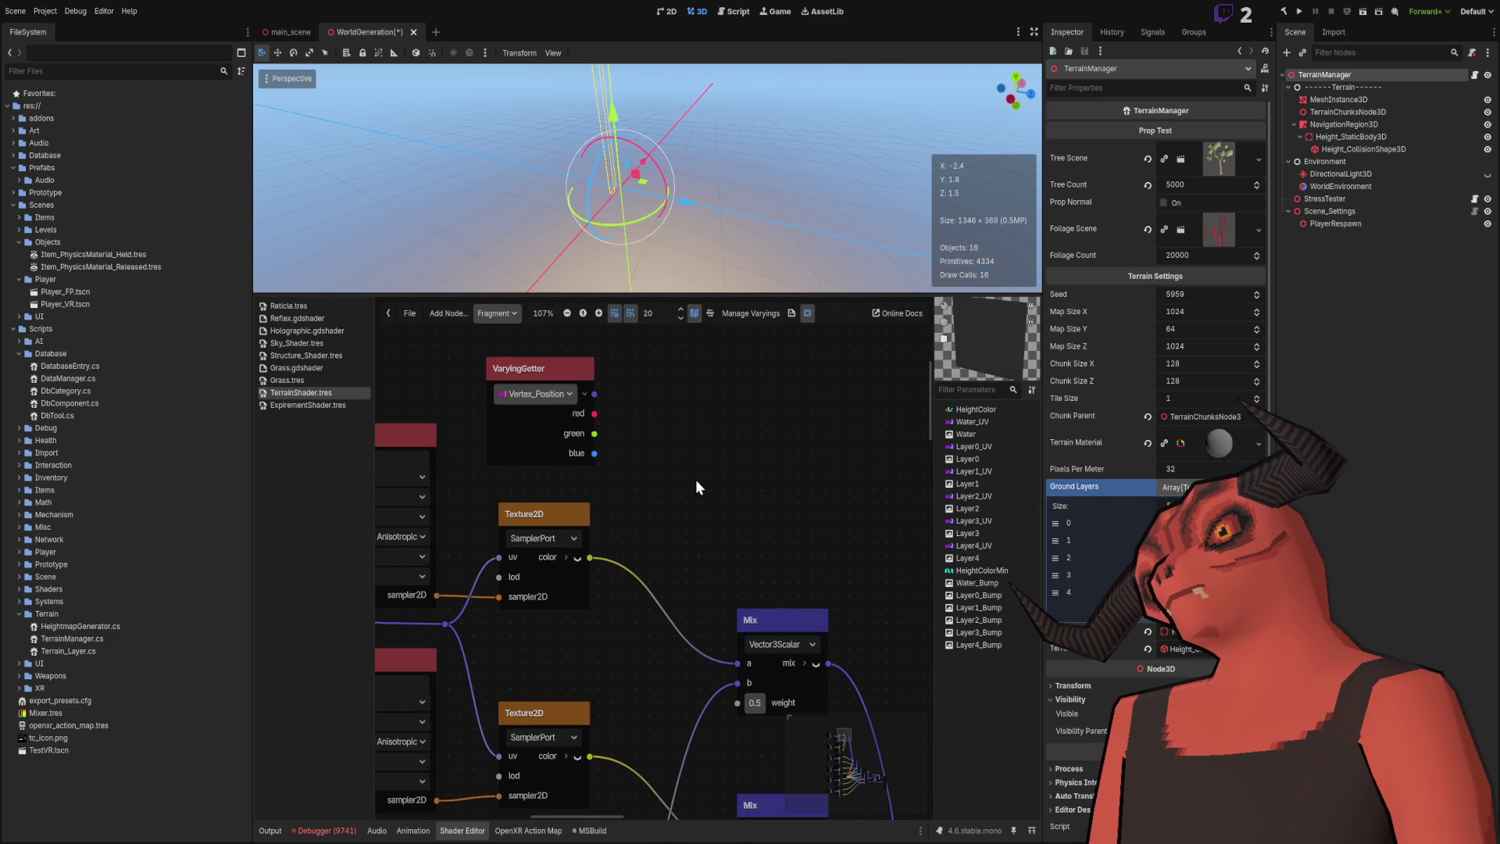
{"action": "scroll", "coordinate": [685, 475], "scroll_direction": "up", "scroll_amount": 5}
{"action": "scroll", "coordinate": [685, 476], "scroll_direction": "left", "scroll_amount": 2}
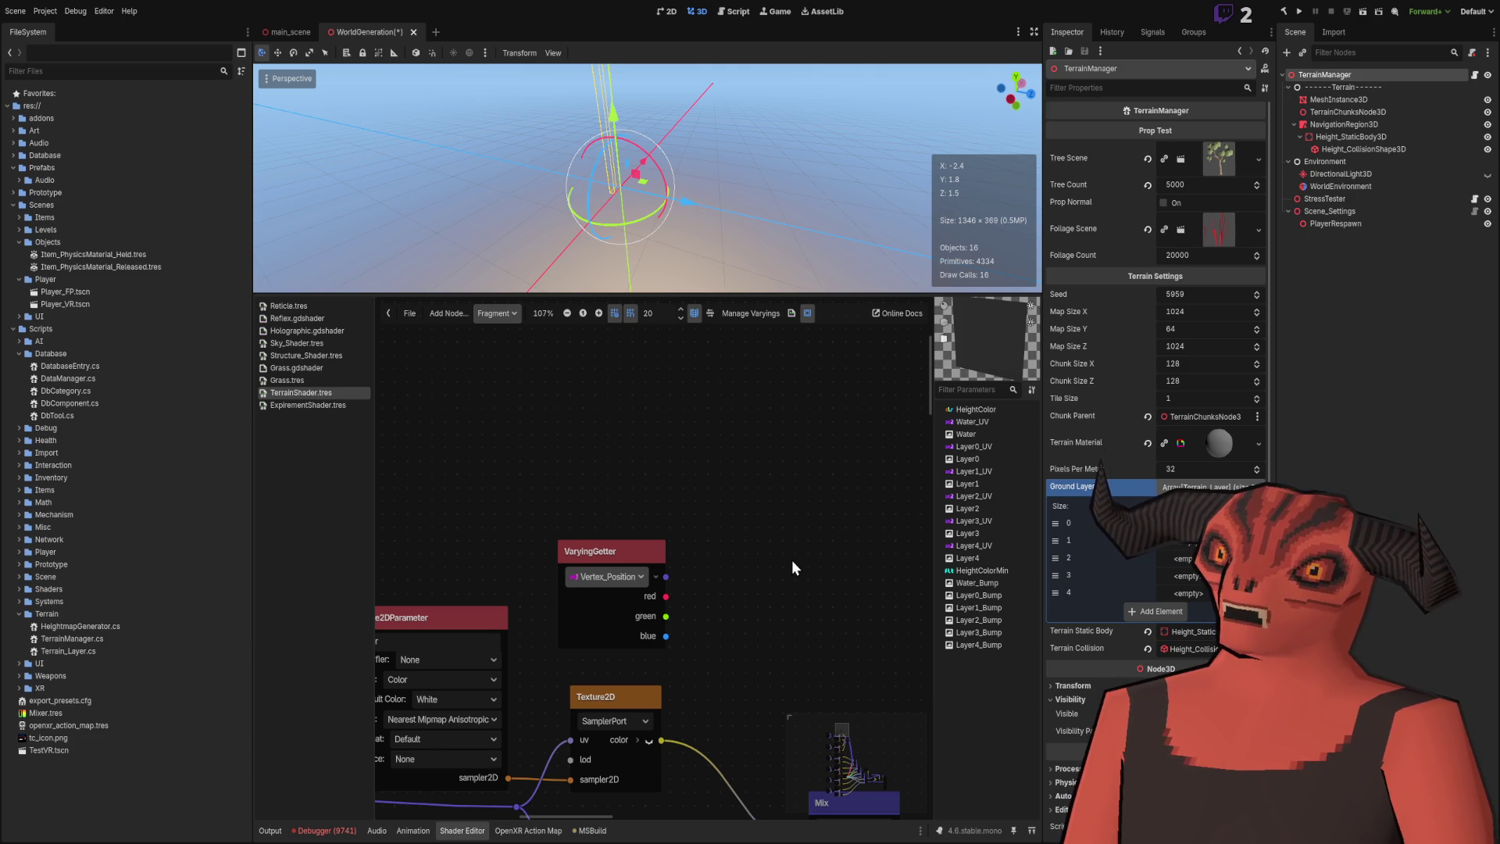
Add a Vector2Parameter above the VaryingGetter and name it WaterHeightRange.
{"action": "key", "text": "ctrl+v"}
{"action": "mouse_move", "coordinate": [753, 481]}
{"action": "left_mouse_down"}
{"action": "mouse_move", "coordinate": [576, 422]}
{"action": "mouse_move", "coordinate": [619, 419]}
{"action": "mouse_move", "coordinate": [619, 406]}
{"action": "left_mouse_up"}
{"action": "double_click", "coordinate": [617, 429]}
{"action": "type", "text": "Wa"}
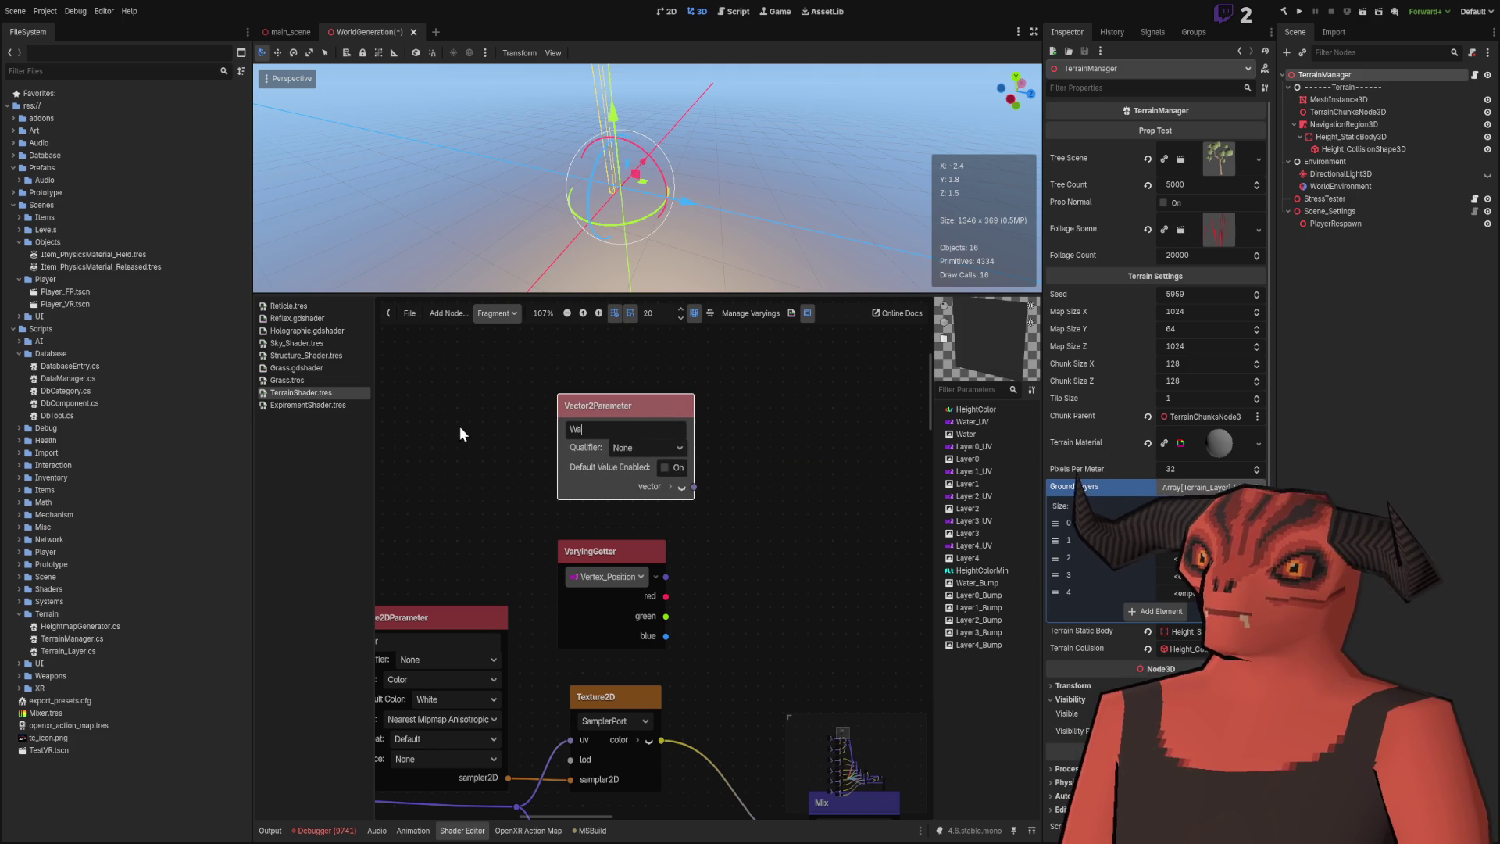
{"action": "type", "text": "terHeight"}
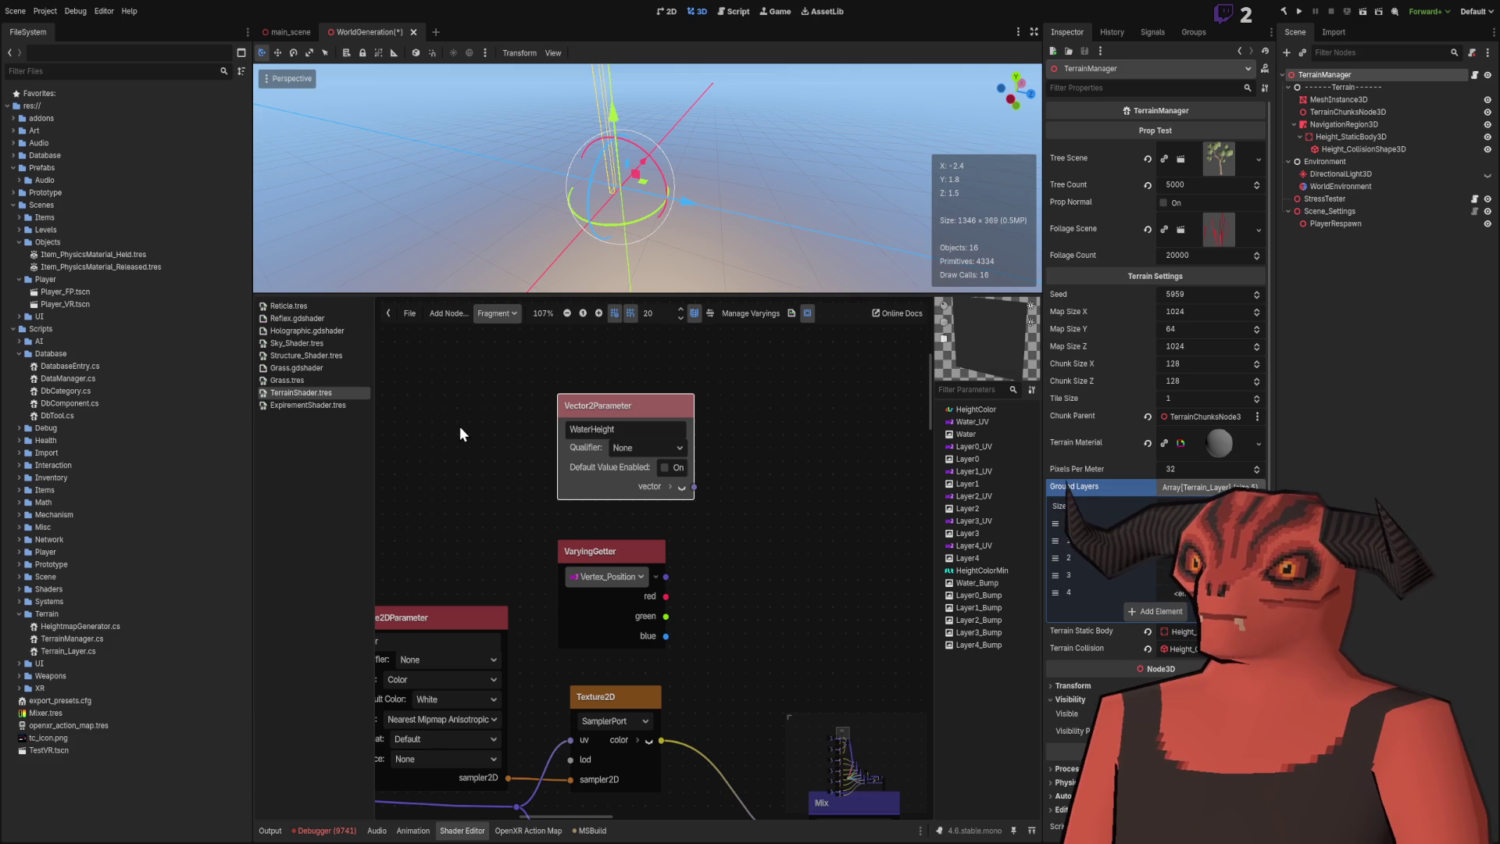
{"action": "type", "text": "Ram"}
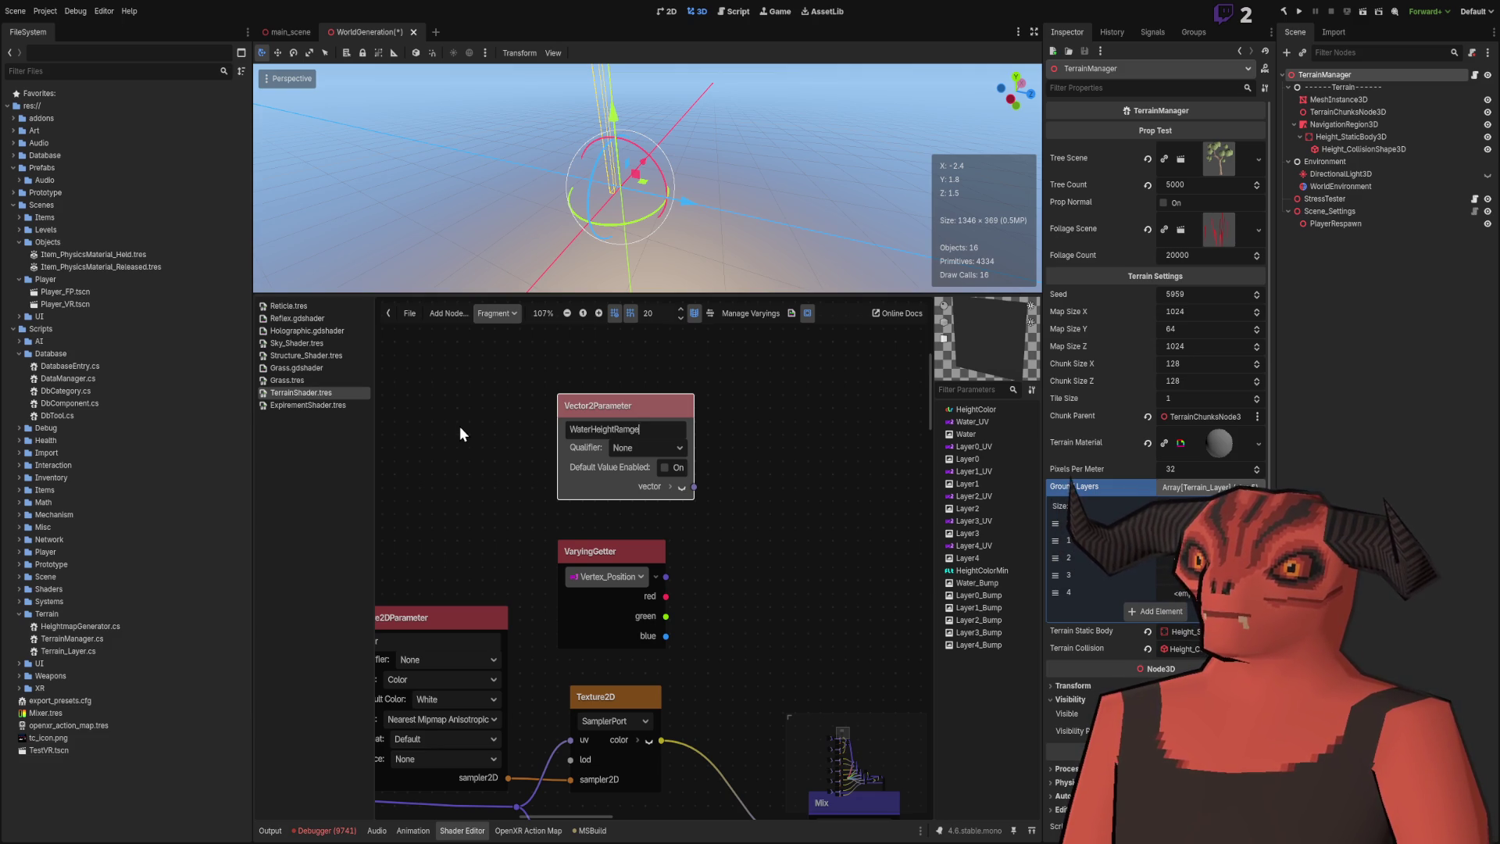
{"action": "key", "text": "BackSpace"}
{"action": "type", "text": "nge"}
{"action": "left_click", "coordinate": [460, 425]}
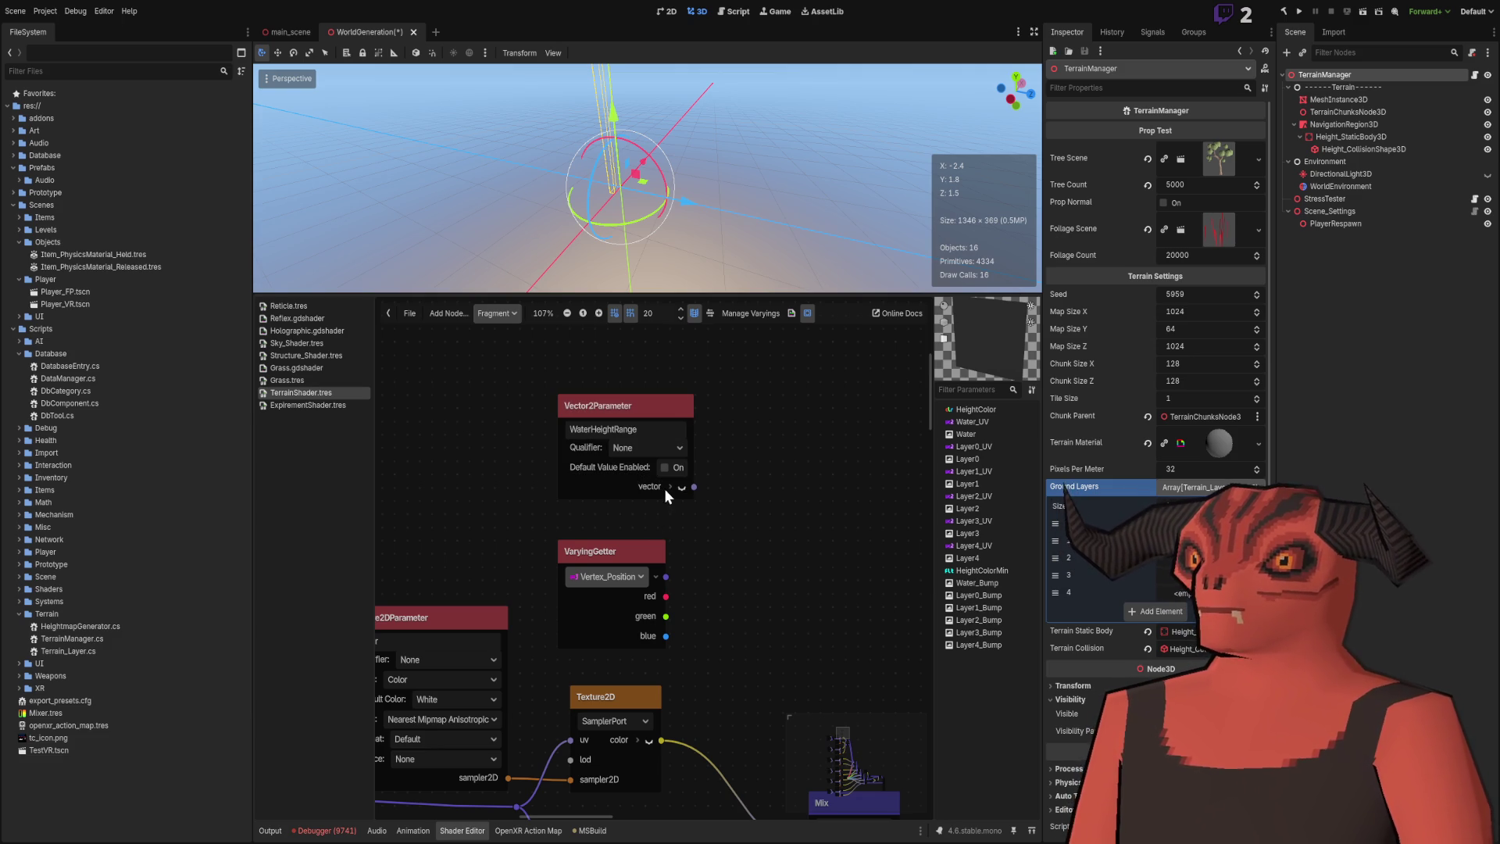
Enable WaterHeightRange's default value at x 0.0, y -1.0, then add a Remap node.
{"action": "left_click", "coordinate": [664, 468]}
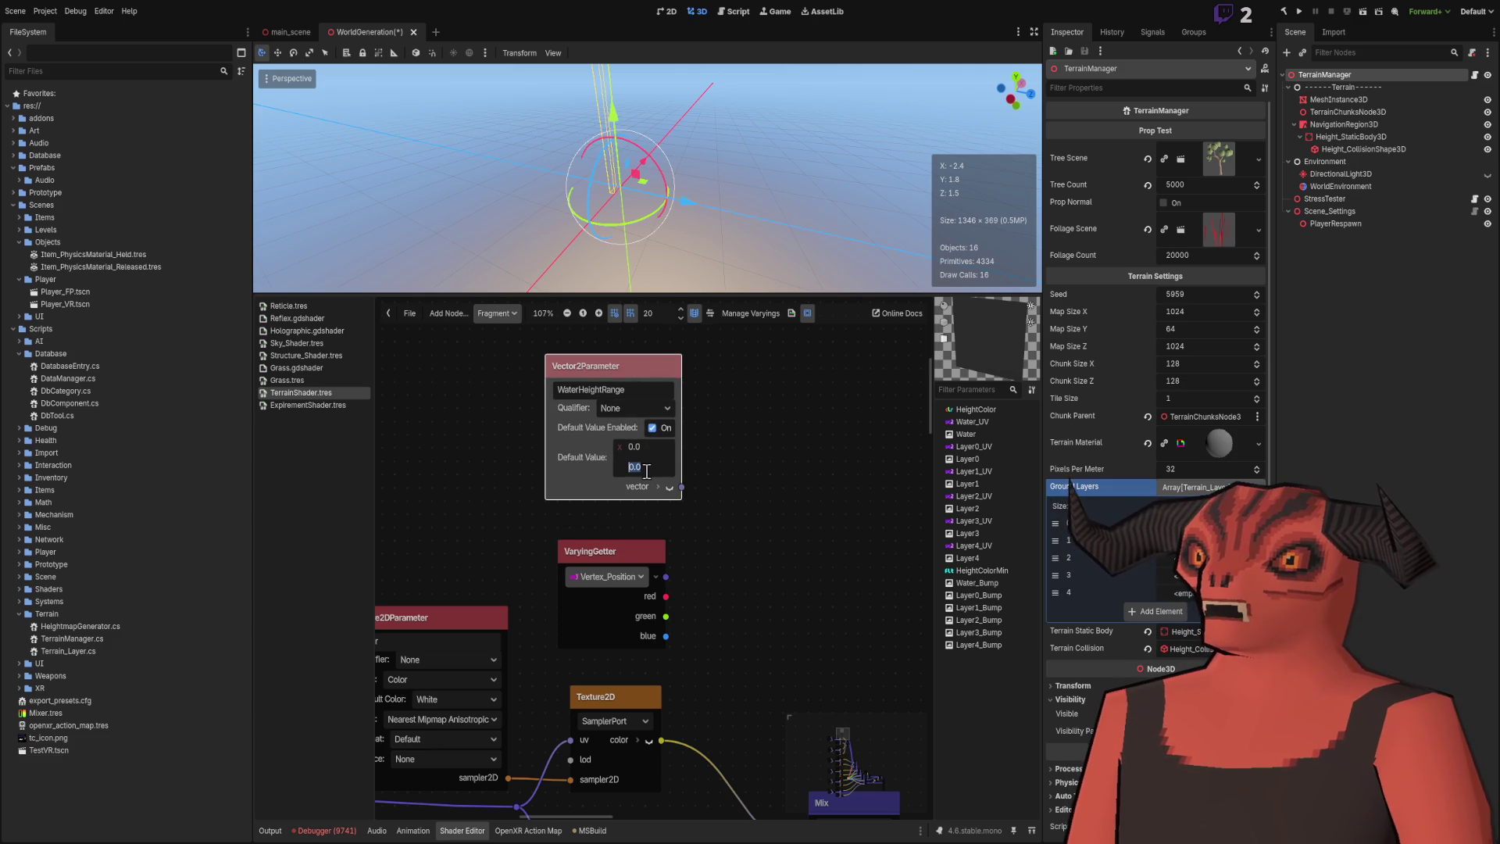
{"action": "key", "text": "Return"}
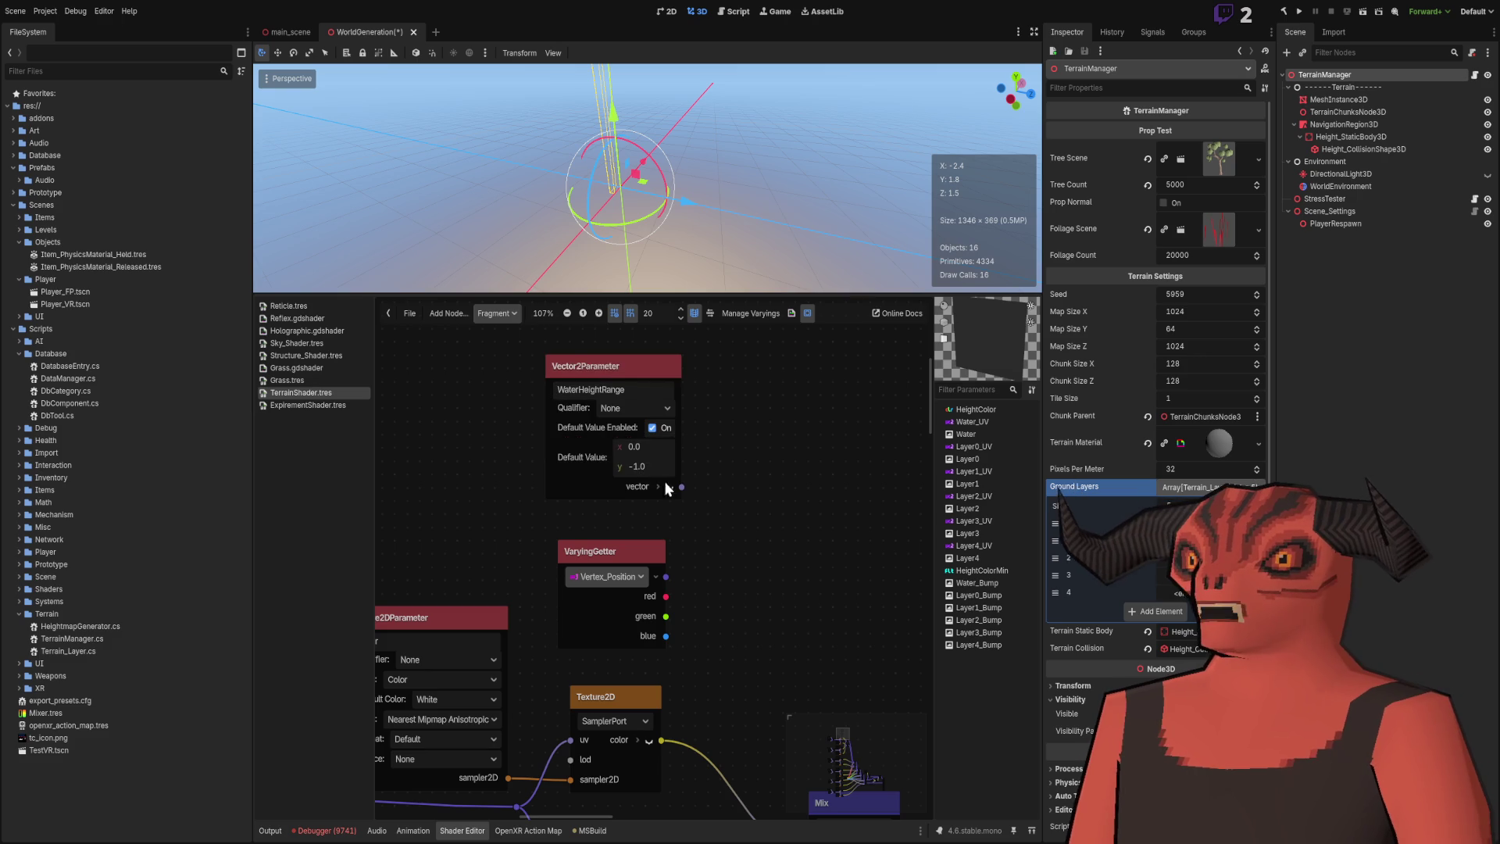
{"action": "scroll", "coordinate": [664, 480], "scroll_direction": "down", "scroll_amount": 3}
{"action": "scroll", "coordinate": [655, 418], "scroll_direction": "down", "scroll_amount": 2}
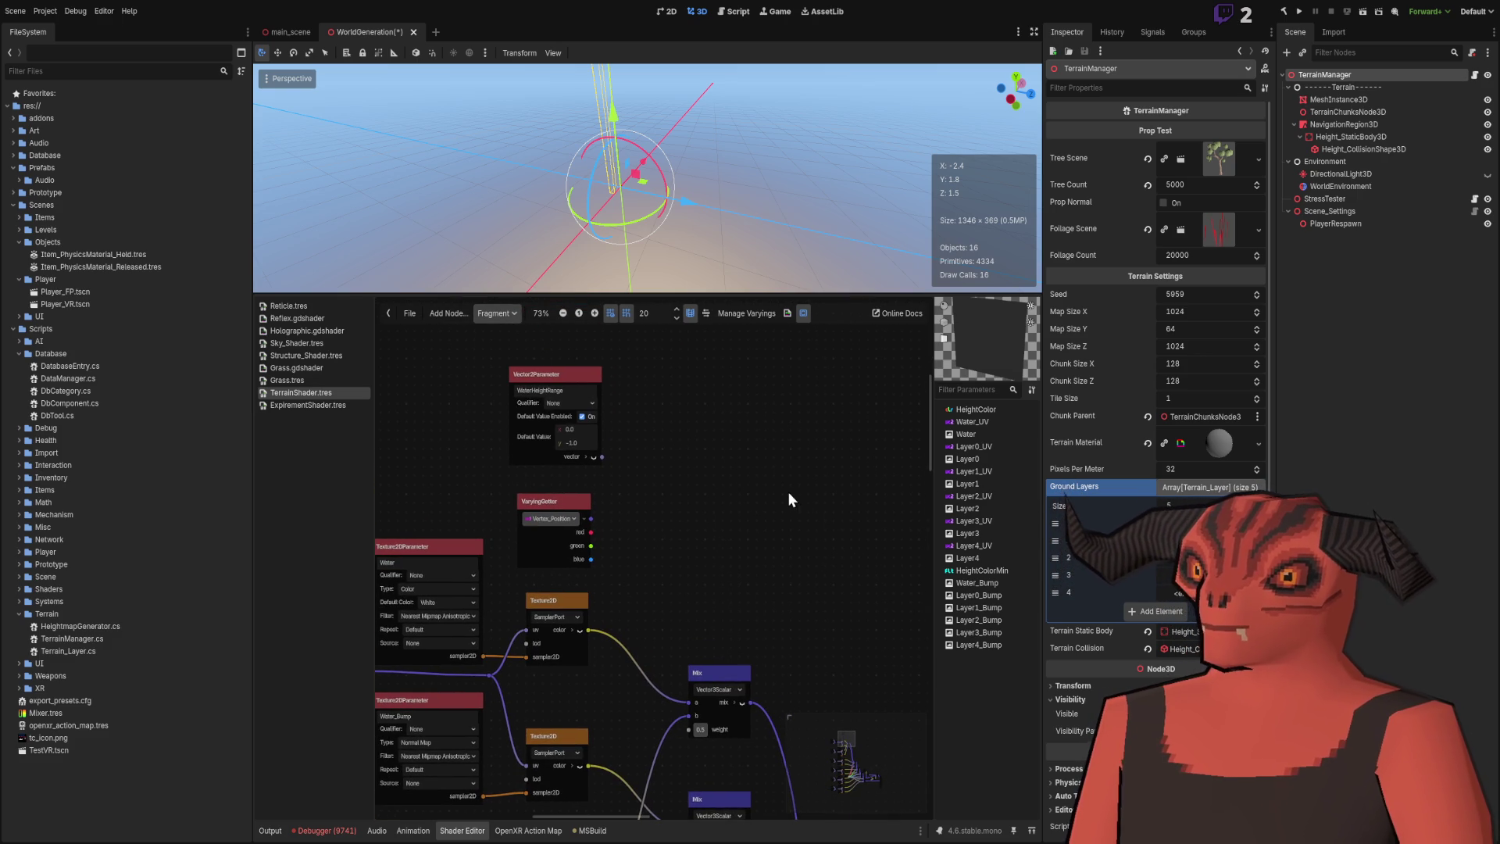
{"action": "key", "text": "ctrl+v"}
Feed VaryingGetter green into Remap's value, WaterHeightRange x/y into input min/max.
{"action": "mouse_move", "coordinate": [755, 444]}
{"action": "left_mouse_down"}
{"action": "mouse_move", "coordinate": [654, 445]}
{"action": "mouse_move", "coordinate": [673, 465]}
{"action": "left_mouse_up"}
{"action": "scroll", "coordinate": [605, 491], "scroll_direction": "up", "scroll_amount": 3}
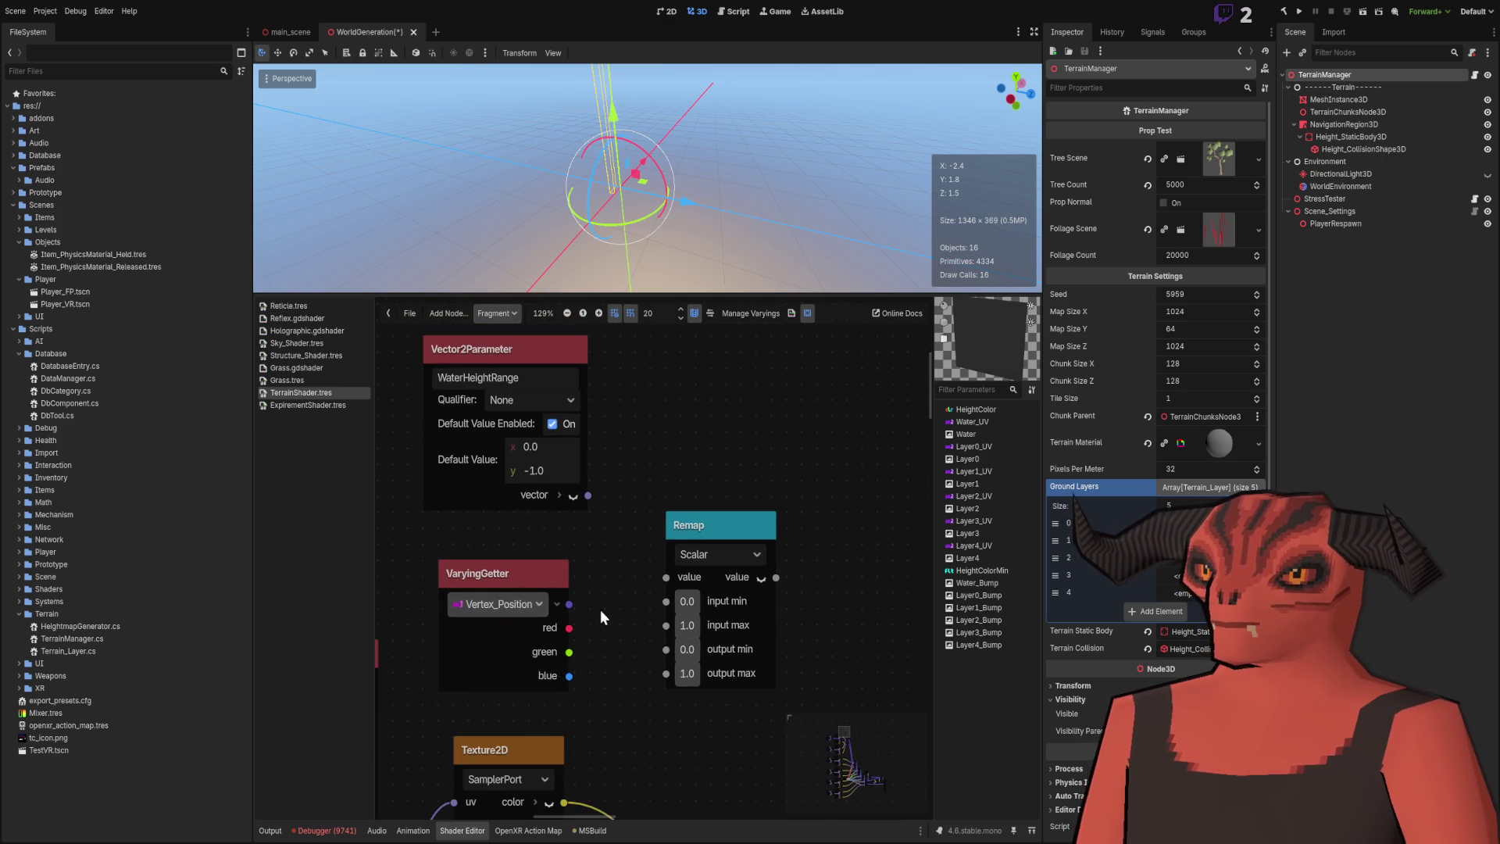
{"action": "mouse_move", "coordinate": [569, 651]}
{"action": "left_mouse_down"}
{"action": "mouse_move", "coordinate": [677, 559]}
{"action": "mouse_move", "coordinate": [666, 576]}
{"action": "left_mouse_up"}
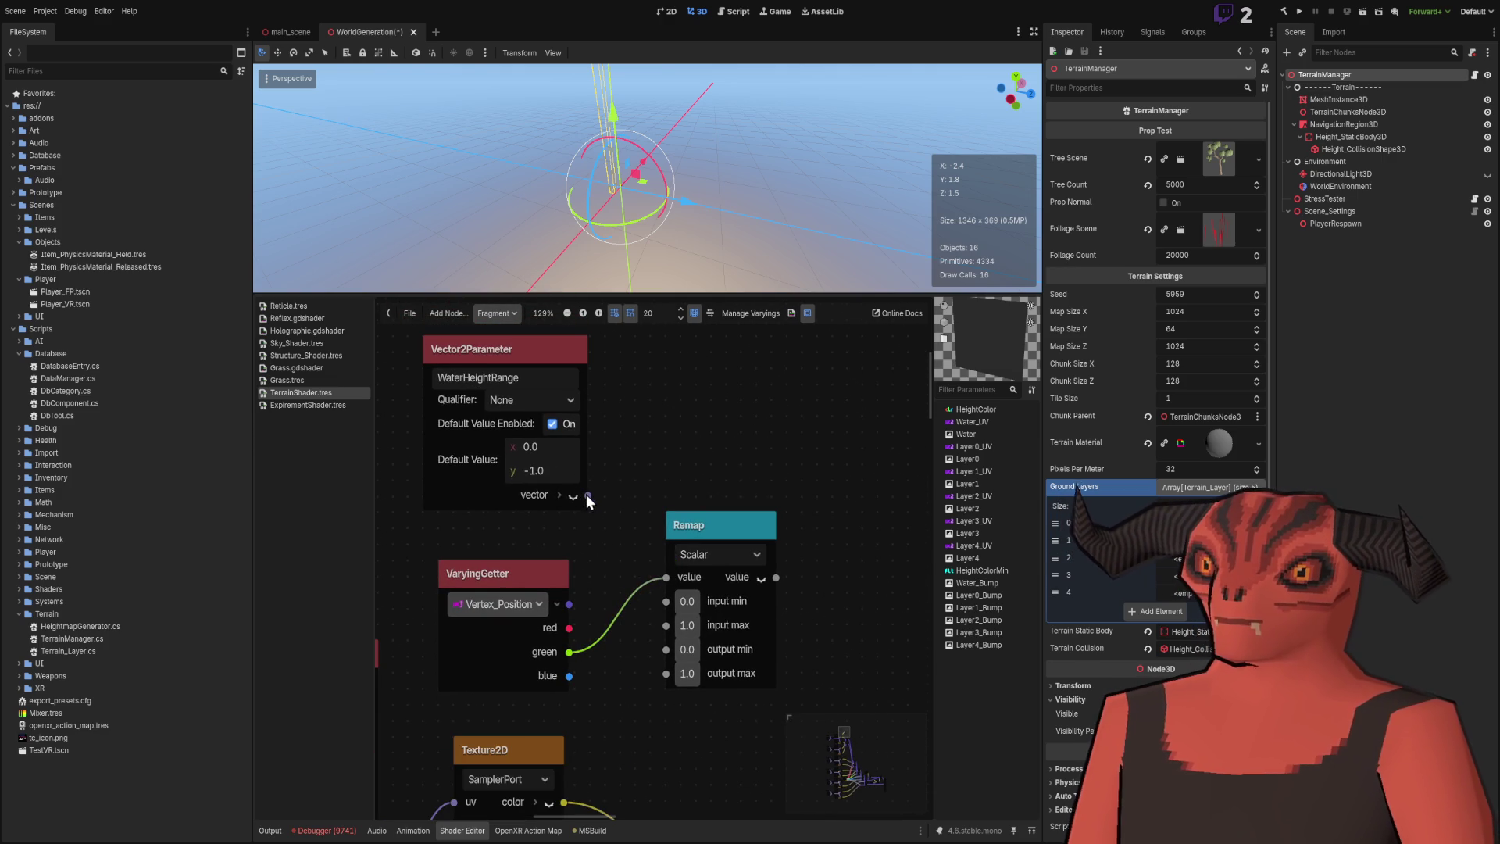
{"action": "left_click", "coordinate": [559, 495]}
{"action": "scroll", "coordinate": [691, 574], "scroll_direction": "up", "scroll_amount": 3}
{"action": "left_click_drag", "start_coordinate": [498, 466], "coordinate": [484, 435]}
{"action": "scroll", "coordinate": [583, 516], "scroll_direction": "down", "scroll_amount": 3}
{"action": "left_click_drag", "start_coordinate": [569, 476], "coordinate": [663, 592]}
{"action": "left_click_drag", "start_coordinate": [566, 501], "coordinate": [659, 613]}
Tidy WaterHeightRange, VaryingGetter and Remap positions and drag a wire from the Remap output.
{"action": "scroll", "coordinate": [625, 578], "scroll_direction": "down", "scroll_amount": 3}
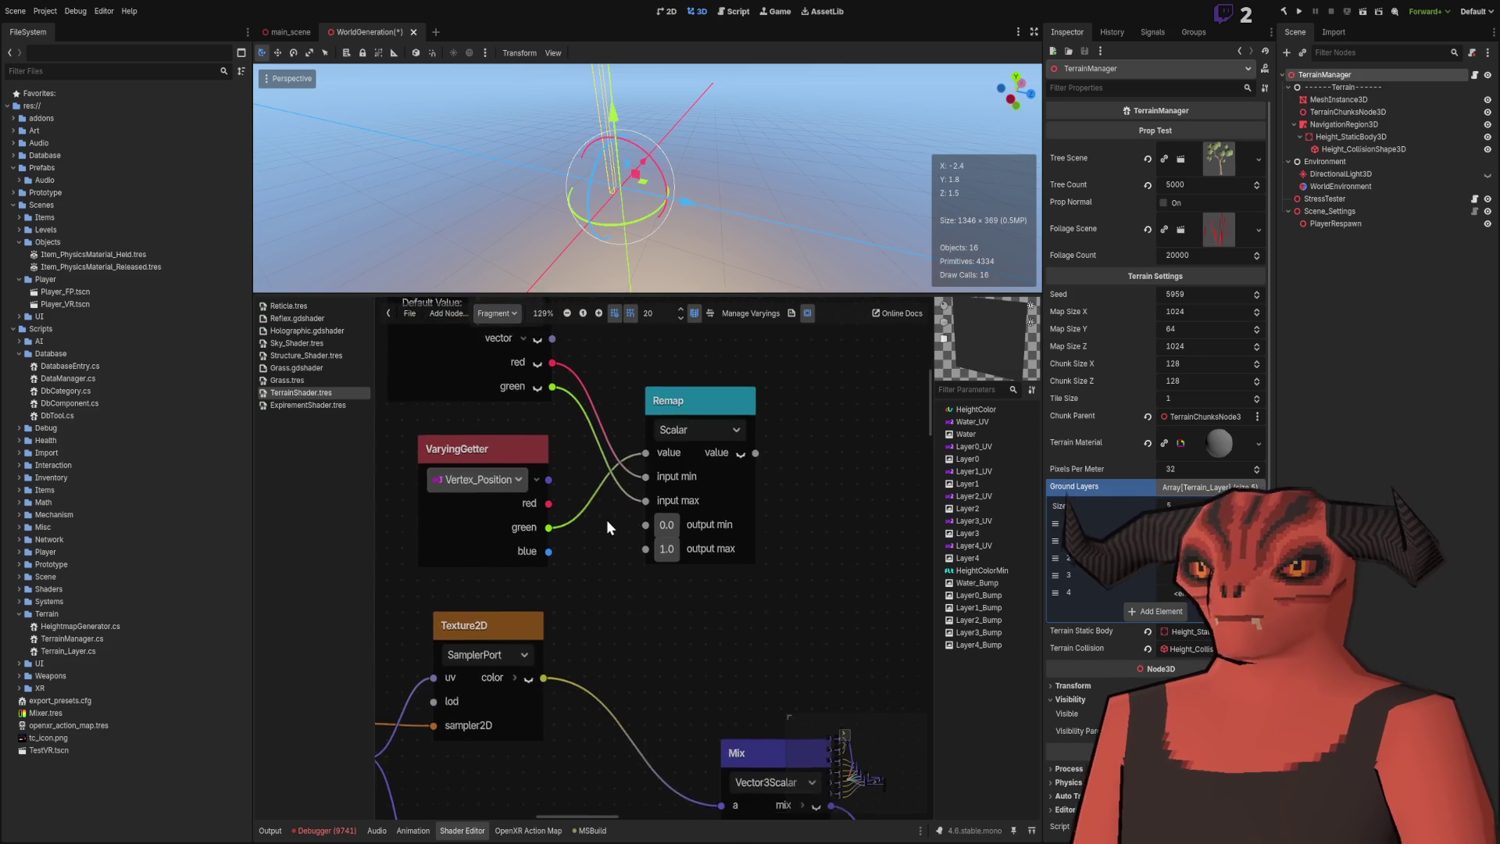
{"action": "mouse_move", "coordinate": [597, 503]}
{"action": "left_mouse_down"}
{"action": "mouse_move", "coordinate": [527, 495]}
{"action": "mouse_move", "coordinate": [672, 588]}
{"action": "left_mouse_up"}
{"action": "scroll", "coordinate": [670, 572], "scroll_direction": "down", "scroll_amount": 1}
{"action": "scroll", "coordinate": [670, 572], "scroll_direction": "down", "scroll_amount": 3}
{"action": "mouse_move", "coordinate": [607, 425]}
{"action": "left_mouse_down"}
{"action": "mouse_move", "coordinate": [558, 415]}
{"action": "mouse_move", "coordinate": [605, 415]}
{"action": "left_mouse_up"}
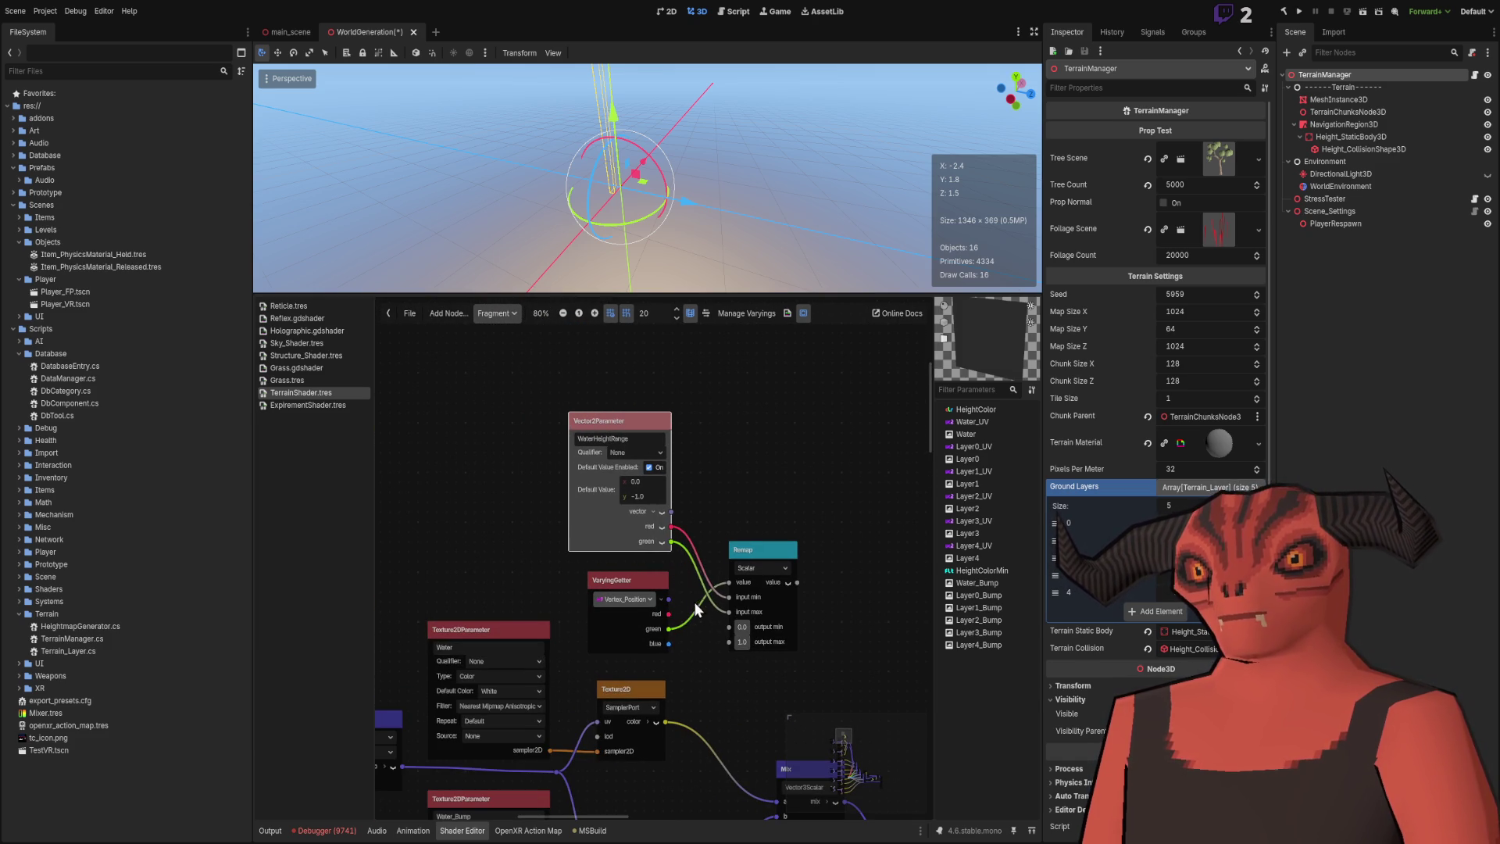
{"action": "left_click_drag", "start_coordinate": [624, 586], "coordinate": [614, 586]}
{"action": "scroll", "coordinate": [673, 556], "scroll_direction": "down", "scroll_amount": 2}
{"action": "left_click_drag", "start_coordinate": [729, 492], "coordinate": [713, 492]}
{"action": "scroll", "coordinate": [707, 428], "scroll_direction": "down", "scroll_amount": 3}
{"action": "mouse_move", "coordinate": [703, 431]}
{"action": "left_mouse_down"}
{"action": "mouse_move", "coordinate": [735, 533]}
{"action": "mouse_move", "coordinate": [710, 551]}
{"action": "mouse_move", "coordinate": [734, 520]}
{"action": "left_mouse_up"}
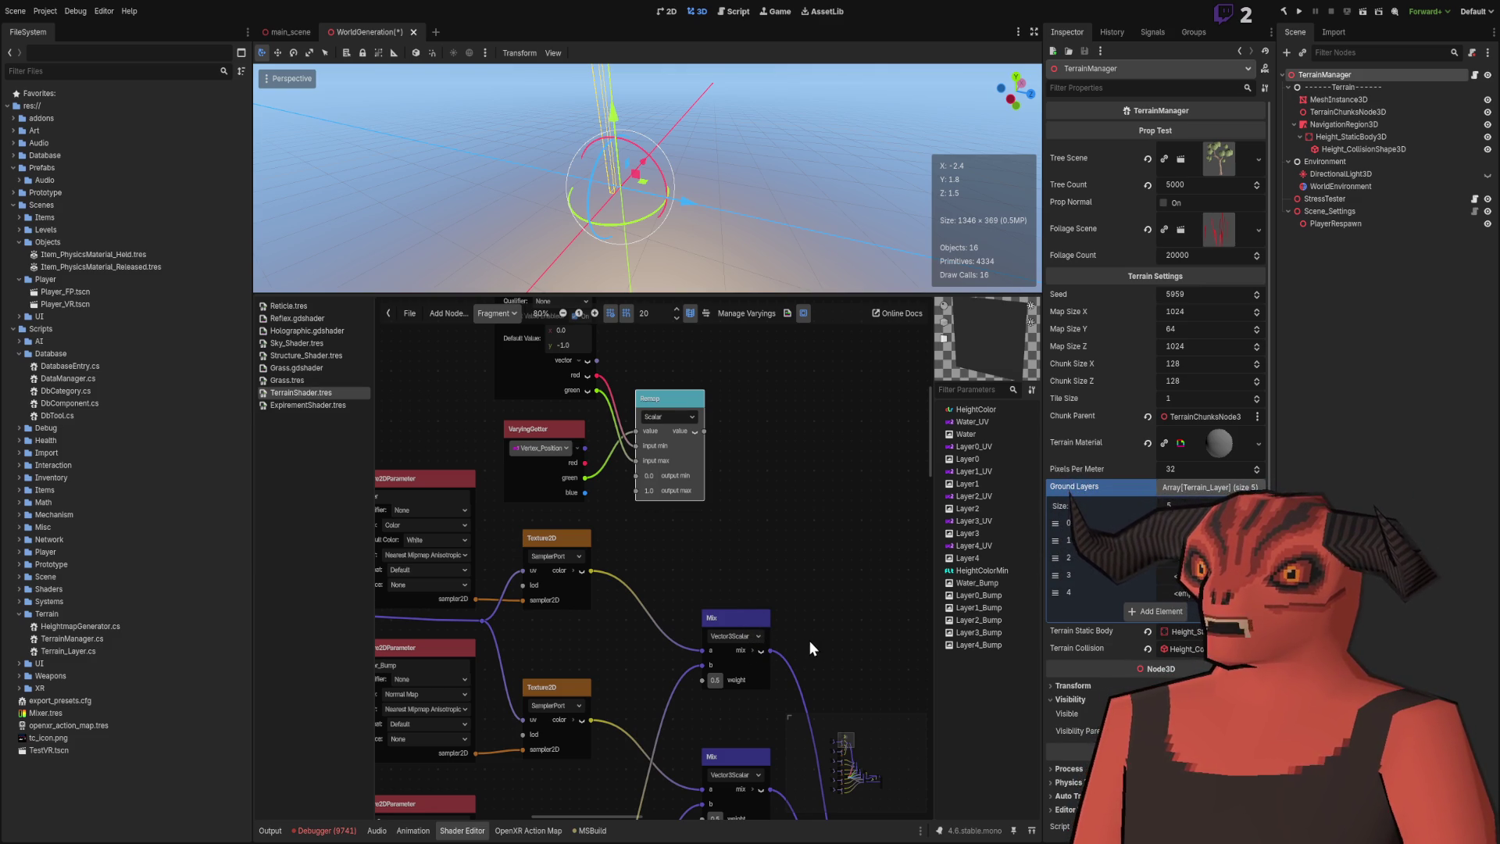
{"action": "key", "text": "ctrl+z"}
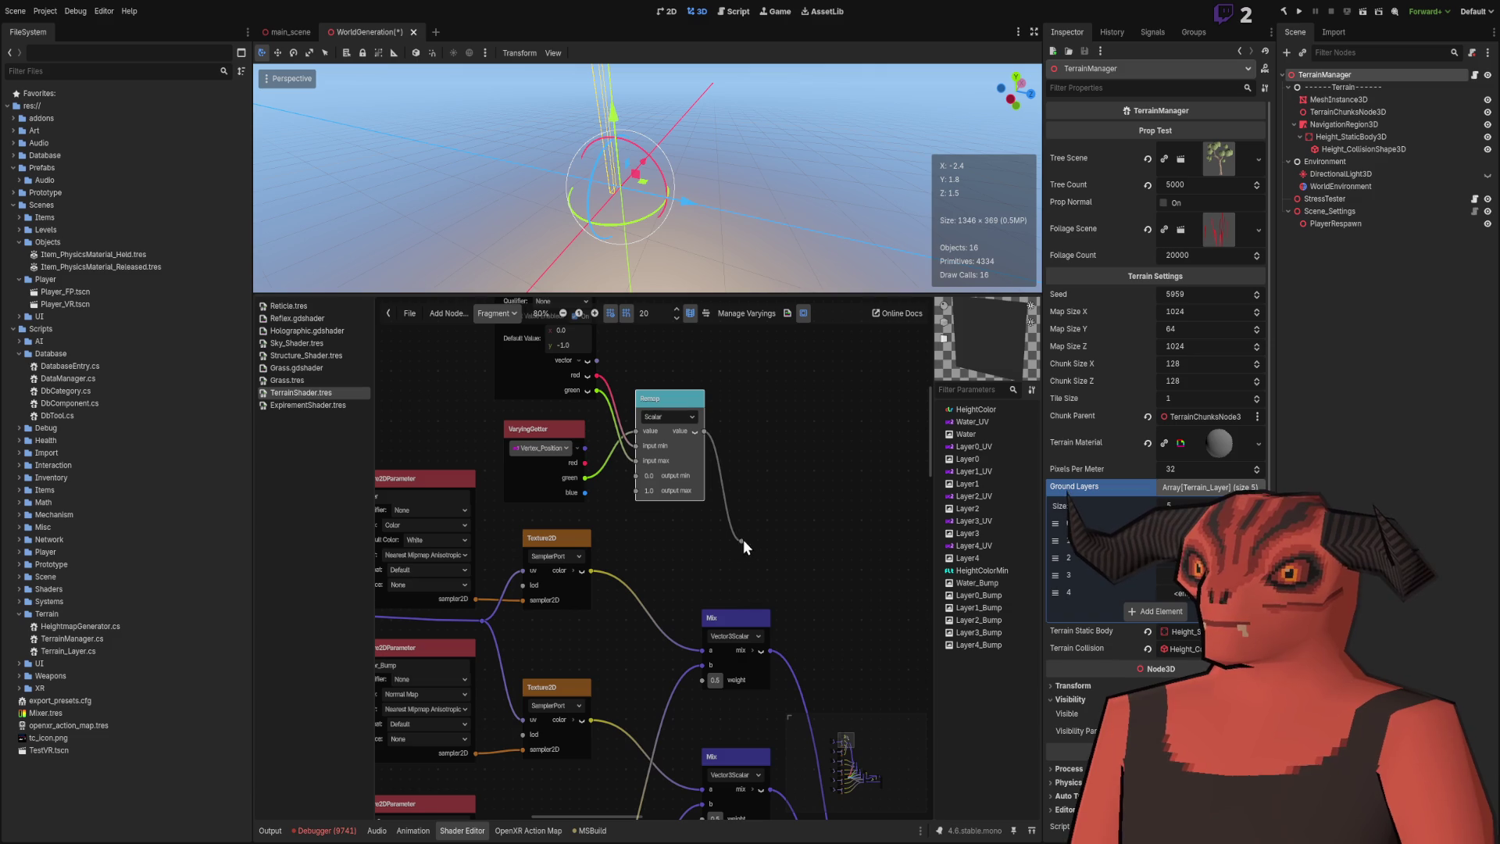
Branch the Remap output through reroute points into the first Mix node's weight and tidy the wires.
{"action": "mouse_move", "coordinate": [740, 539]}
{"action": "left_mouse_down"}
{"action": "mouse_move", "coordinate": [664, 563]}
{"action": "mouse_move", "coordinate": [678, 662]}
{"action": "mouse_move", "coordinate": [698, 681]}
{"action": "left_mouse_up"}
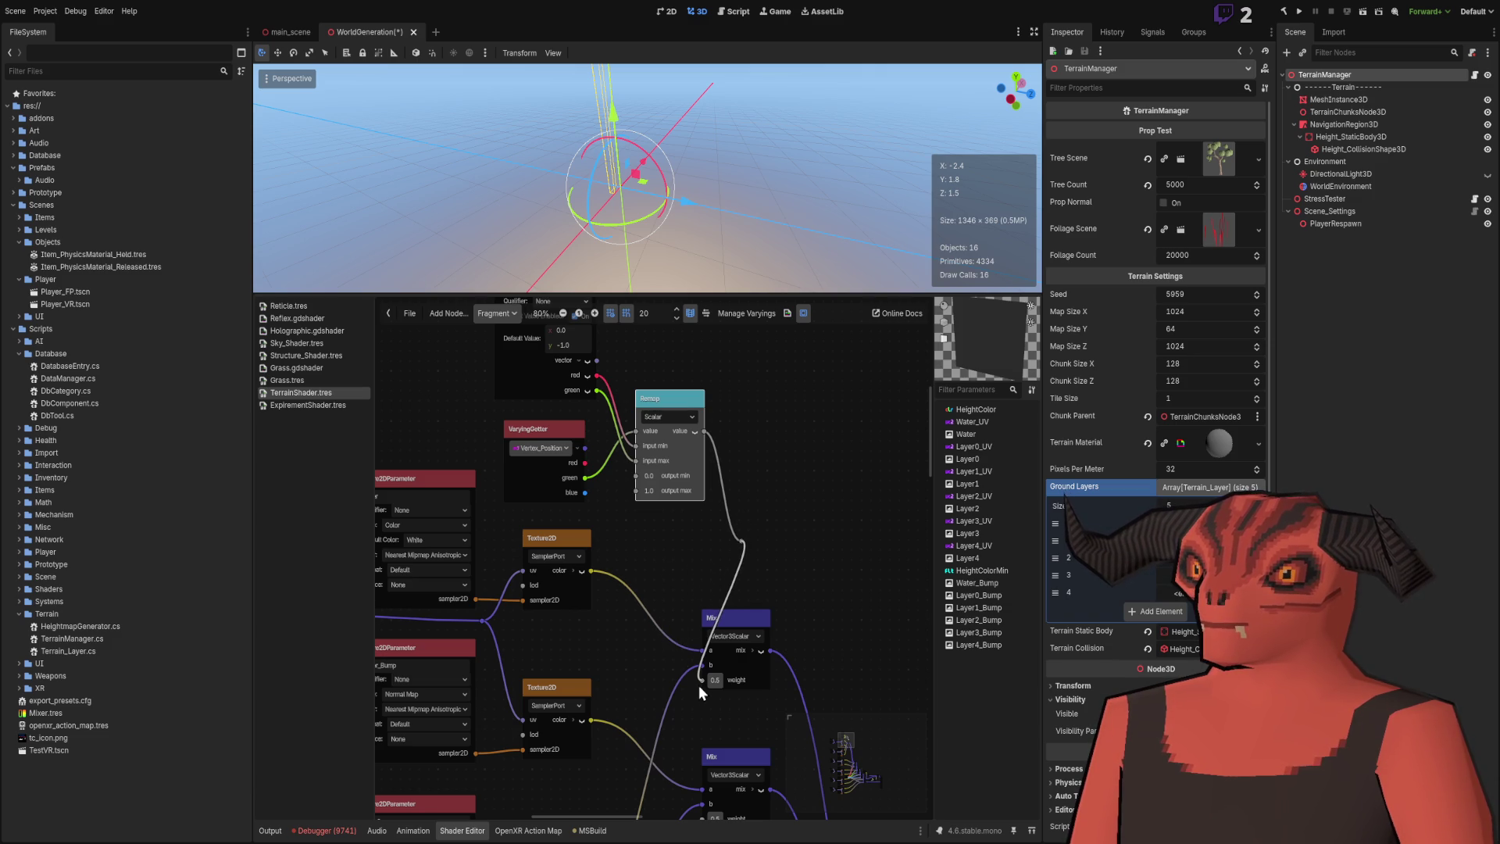
{"action": "left_click_drag", "start_coordinate": [740, 540], "coordinate": [721, 561]}
{"action": "scroll", "coordinate": [719, 565], "scroll_direction": "up", "scroll_amount": 2}
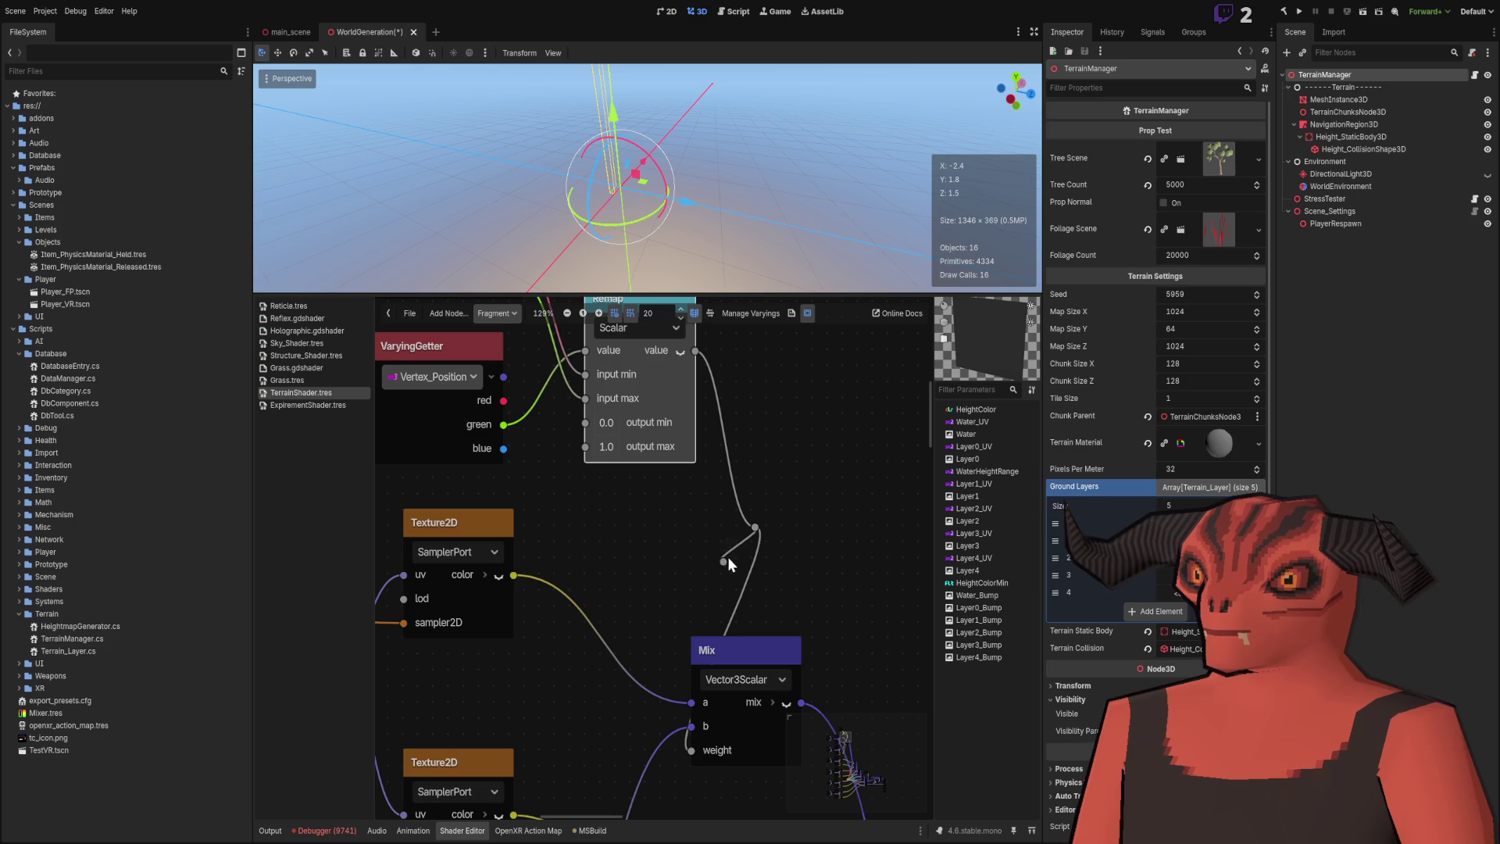
{"action": "mouse_move", "coordinate": [723, 547]}
{"action": "left_mouse_down"}
{"action": "mouse_move", "coordinate": [669, 546]}
{"action": "mouse_move", "coordinate": [654, 577]}
{"action": "left_mouse_up"}
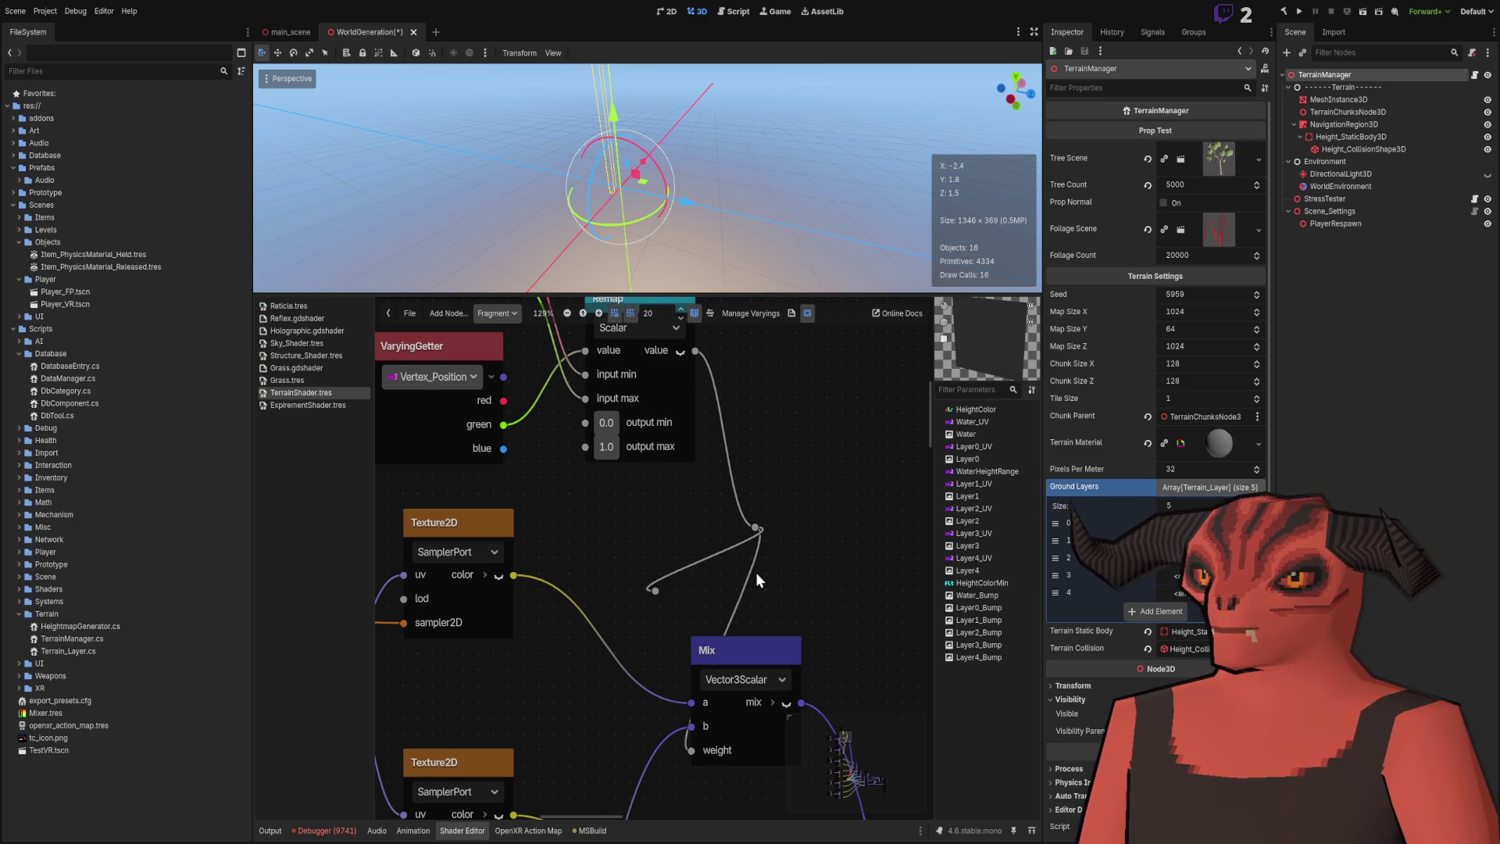
{"action": "scroll", "coordinate": [756, 575], "scroll_direction": "down", "scroll_amount": 3}
{"action": "left_click_drag", "start_coordinate": [664, 491], "coordinate": [694, 654]}
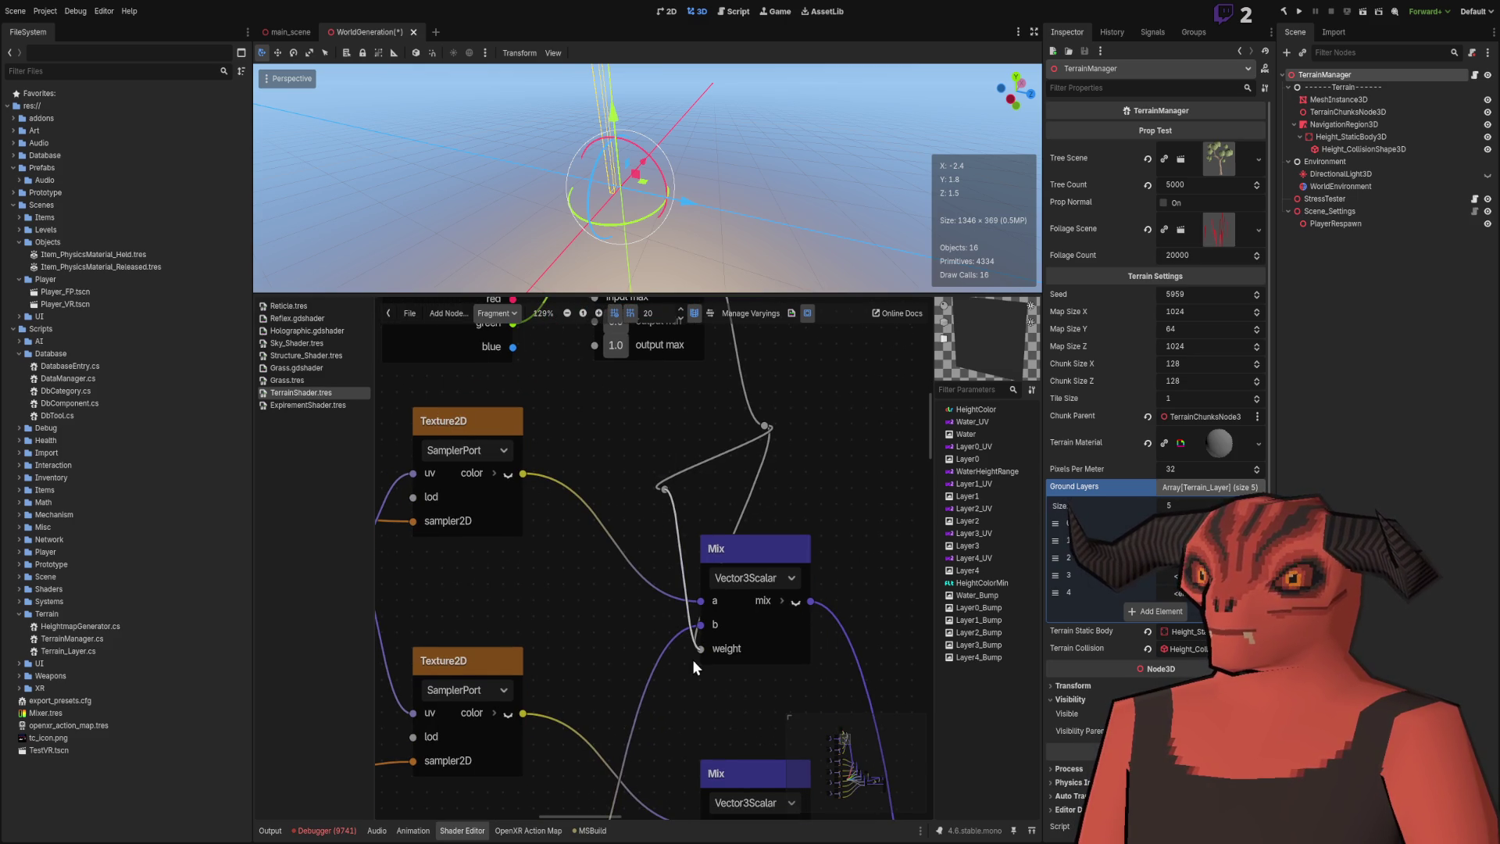
{"action": "scroll", "coordinate": [855, 500], "scroll_direction": "up", "scroll_amount": 3}
{"action": "scroll", "coordinate": [765, 551], "scroll_direction": "up", "scroll_amount": 1, "text": "ctrl"}
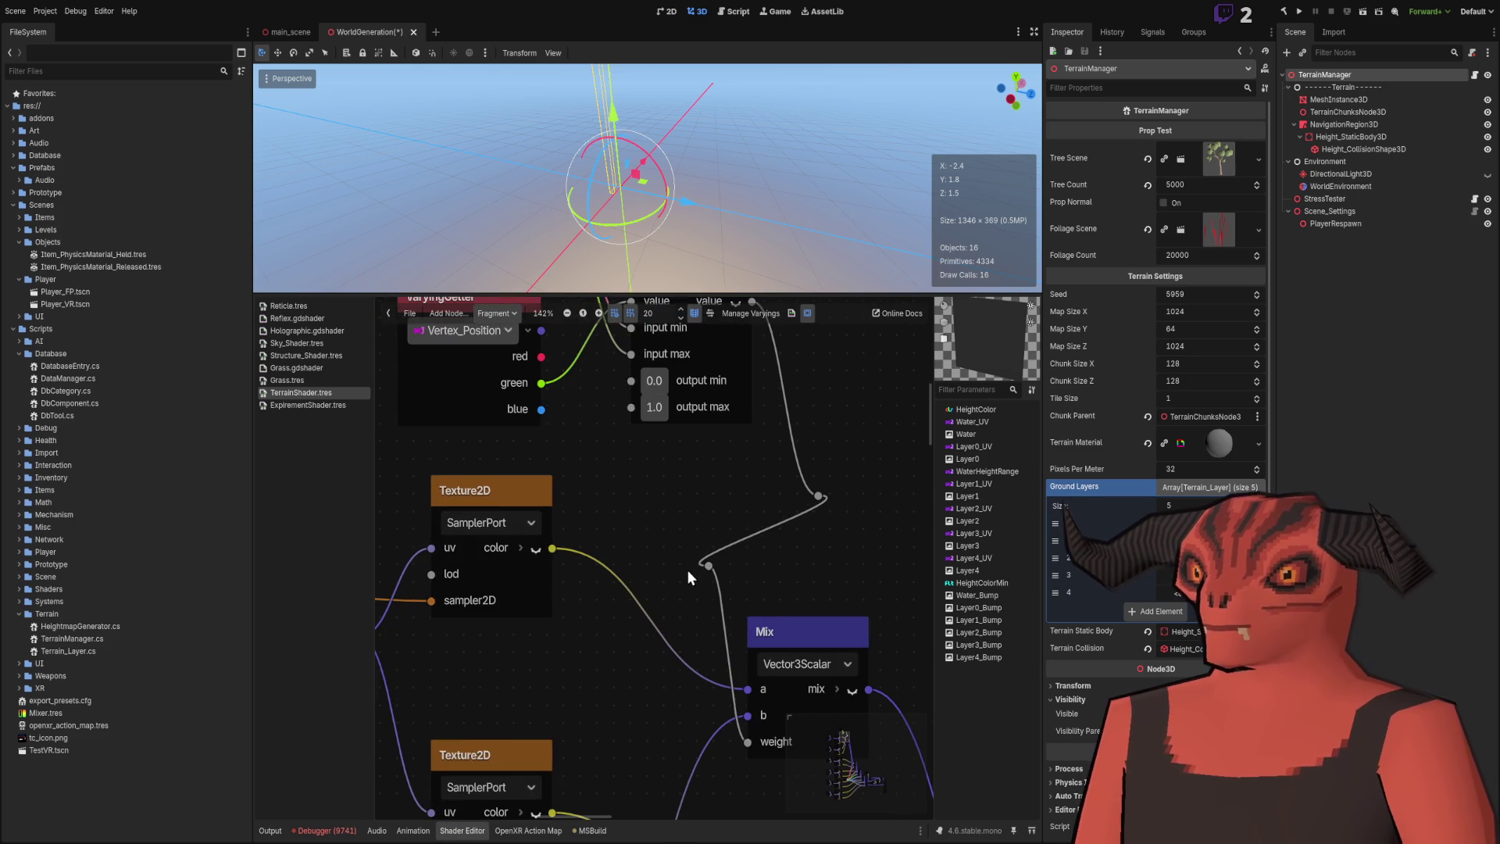
{"action": "mouse_move", "coordinate": [708, 542]}
{"action": "left_mouse_down"}
{"action": "mouse_move", "coordinate": [692, 473]}
{"action": "mouse_move", "coordinate": [710, 472]}
{"action": "mouse_move", "coordinate": [696, 569]}
{"action": "mouse_move", "coordinate": [706, 536]}
{"action": "mouse_move", "coordinate": [708, 557]}
{"action": "left_mouse_up"}
{"action": "mouse_move", "coordinate": [817, 470]}
{"action": "left_mouse_down"}
{"action": "mouse_move", "coordinate": [777, 445]}
{"action": "mouse_move", "coordinate": [792, 452]}
{"action": "left_mouse_up"}
{"action": "scroll", "coordinate": [836, 555], "scroll_direction": "down", "scroll_amount": 5}
{"action": "scroll", "coordinate": [734, 450], "scroll_direction": "up", "scroll_amount": 6}
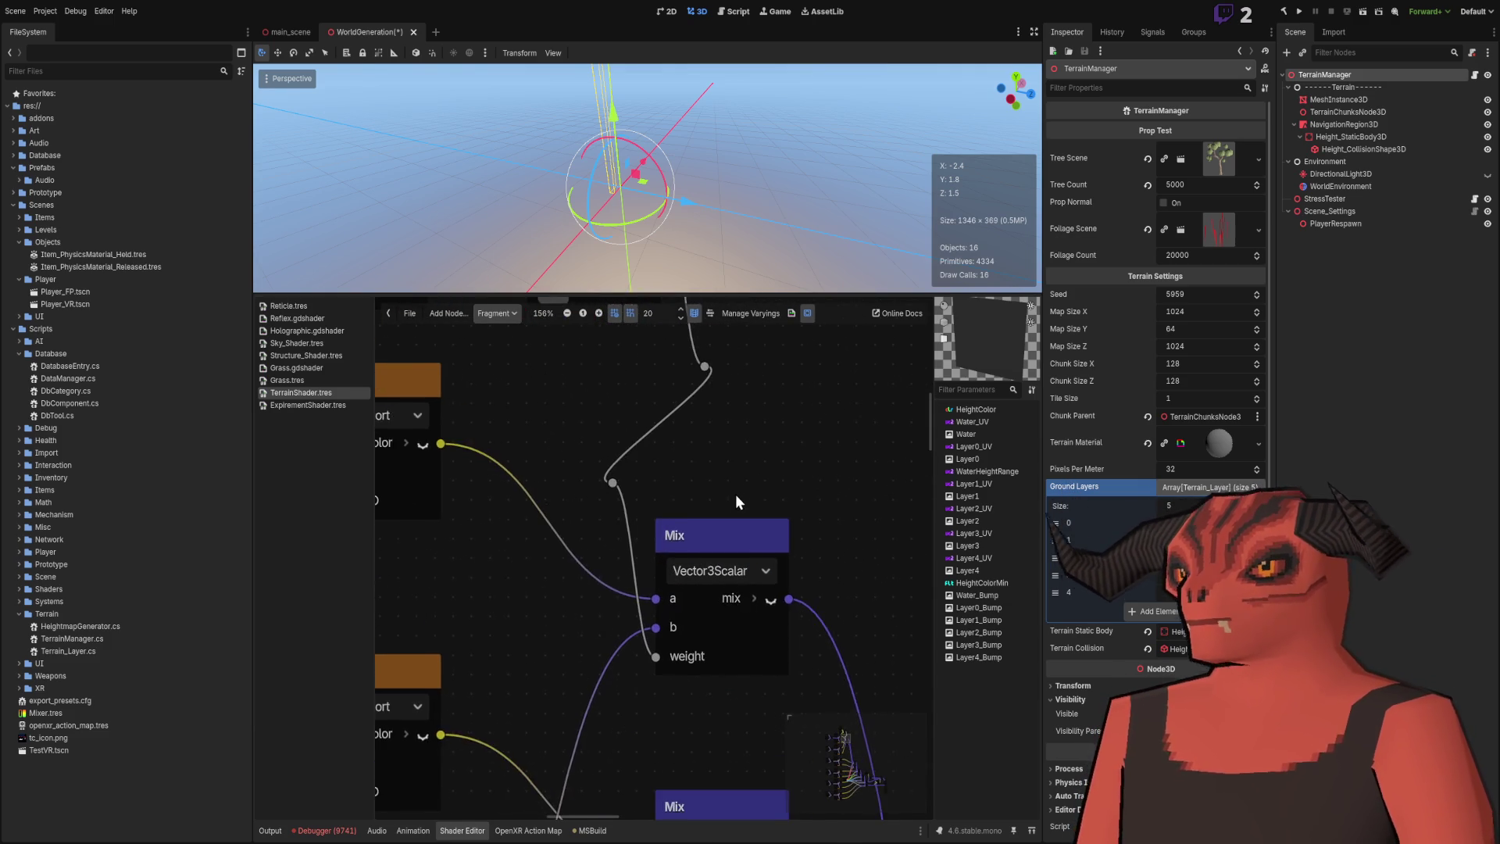
{"action": "scroll", "coordinate": [750, 547], "scroll_direction": "down", "scroll_amount": 3}
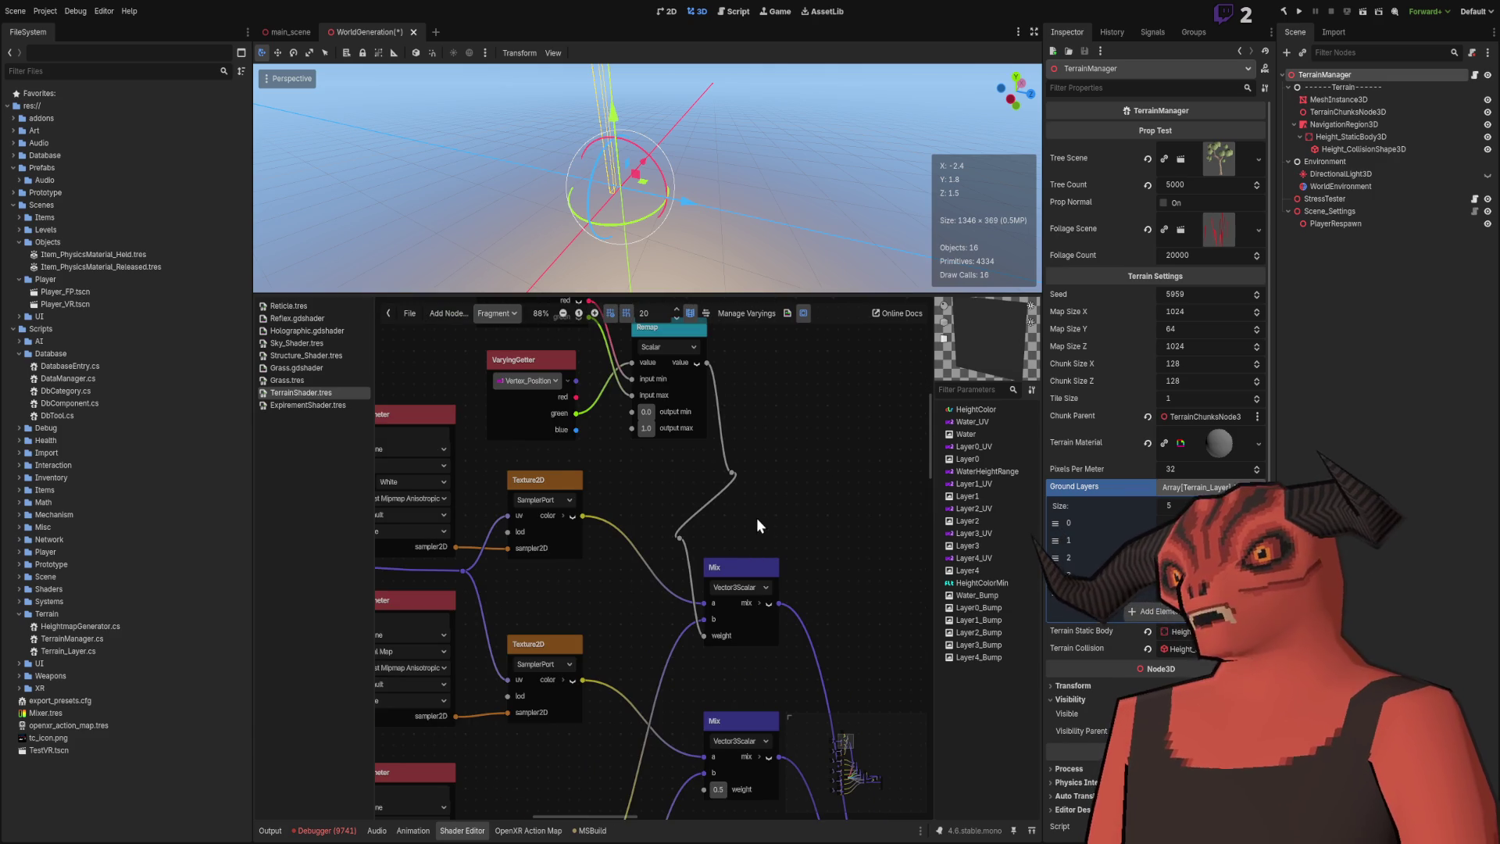
{"action": "mouse_move", "coordinate": [785, 611]}
{"action": "left_mouse_down"}
{"action": "mouse_move", "coordinate": [780, 555]}
{"action": "mouse_move", "coordinate": [801, 631]}
{"action": "left_mouse_up"}
{"action": "scroll", "coordinate": [801, 629], "scroll_direction": "up", "scroll_amount": 2}
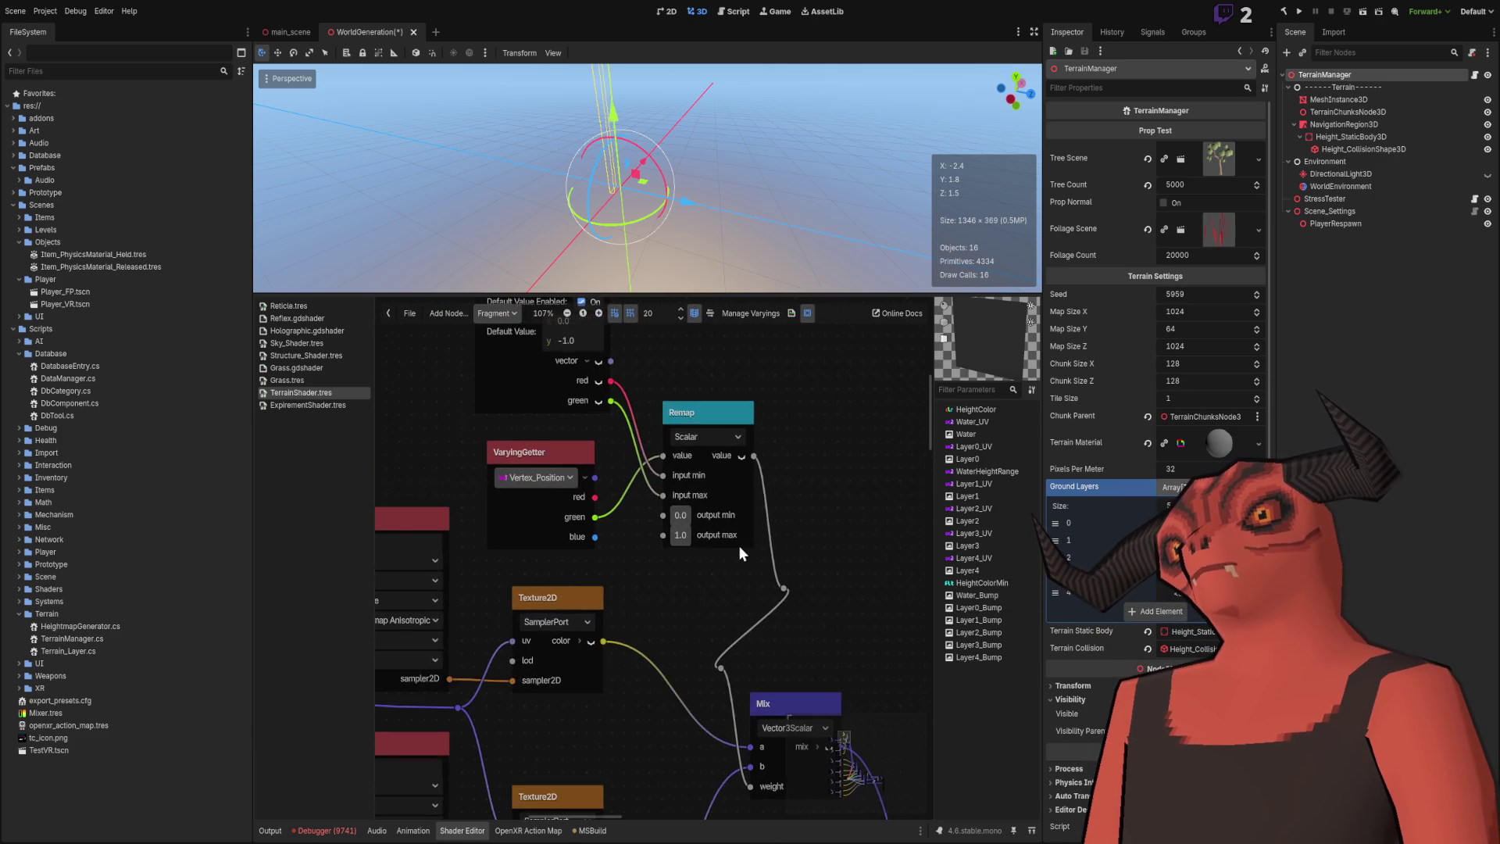
{"action": "left_click_drag", "start_coordinate": [689, 512], "coordinate": [697, 692]}
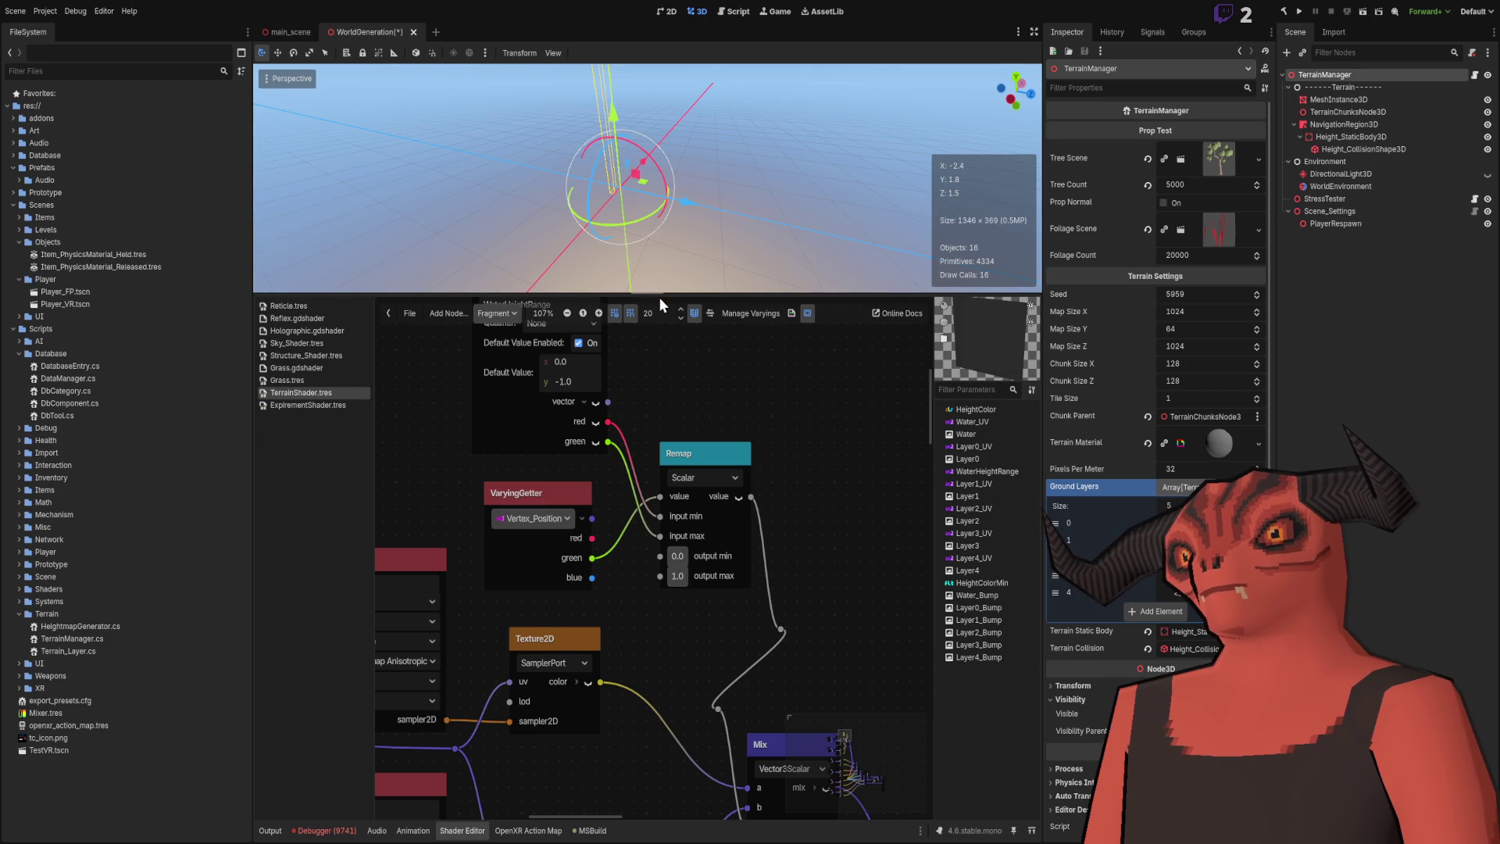
Feed Remap into the second Mix node's weight and reposition its reroute points.
{"action": "mouse_move", "coordinate": [660, 291]}
{"action": "left_mouse_down"}
{"action": "mouse_move", "coordinate": [659, 442]}
{"action": "mouse_move", "coordinate": [660, 357]}
{"action": "left_mouse_up"}
{"action": "scroll", "coordinate": [822, 537], "scroll_direction": "down", "scroll_amount": 2}
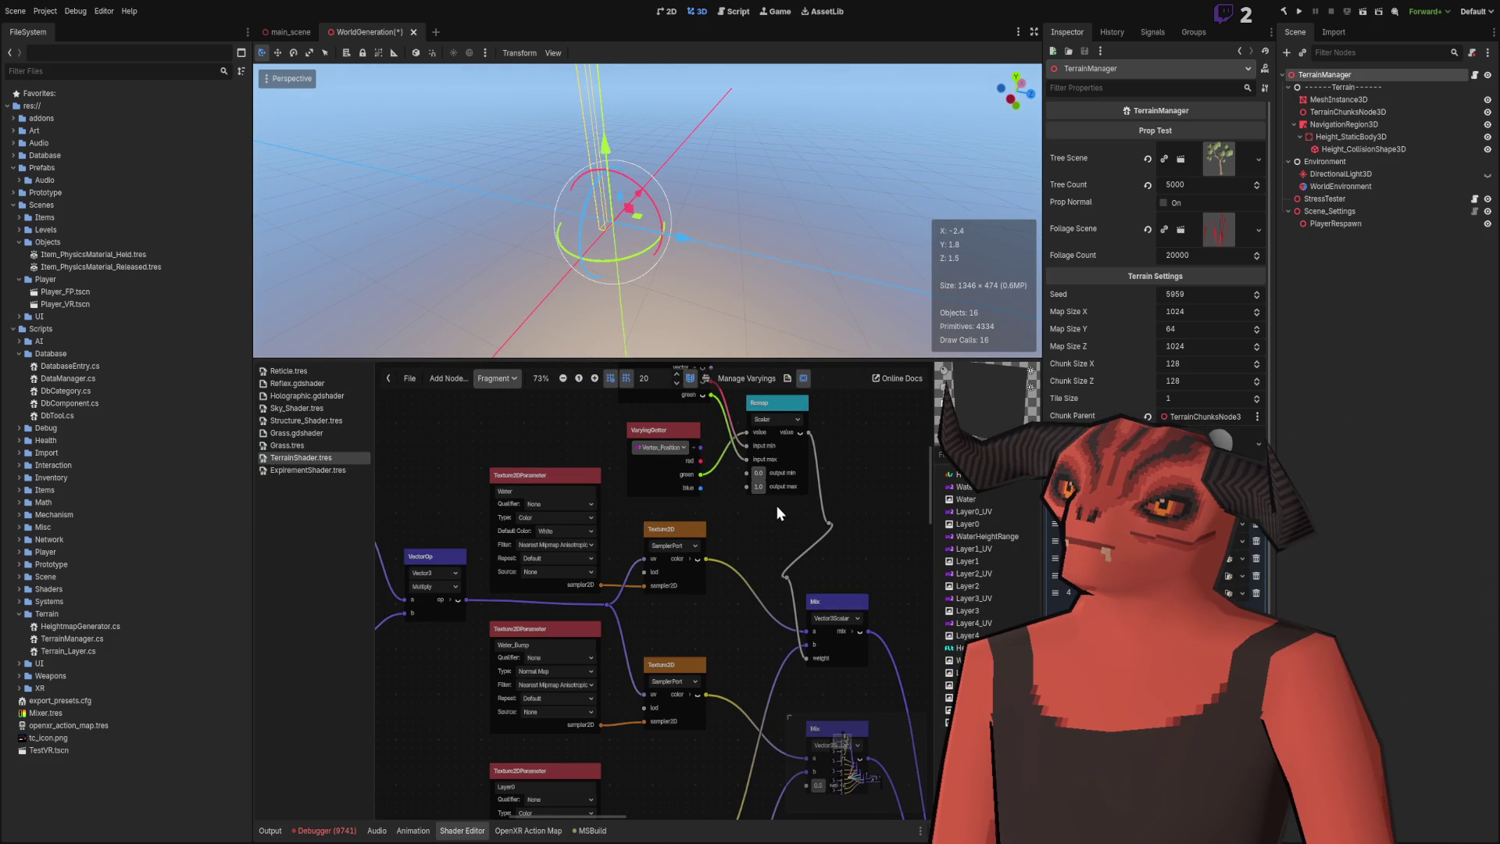
{"action": "scroll", "coordinate": [710, 607], "scroll_direction": "up", "scroll_amount": 4}
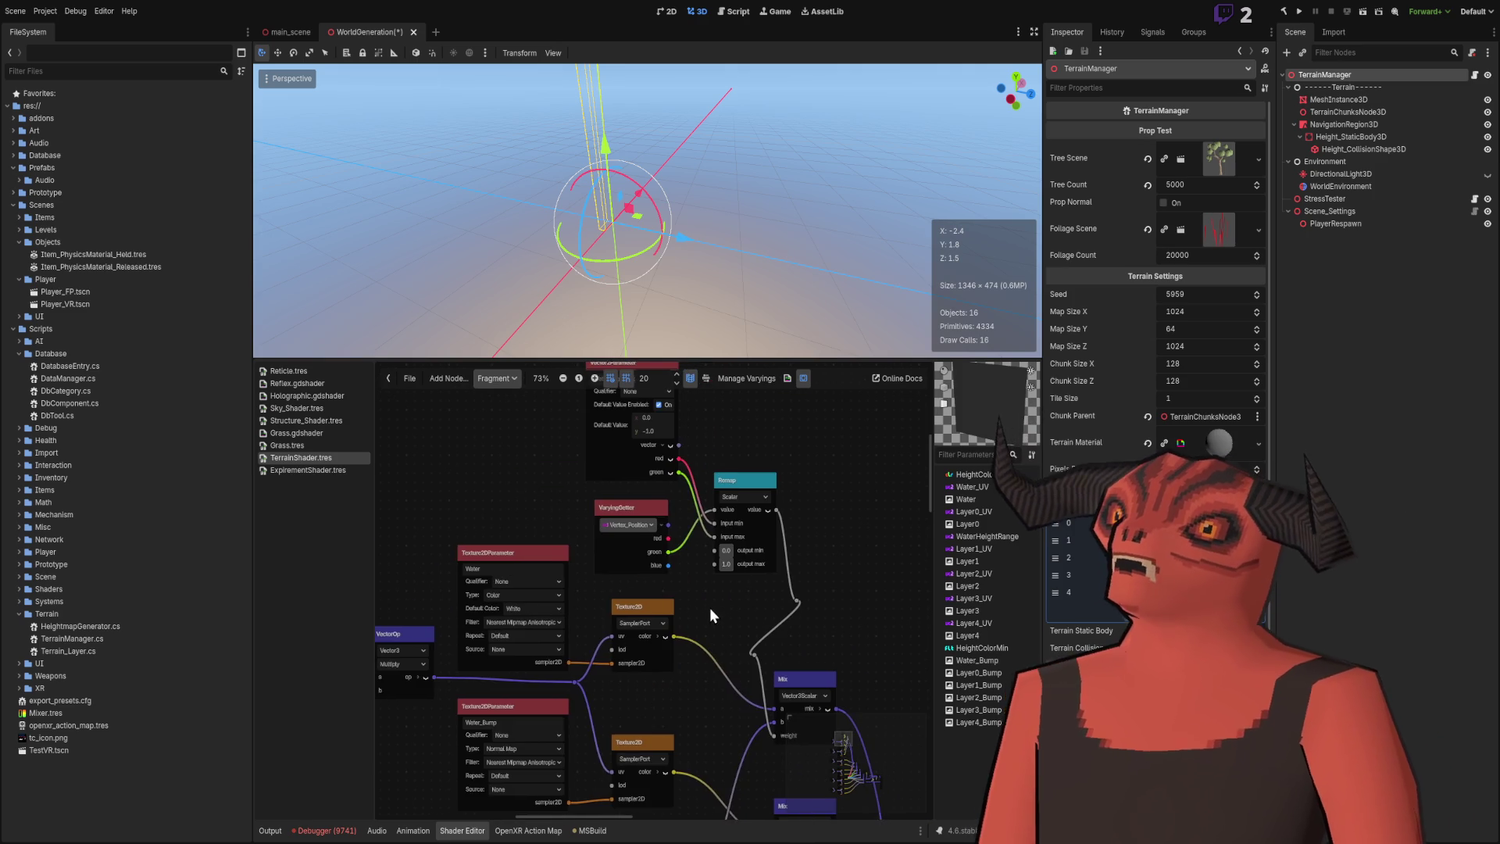
{"action": "scroll", "coordinate": [678, 436], "scroll_direction": "up", "scroll_amount": 2}
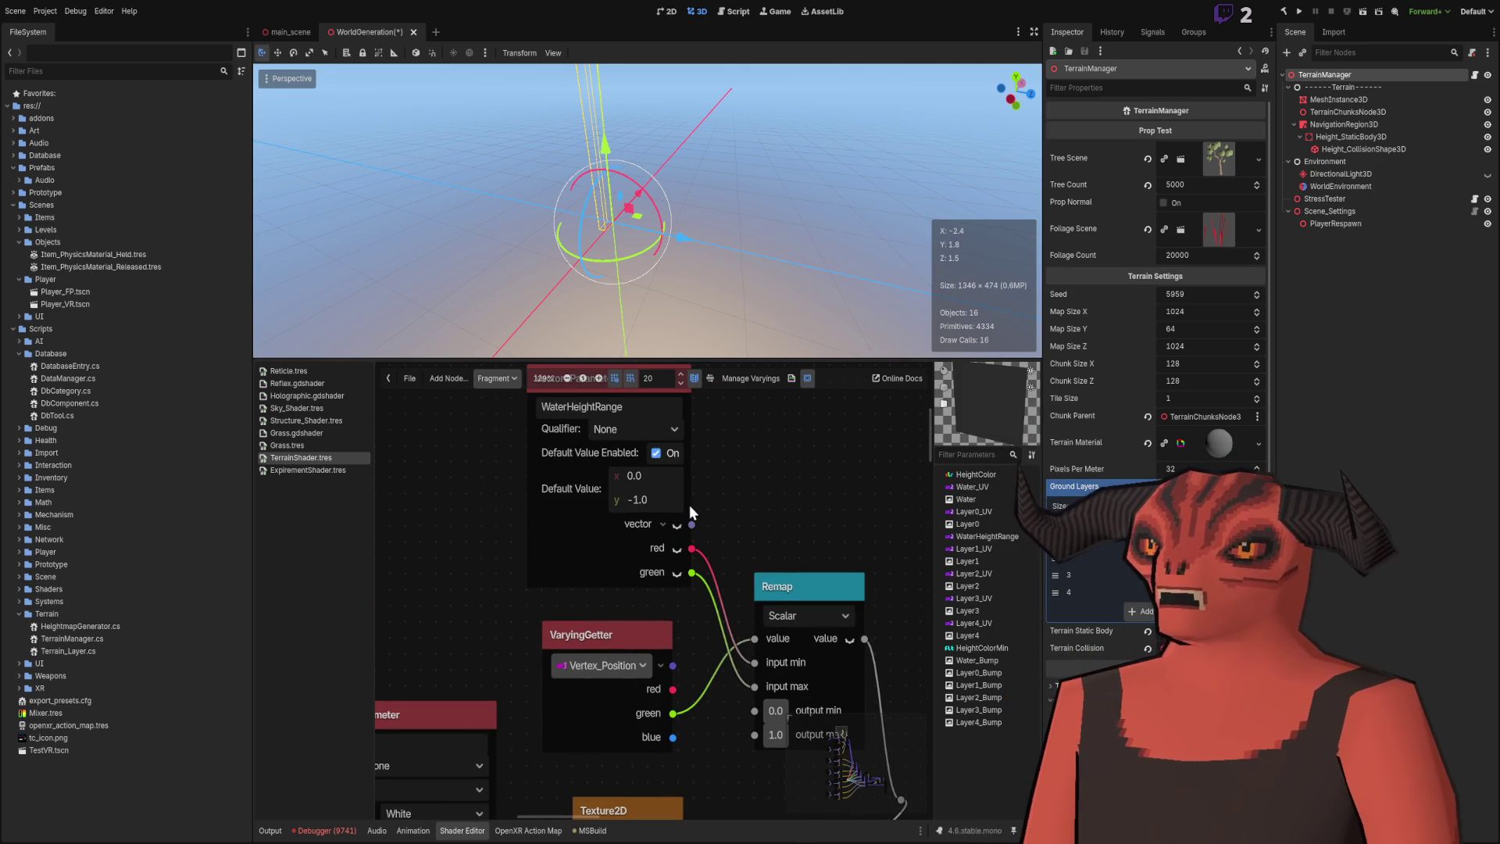
{"action": "scroll", "coordinate": [678, 486], "scroll_direction": "down", "scroll_amount": 3}
{"action": "scroll", "coordinate": [812, 540], "scroll_direction": "down", "scroll_amount": 5}
{"action": "scroll", "coordinate": [776, 500], "scroll_direction": "down", "scroll_amount": 1}
{"action": "scroll", "coordinate": [740, 559], "scroll_direction": "left", "scroll_amount": 6}
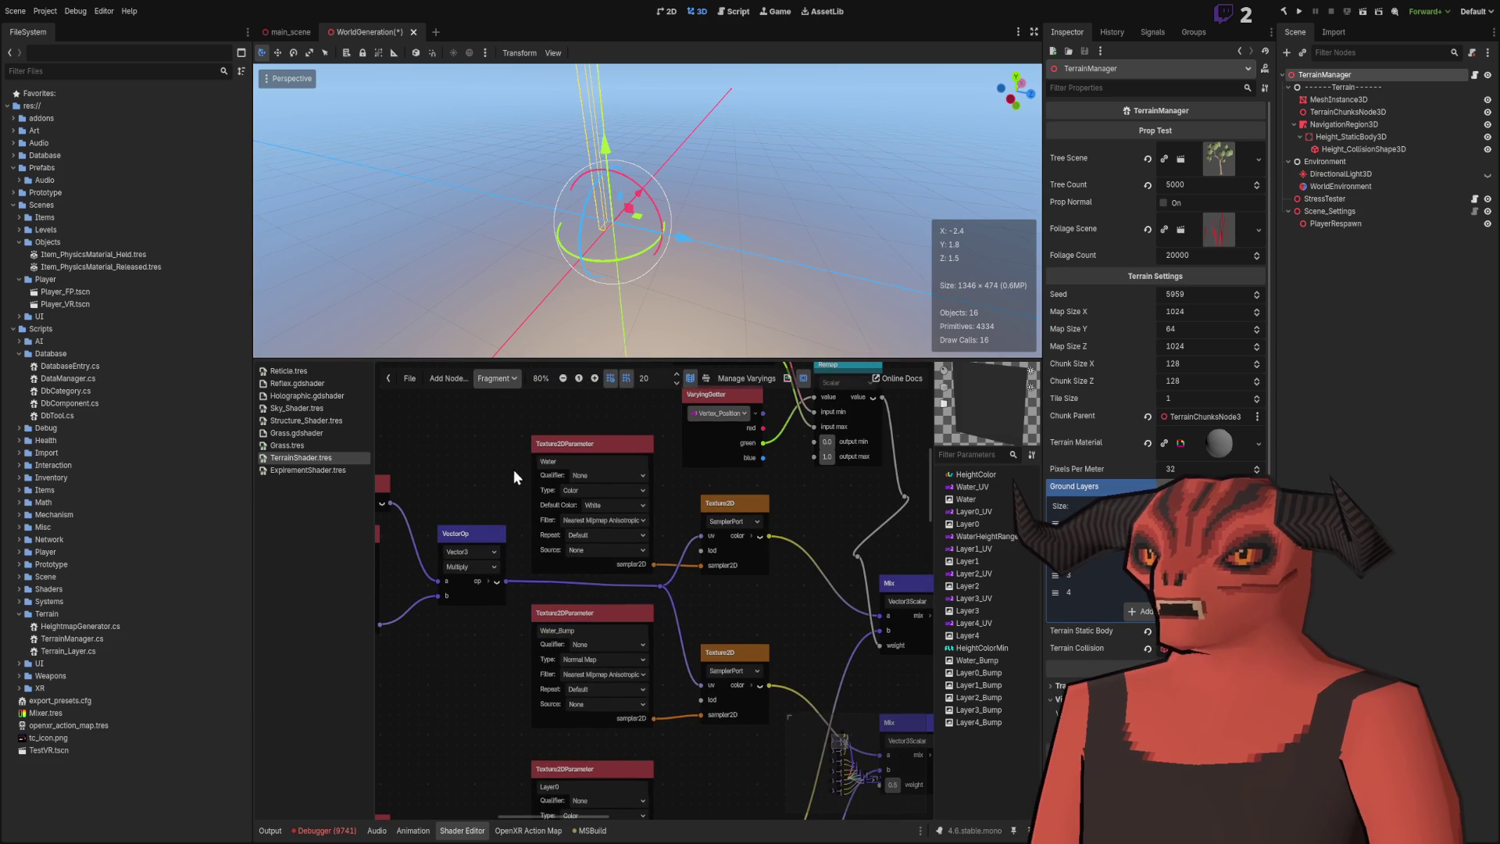
{"action": "scroll", "coordinate": [517, 678], "scroll_direction": "right", "scroll_amount": 3}
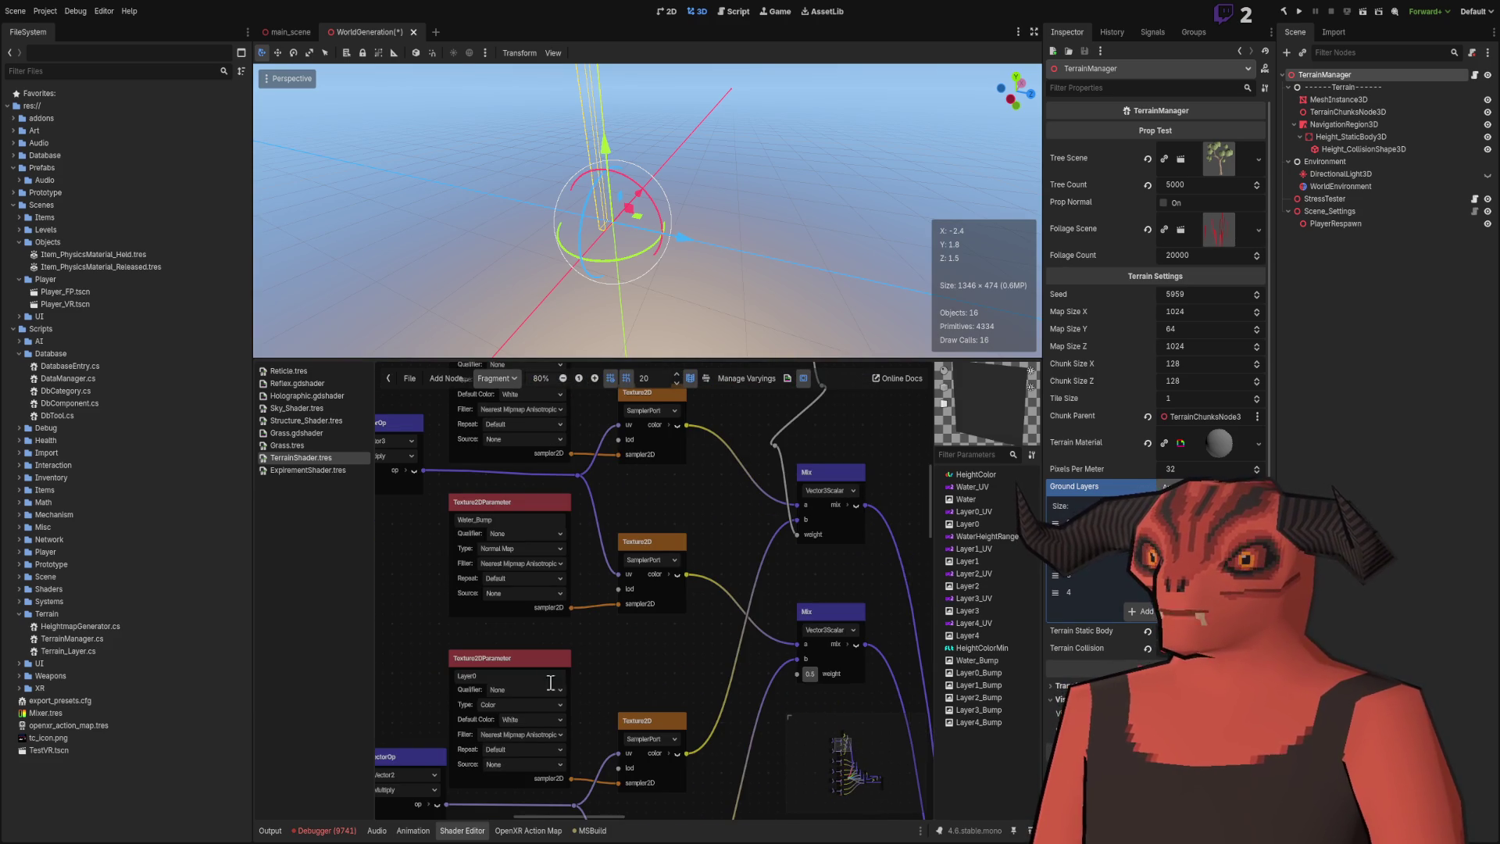
{"action": "scroll", "coordinate": [677, 534], "scroll_direction": "down", "scroll_amount": 5}
{"action": "scroll", "coordinate": [677, 532], "scroll_direction": "up", "scroll_amount": 3}
{"action": "scroll", "coordinate": [644, 644], "scroll_direction": "down", "scroll_amount": 4}
{"action": "scroll", "coordinate": [667, 575], "scroll_direction": "up", "scroll_amount": 2}
{"action": "scroll", "coordinate": [667, 575], "scroll_direction": "up", "scroll_amount": 1}
{"action": "scroll", "coordinate": [676, 516], "scroll_direction": "down", "scroll_amount": 2}
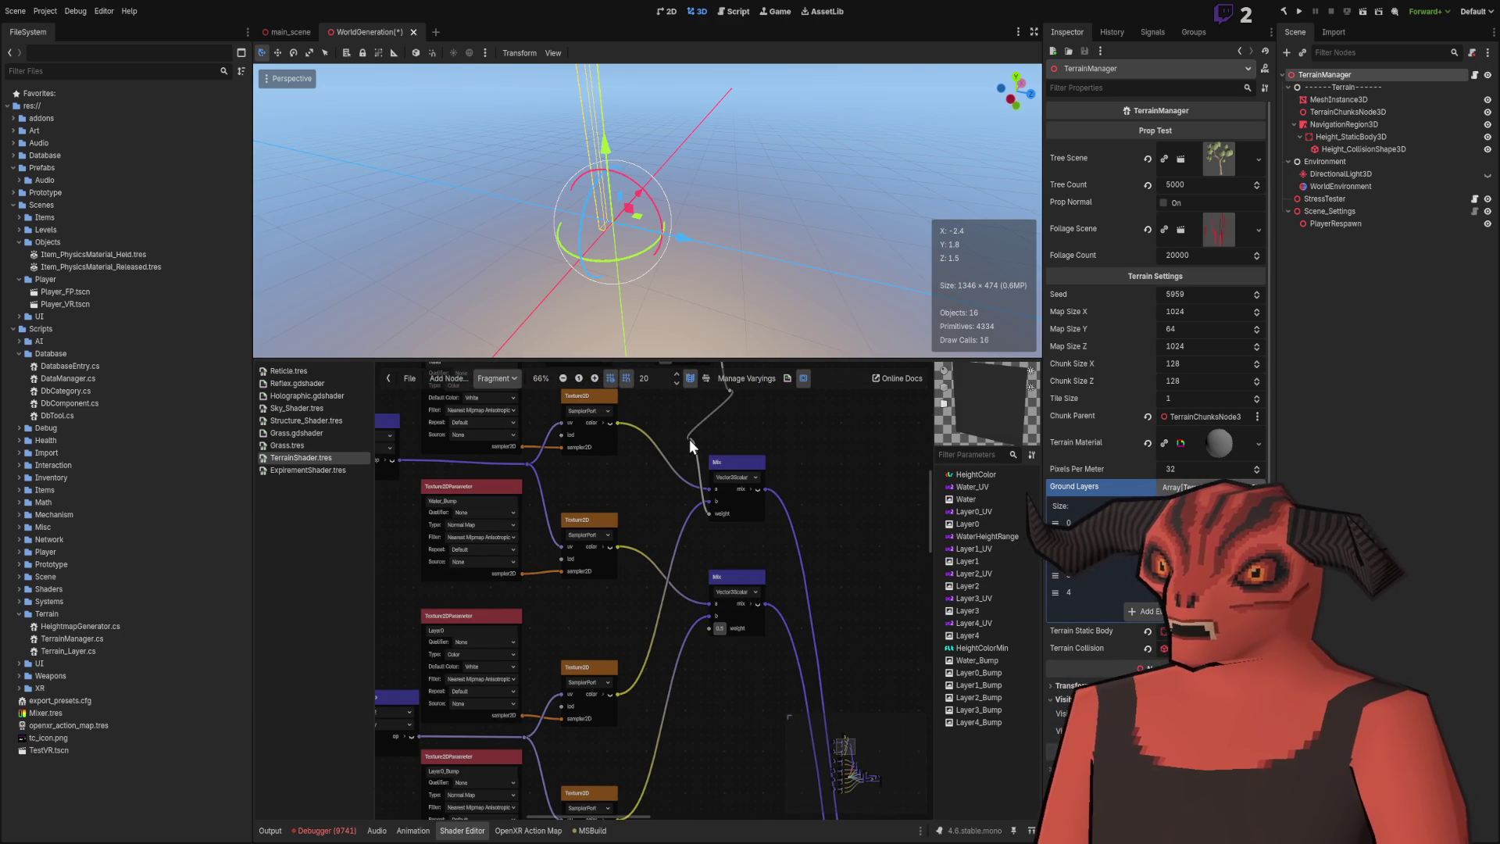
{"action": "left_click_drag", "start_coordinate": [686, 644], "coordinate": [706, 628]}
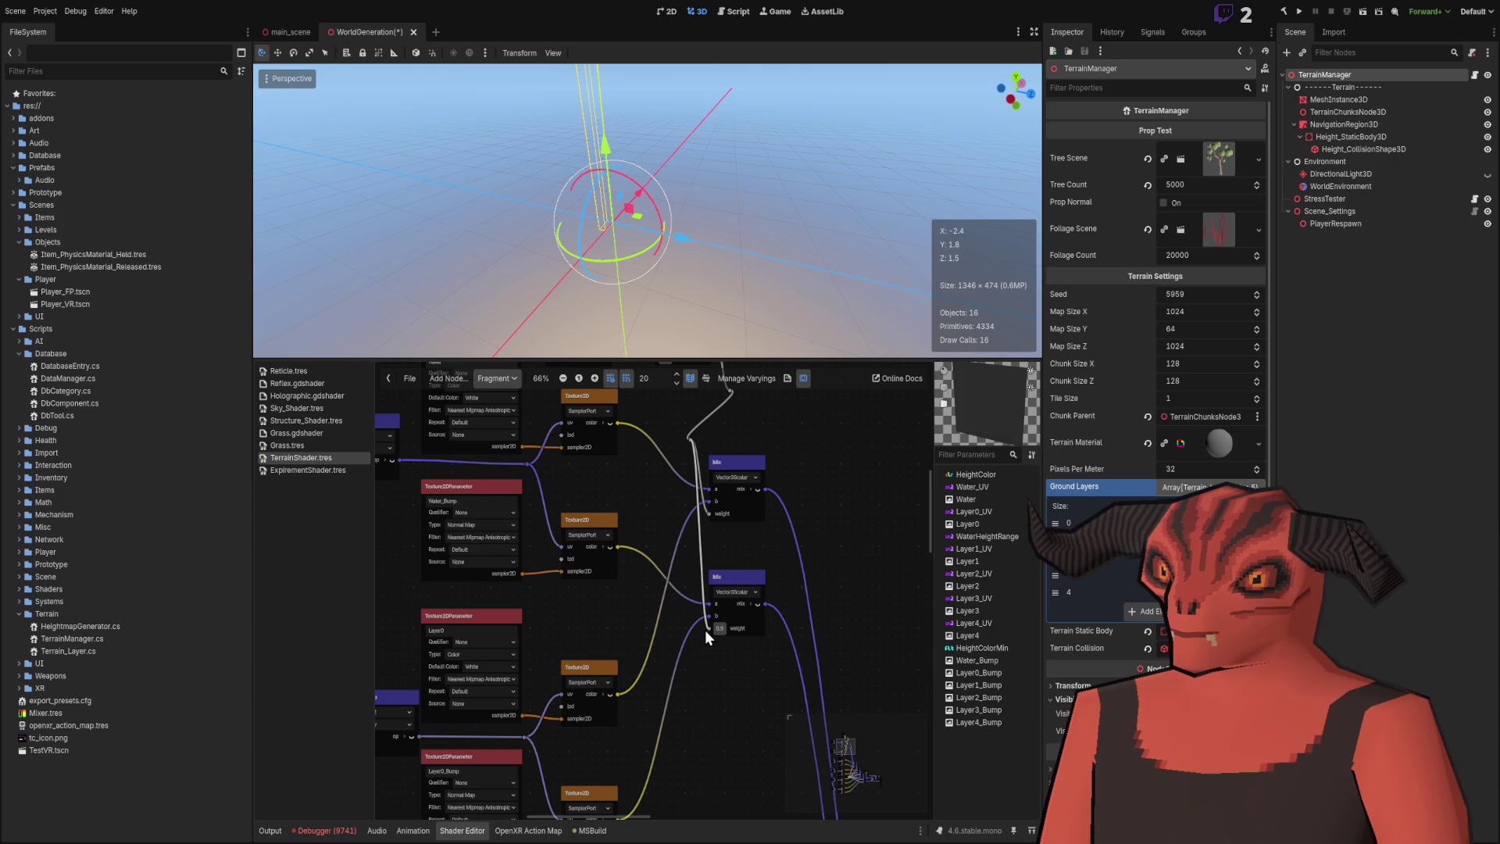
{"action": "mouse_move", "coordinate": [690, 433]}
{"action": "left_mouse_down"}
{"action": "mouse_move", "coordinate": [661, 549]}
{"action": "mouse_move", "coordinate": [636, 529]}
{"action": "mouse_move", "coordinate": [649, 535]}
{"action": "left_mouse_up"}
{"action": "scroll", "coordinate": [626, 475], "scroll_direction": "up", "scroll_amount": 3}
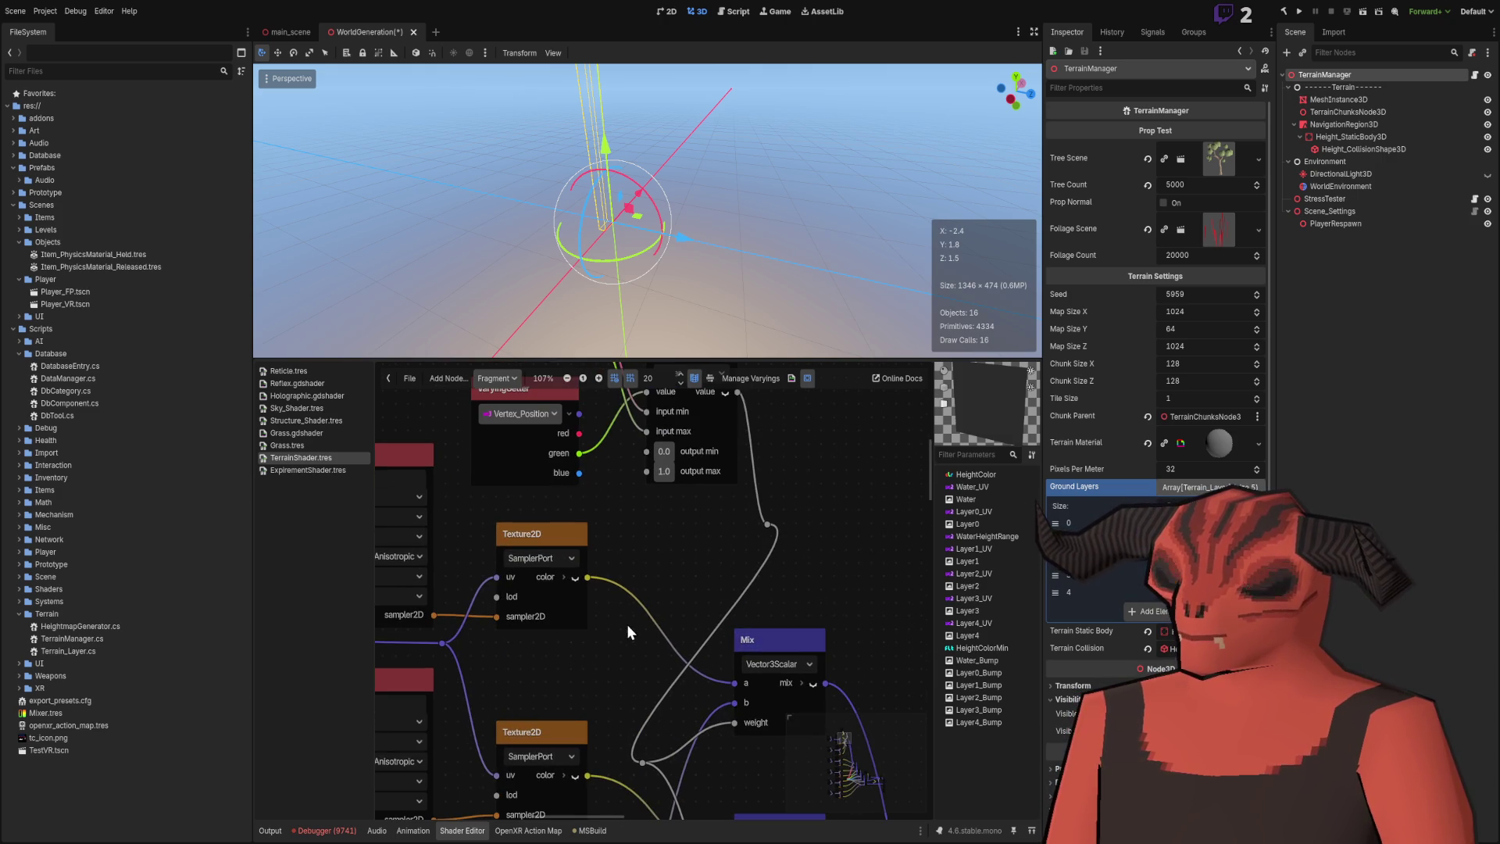
{"action": "mouse_move", "coordinate": [769, 508]}
{"action": "left_mouse_down"}
{"action": "mouse_move", "coordinate": [730, 536]}
{"action": "mouse_move", "coordinate": [601, 547]}
{"action": "mouse_move", "coordinate": [770, 519]}
{"action": "left_mouse_up"}
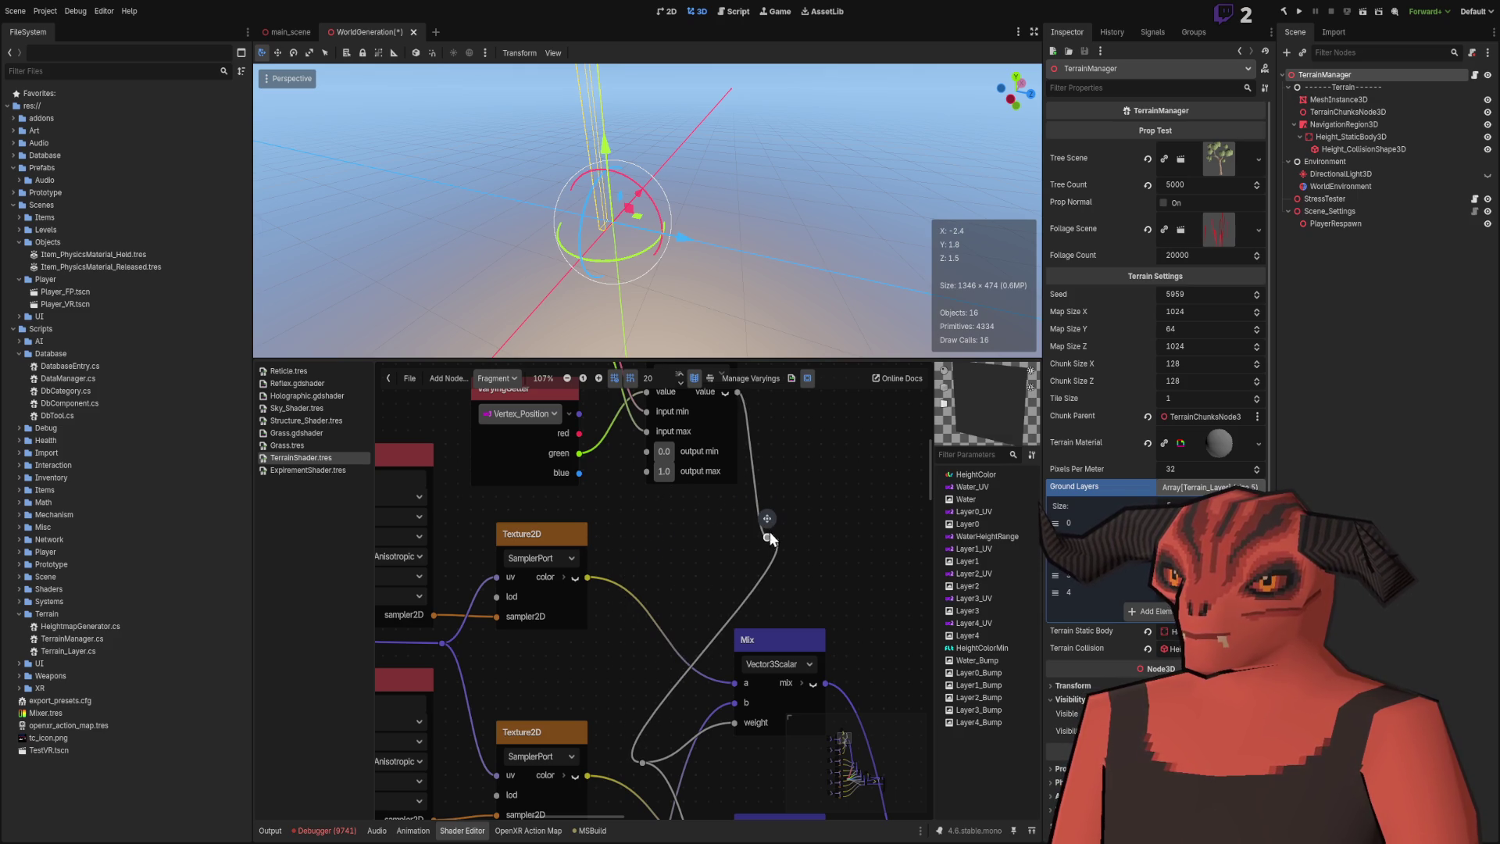
{"action": "scroll", "coordinate": [798, 577], "scroll_direction": "down", "scroll_amount": 3}
{"action": "scroll", "coordinate": [795, 579], "scroll_direction": "up", "scroll_amount": 2}
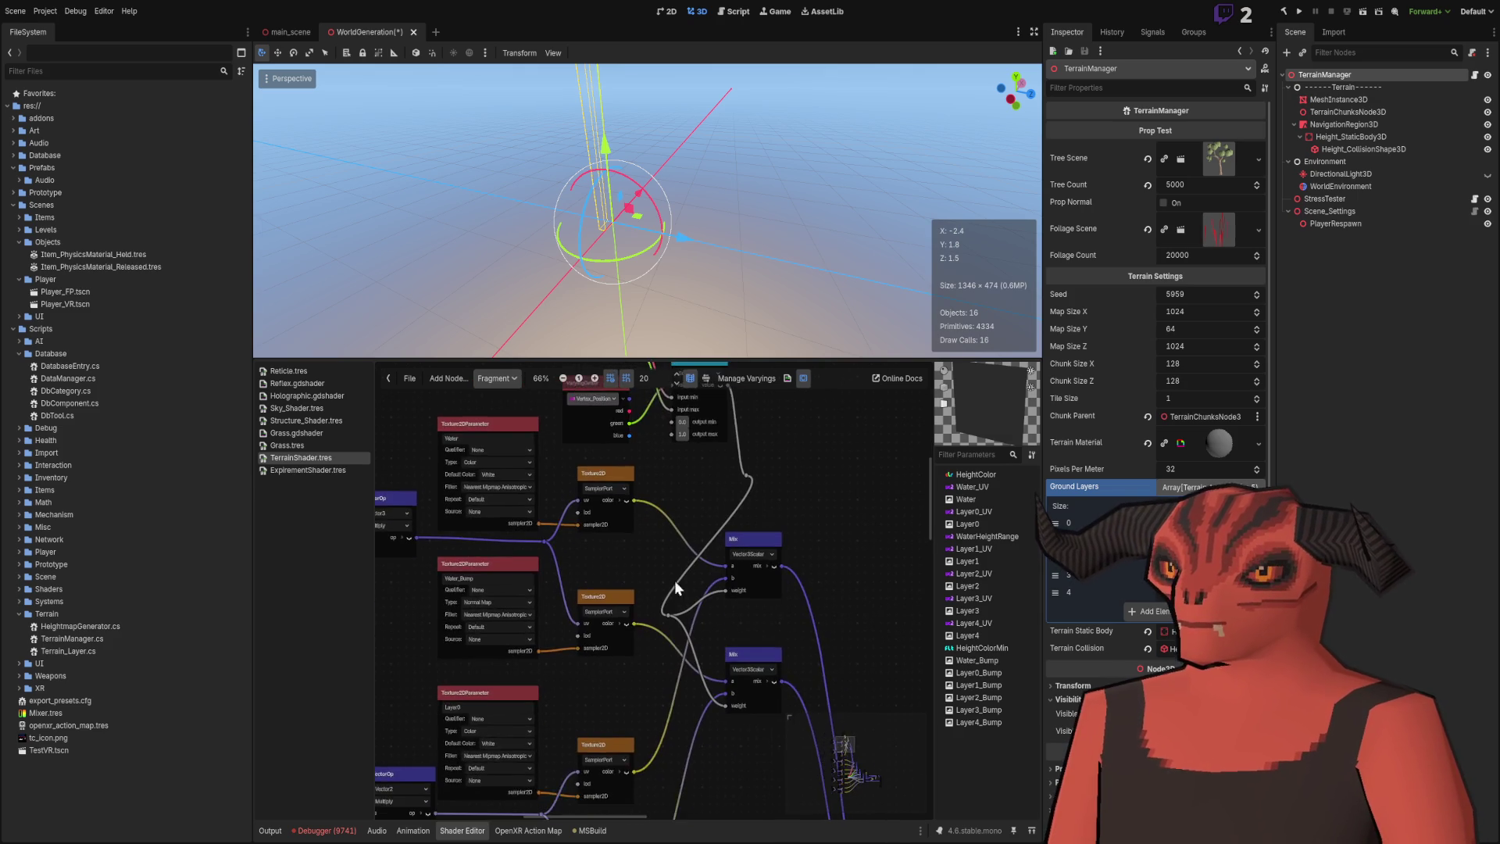
{"action": "mouse_move", "coordinate": [722, 564]}
{"action": "left_mouse_down"}
{"action": "mouse_move", "coordinate": [717, 436]}
{"action": "mouse_move", "coordinate": [732, 437]}
{"action": "left_mouse_up"}
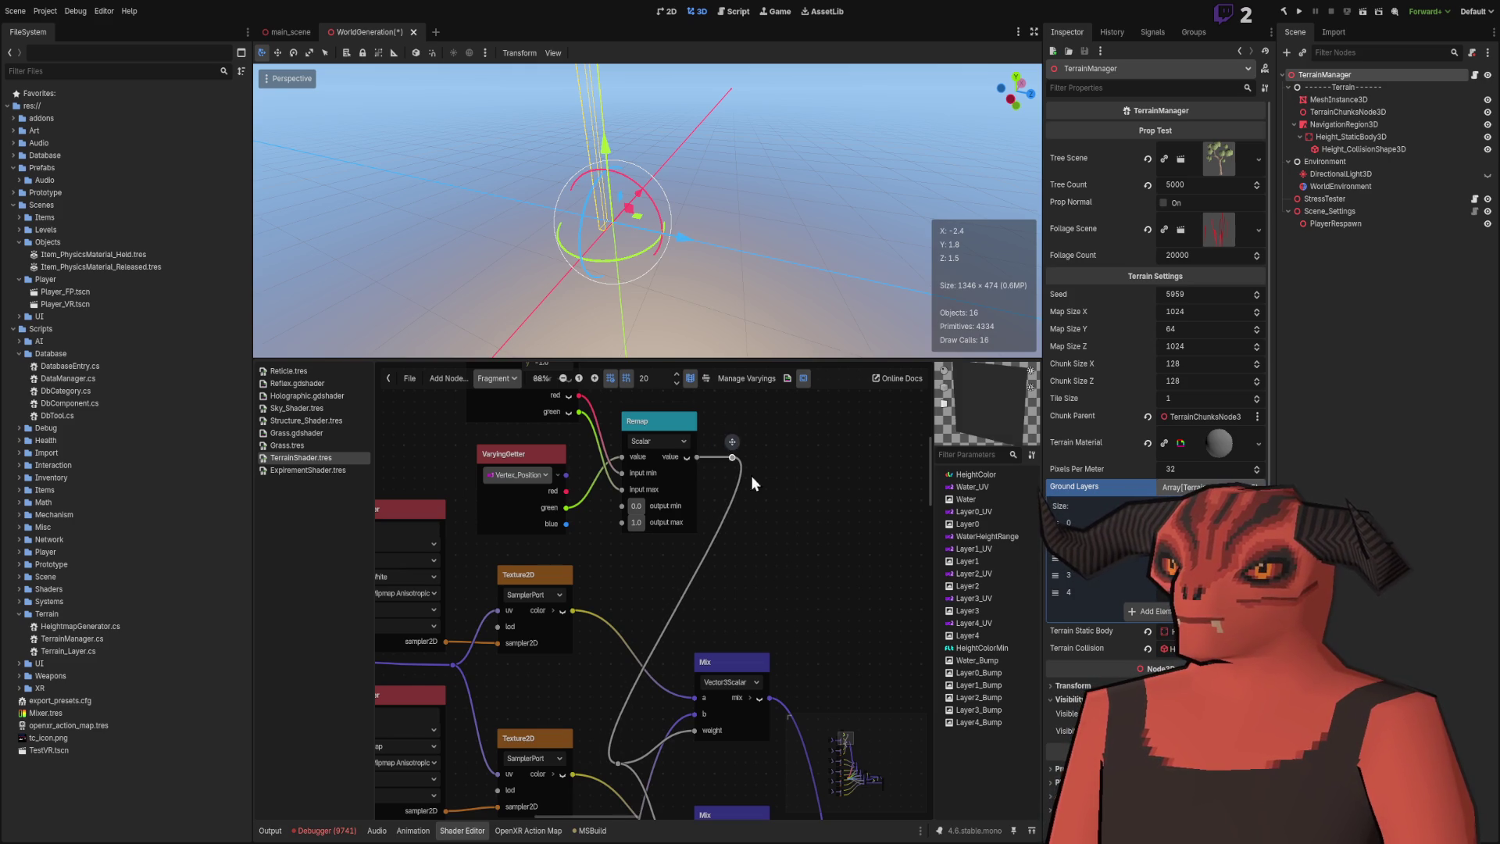
Save the WorldGeneration scene with the rewired TerrainShader graph.
{"action": "scroll", "coordinate": [752, 442], "scroll_direction": "down", "scroll_amount": 5}
{"action": "scroll", "coordinate": [607, 584], "scroll_direction": "down", "scroll_amount": 3}
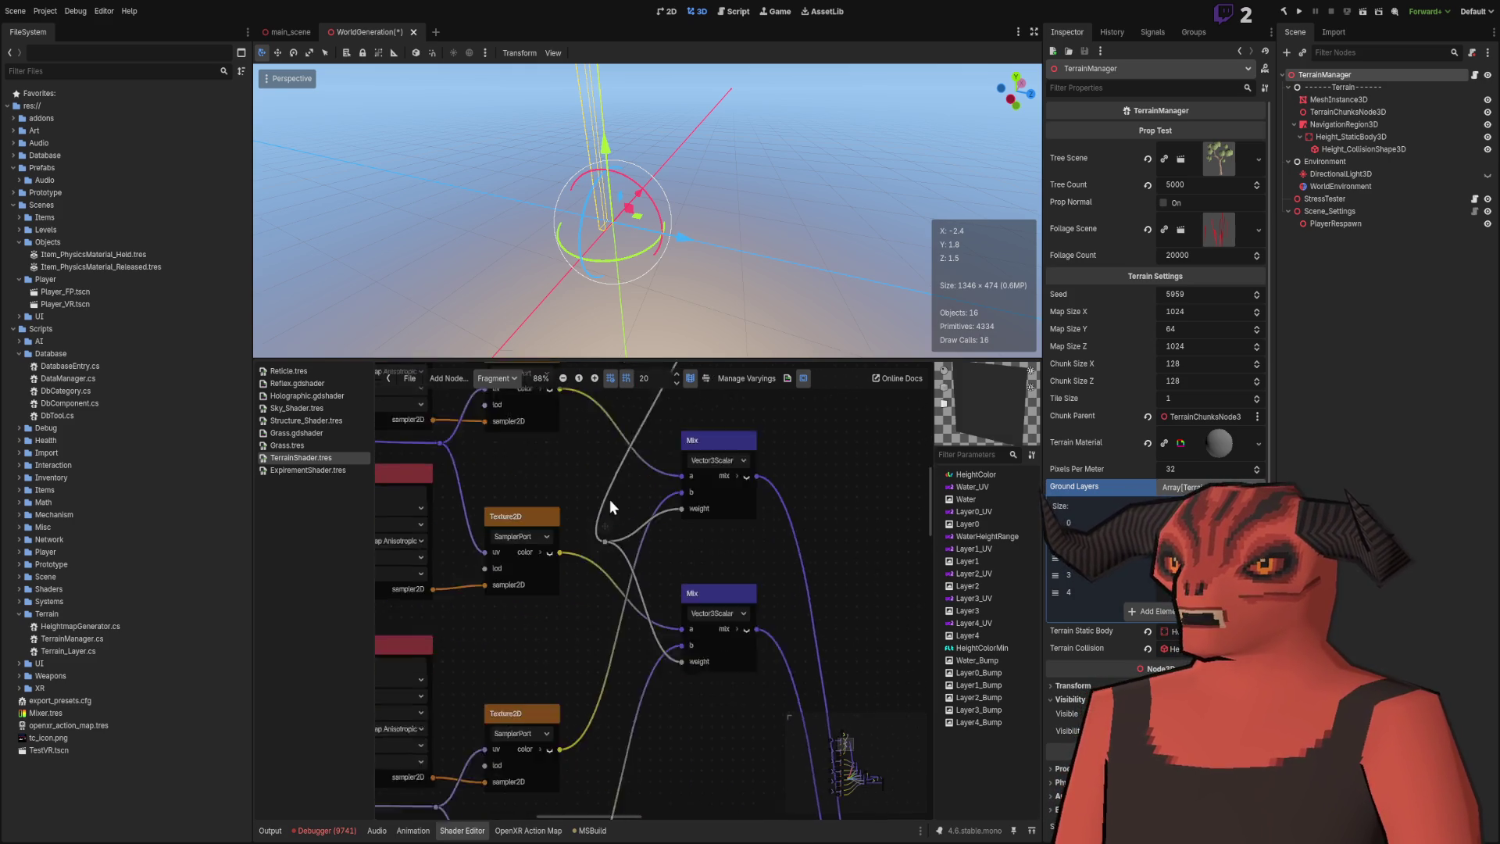
{"action": "scroll", "coordinate": [780, 517], "scroll_direction": "up", "scroll_amount": 3}
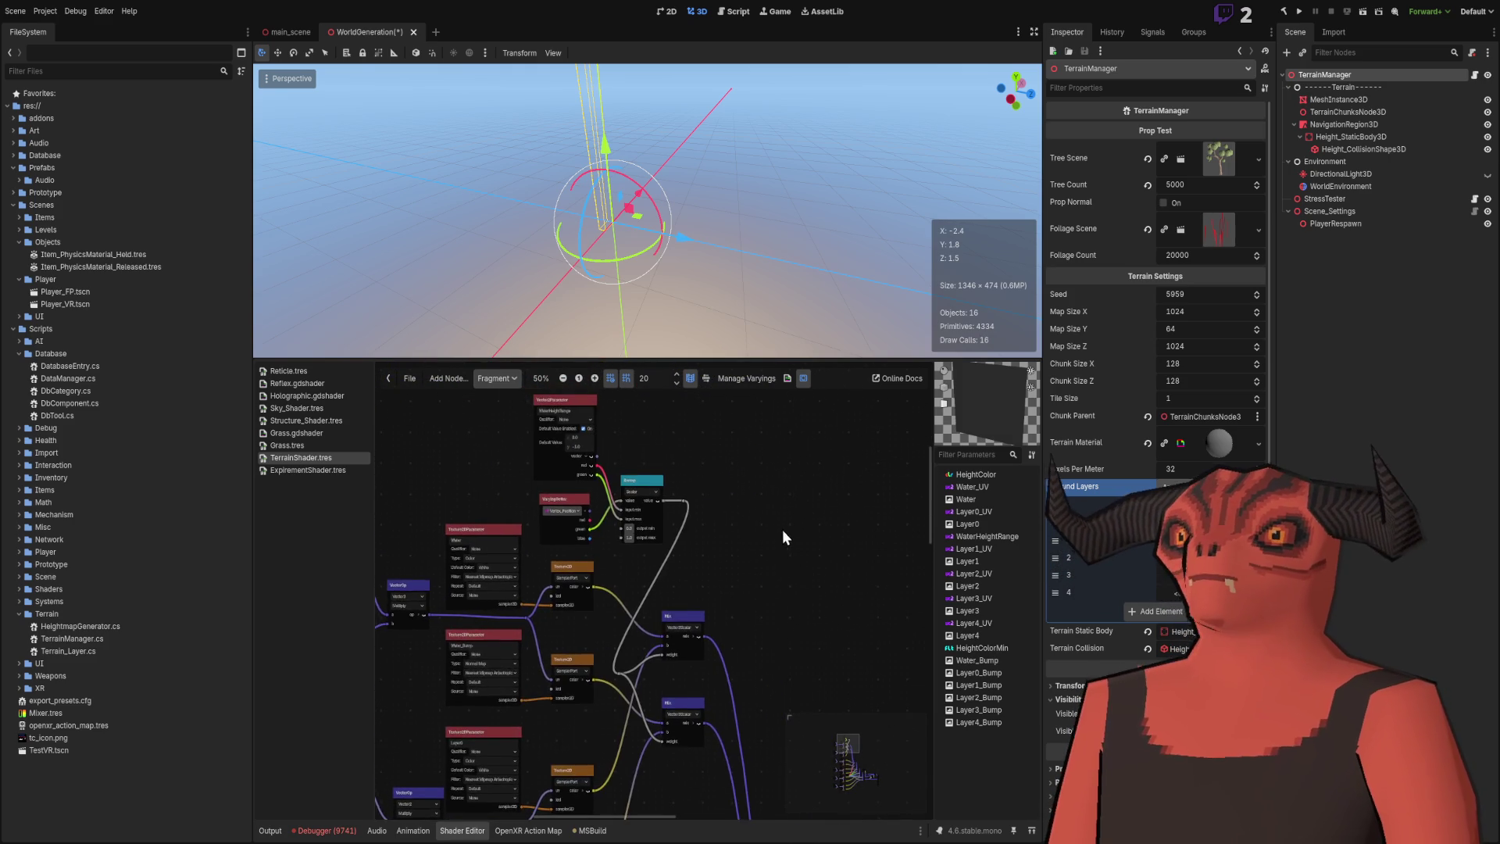
{"action": "scroll", "coordinate": [781, 528], "scroll_direction": "left", "scroll_amount": 2}
{"action": "key", "text": "ctrl+s"}
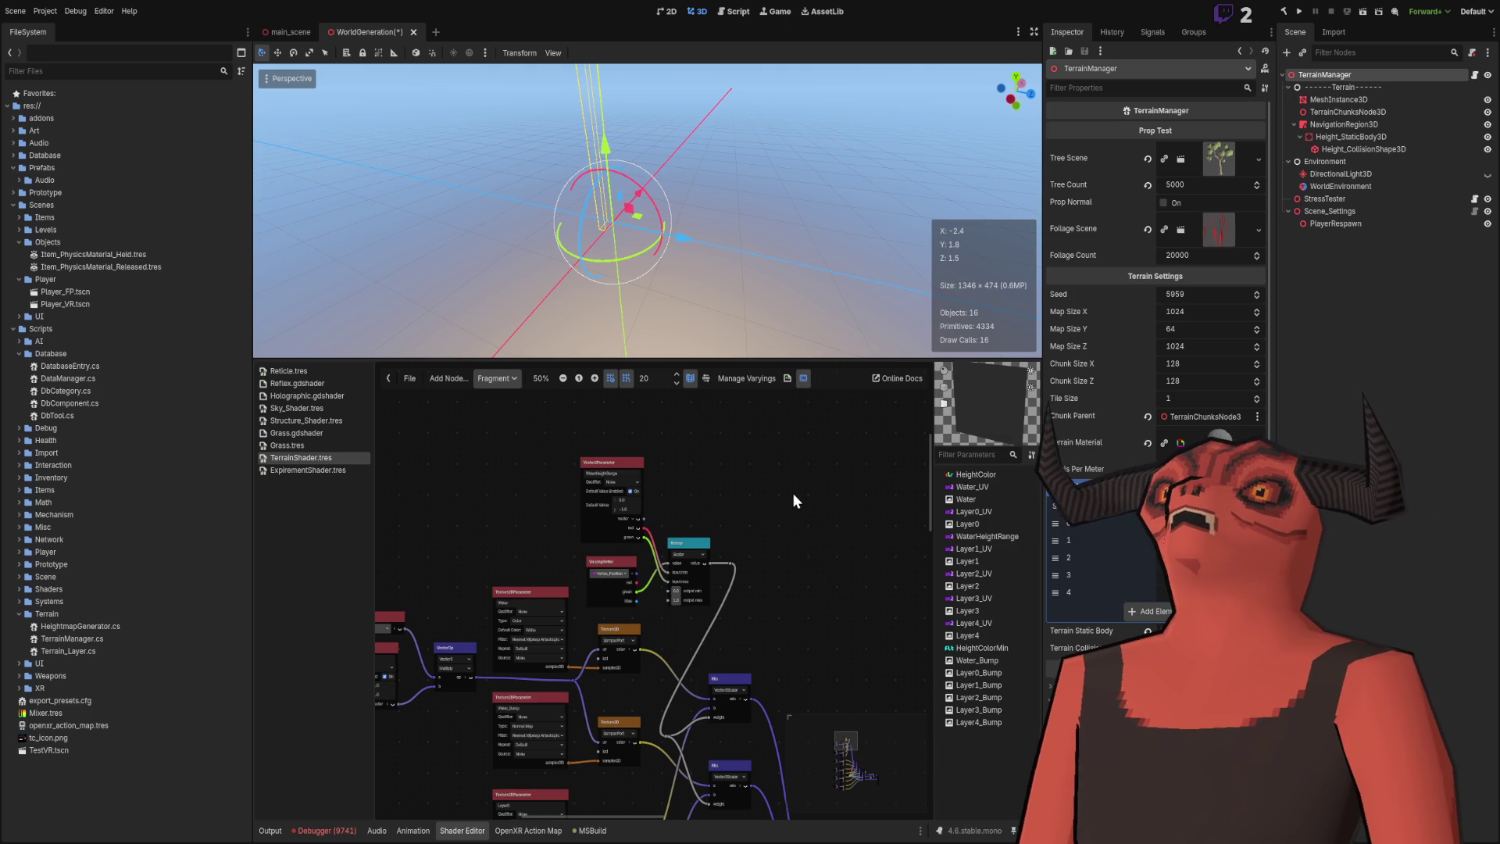
{"action": "scroll", "coordinate": [793, 582], "scroll_direction": "down", "scroll_amount": 5}
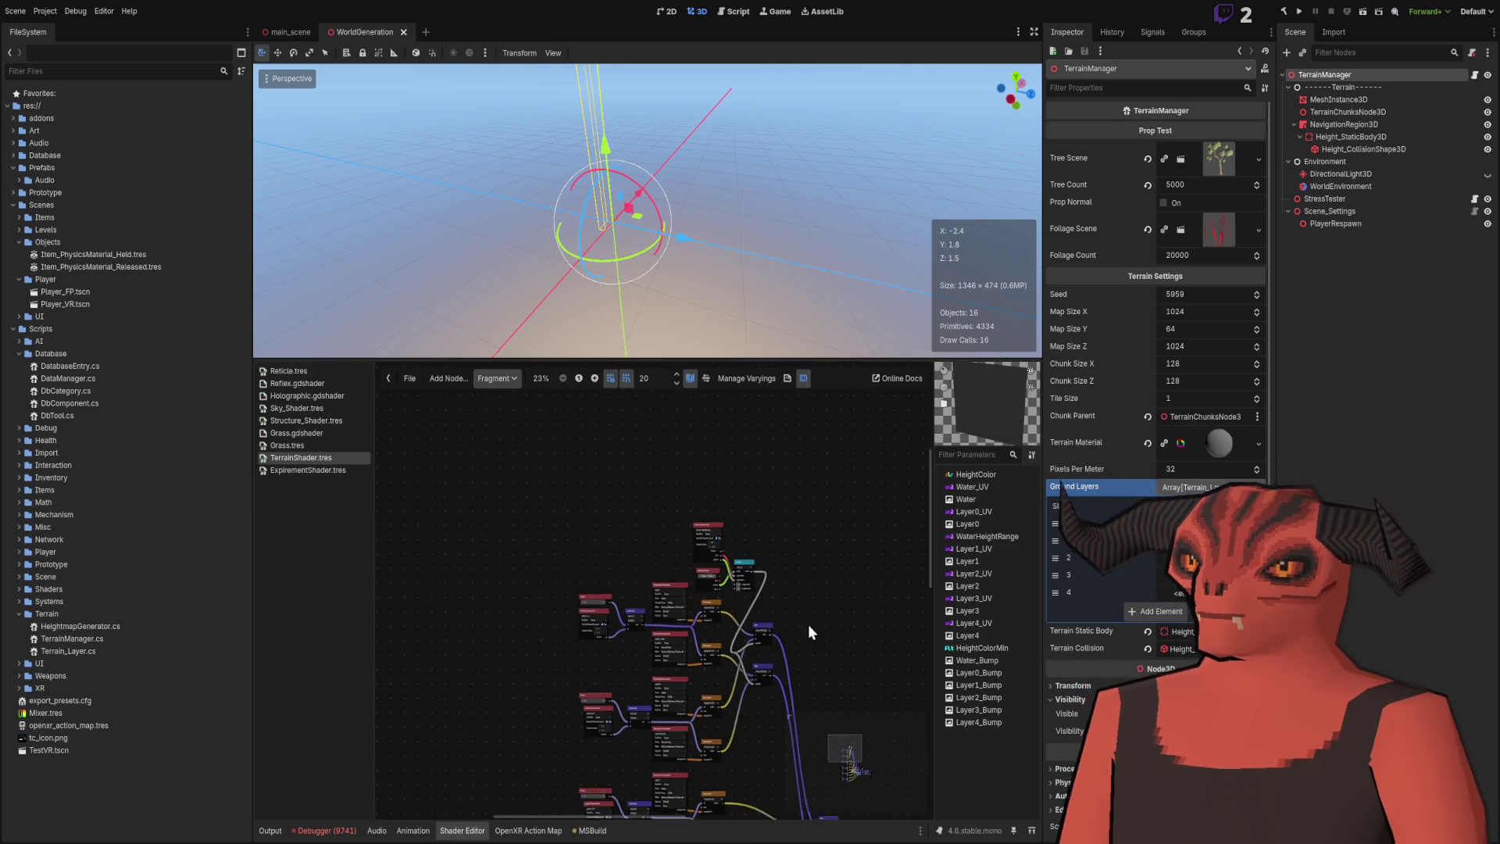
{"action": "scroll", "coordinate": [735, 595], "scroll_direction": "up", "scroll_amount": 7}
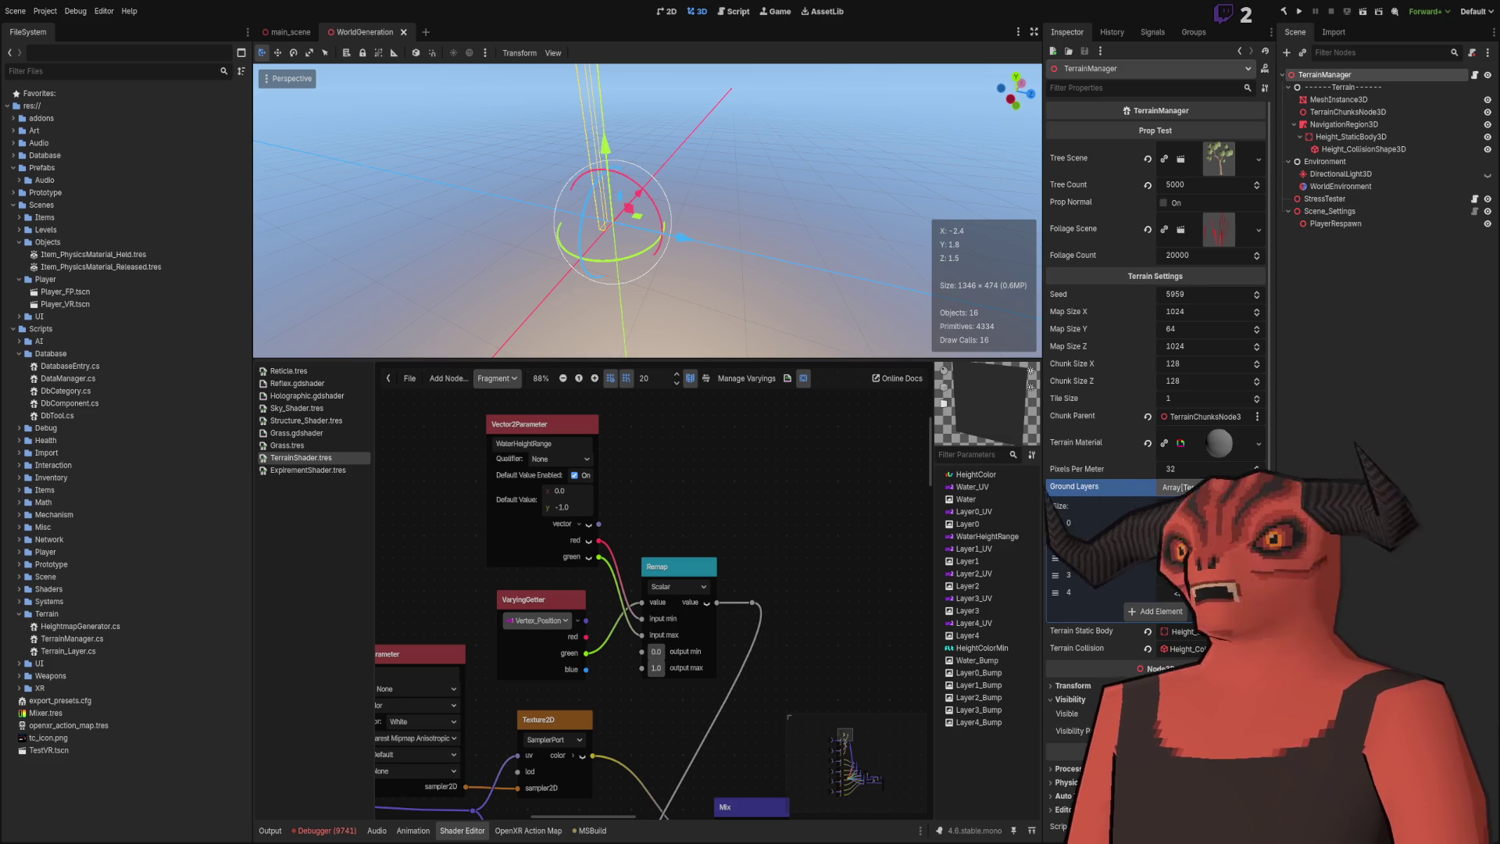
{"action": "scroll", "coordinate": [781, 475], "scroll_direction": "down", "scroll_amount": 3}
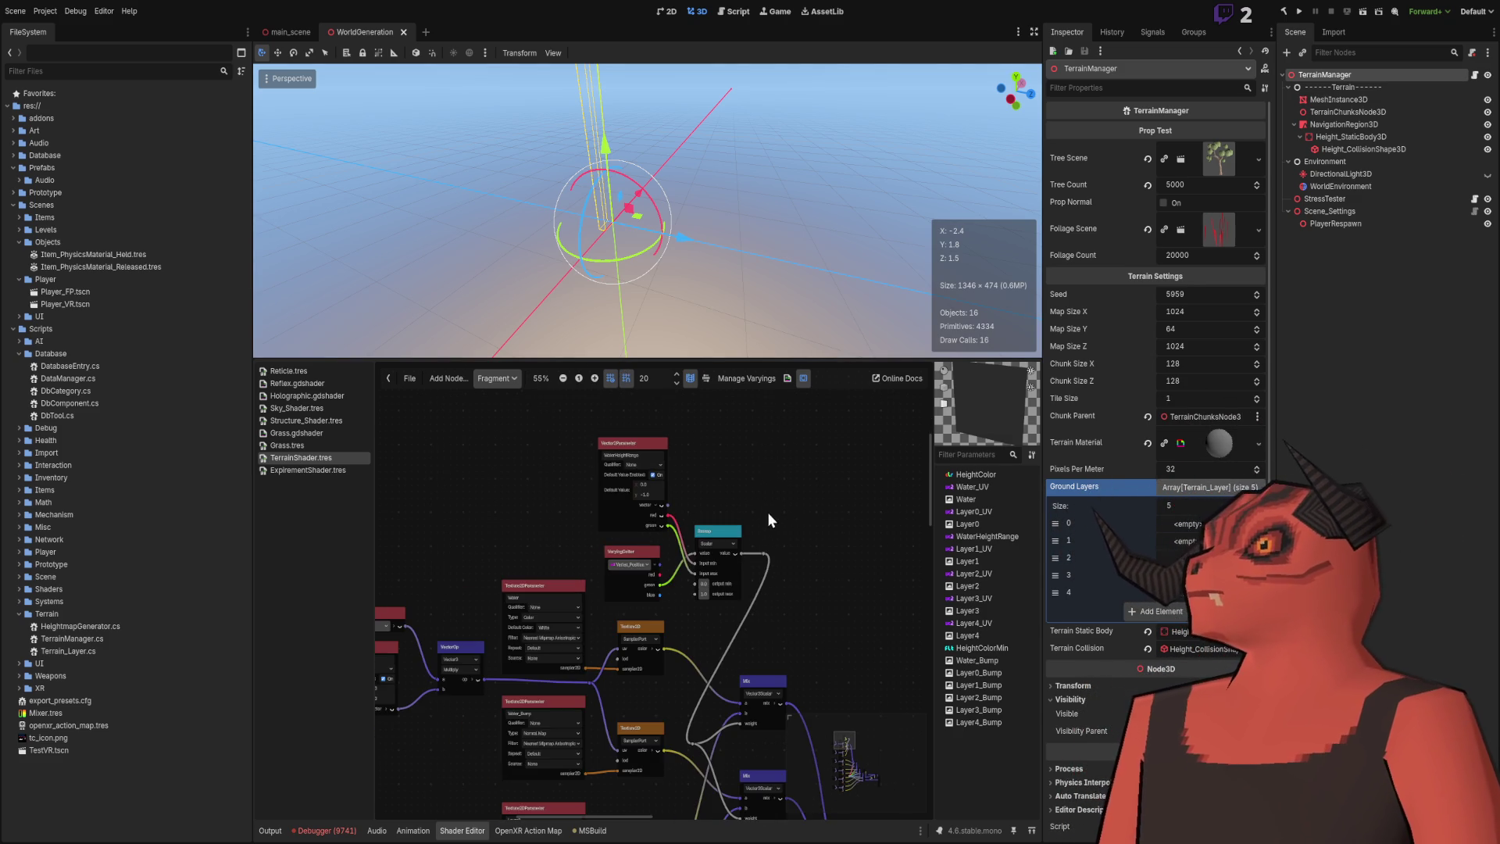
{"action": "scroll", "coordinate": [769, 533], "scroll_direction": "up", "scroll_amount": 3}
{"action": "left_click", "coordinate": [1406, 312]}
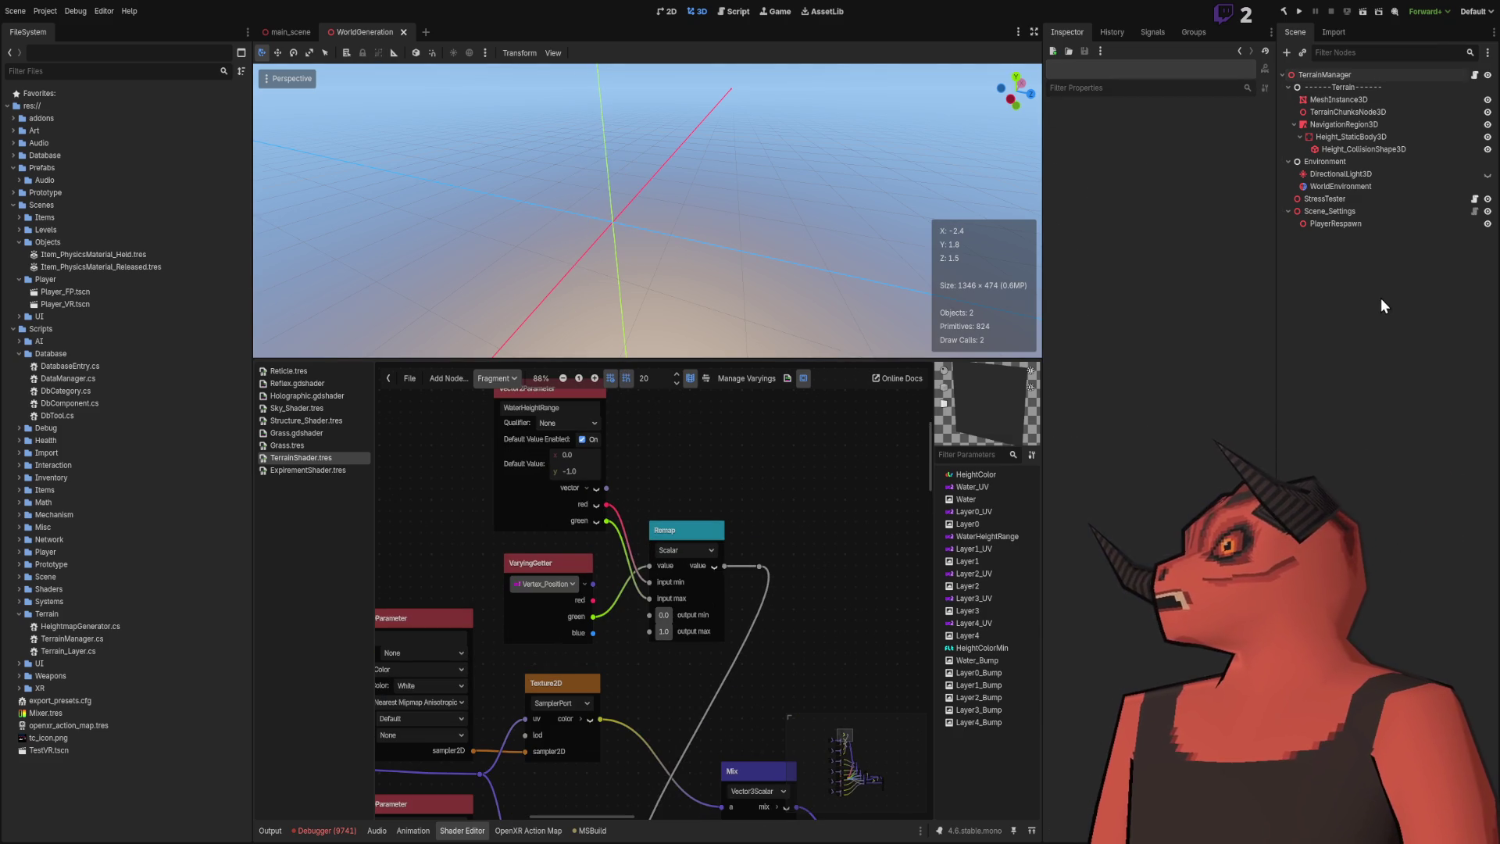
{"action": "left_click", "coordinate": [297, 36]}
Enlarge the 3D view, collapse Scenes and Prefabs, and expand the Prototype folder.
{"action": "left_click_drag", "start_coordinate": [750, 181], "coordinate": [817, 697]}
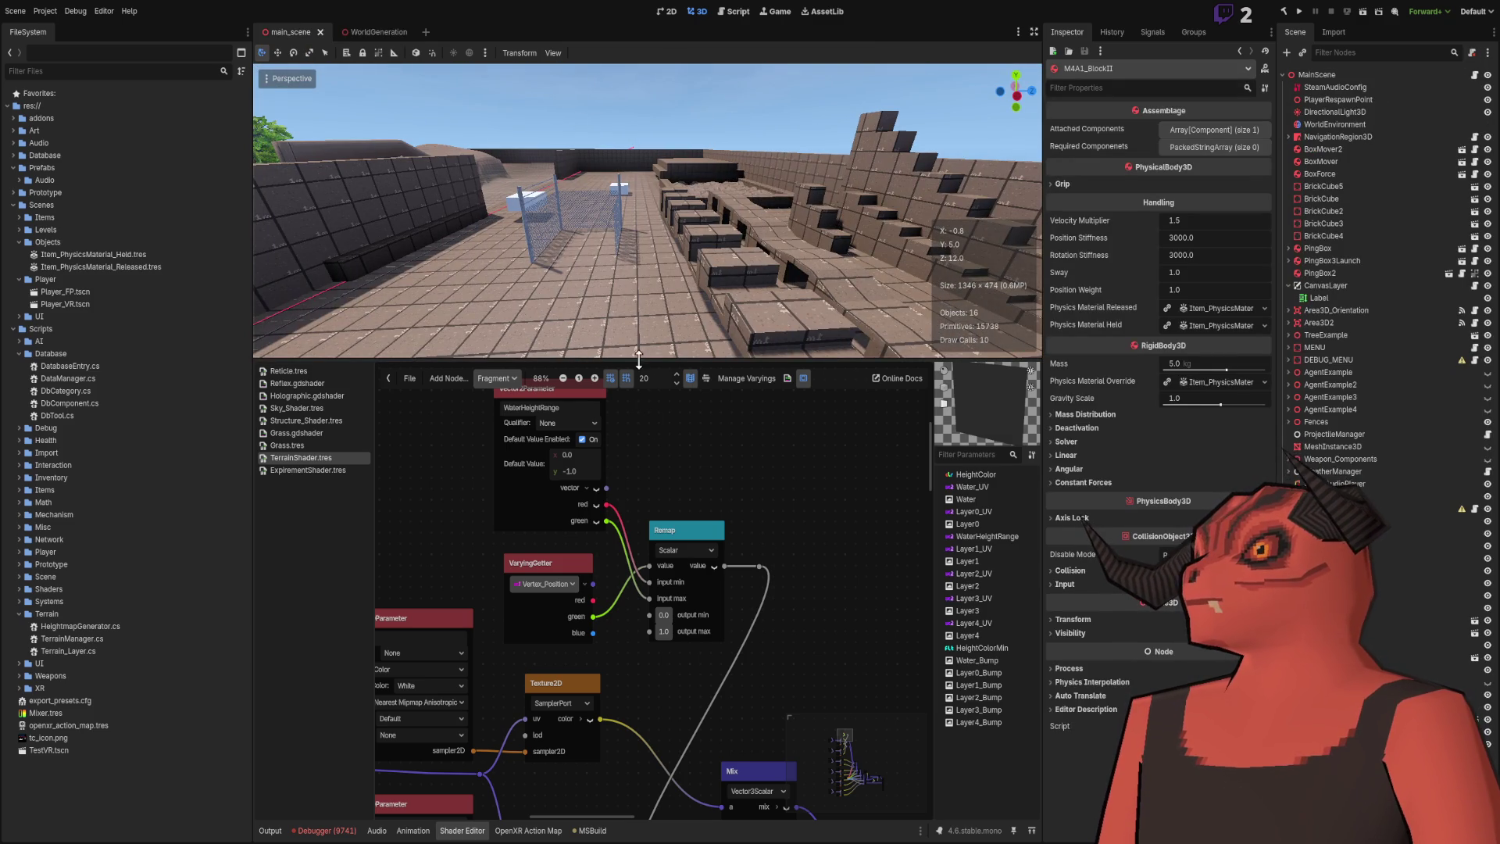
{"action": "left_click_drag", "start_coordinate": [638, 357], "coordinate": [638, 495]}
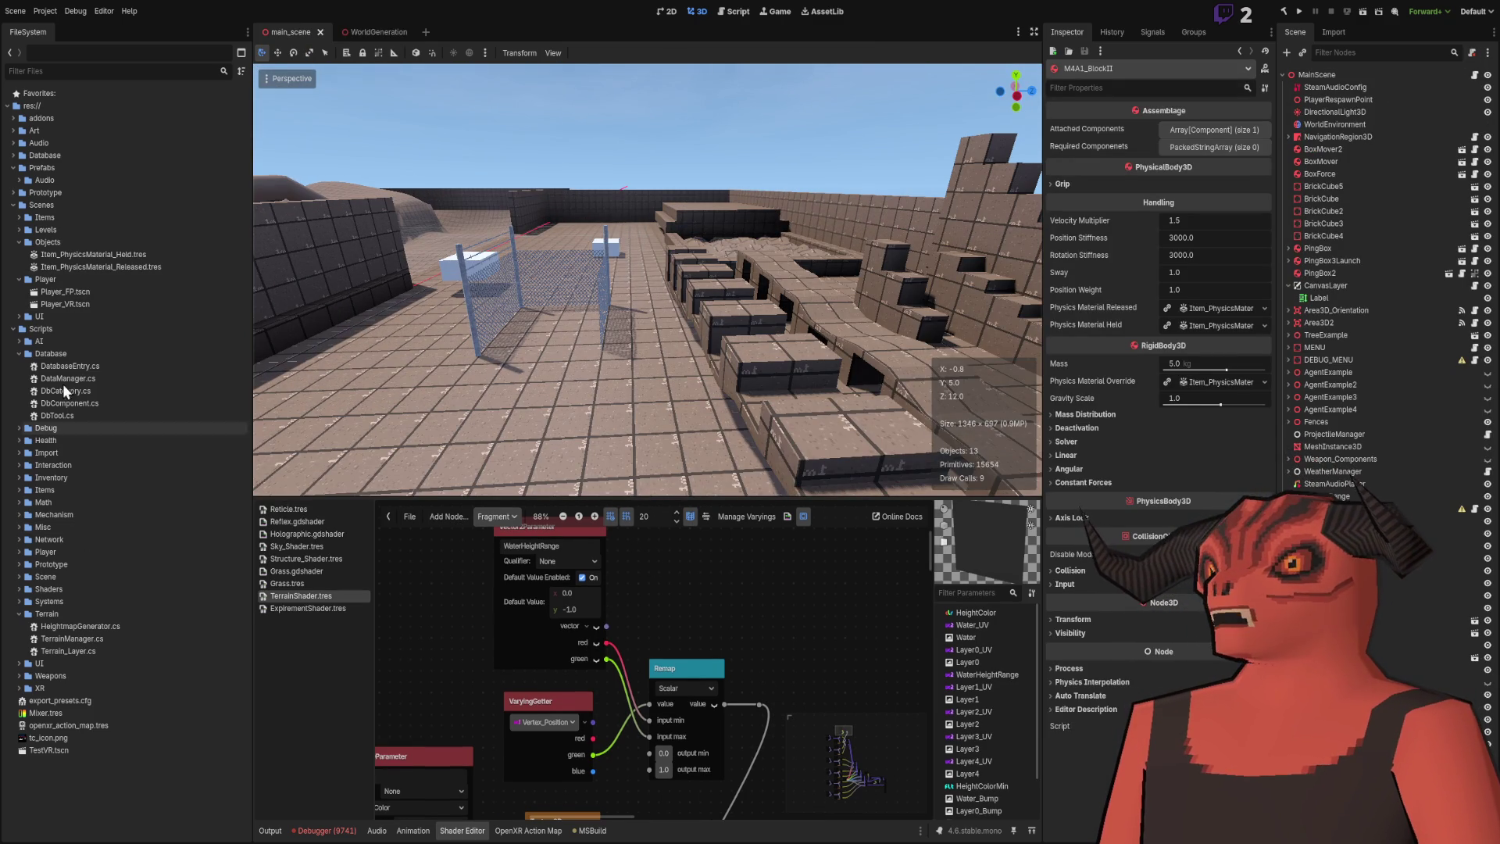
{"action": "left_click", "coordinate": [13, 204]}
{"action": "left_click", "coordinate": [13, 192]}
{"action": "left_click", "coordinate": [13, 168]}
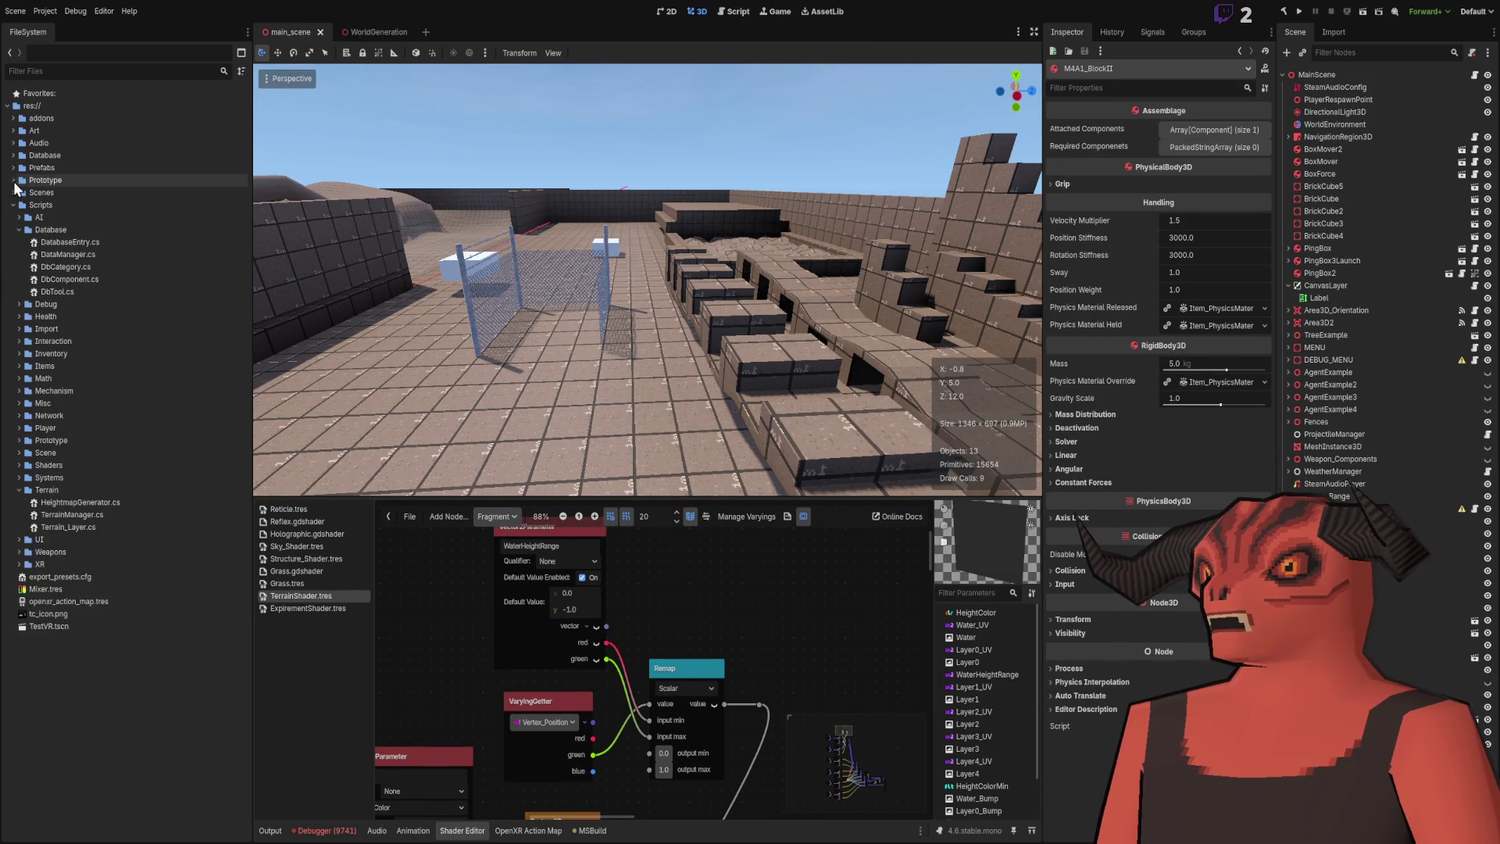
In Prototype/Art, create the Terrain_ShaderTest ShaderMaterial and select it to see its parameters.
{"action": "double_click", "coordinate": [26, 194]}
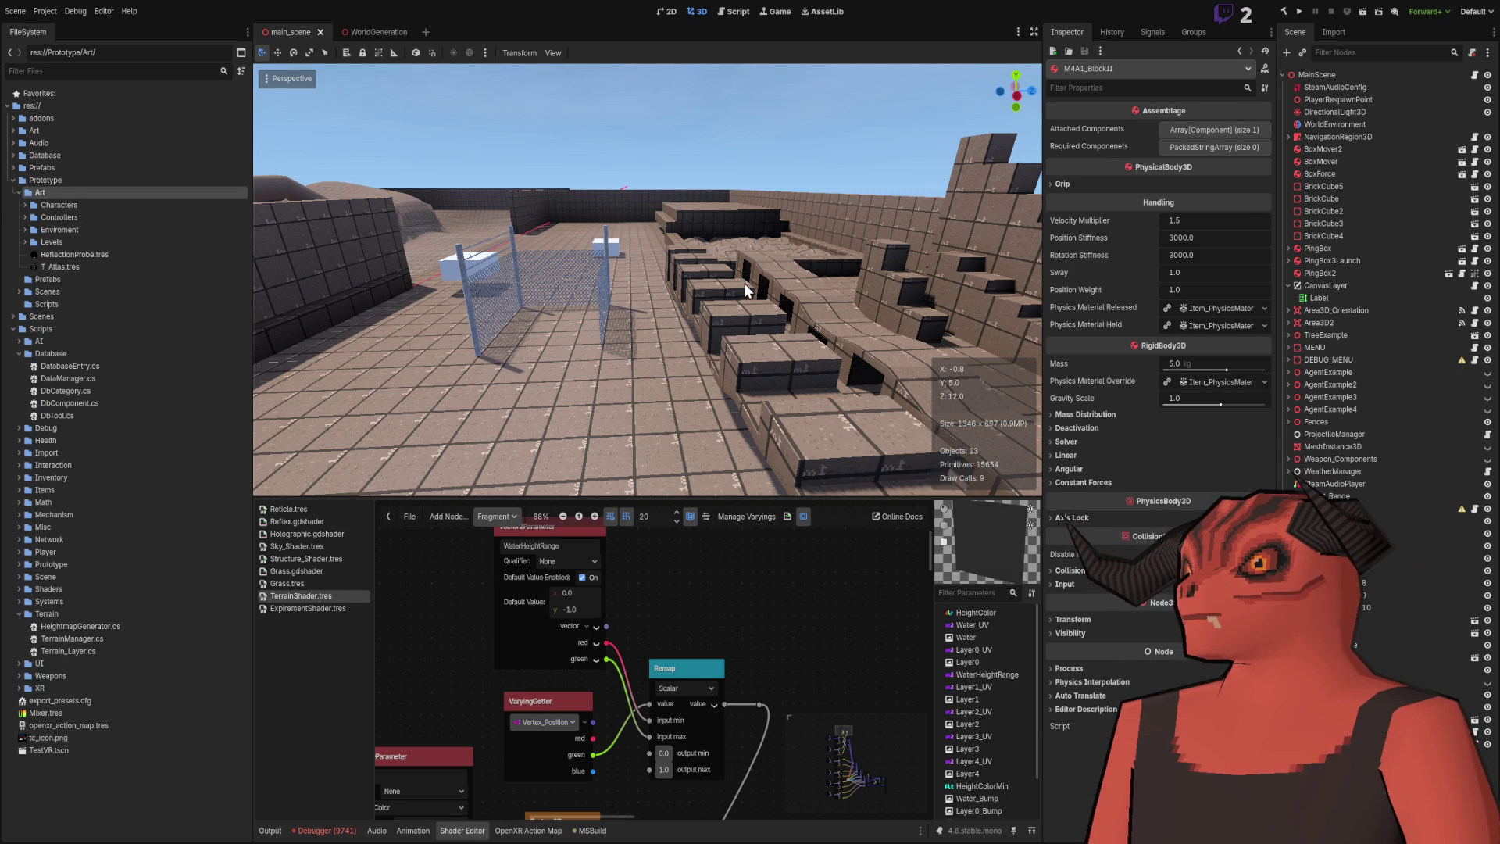
{"action": "left_click", "coordinate": [601, 303]}
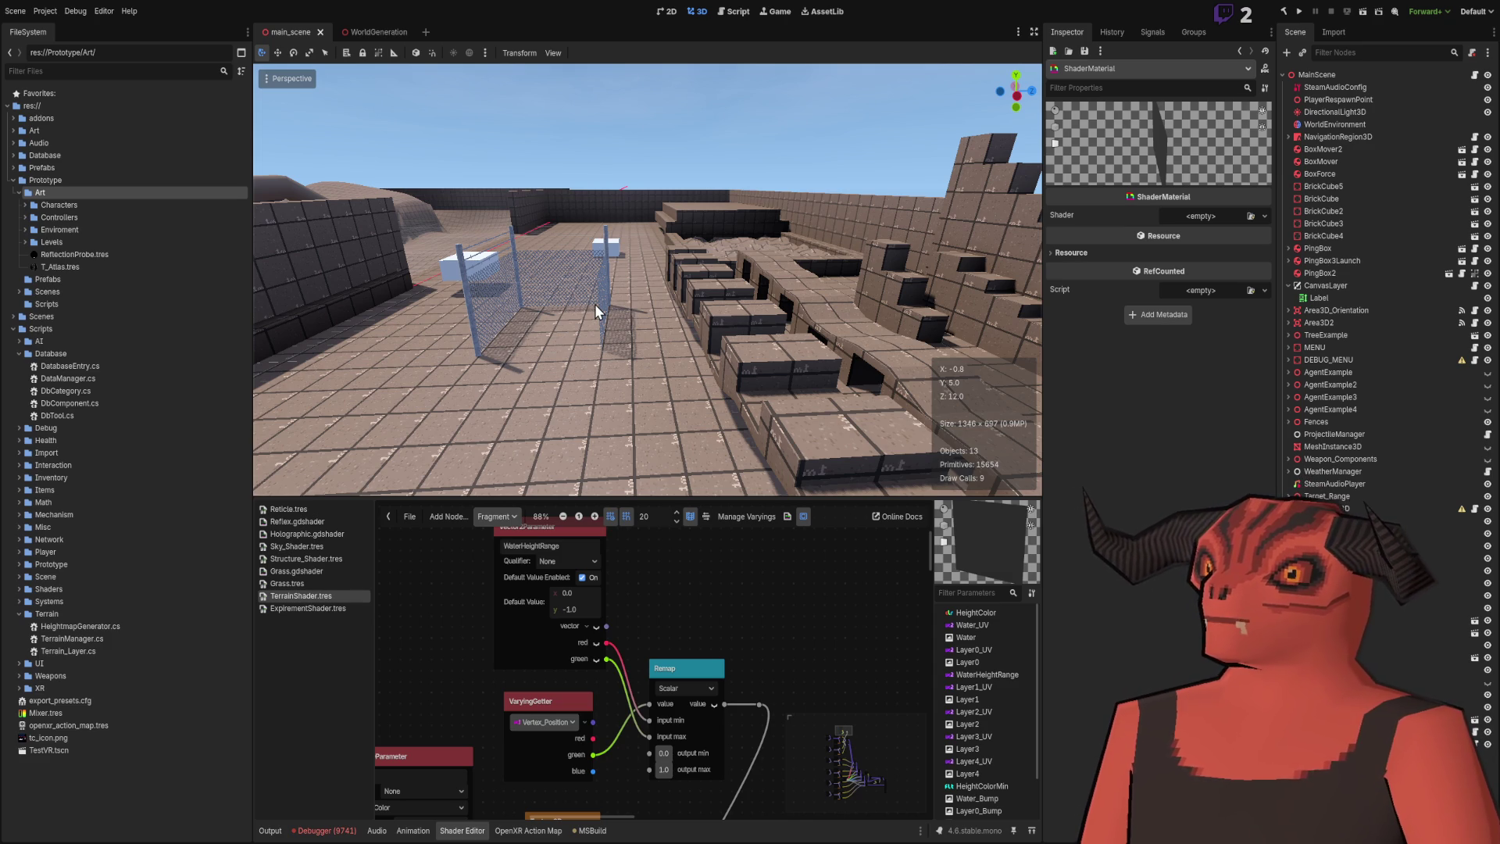
{"action": "left_click", "coordinate": [80, 266]}
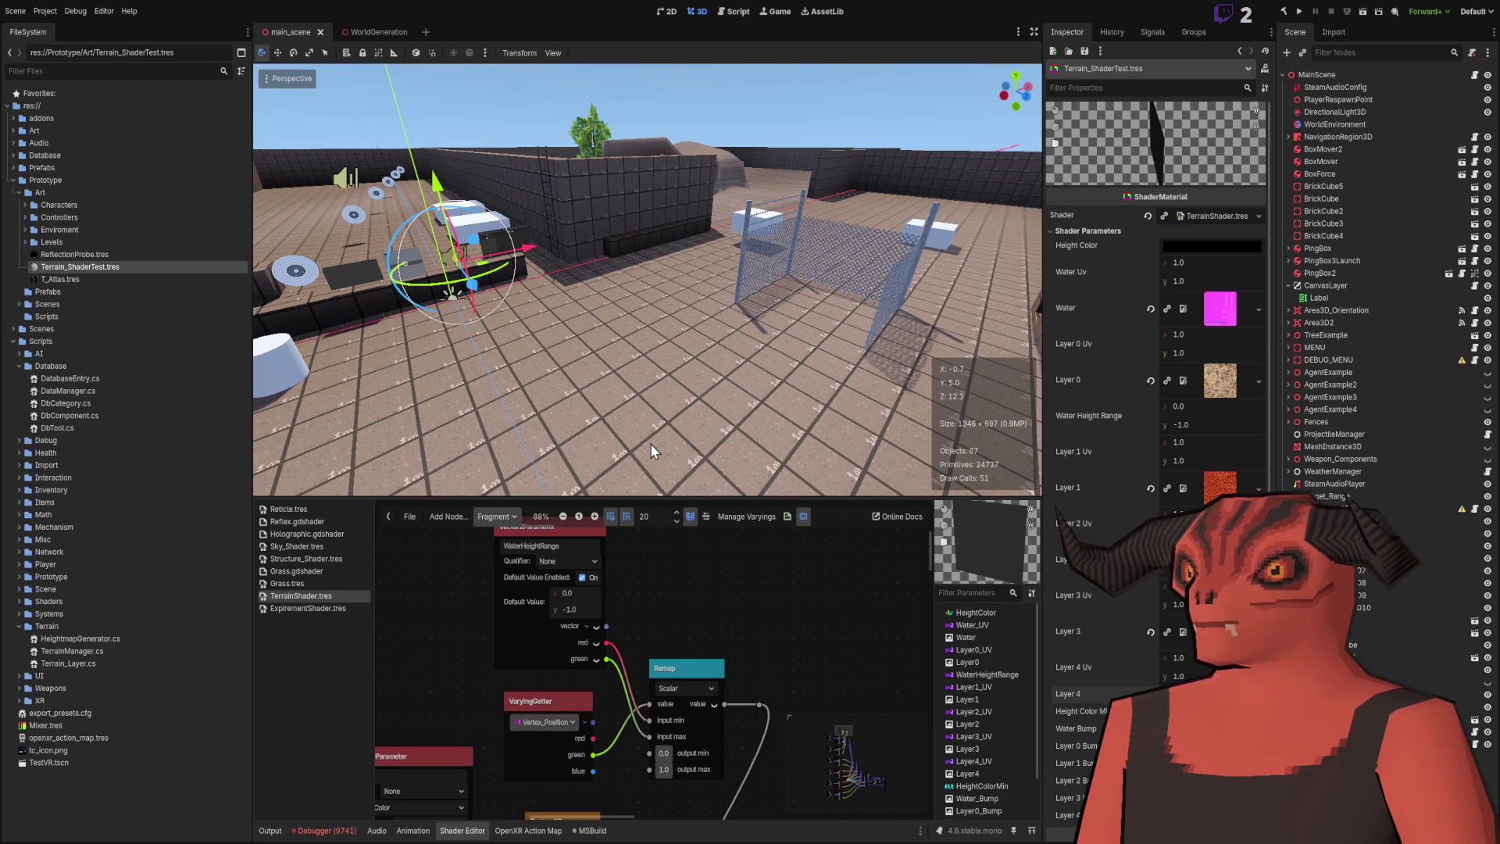
Review Terrain_ShaderTest's Water and Layer texture parameters in the Inspector, then return to Blender.
{"action": "scroll", "coordinate": [1156, 469], "scroll_direction": "down", "scroll_amount": 5}
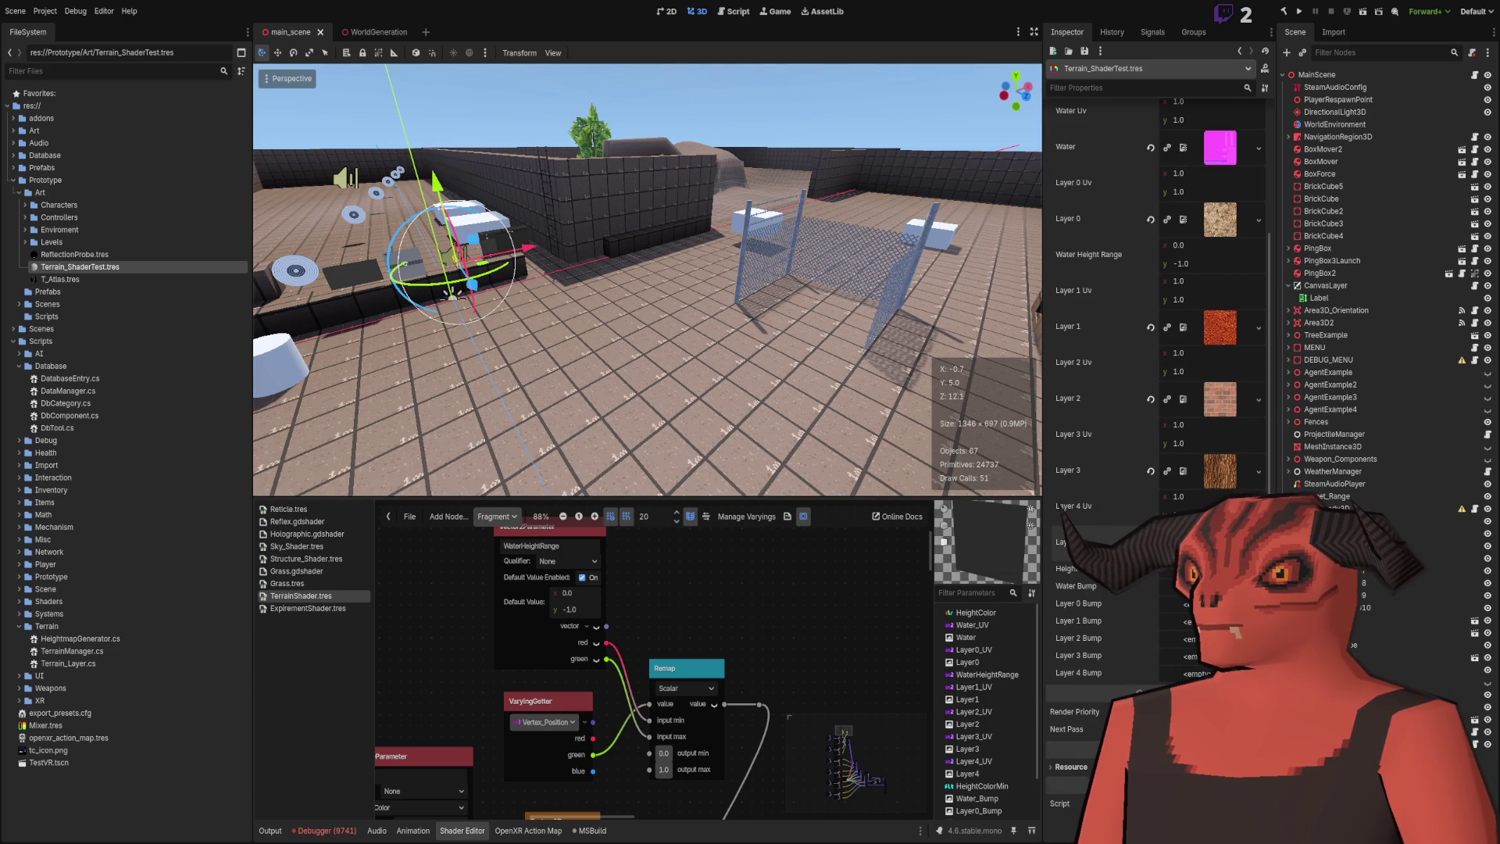
{"action": "mouse_move", "coordinate": [916, 396]}
{"action": "left_mouse_down"}
{"action": "mouse_move", "coordinate": [828, 375]}
{"action": "mouse_move", "coordinate": [781, 406]}
{"action": "mouse_move", "coordinate": [703, 375]}
{"action": "left_mouse_up"}
{"action": "scroll", "coordinate": [1116, 409], "scroll_direction": "up", "scroll_amount": 3}
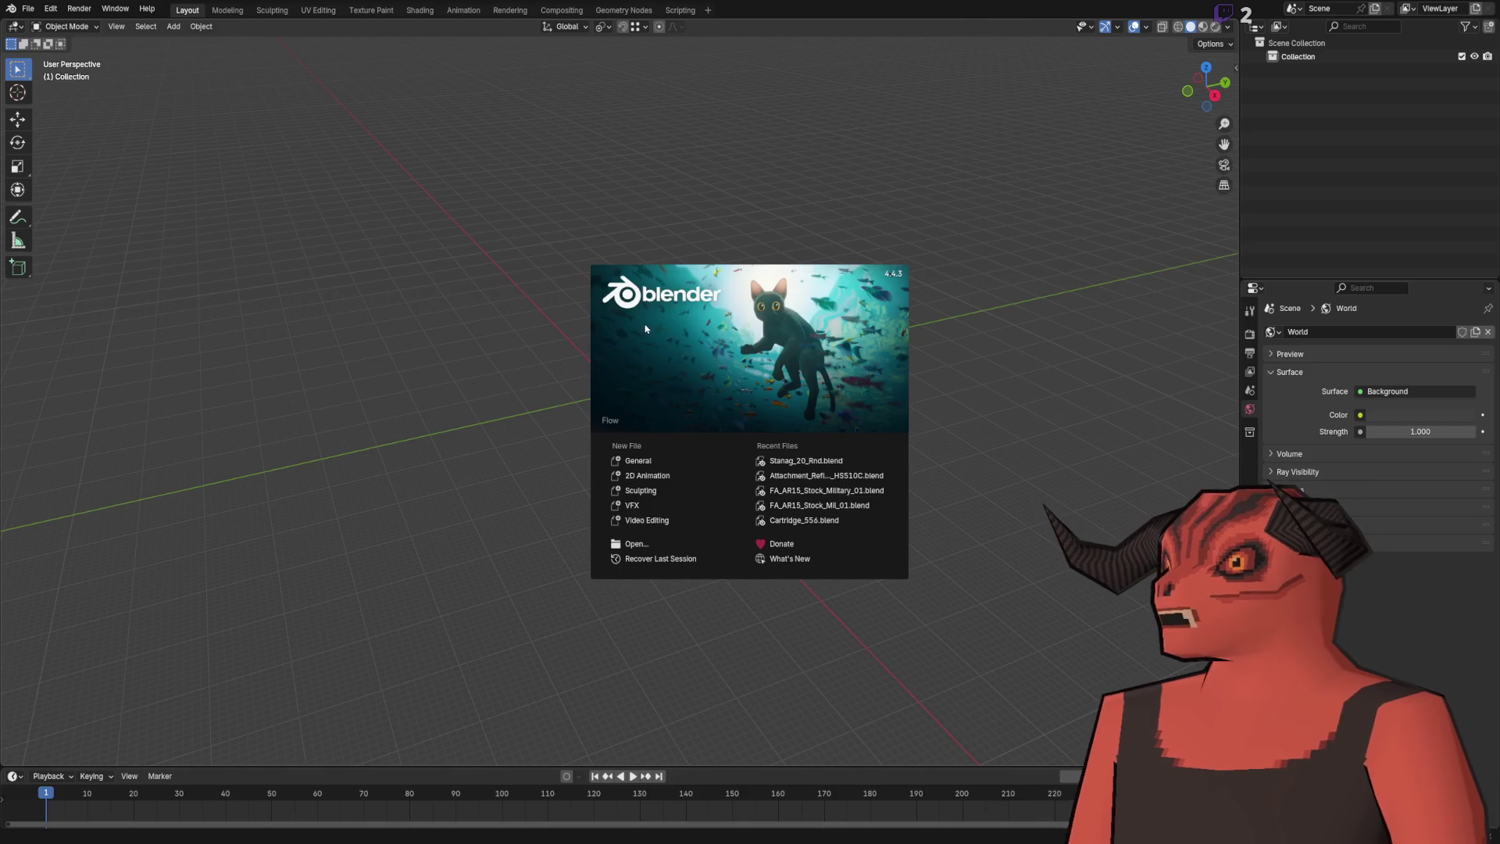
{"action": "left_click", "coordinate": [612, 369]}
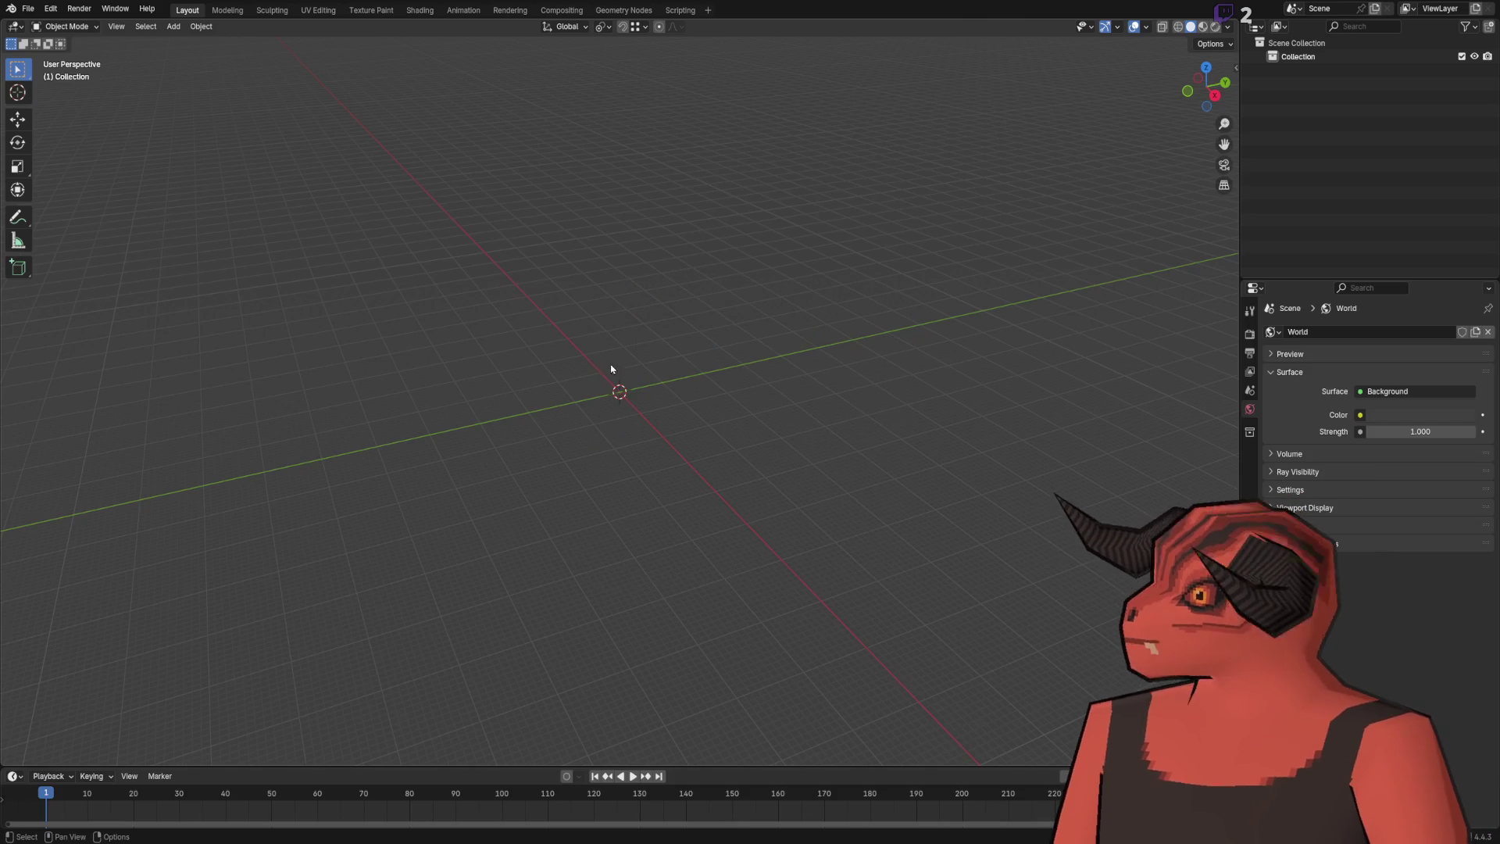
Add a plane mesh and set its size to 10 m.
{"action": "left_click", "coordinate": [173, 26]}
{"action": "mouse_move", "coordinate": [234, 41]}
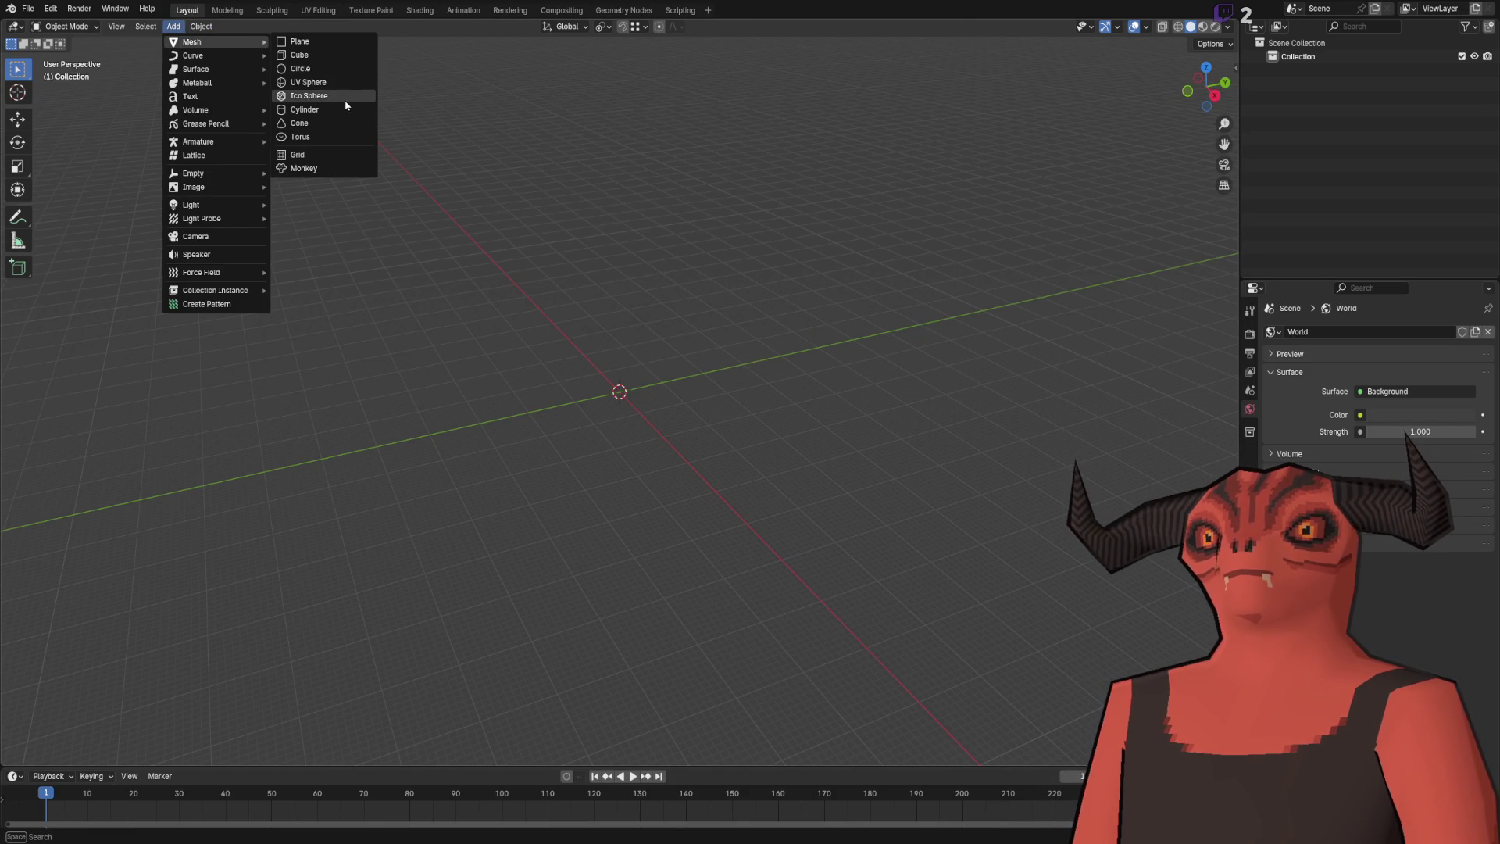
{"action": "left_click", "coordinate": [305, 42]}
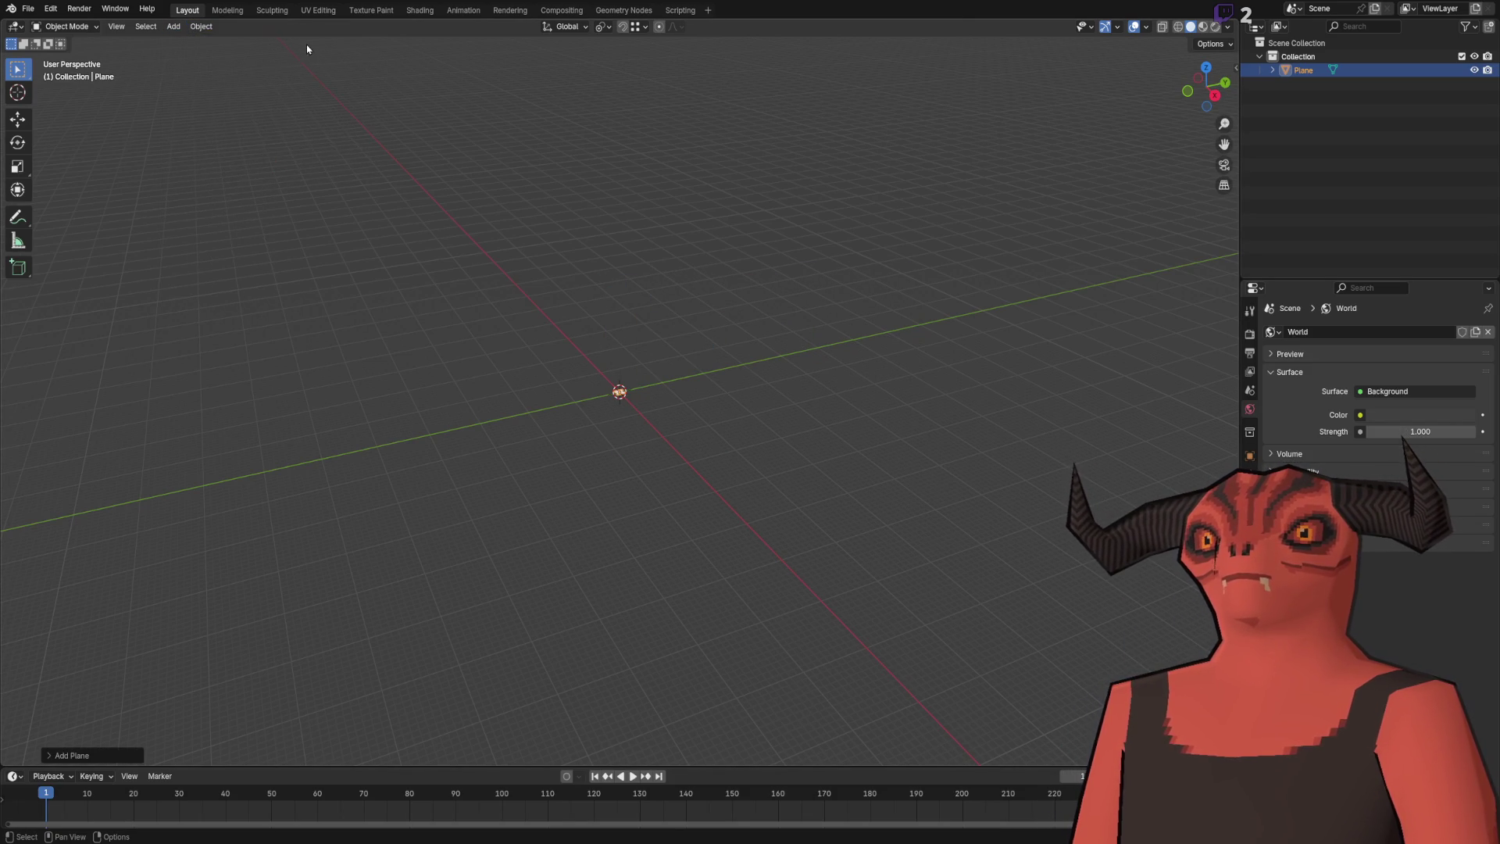
{"action": "left_click", "coordinate": [92, 753]}
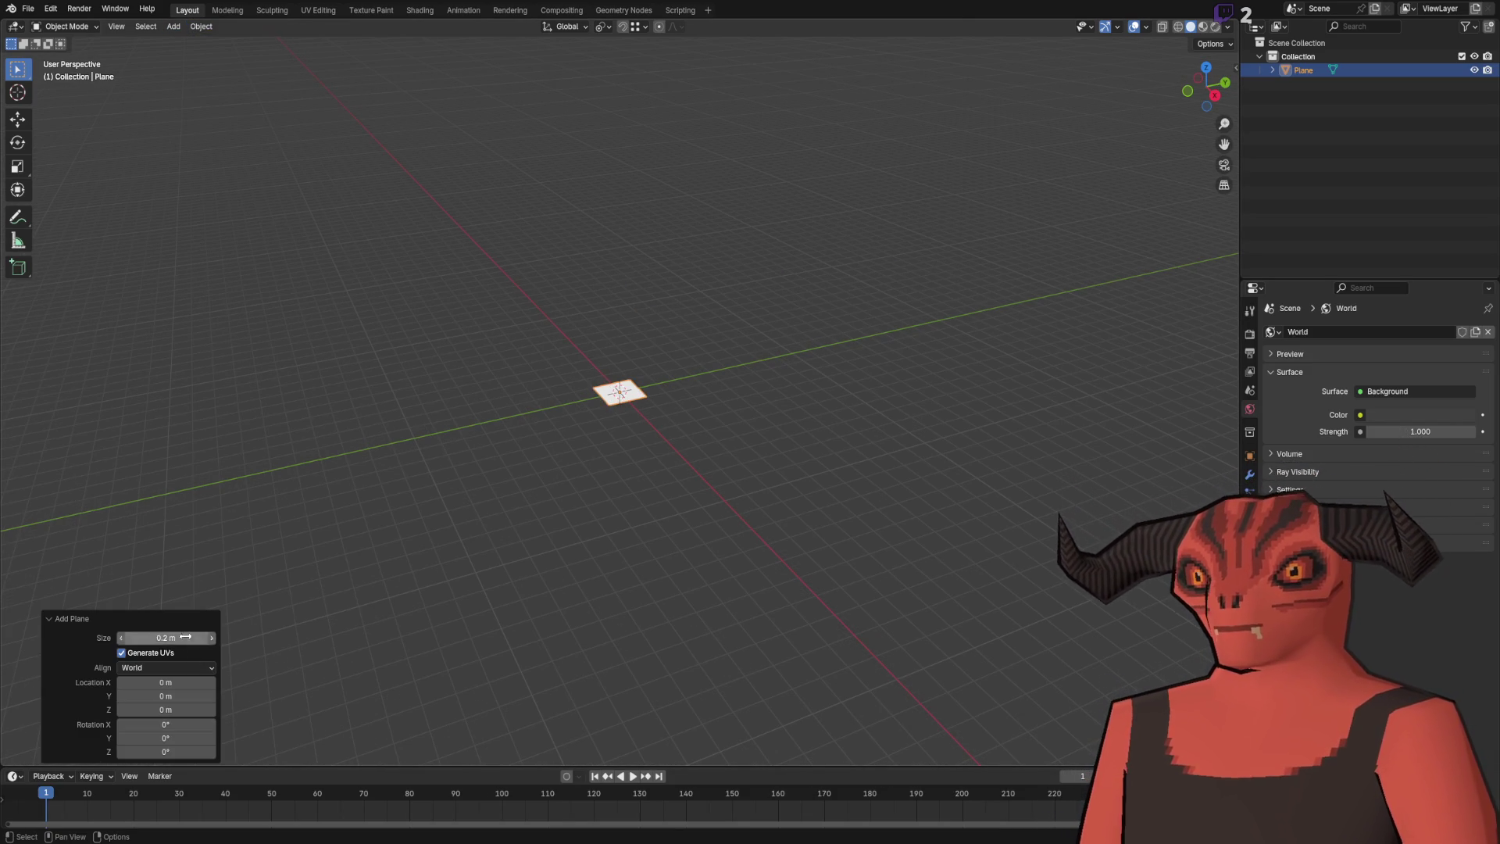
{"action": "left_click", "coordinate": [166, 637]}
{"action": "type", "text": "10"}
{"action": "key", "text": "Return"}
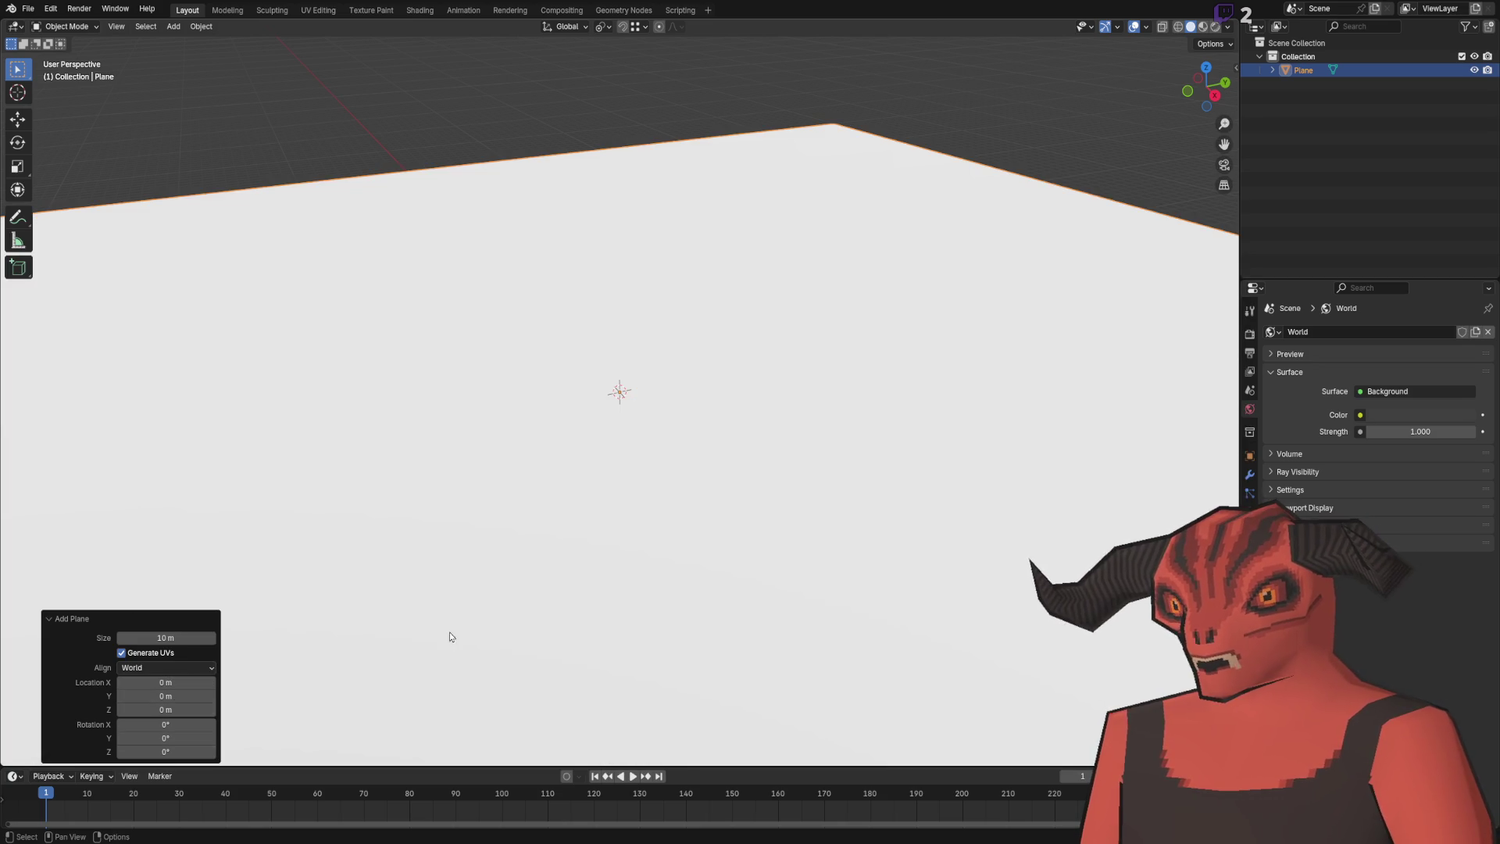
{"action": "scroll", "coordinate": [437, 629], "scroll_direction": "down", "scroll_amount": 4}
{"action": "left_click", "coordinate": [542, 416]}
In face Edit Mode, subdivide the plane repeatedly, then undo back to a 2x2 grid.
{"action": "key", "text": "Tab"}
{"action": "key", "text": "3"}
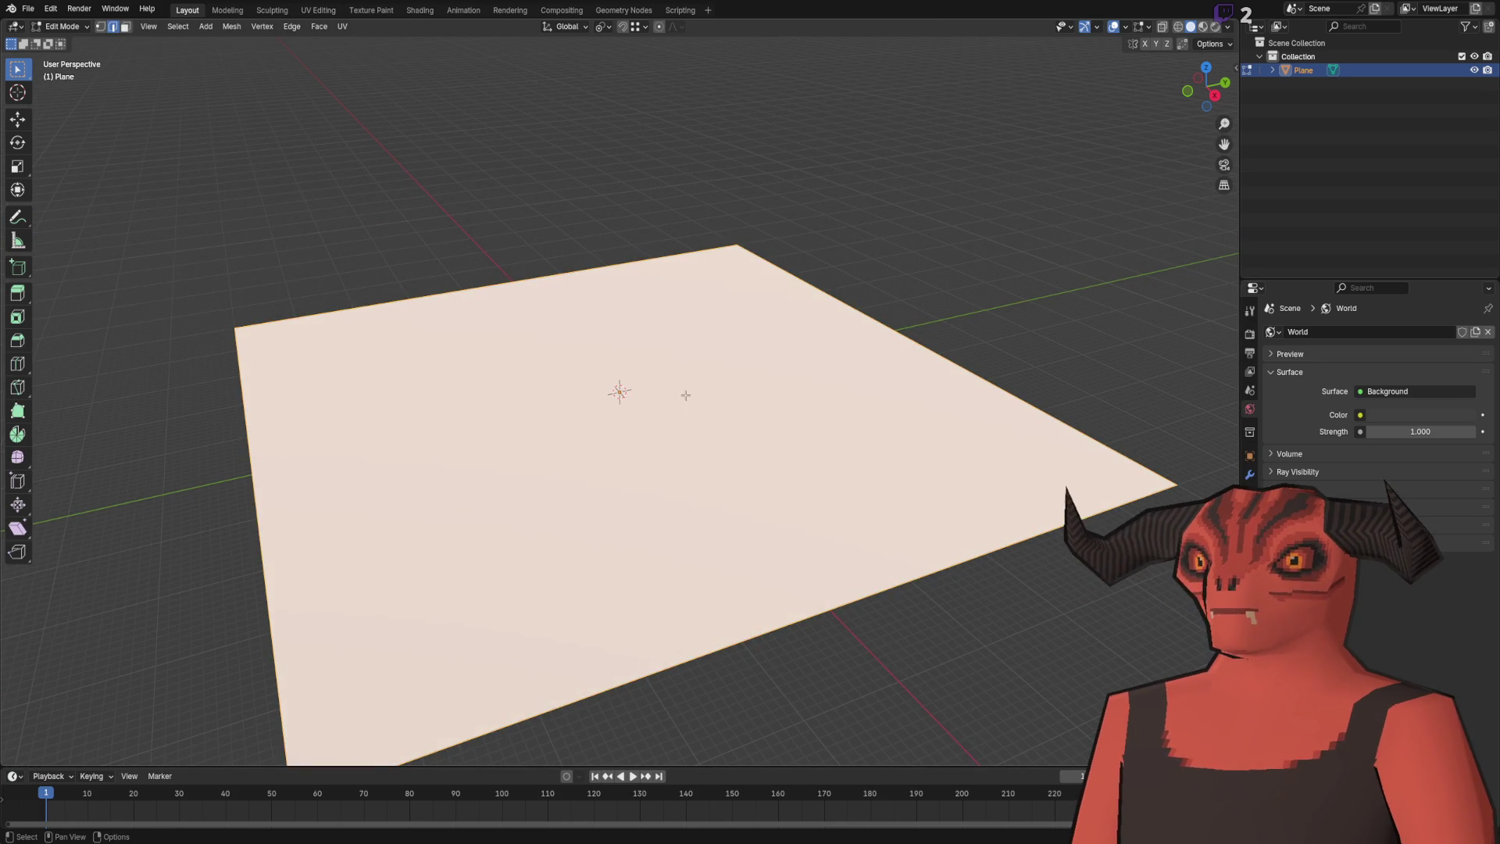
{"action": "right_click", "coordinate": [736, 400]}
{"action": "left_click", "coordinate": [736, 394]}
{"action": "right_click", "coordinate": [736, 399]}
{"action": "left_click", "coordinate": [736, 396]}
{"action": "right_click", "coordinate": [735, 395]}
{"action": "left_click", "coordinate": [735, 395]}
{"action": "right_click", "coordinate": [735, 394]}
{"action": "left_click", "coordinate": [735, 395]}
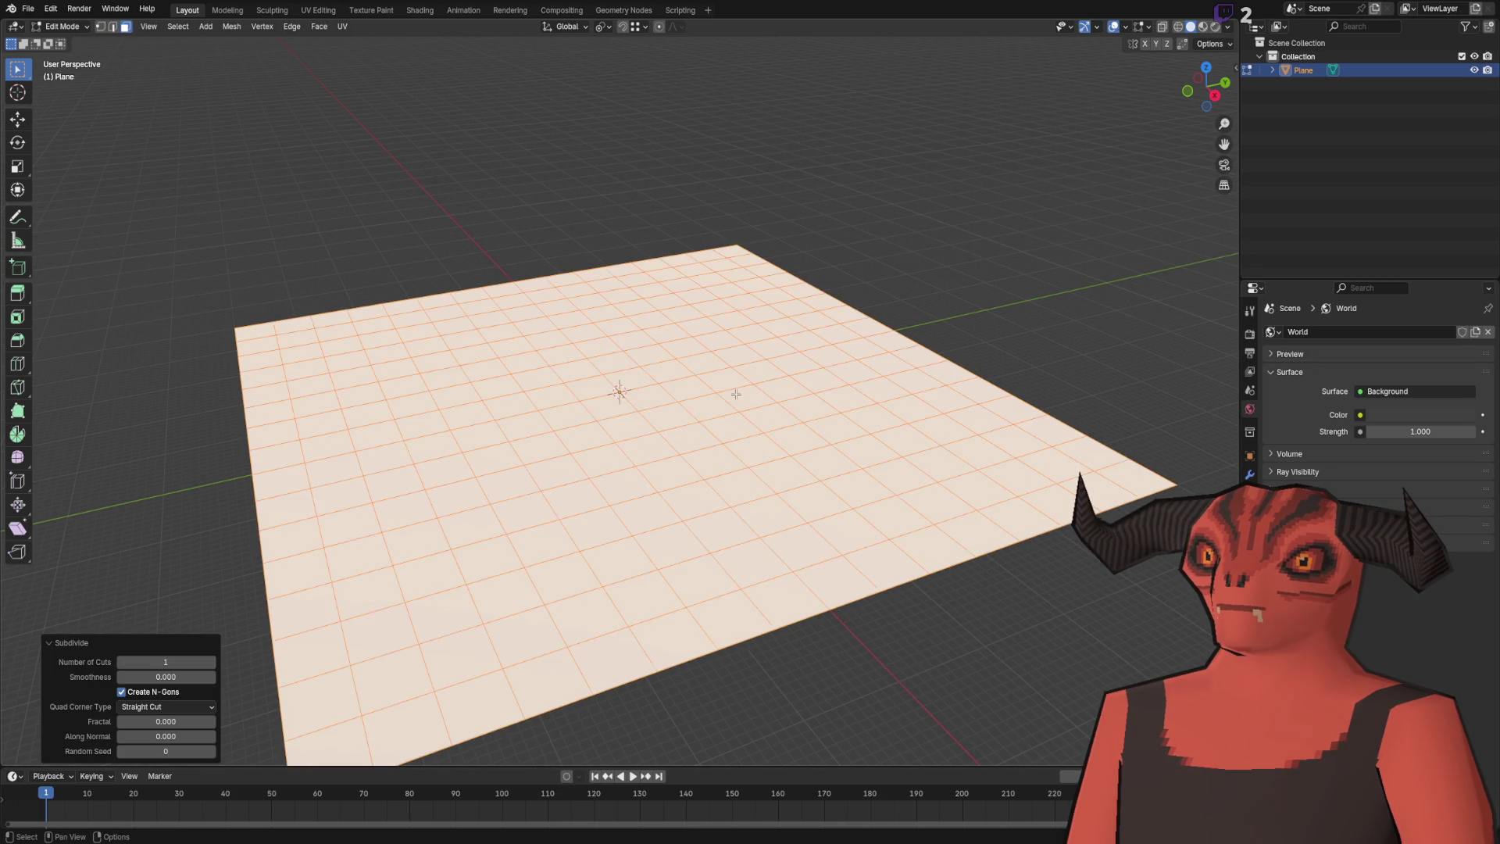
{"action": "scroll", "coordinate": [703, 391], "scroll_direction": "up", "scroll_amount": 3}
{"action": "key", "text": "ctrl+z"}
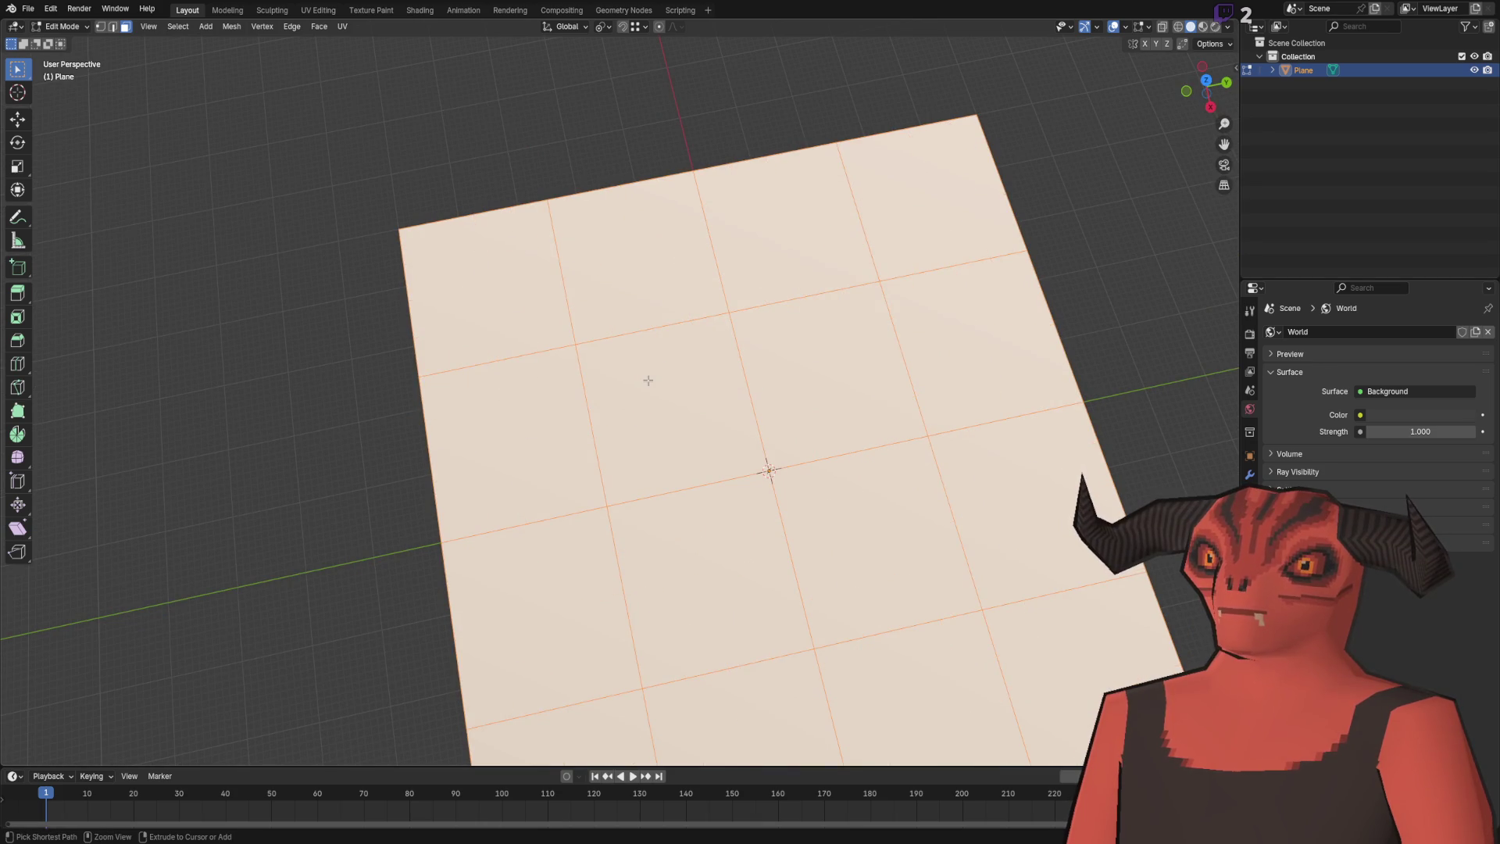
{"action": "key", "text": "ctrl+z"}
Add two crosswise loop cuts of 9 cuts each across the plane.
{"action": "key", "text": "2"}
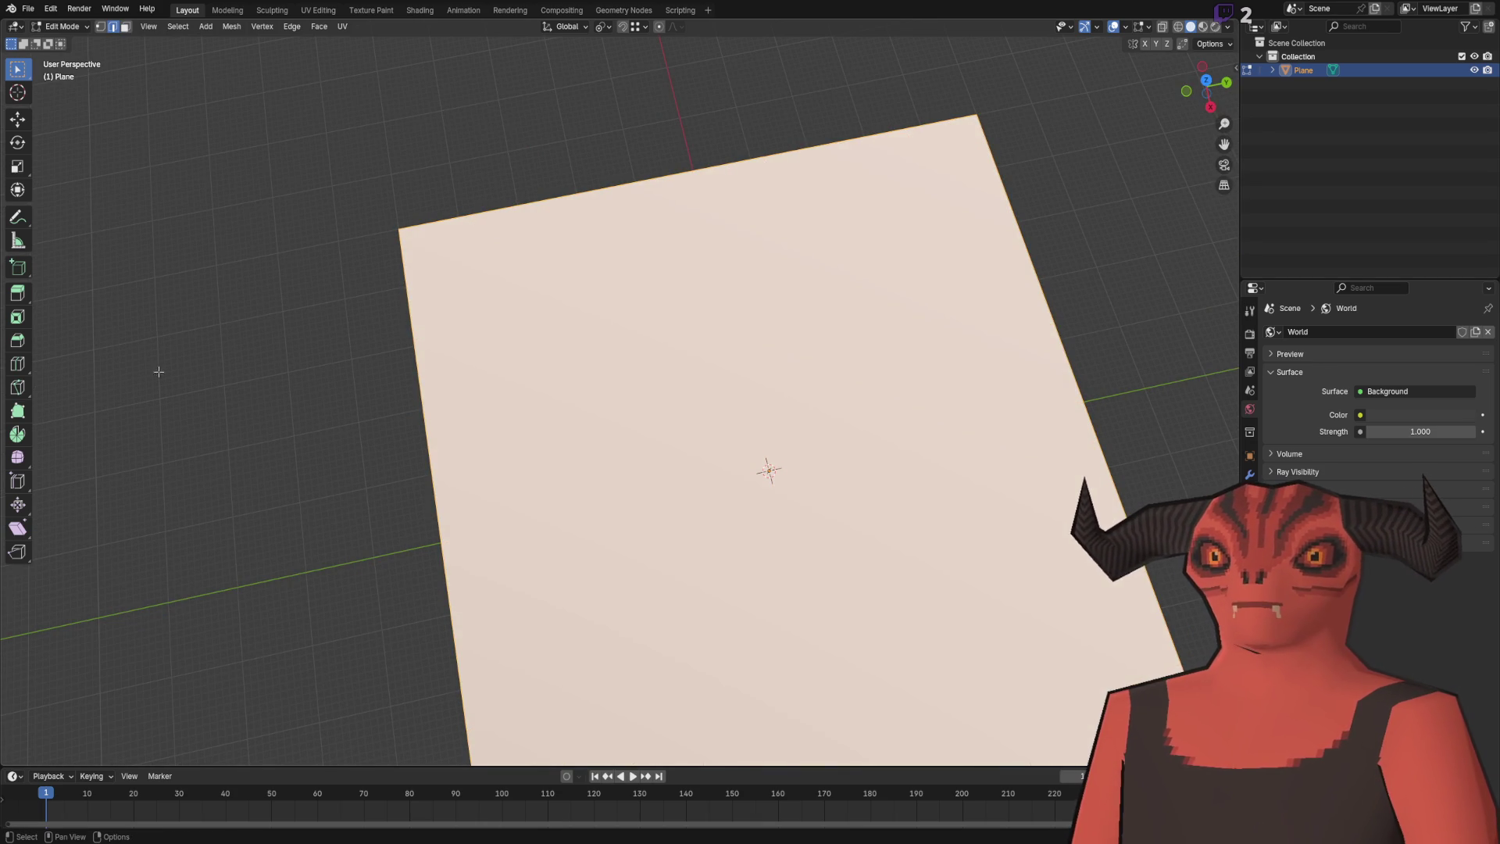
{"action": "left_click", "coordinate": [157, 368]}
{"action": "right_click", "coordinate": [344, 316]}
{"action": "left_click", "coordinate": [343, 407]}
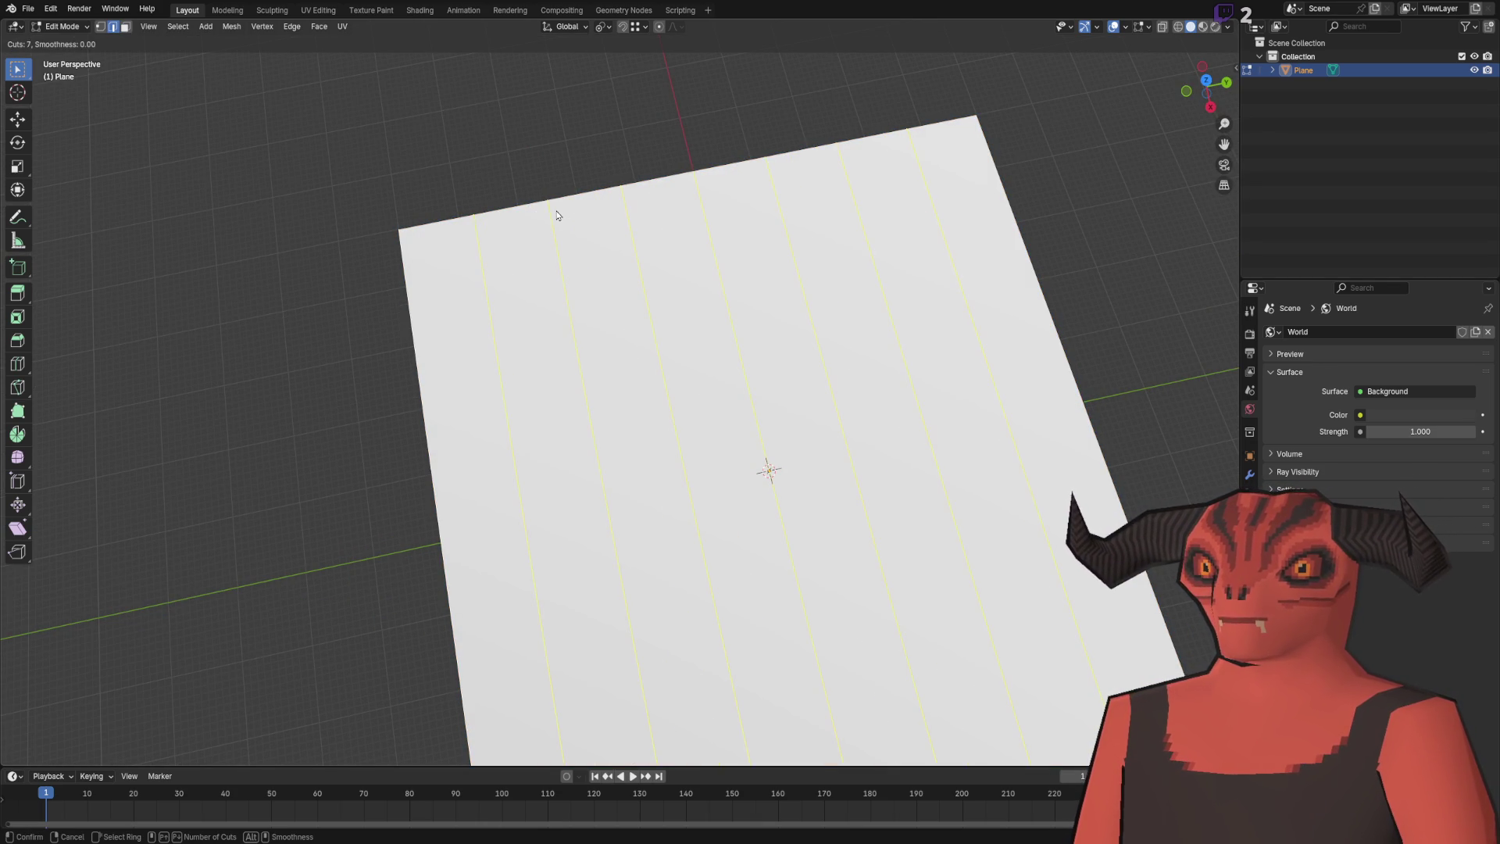
{"action": "left_click", "coordinate": [557, 215]}
{"action": "right_click", "coordinate": [547, 211]}
{"action": "right_click", "coordinate": [519, 205]}
{"action": "left_click", "coordinate": [519, 205]}
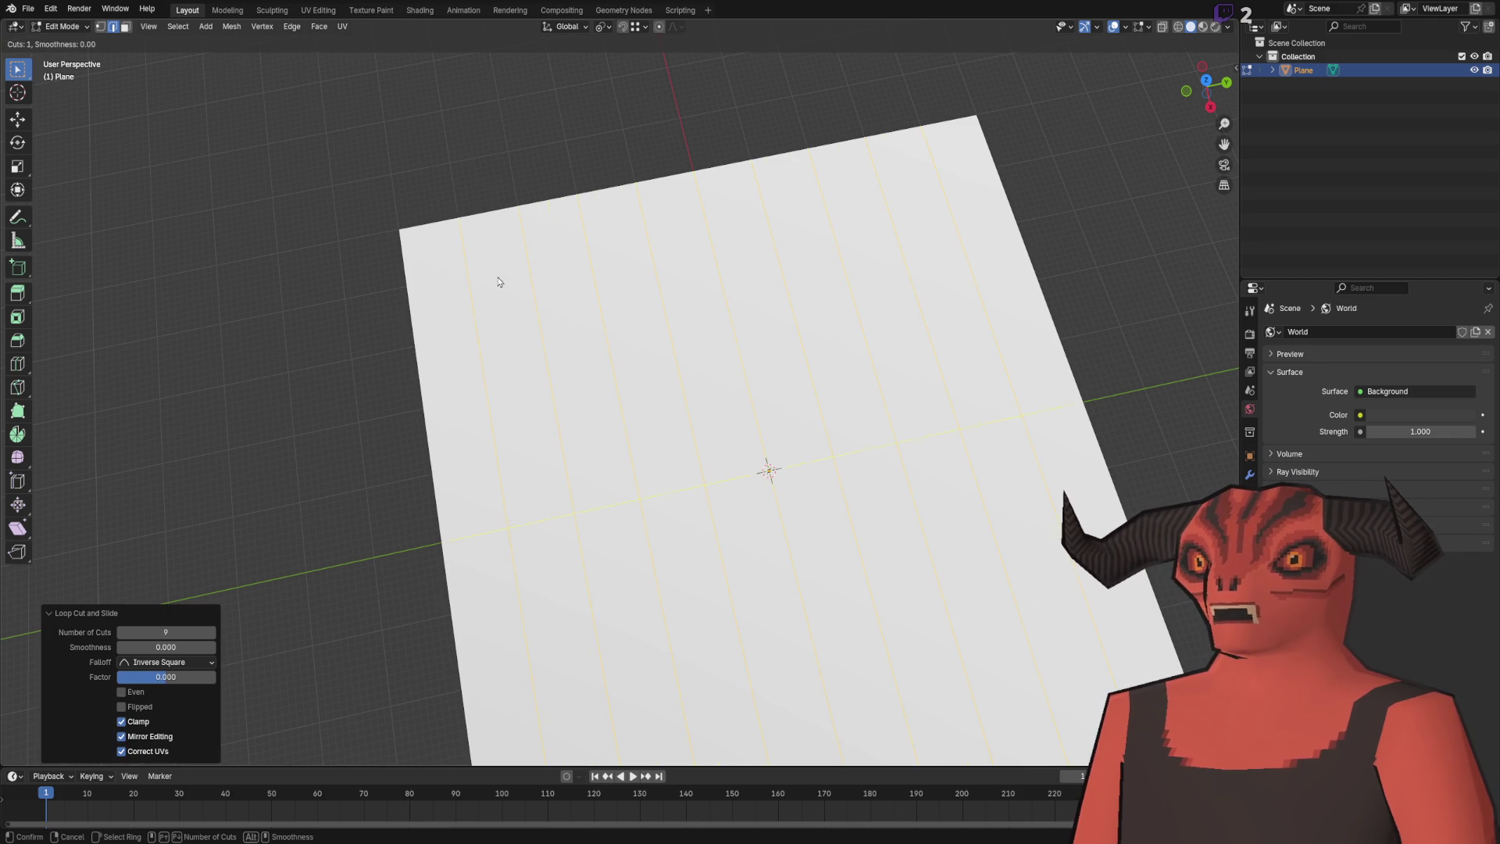
{"action": "left_click", "coordinate": [473, 334]}
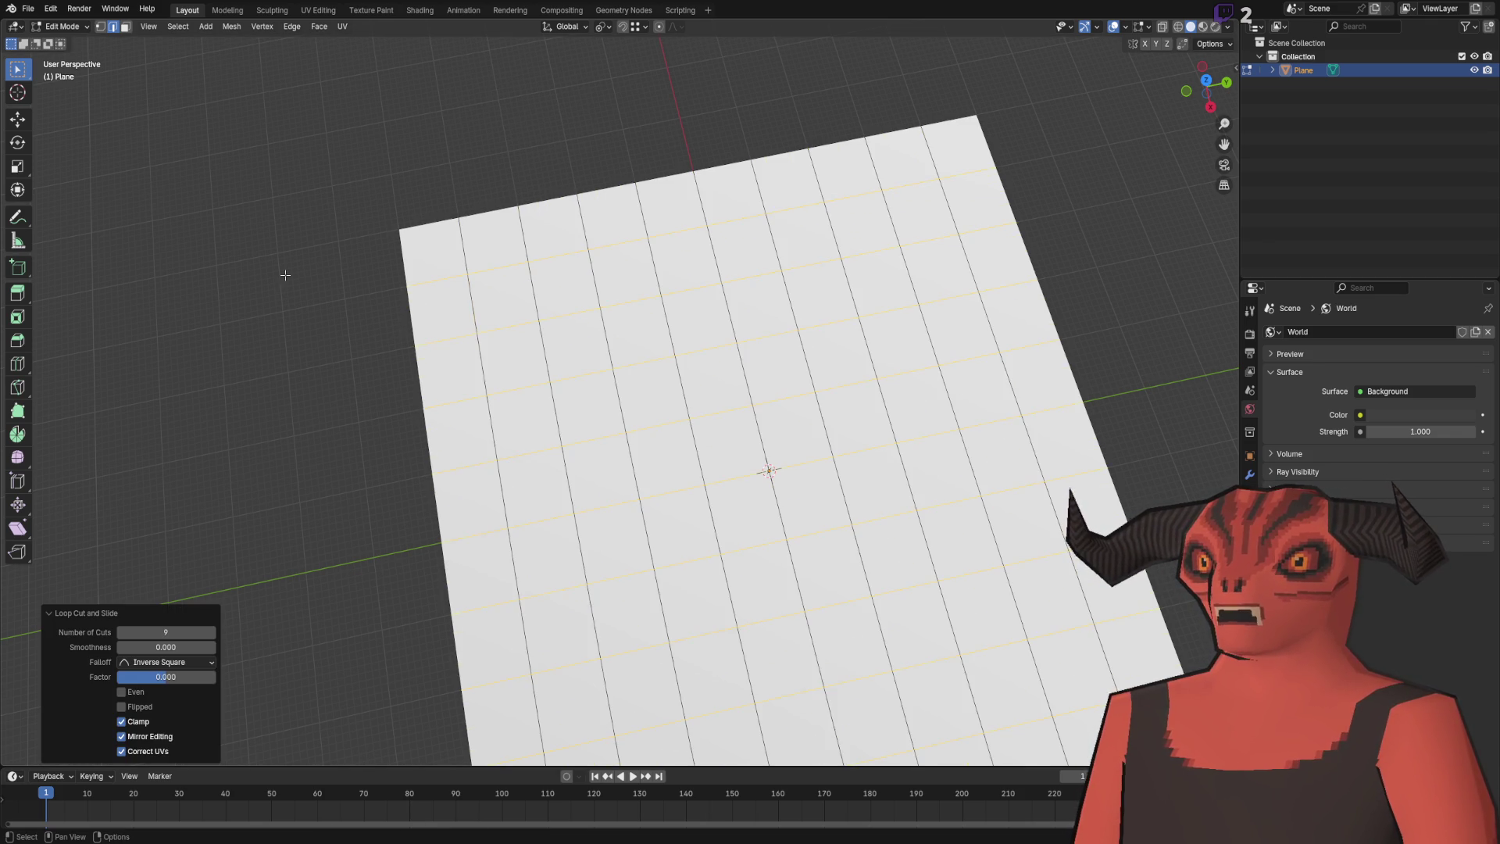
Select two faces near the plane centre, try pushing them down, then undo.
{"action": "scroll", "coordinate": [438, 318], "scroll_direction": "down", "scroll_amount": 4}
{"action": "key", "text": "3"}
{"action": "scroll", "coordinate": [427, 220], "scroll_direction": "up", "scroll_amount": 5}
{"action": "left_click_drag", "start_coordinate": [428, 220], "coordinate": [449, 234]}
{"action": "left_click", "coordinate": [639, 394]}
{"action": "left_click", "coordinate": [672, 394], "text": "shift"}
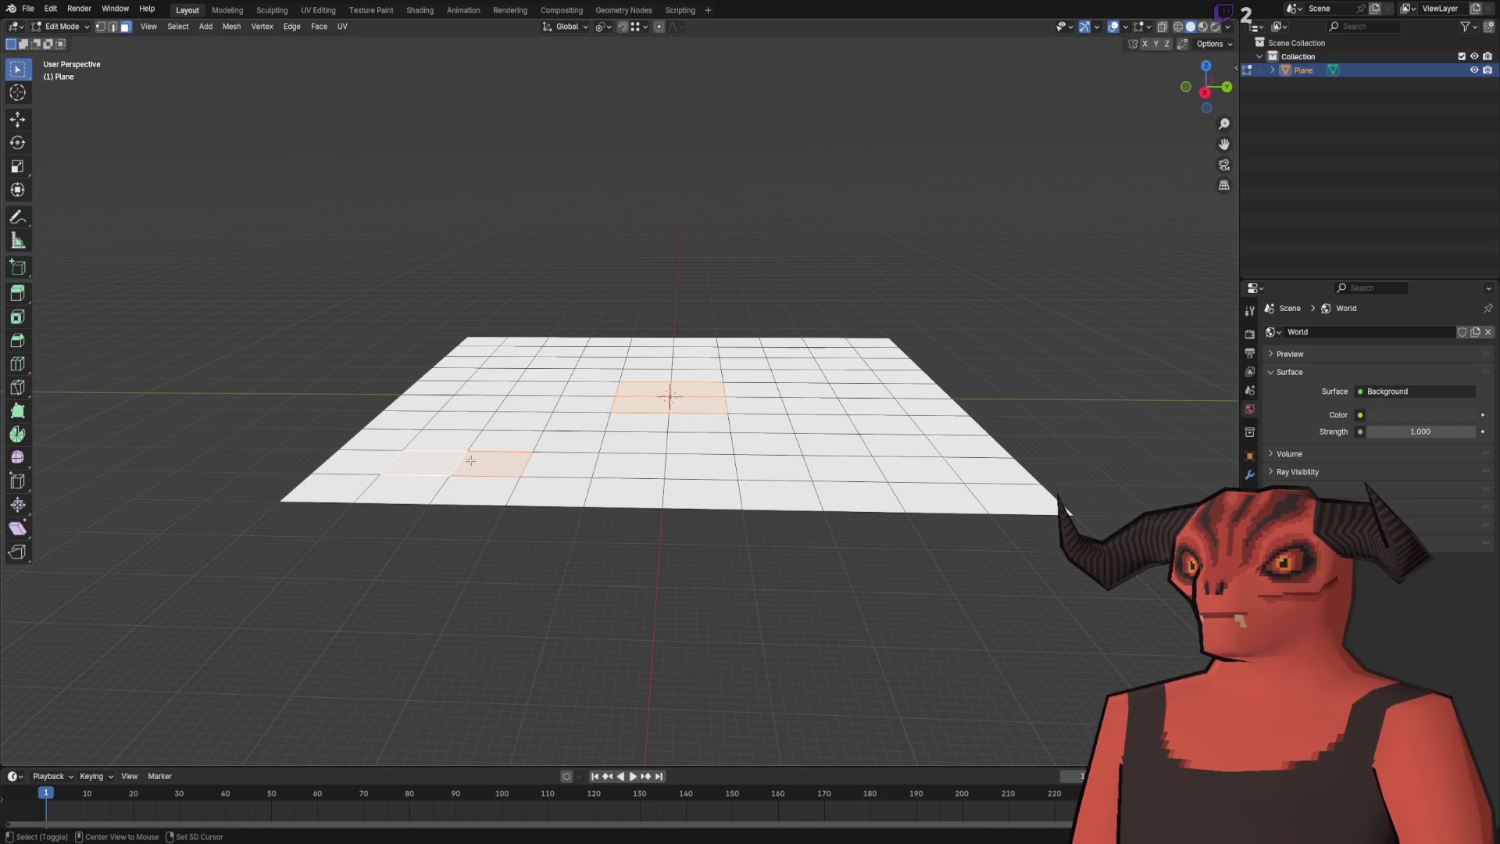
{"action": "left_click", "coordinate": [24, 122]}
{"action": "mouse_move", "coordinate": [469, 328]}
{"action": "left_mouse_down"}
{"action": "mouse_move", "coordinate": [633, 285]}
{"action": "mouse_move", "coordinate": [408, 383]}
{"action": "mouse_move", "coordinate": [425, 438]}
{"action": "left_mouse_up"}
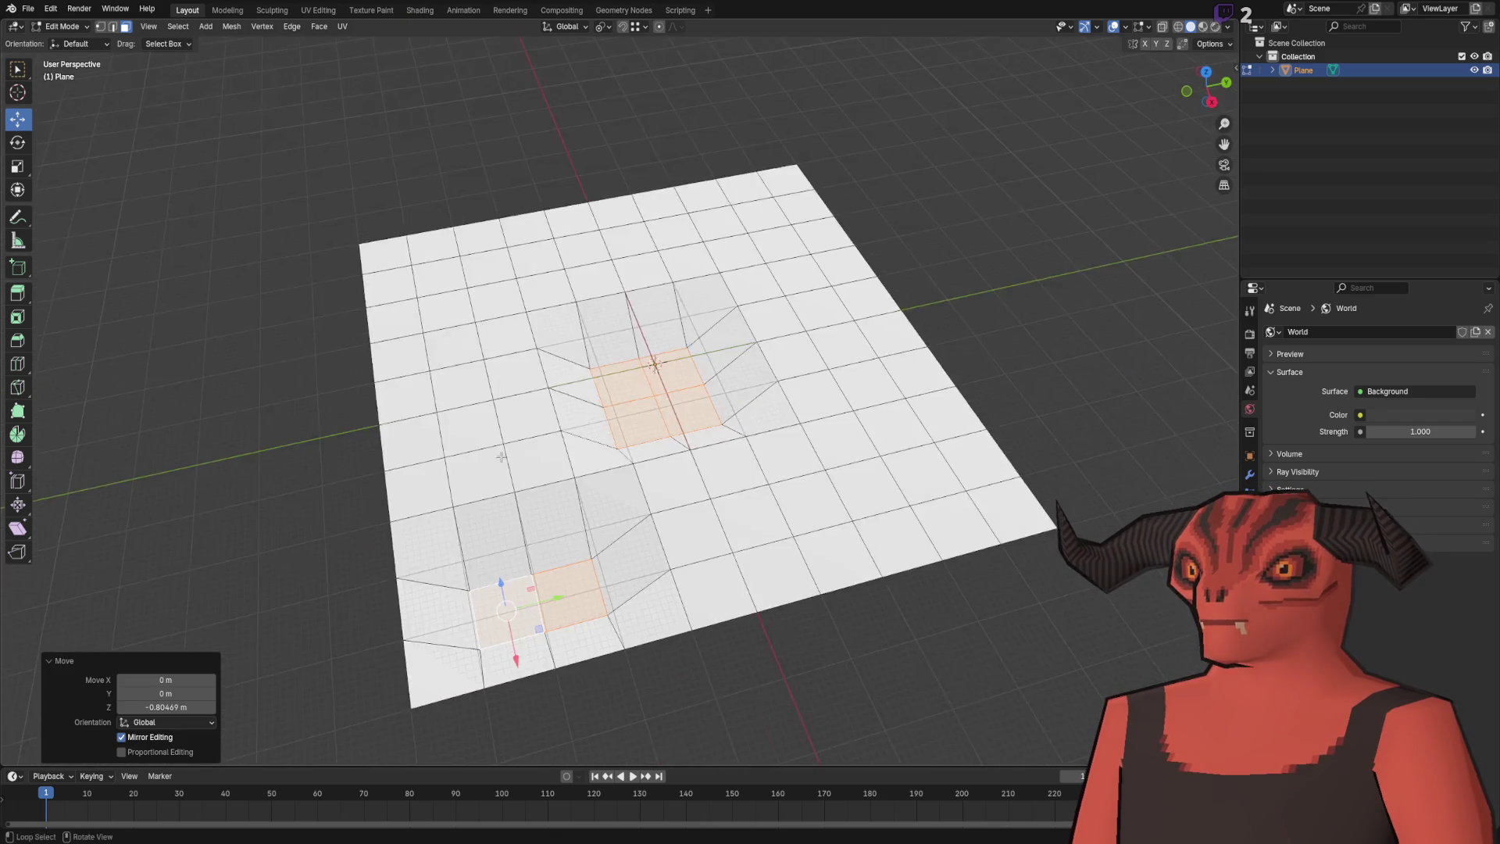
{"action": "key", "text": "ctrl+z"}
With Proportional Editing on, raise a smooth hill at the back-left and push down a dip.
{"action": "key", "text": "o"}
{"action": "mouse_move", "coordinate": [643, 288]}
{"action": "left_mouse_down"}
{"action": "mouse_move", "coordinate": [646, 325]}
{"action": "mouse_move", "coordinate": [433, 376]}
{"action": "mouse_move", "coordinate": [445, 421]}
{"action": "left_mouse_up"}
{"action": "scroll", "coordinate": [441, 418], "scroll_direction": "down", "scroll_amount": 5}
{"action": "mouse_move", "coordinate": [445, 421]}
{"action": "left_mouse_down"}
{"action": "mouse_move", "coordinate": [495, 345]}
{"action": "mouse_move", "coordinate": [496, 238]}
{"action": "left_mouse_up"}
{"action": "mouse_move", "coordinate": [864, 171]}
{"action": "left_mouse_down"}
{"action": "mouse_move", "coordinate": [725, 400]}
{"action": "mouse_move", "coordinate": [727, 160]}
{"action": "mouse_move", "coordinate": [724, 303]}
{"action": "mouse_move", "coordinate": [573, 340]}
{"action": "left_mouse_up"}
{"action": "left_click_drag", "start_coordinate": [483, 329], "coordinate": [484, 379]}
{"action": "mouse_move", "coordinate": [519, 110]}
{"action": "left_mouse_down"}
{"action": "mouse_move", "coordinate": [489, 191]}
{"action": "mouse_move", "coordinate": [500, 177]}
{"action": "left_mouse_up"}
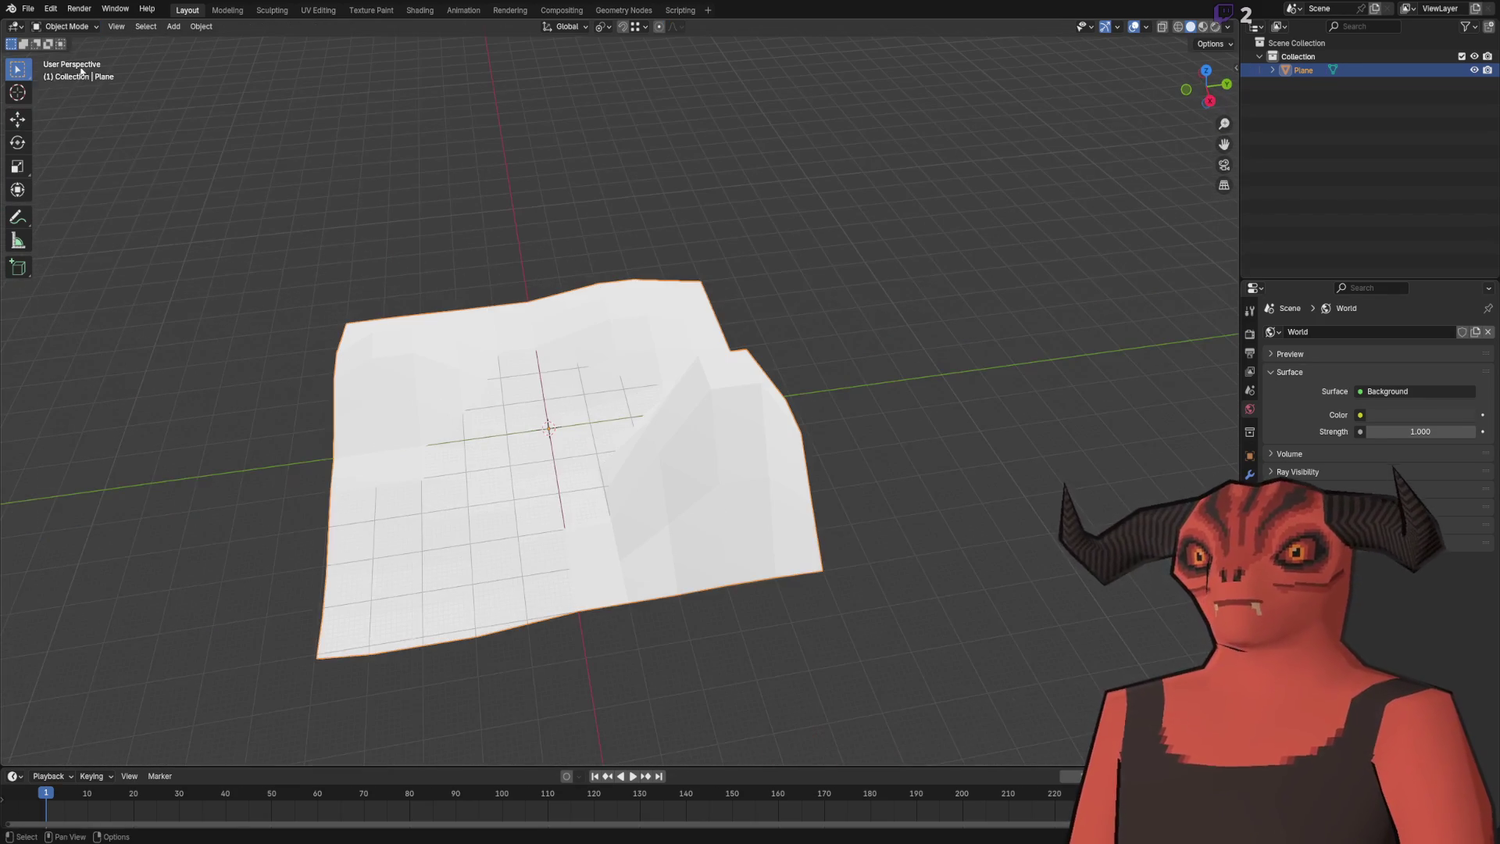
{"action": "left_click", "coordinate": [62, 26]}
Enter Vertex Paint and paint a red patch along the plane's top edge.
{"action": "left_click", "coordinate": [63, 89]}
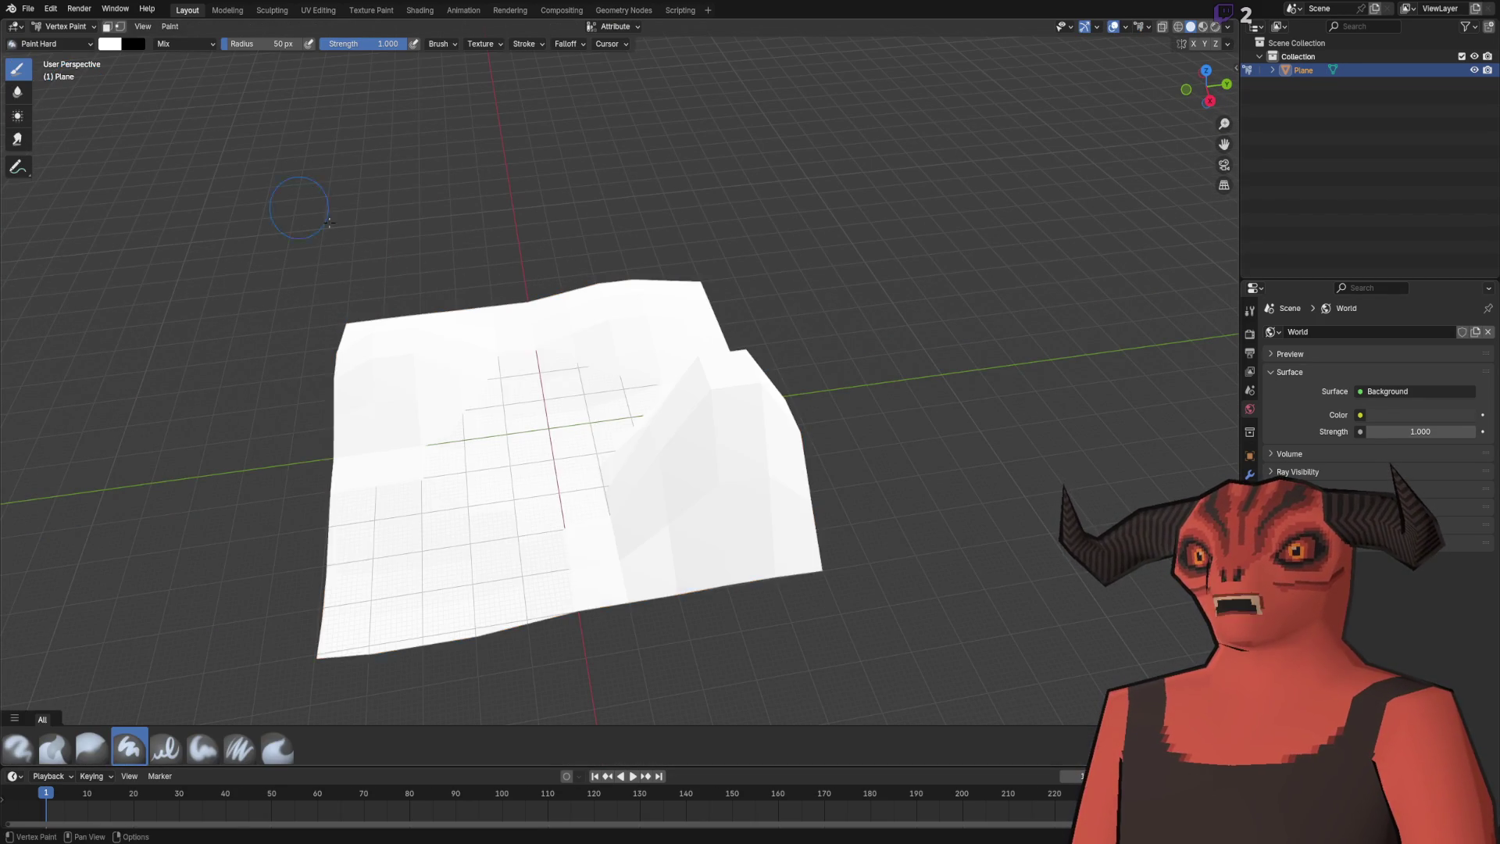
{"action": "left_click_drag", "start_coordinate": [549, 359], "coordinate": [549, 336]}
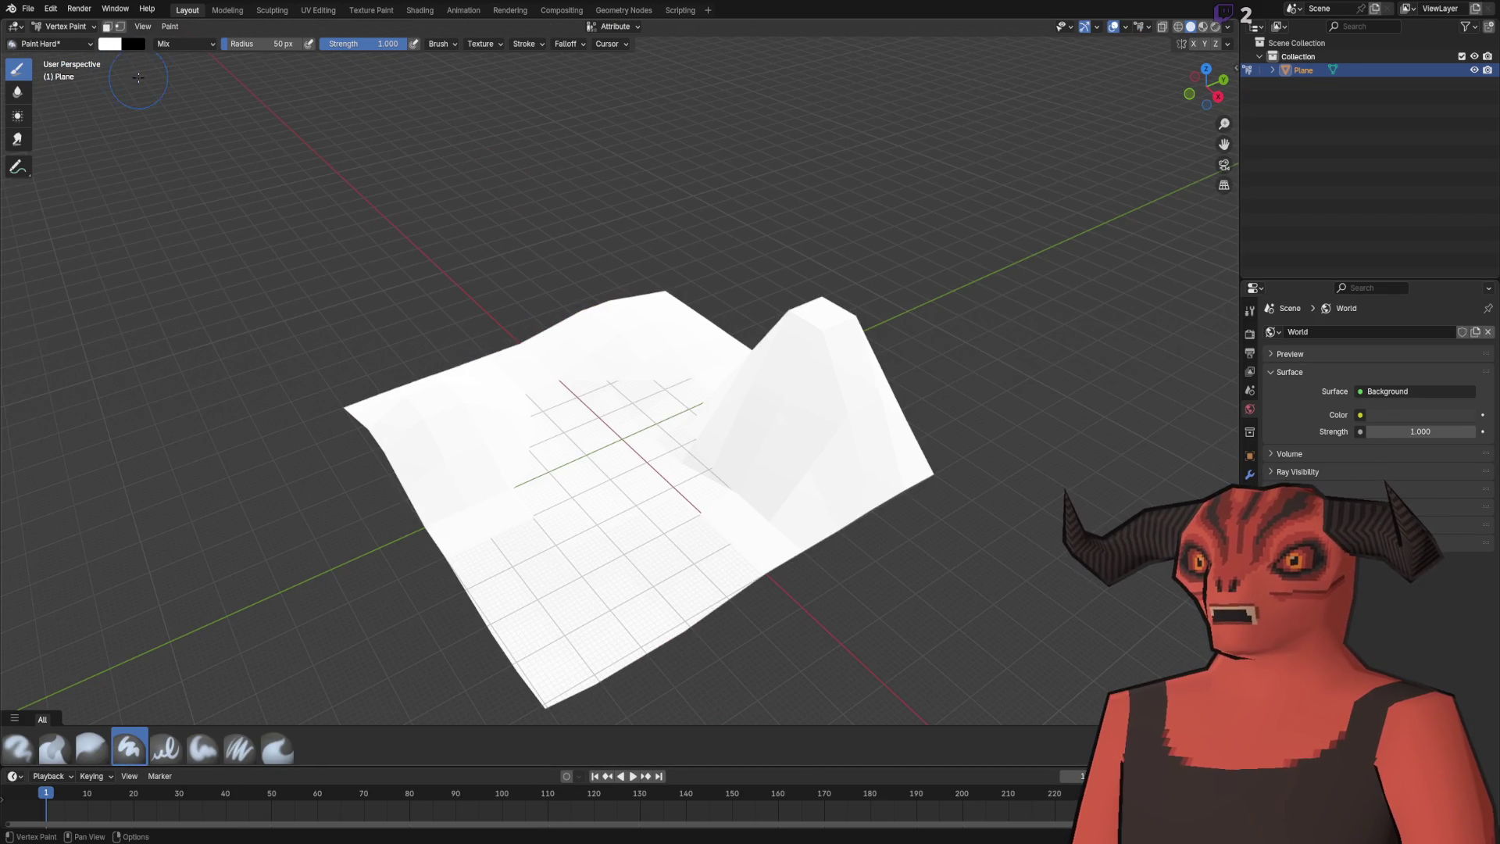
{"action": "left_click", "coordinate": [102, 45]}
{"action": "left_click_drag", "start_coordinate": [152, 212], "coordinate": [106, 211]}
{"action": "mouse_move", "coordinate": [672, 306]}
{"action": "left_mouse_down"}
{"action": "mouse_move", "coordinate": [615, 292]}
{"action": "mouse_move", "coordinate": [620, 318]}
{"action": "left_mouse_up"}
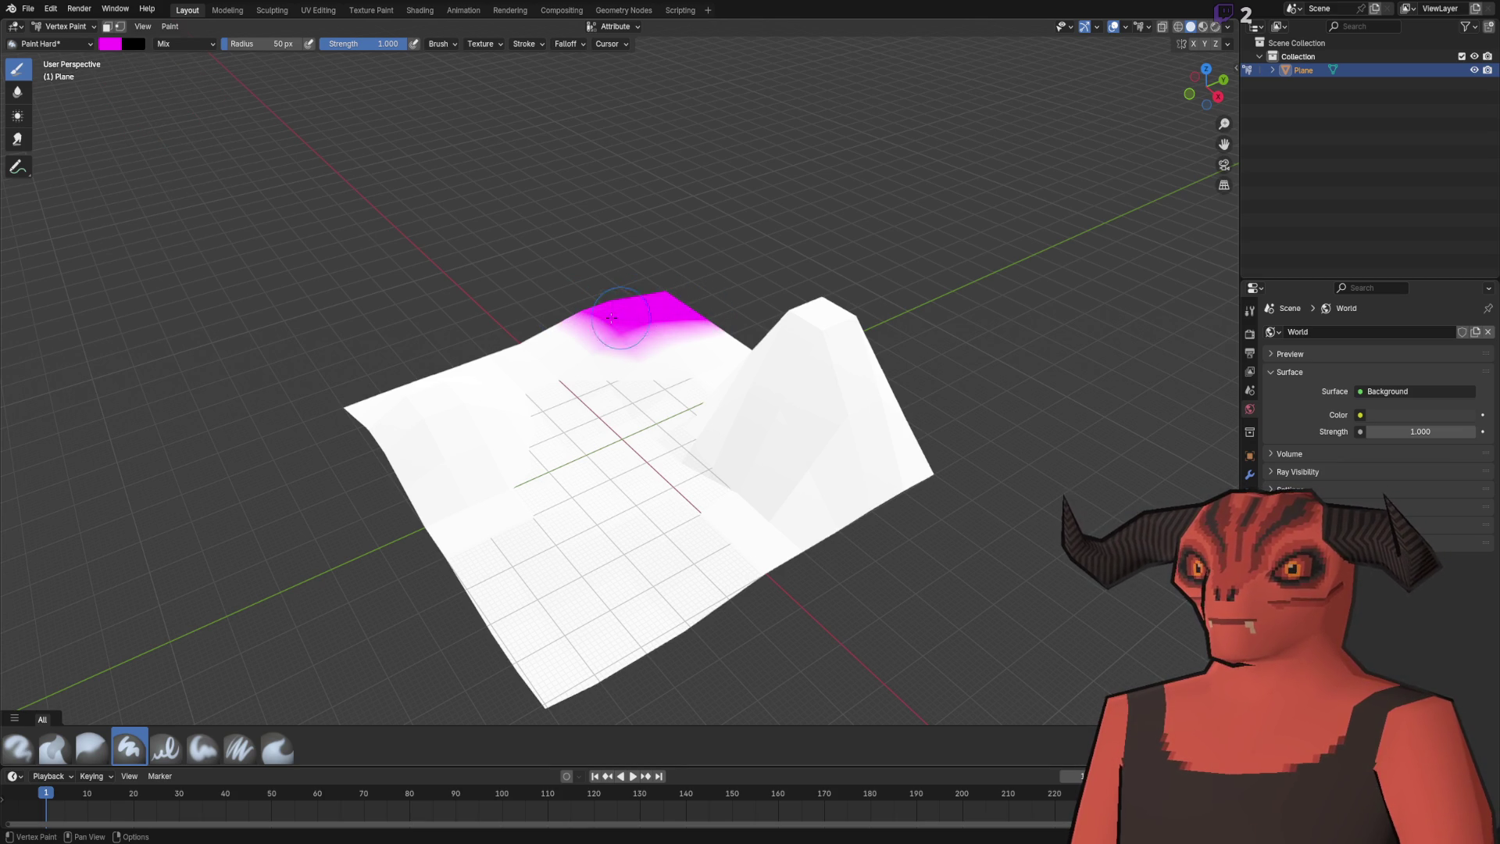
{"action": "left_click", "coordinate": [117, 43]}
{"action": "left_click_drag", "start_coordinate": [168, 228], "coordinate": [110, 227]}
{"action": "mouse_move", "coordinate": [621, 332]}
{"action": "left_mouse_down"}
{"action": "mouse_move", "coordinate": [607, 307]}
{"action": "mouse_move", "coordinate": [718, 336]}
{"action": "mouse_move", "coordinate": [609, 258]}
{"action": "mouse_move", "coordinate": [810, 323]}
{"action": "left_mouse_up"}
Paint green across the plane's left side and blue along its lower part.
{"action": "left_click", "coordinate": [108, 45]}
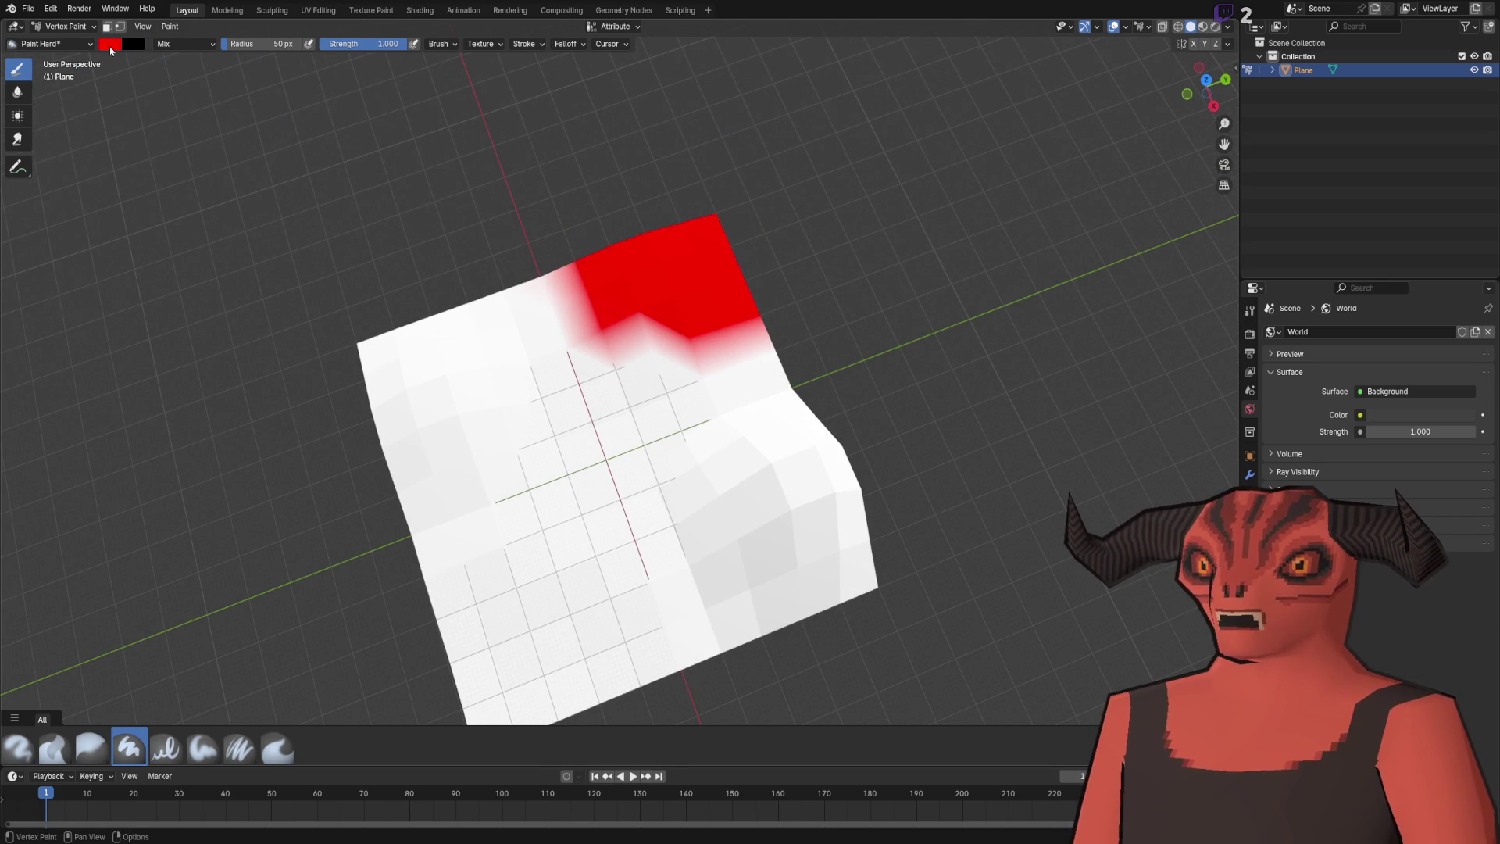
{"action": "left_click", "coordinate": [111, 45]}
{"action": "mouse_move", "coordinate": [130, 199]}
{"action": "left_mouse_down"}
{"action": "mouse_move", "coordinate": [109, 199]}
{"action": "mouse_move", "coordinate": [211, 211]}
{"action": "left_mouse_up"}
{"action": "mouse_move", "coordinate": [406, 336]}
{"action": "left_mouse_down"}
{"action": "mouse_move", "coordinate": [469, 318]}
{"action": "mouse_move", "coordinate": [544, 341]}
{"action": "mouse_move", "coordinate": [391, 360]}
{"action": "mouse_move", "coordinate": [500, 375]}
{"action": "mouse_move", "coordinate": [406, 446]}
{"action": "mouse_move", "coordinate": [446, 409]}
{"action": "mouse_move", "coordinate": [531, 461]}
{"action": "mouse_move", "coordinate": [554, 406]}
{"action": "mouse_move", "coordinate": [394, 490]}
{"action": "left_mouse_up"}
{"action": "left_click", "coordinate": [110, 45]}
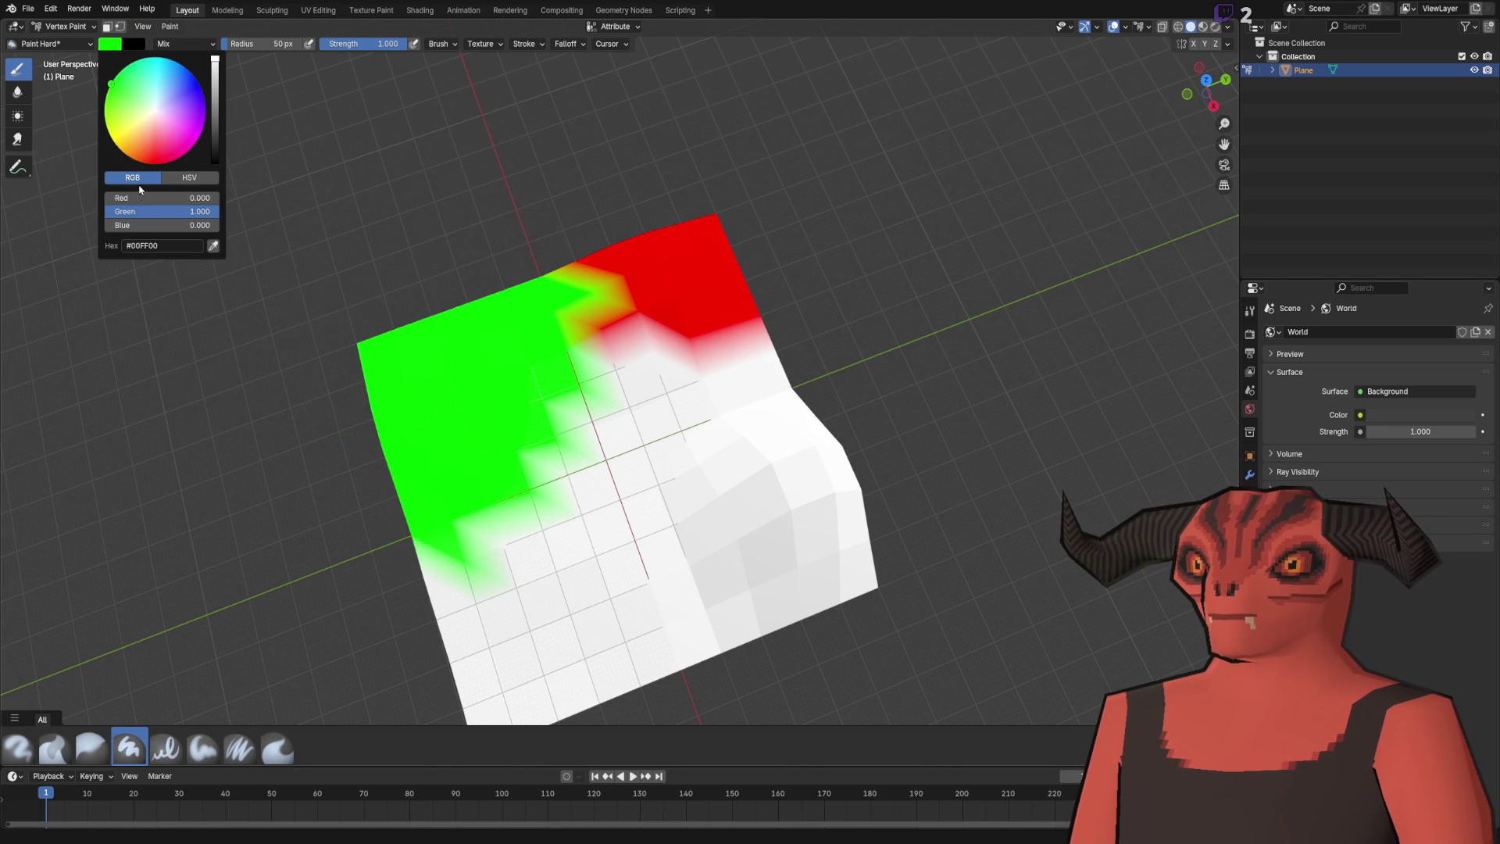
{"action": "mouse_move", "coordinate": [156, 211]}
{"action": "left_mouse_down"}
{"action": "mouse_move", "coordinate": [109, 211]}
{"action": "mouse_move", "coordinate": [219, 225]}
{"action": "left_mouse_up"}
{"action": "mouse_move", "coordinate": [526, 686]}
{"action": "left_mouse_down"}
{"action": "mouse_move", "coordinate": [458, 705]}
{"action": "mouse_move", "coordinate": [687, 566]}
{"action": "mouse_move", "coordinate": [629, 568]}
{"action": "mouse_move", "coordinate": [749, 469]}
{"action": "mouse_move", "coordinate": [882, 460]}
{"action": "mouse_move", "coordinate": [891, 484]}
{"action": "mouse_move", "coordinate": [789, 433]}
{"action": "left_mouse_up"}
Paint black over the plane's centre, then full-strength blue over the black right side.
{"action": "left_click", "coordinate": [117, 43]}
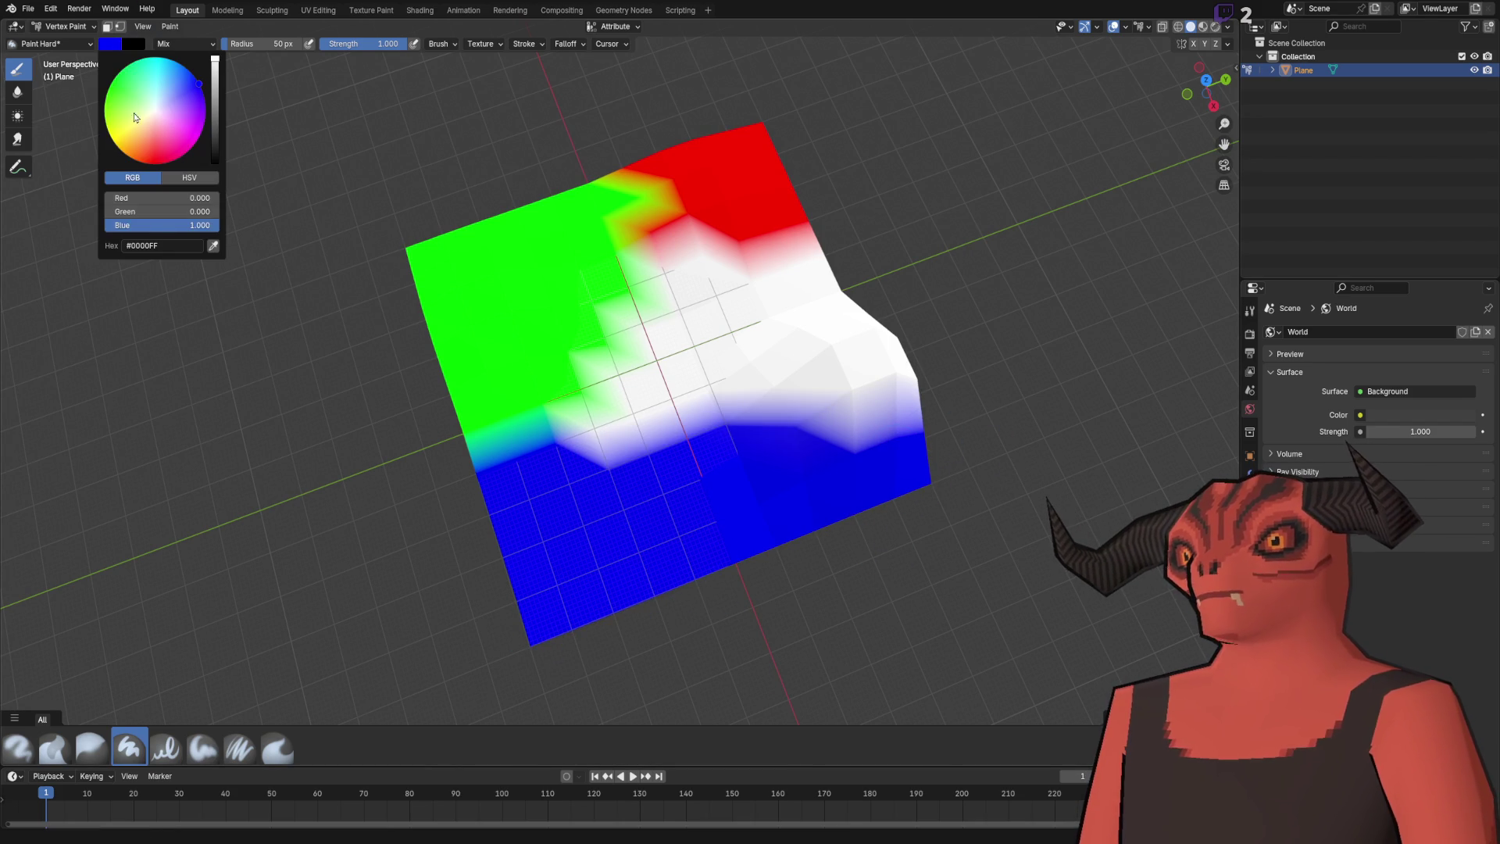
{"action": "left_click_drag", "start_coordinate": [168, 225], "coordinate": [110, 225]}
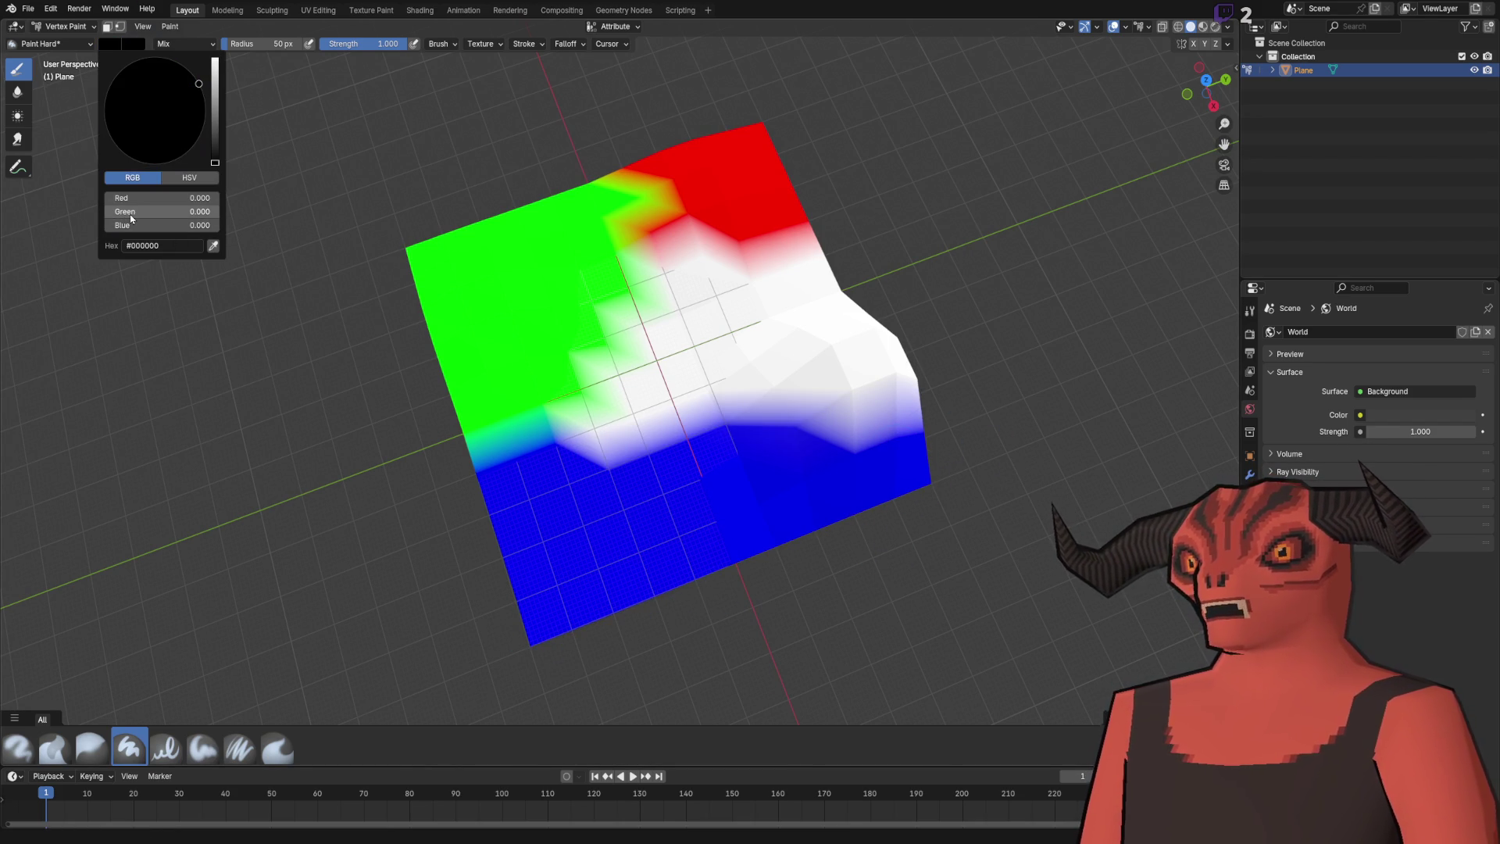
{"action": "scroll", "coordinate": [625, 391], "scroll_direction": "up", "scroll_amount": 3}
{"action": "mouse_move", "coordinate": [671, 382]}
{"action": "left_mouse_down"}
{"action": "mouse_move", "coordinate": [500, 469]}
{"action": "mouse_move", "coordinate": [563, 328]}
{"action": "mouse_move", "coordinate": [703, 437]}
{"action": "mouse_move", "coordinate": [738, 386]}
{"action": "mouse_move", "coordinate": [828, 375]}
{"action": "mouse_move", "coordinate": [921, 469]}
{"action": "mouse_move", "coordinate": [874, 414]}
{"action": "mouse_move", "coordinate": [489, 147]}
{"action": "left_mouse_up"}
{"action": "left_click", "coordinate": [108, 45]}
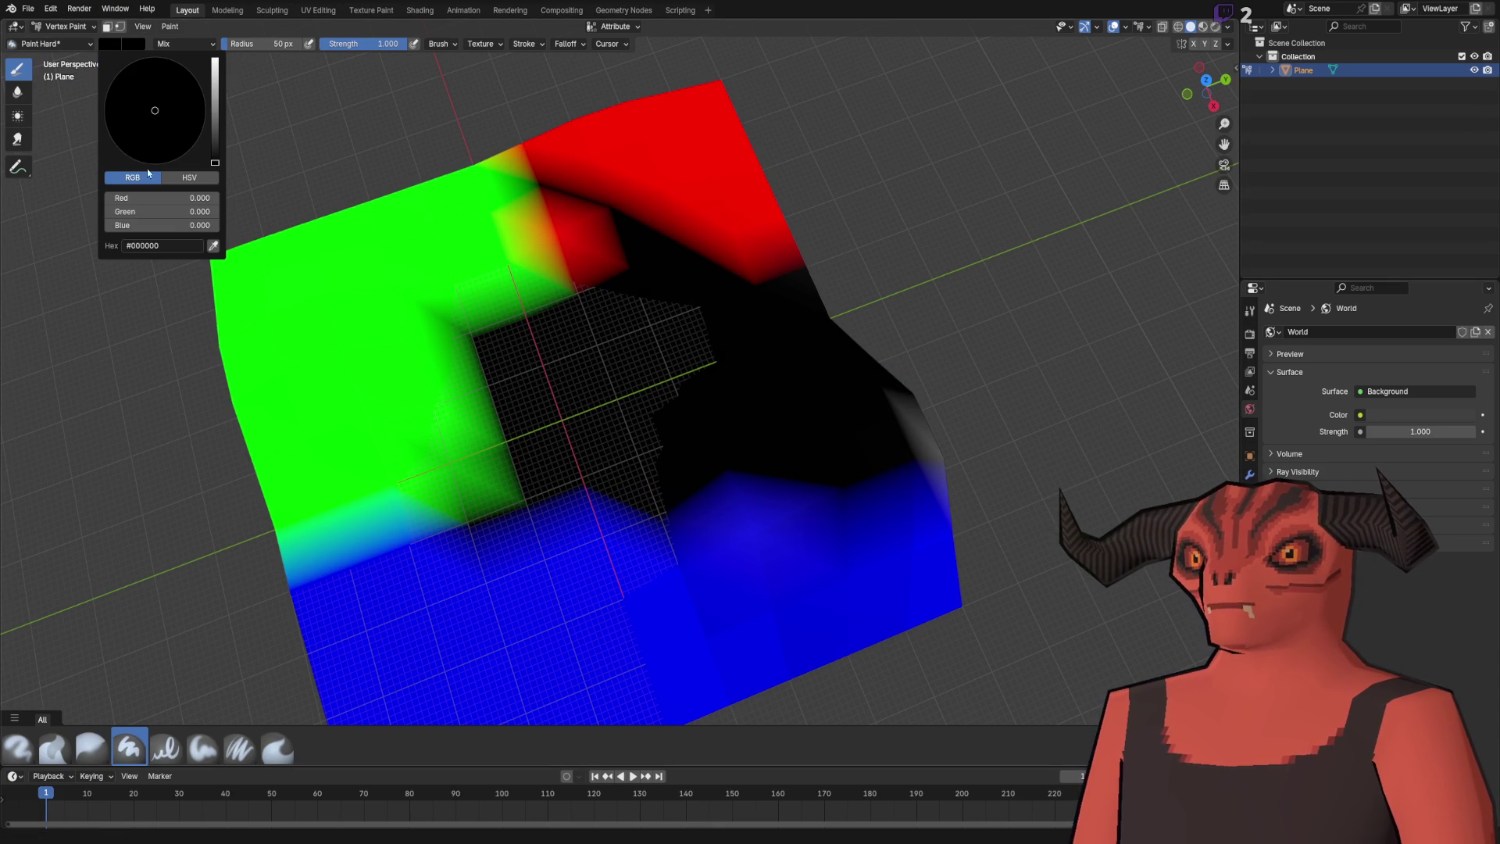
{"action": "left_click", "coordinate": [163, 225]}
{"action": "type", "text": "1"}
{"action": "key", "text": "Return"}
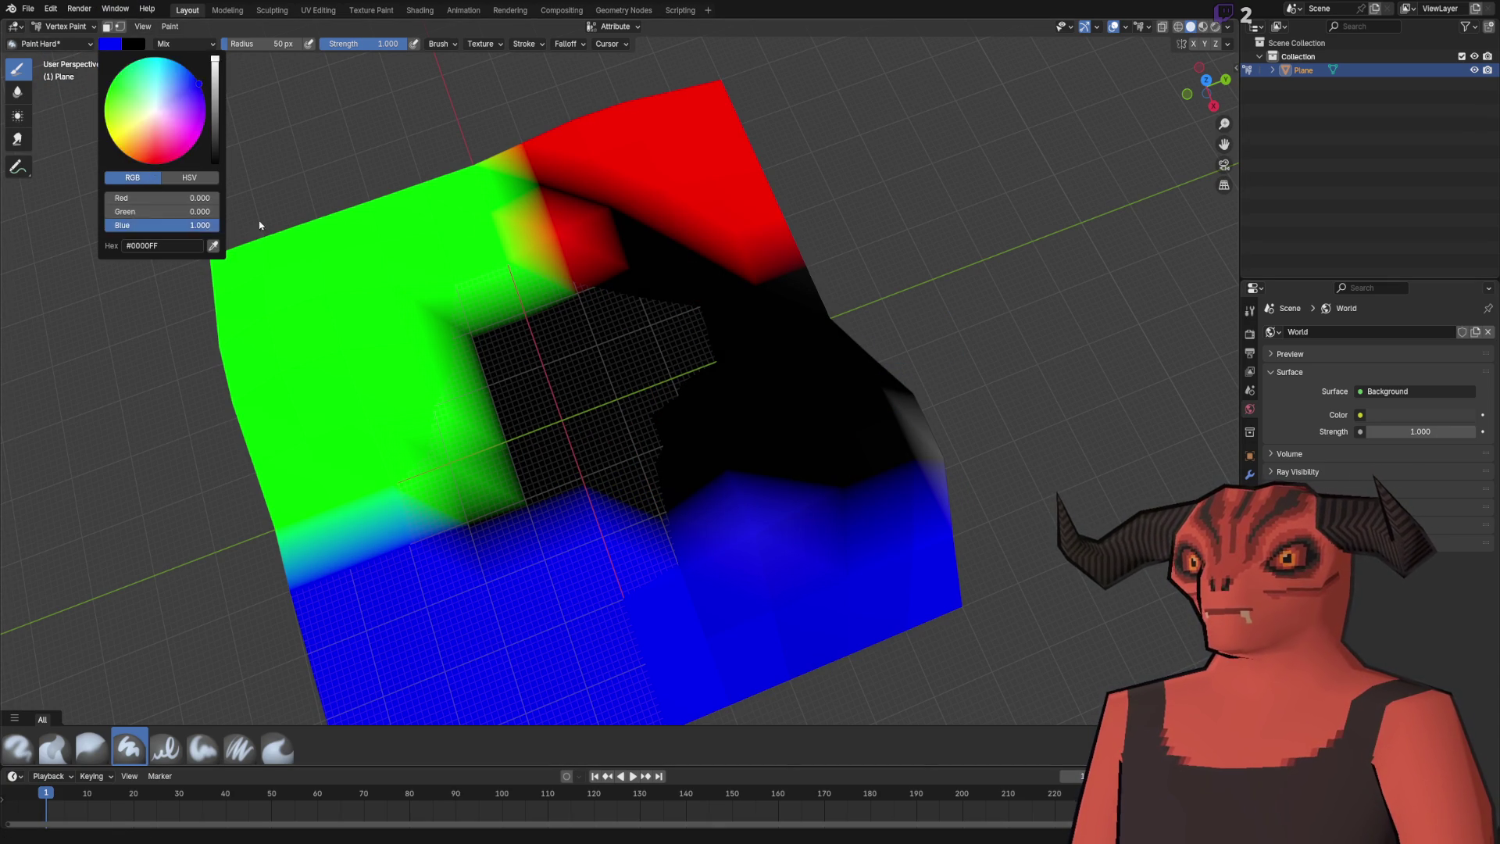
{"action": "mouse_move", "coordinate": [725, 277]}
{"action": "left_mouse_down"}
{"action": "mouse_move", "coordinate": [750, 328]}
{"action": "mouse_move", "coordinate": [688, 406]}
{"action": "mouse_move", "coordinate": [793, 313]}
{"action": "left_mouse_up"}
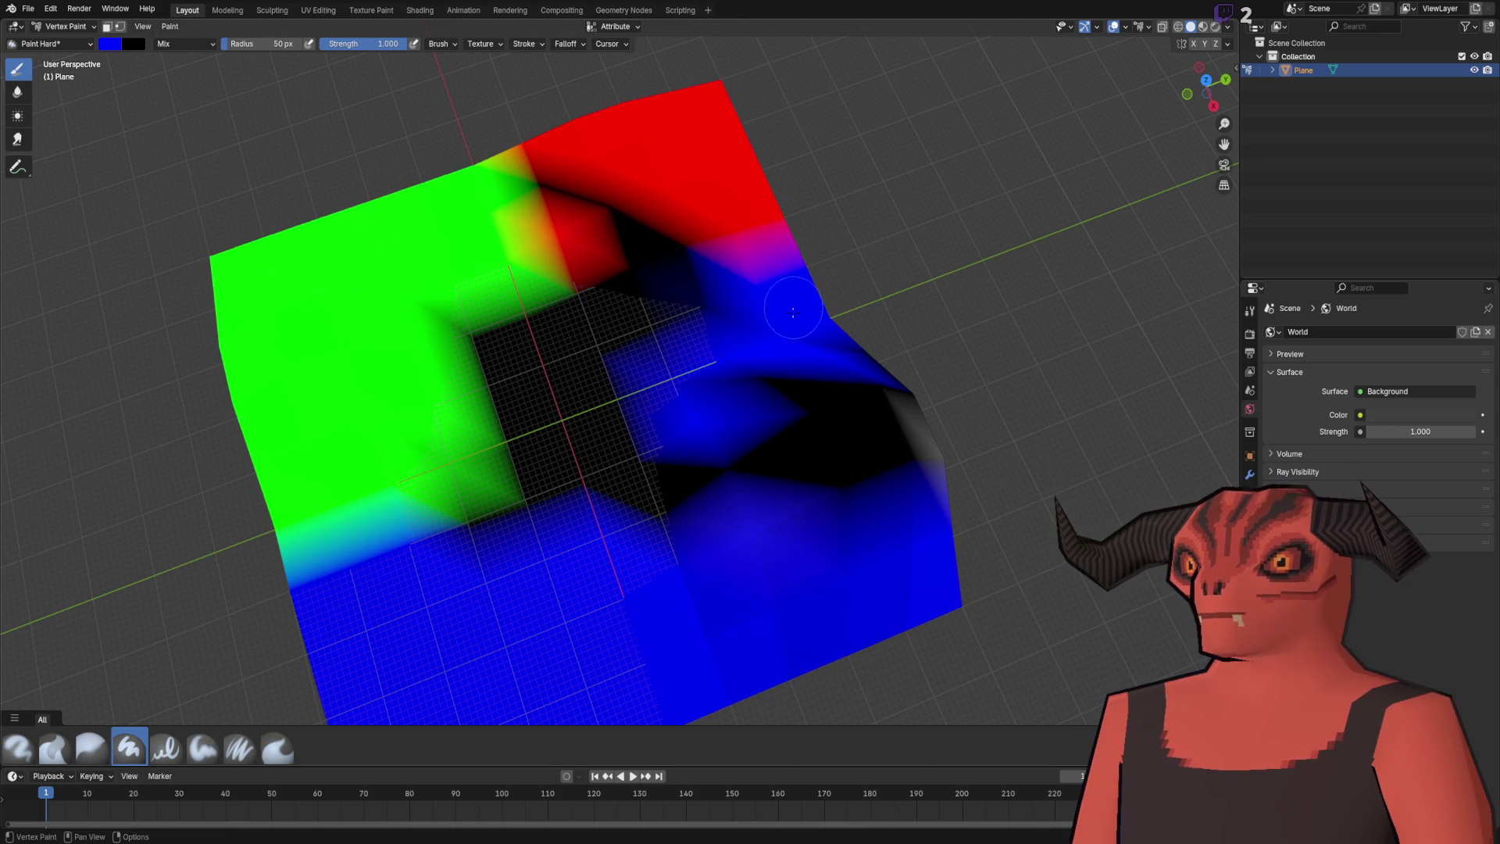
Paint red over the dark upper area and centre, blending away the dark patch.
{"action": "left_click", "coordinate": [109, 44]}
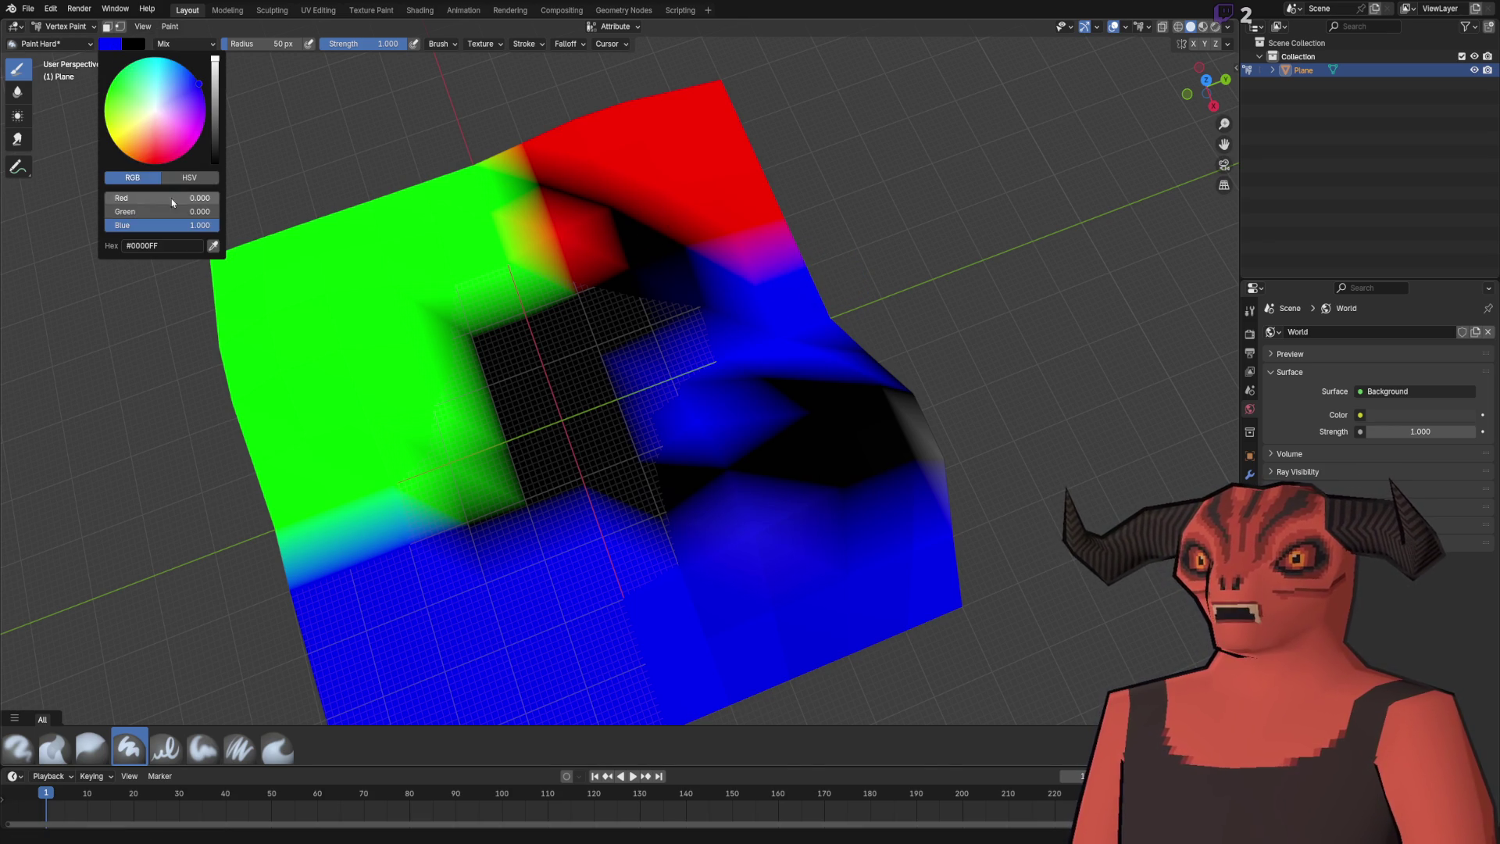
{"action": "left_click", "coordinate": [157, 164]}
{"action": "mouse_move", "coordinate": [570, 195]}
{"action": "left_mouse_down"}
{"action": "mouse_move", "coordinate": [742, 328]}
{"action": "mouse_move", "coordinate": [633, 297]}
{"action": "left_mouse_up"}
{"action": "left_click", "coordinate": [497, 238]}
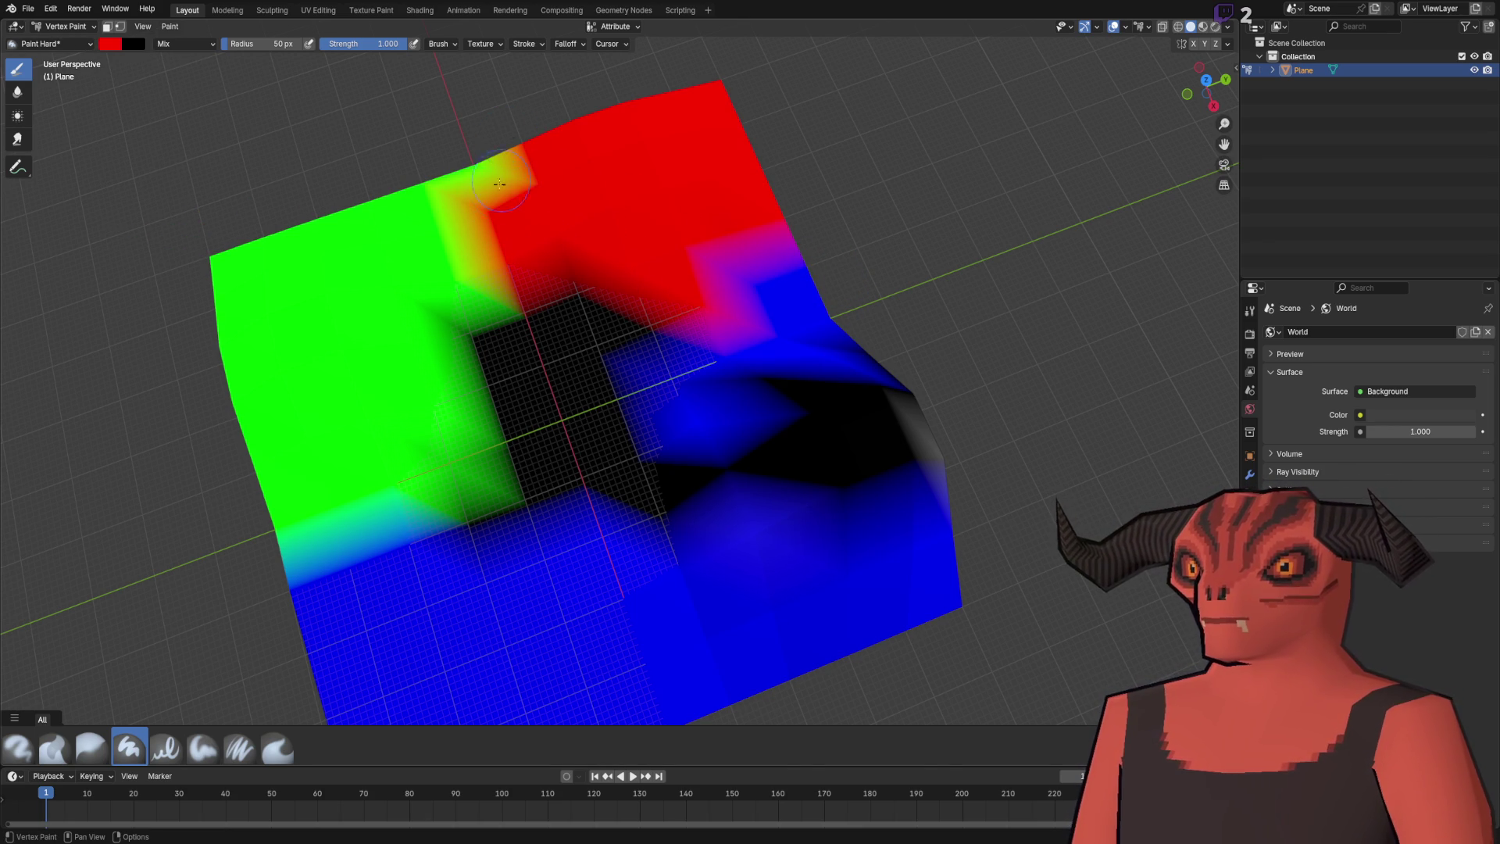
{"action": "scroll", "coordinate": [546, 296], "scroll_direction": "down", "scroll_amount": 6}
{"action": "mouse_move", "coordinate": [574, 332]}
{"action": "left_mouse_down"}
{"action": "mouse_move", "coordinate": [566, 303]}
{"action": "mouse_move", "coordinate": [631, 372]}
{"action": "left_mouse_up"}
{"action": "mouse_move", "coordinate": [711, 452]}
{"action": "left_mouse_down"}
{"action": "mouse_move", "coordinate": [679, 391]}
{"action": "mouse_move", "coordinate": [711, 425]}
{"action": "mouse_move", "coordinate": [590, 421]}
{"action": "mouse_move", "coordinate": [570, 360]}
{"action": "left_mouse_up"}
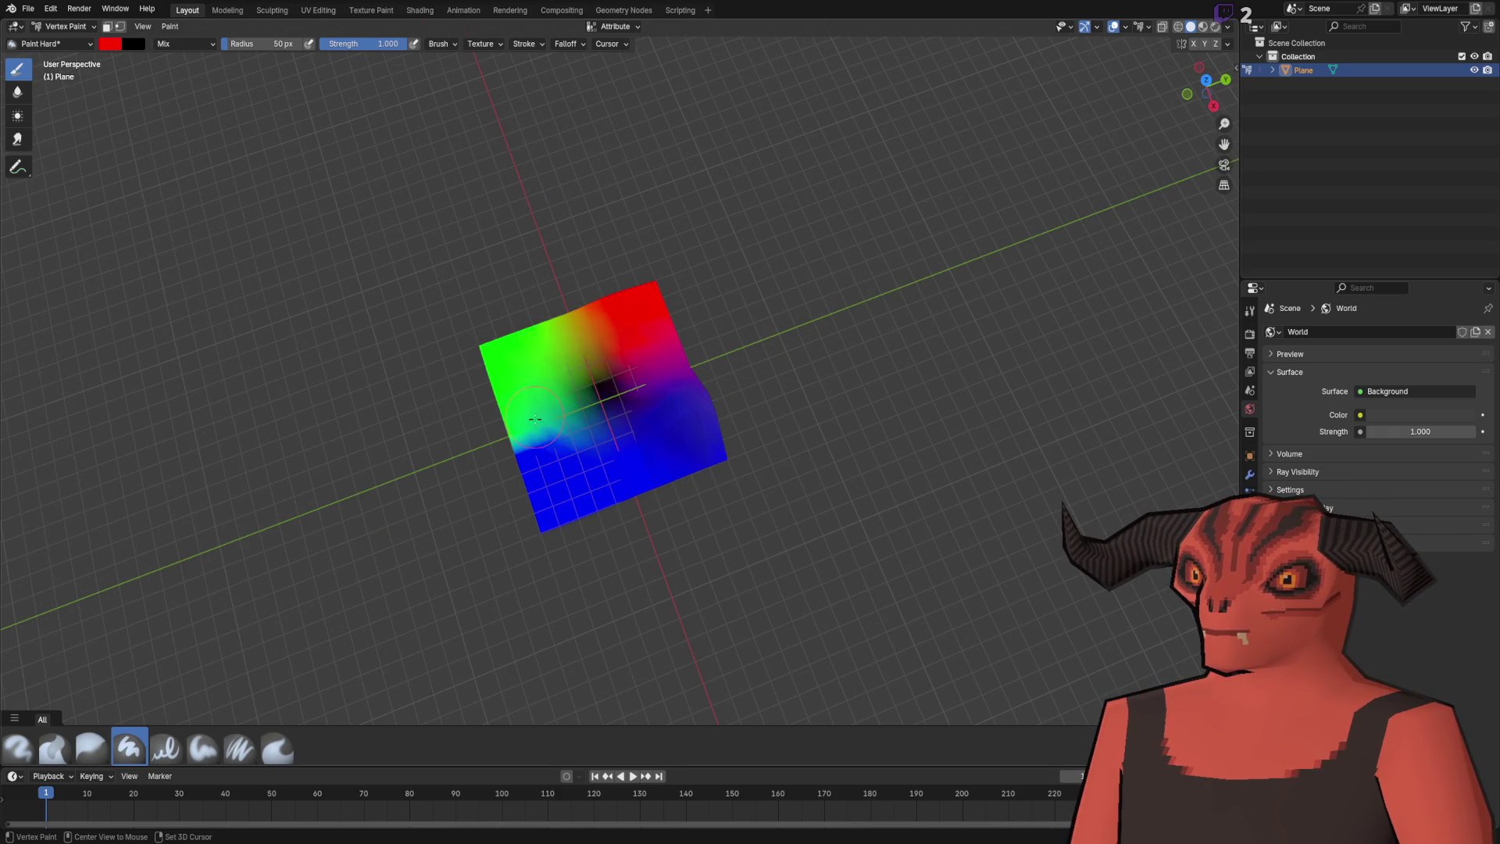
{"action": "scroll", "coordinate": [516, 434], "scroll_direction": "up", "scroll_amount": 8}
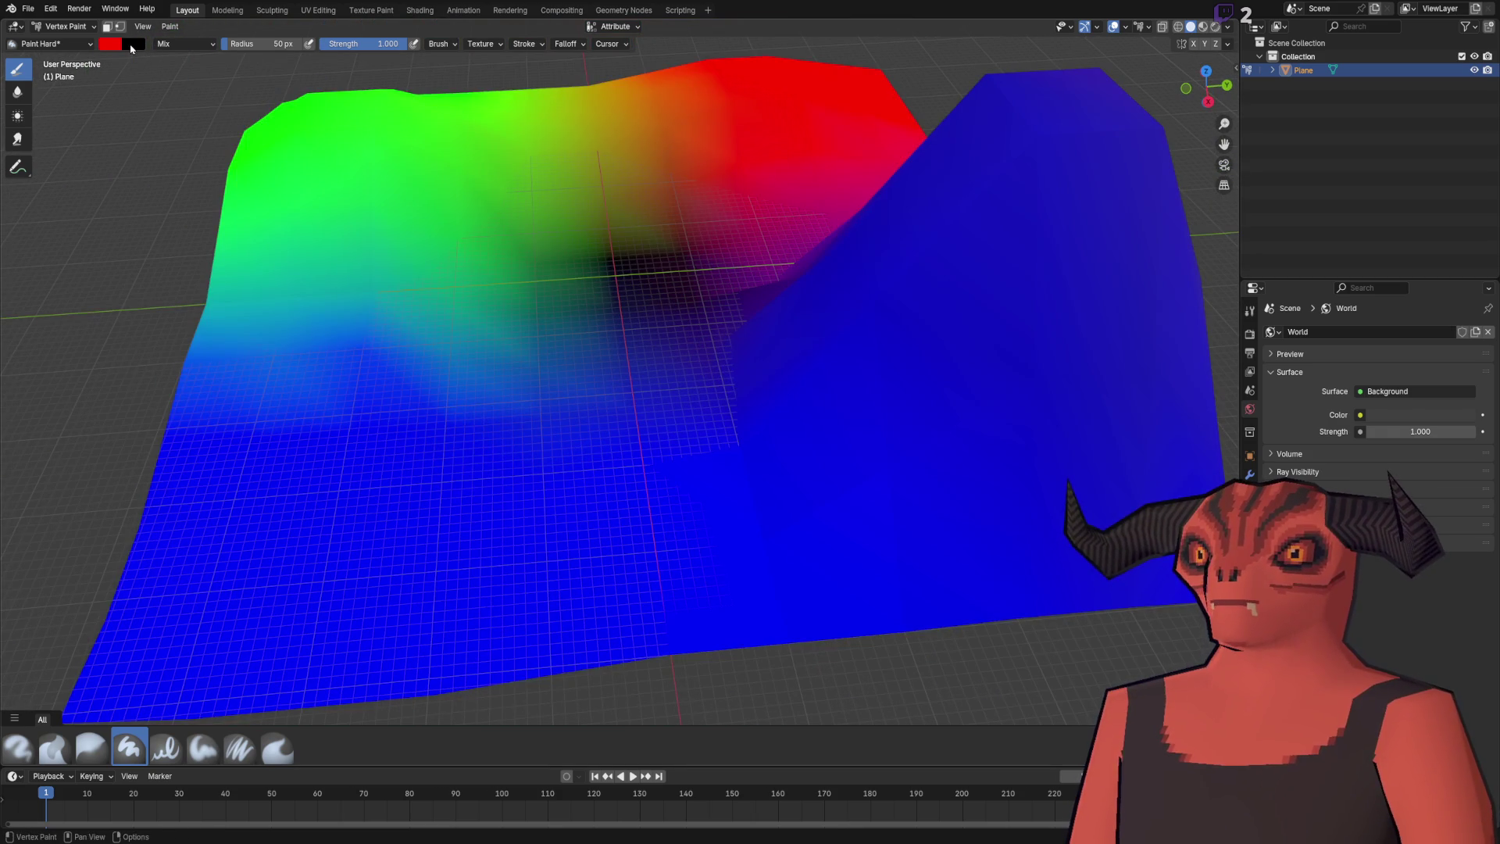
Paint black across the top and upper right of the blue peak.
{"action": "left_click", "coordinate": [51, 44]}
{"action": "left_click", "coordinate": [110, 43]}
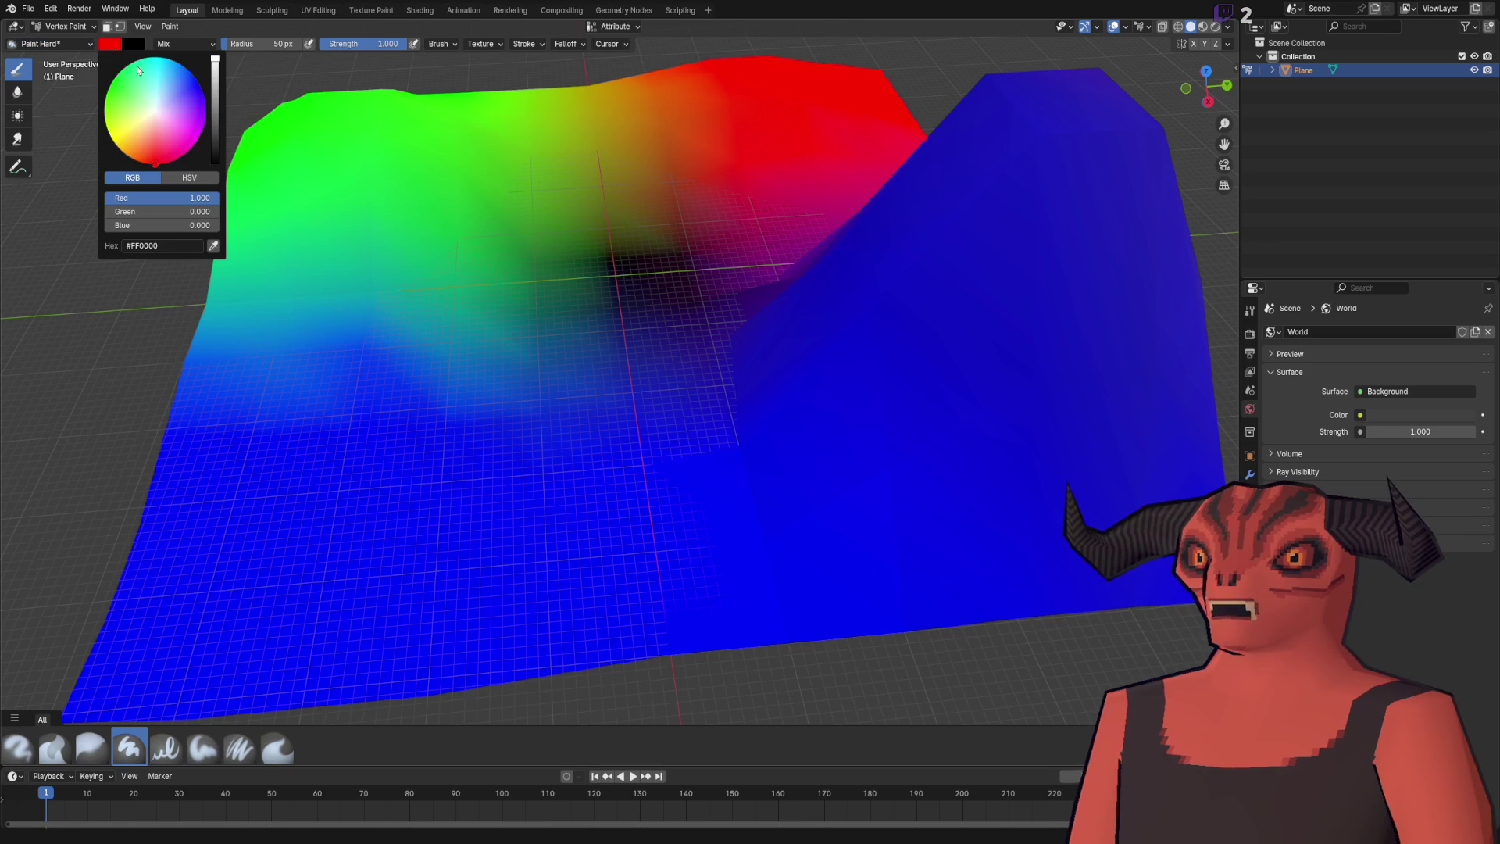
{"action": "left_click", "coordinate": [215, 163]}
{"action": "scroll", "coordinate": [655, 329], "scroll_direction": "down", "scroll_amount": 8}
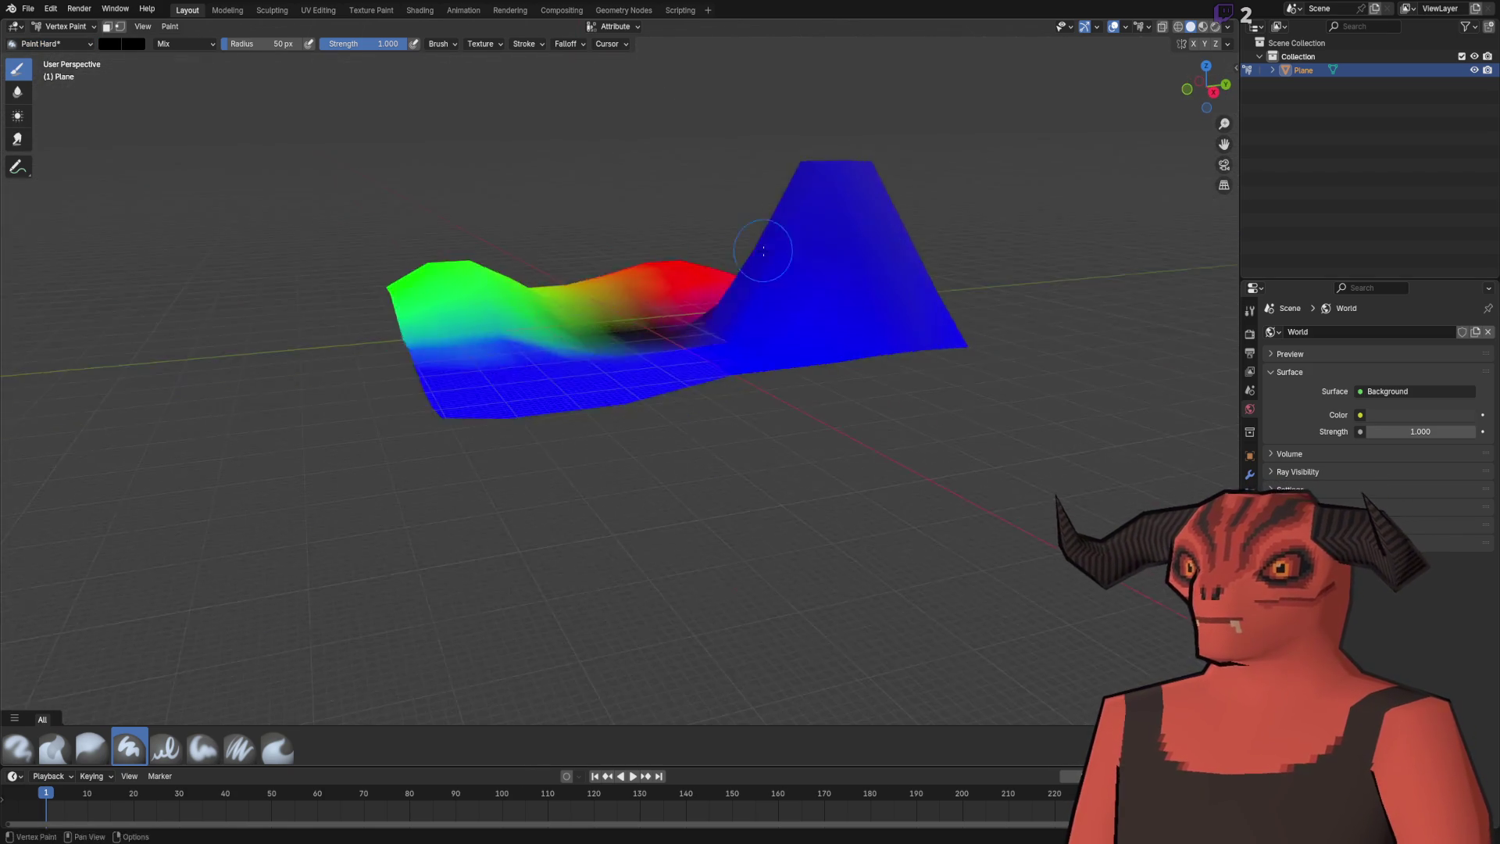
{"action": "scroll", "coordinate": [654, 328], "scroll_direction": "up", "scroll_amount": 6}
{"action": "left_click_drag", "start_coordinate": [788, 256], "coordinate": [722, 305]}
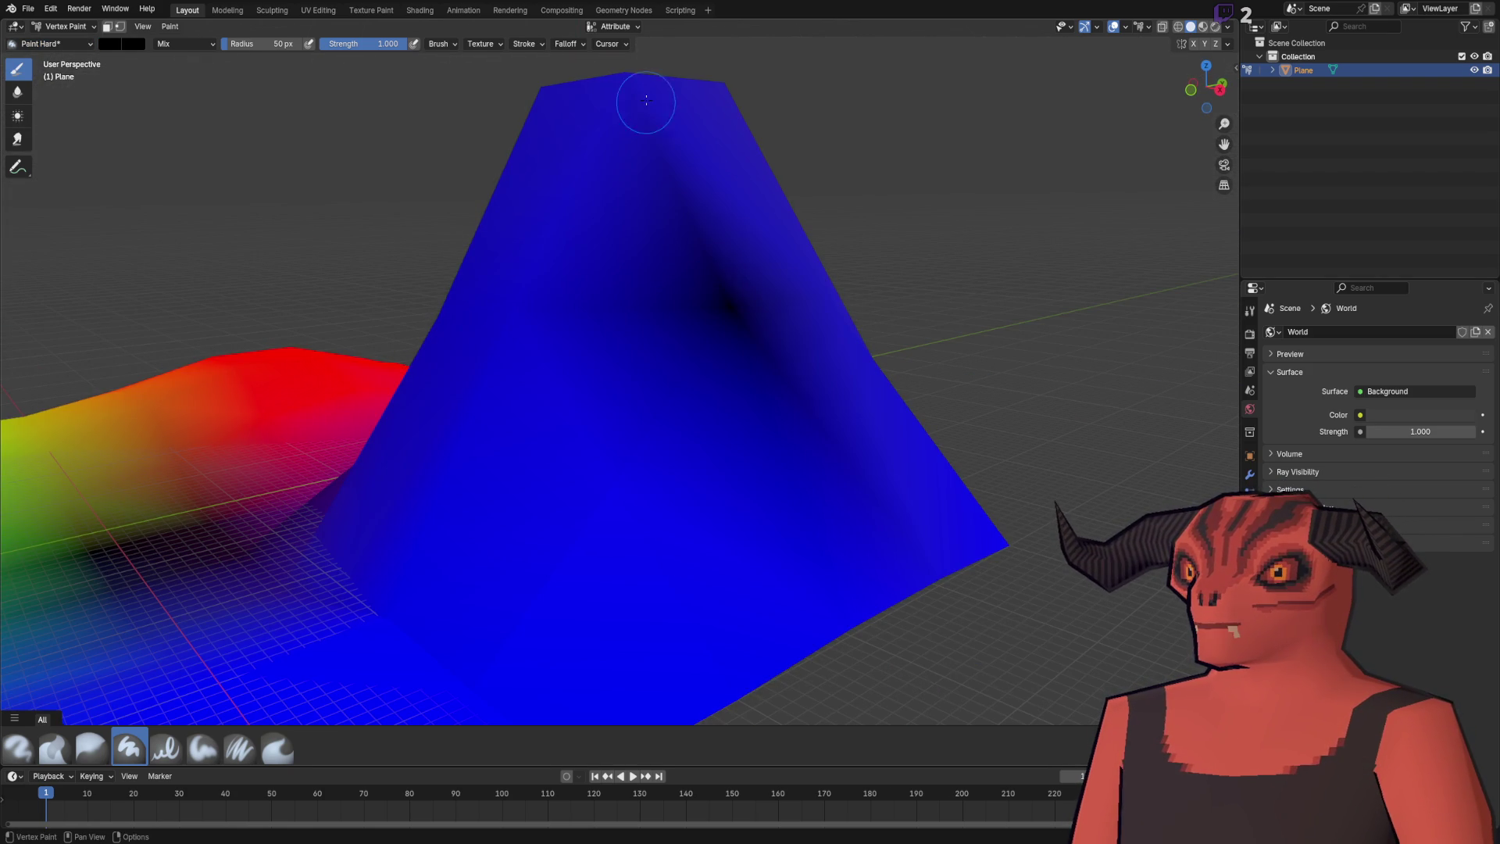
{"action": "mouse_move", "coordinate": [828, 297]}
{"action": "left_mouse_down"}
{"action": "mouse_move", "coordinate": [770, 278]}
{"action": "mouse_move", "coordinate": [734, 301]}
{"action": "left_mouse_up"}
{"action": "left_click_drag", "start_coordinate": [677, 68], "coordinate": [789, 266]}
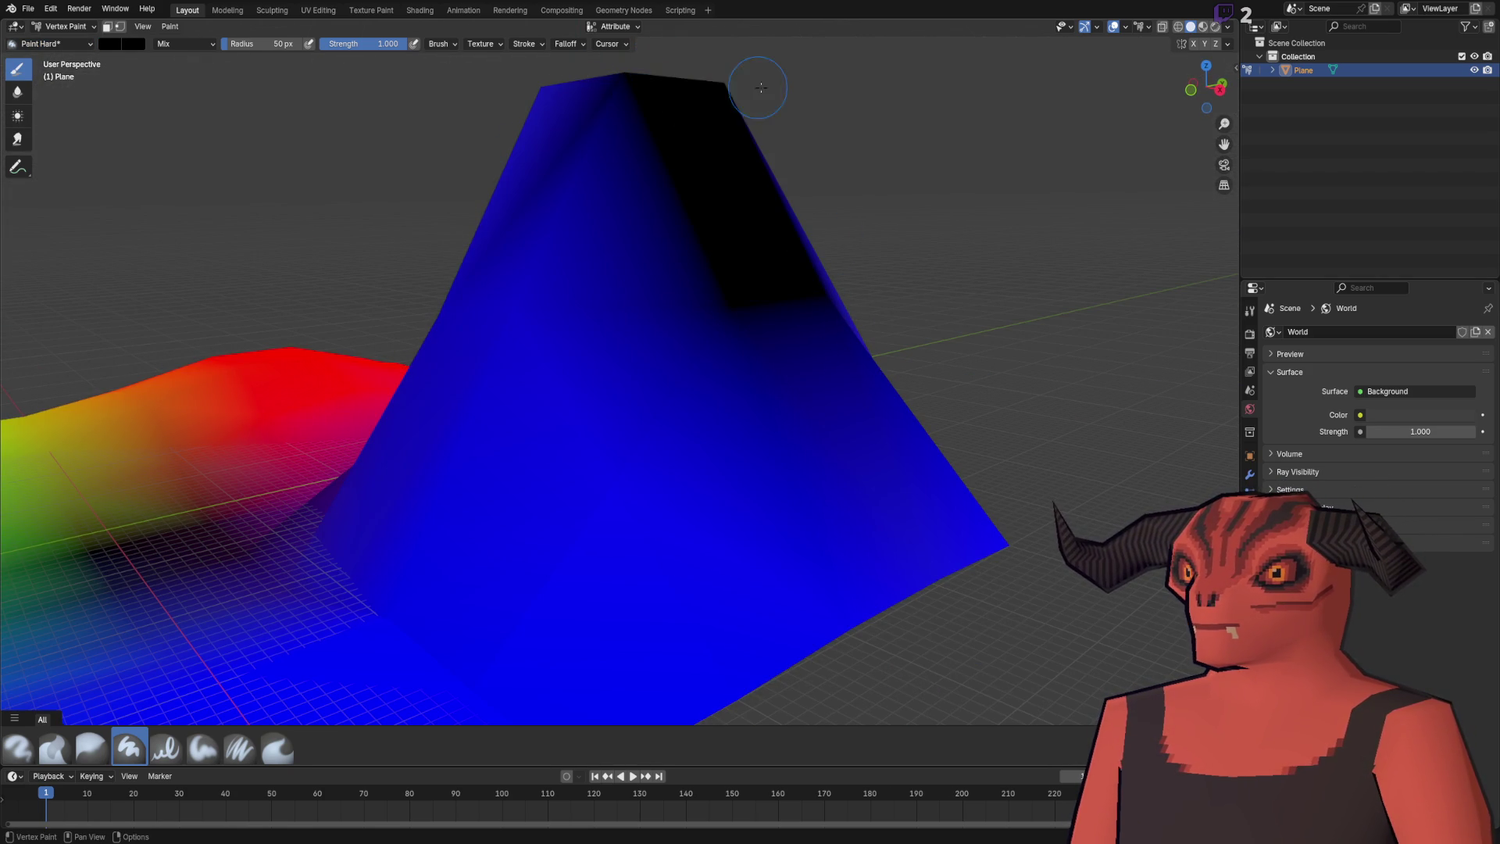
Orbit out to view the whole painted plane and return to Object Mode.
{"action": "scroll", "coordinate": [696, 100], "scroll_direction": "down", "scroll_amount": 5}
{"action": "left_click_drag", "start_coordinate": [696, 100], "coordinate": [699, 179]}
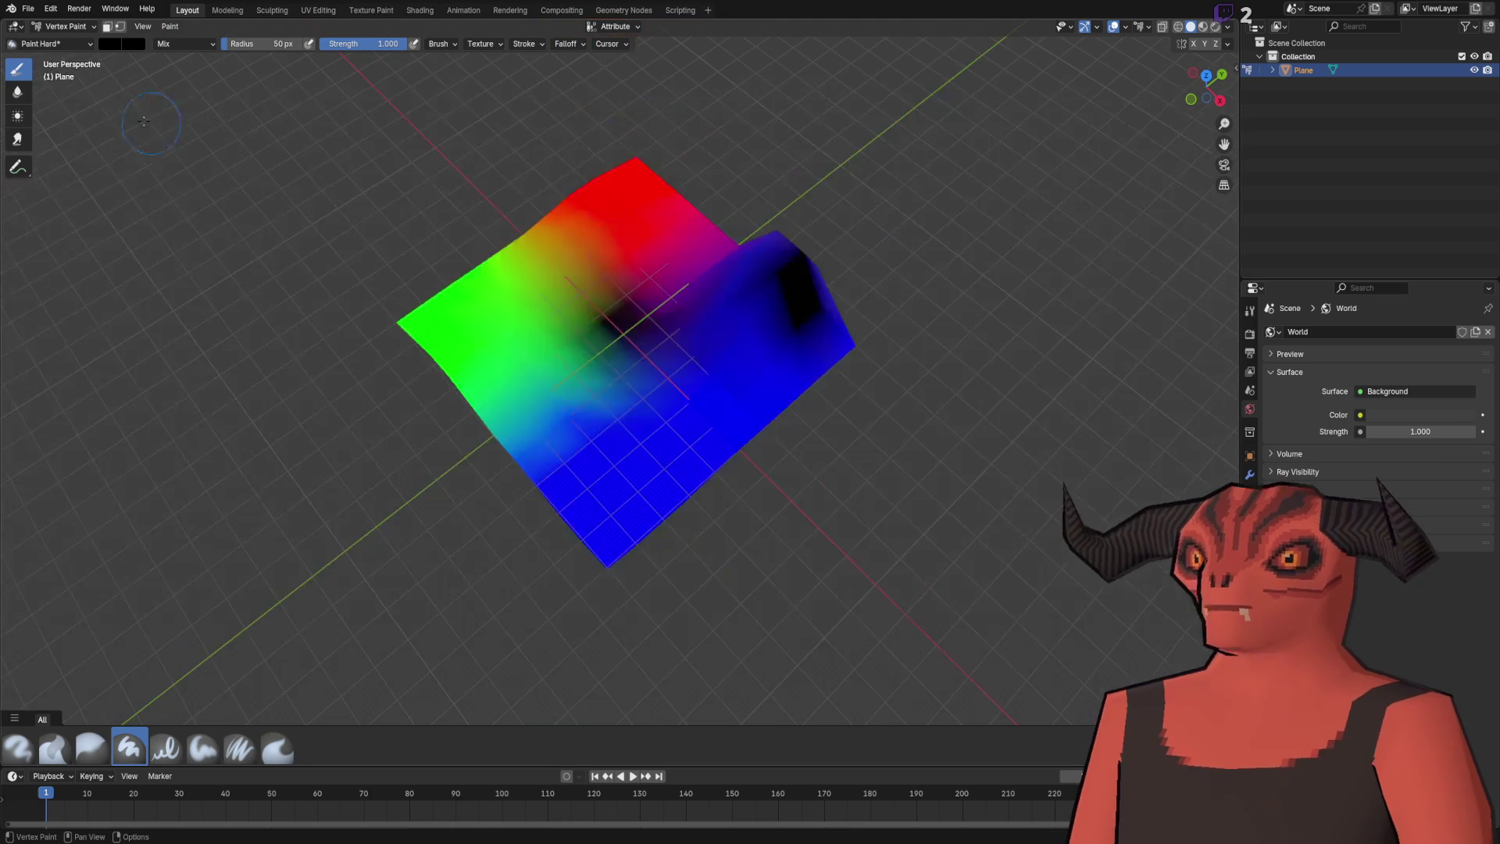
{"action": "left_click", "coordinate": [66, 26]}
{"action": "left_click", "coordinate": [55, 39]}
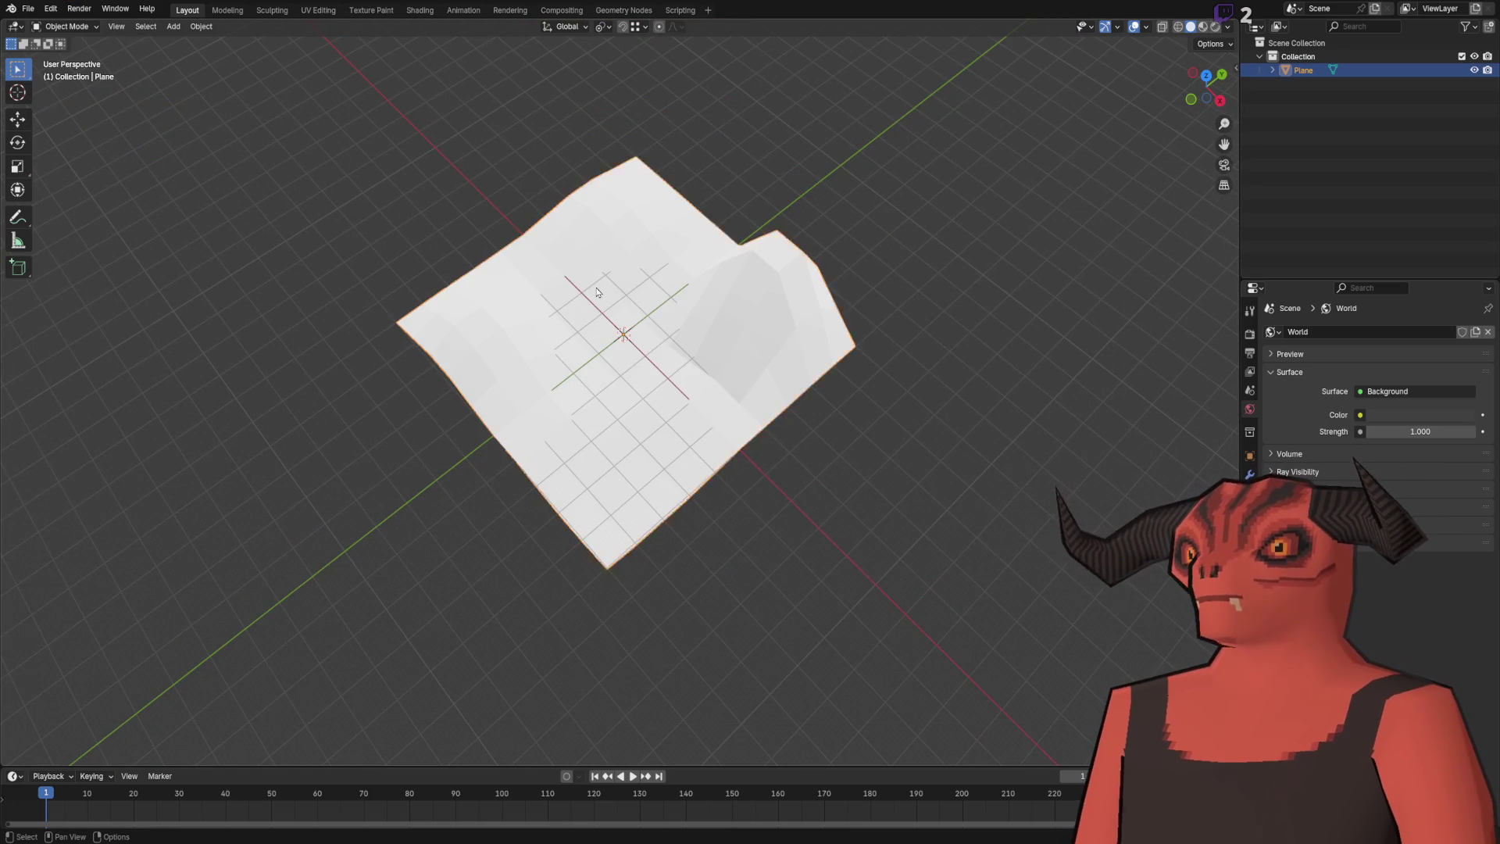
Add a new Vertex / Color attribute in Object Data properties, then resume Vertex Paint.
{"action": "key", "text": "KP_Decimal"}
{"action": "key", "text": "Tab"}
{"action": "key", "text": "Tab"}
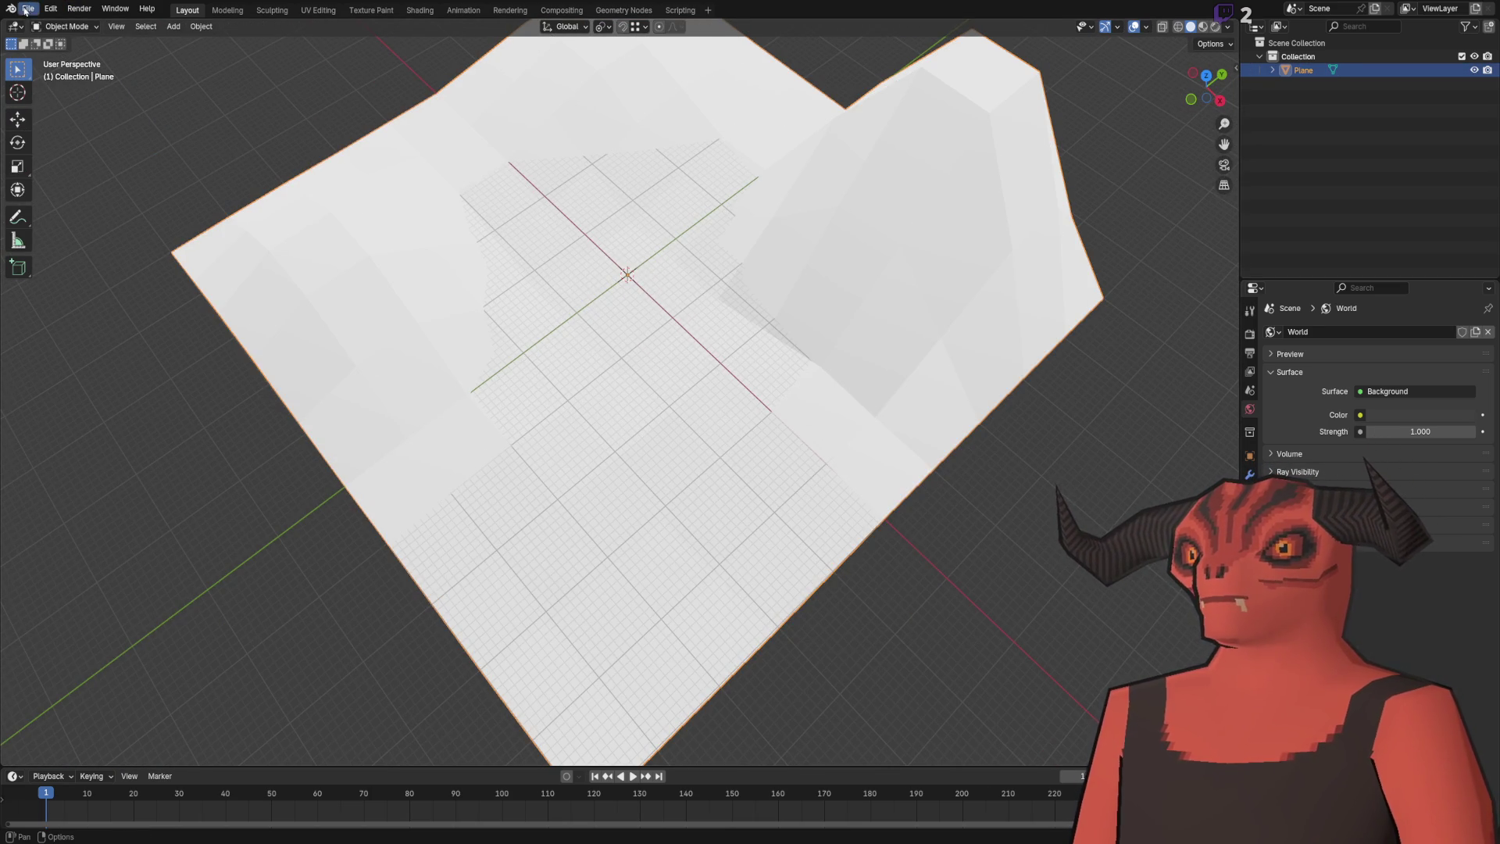
{"action": "left_click", "coordinate": [27, 9]}
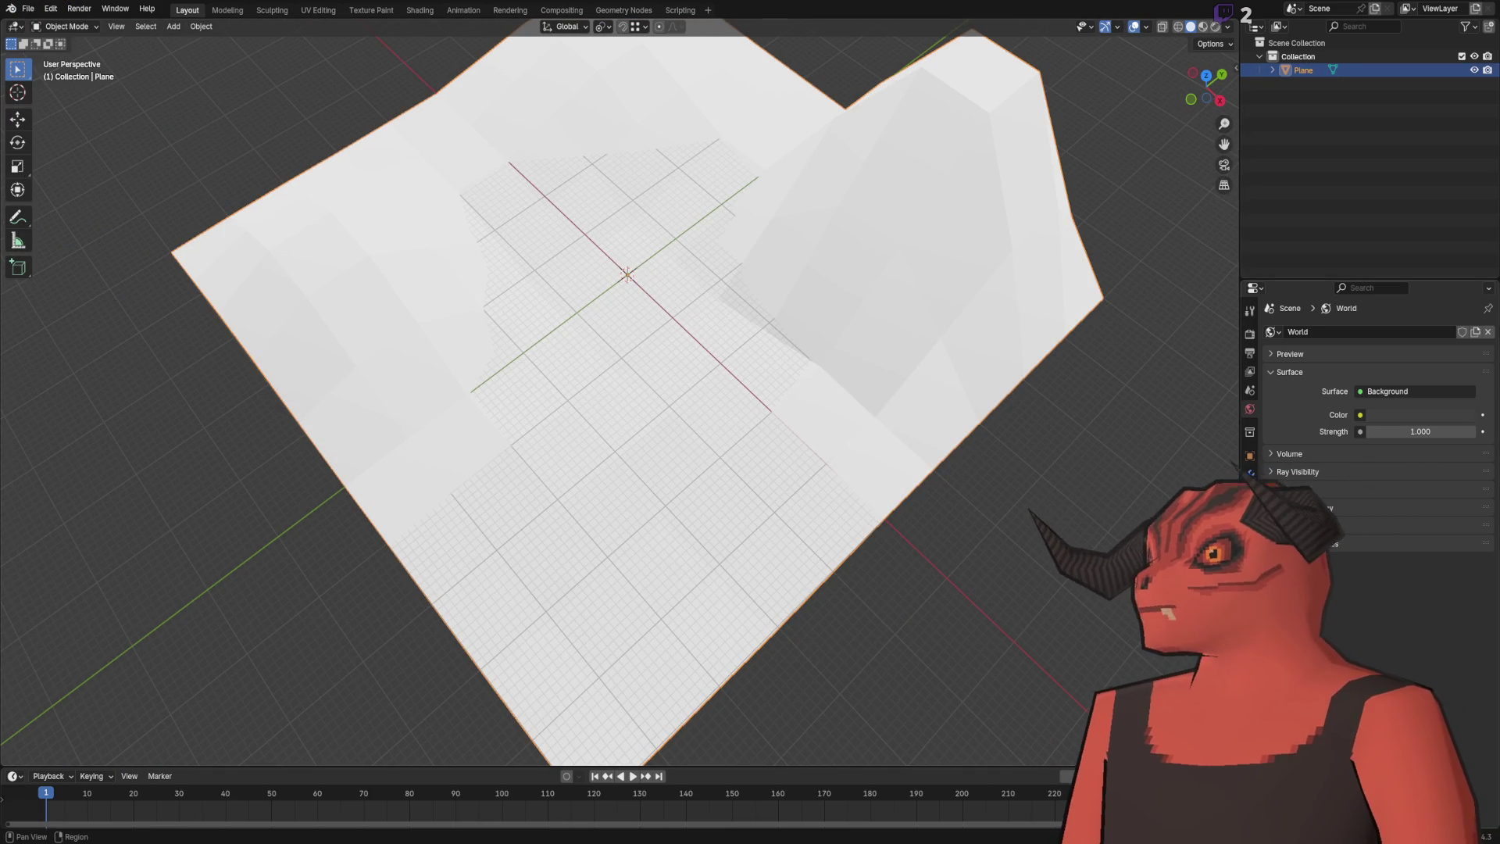
{"action": "left_click", "coordinate": [1249, 531]}
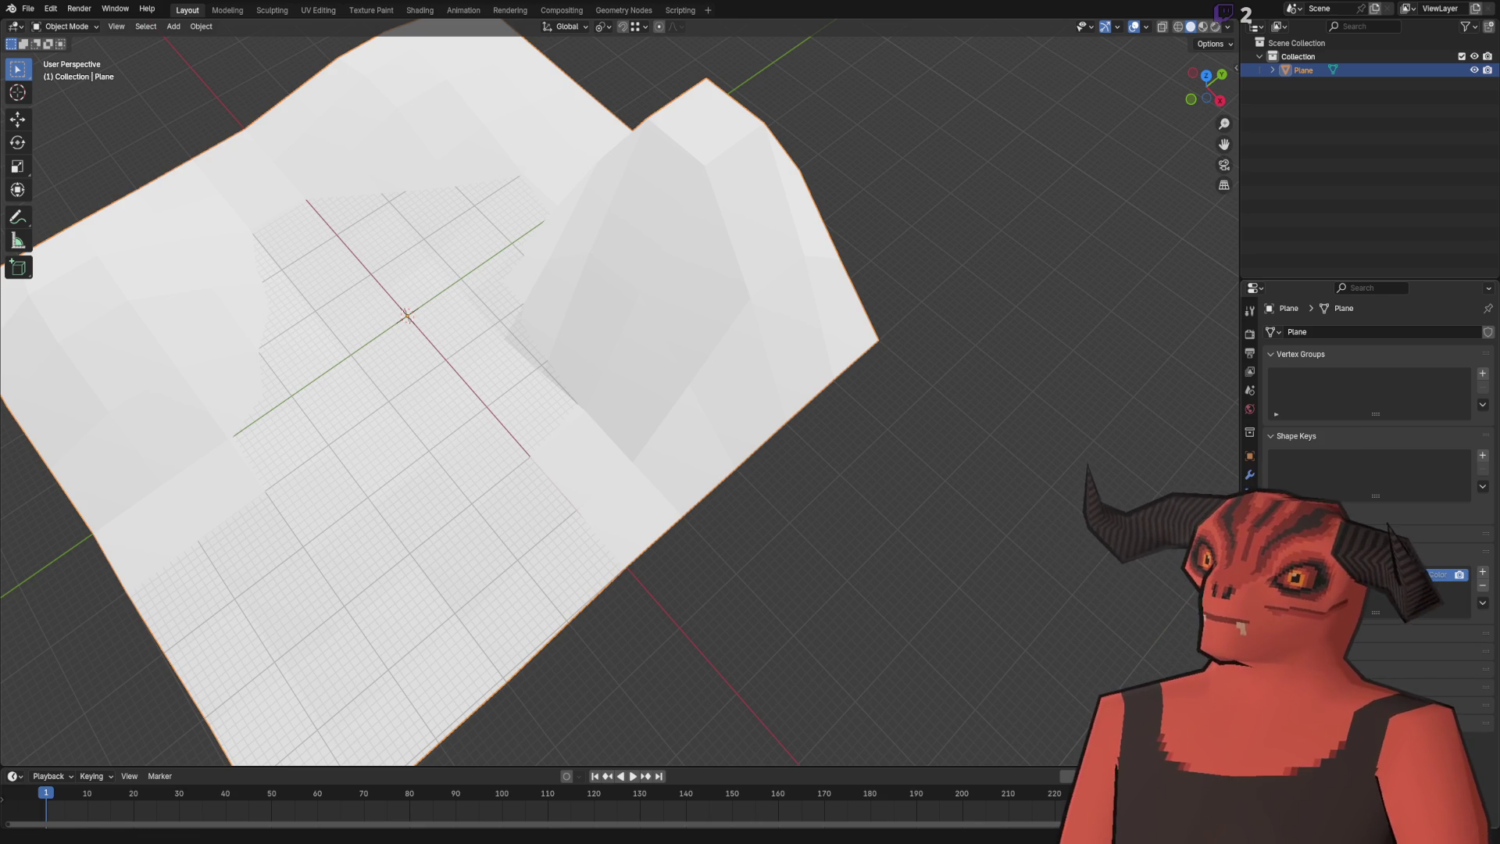
{"action": "left_click", "coordinate": [1482, 571]}
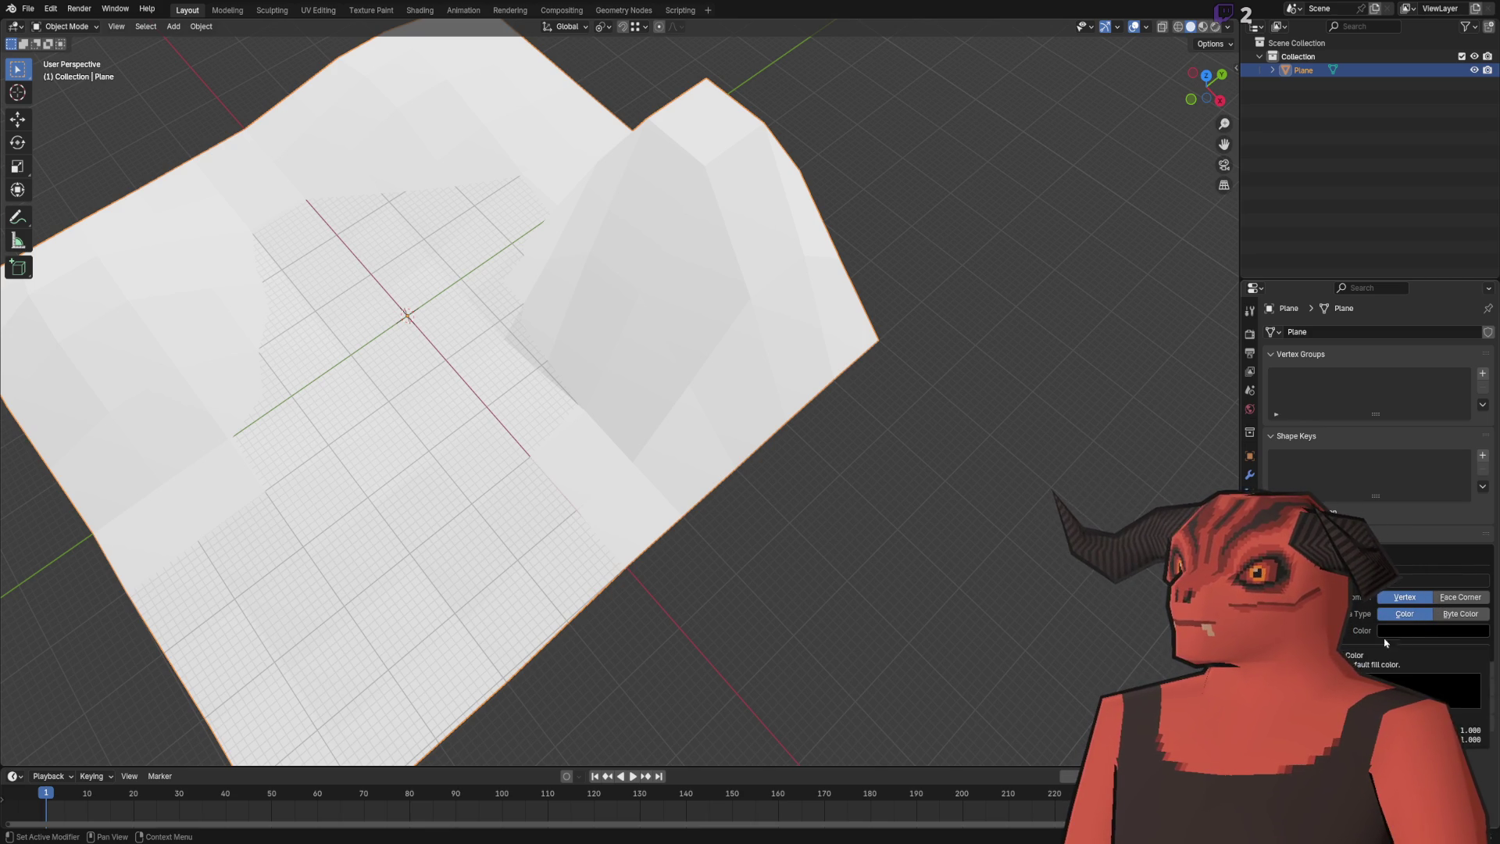
{"action": "left_click", "coordinate": [1345, 650]}
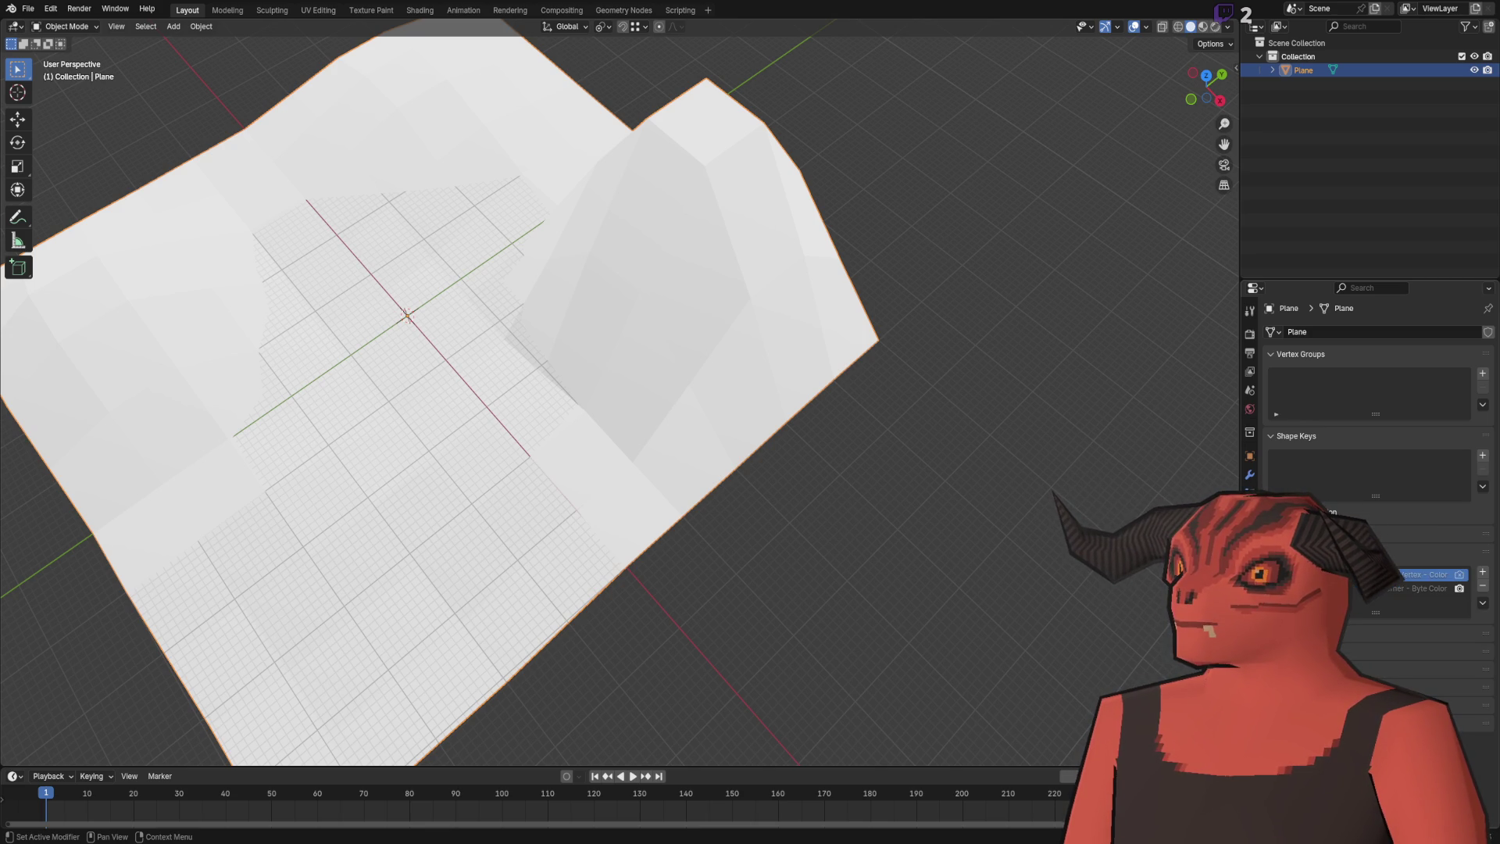
{"action": "scroll", "coordinate": [406, 315], "scroll_direction": "down", "scroll_amount": 5}
{"action": "left_click", "coordinate": [67, 26]}
{"action": "left_click", "coordinate": [63, 90]}
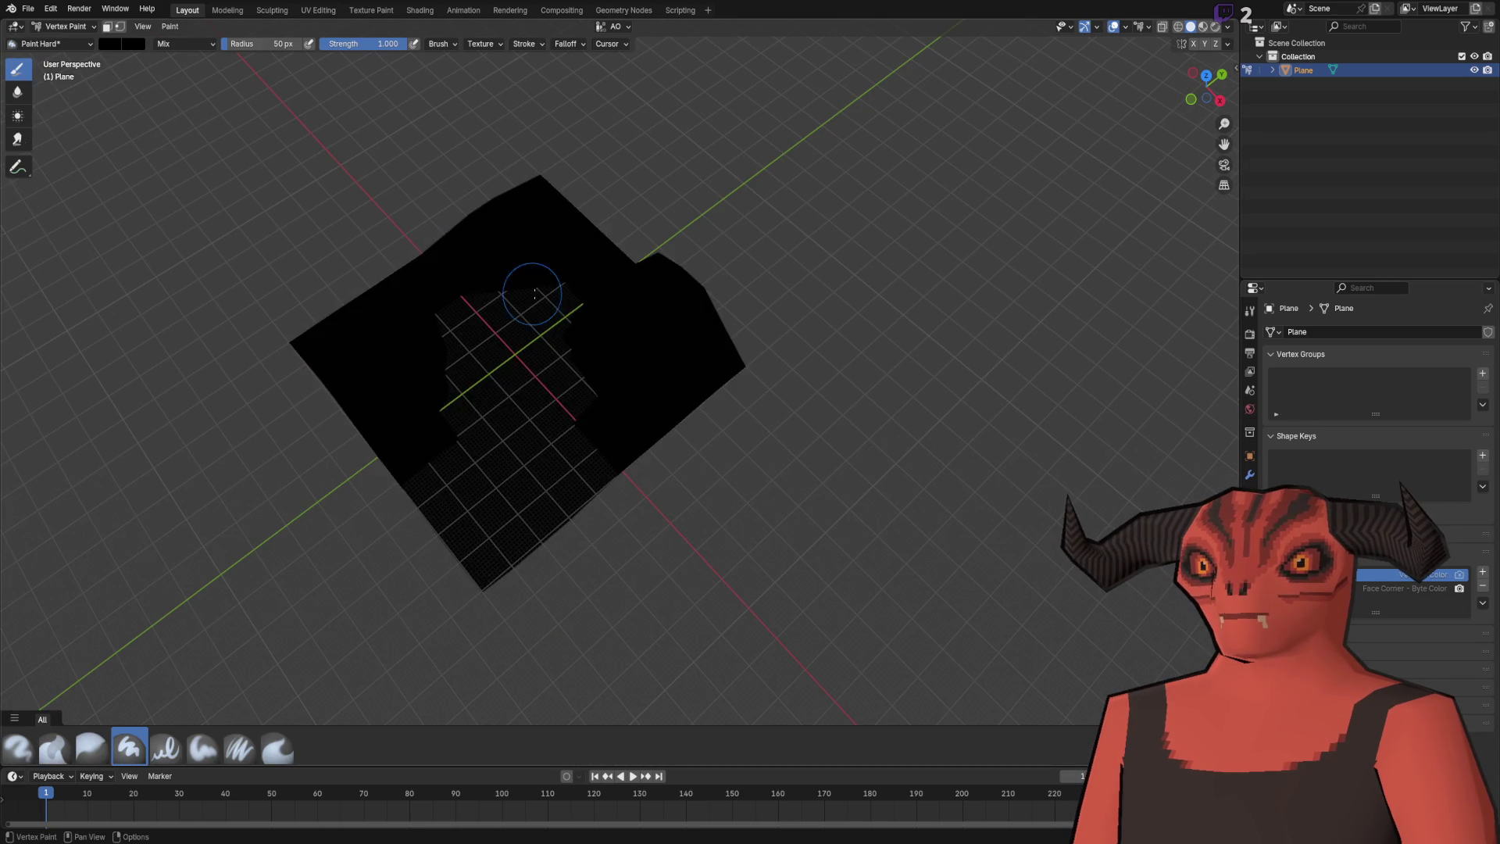
Paint a white streak on the black plane, return to Object Mode and show the sidebar.
{"action": "scroll", "coordinate": [535, 294], "scroll_direction": "up", "scroll_amount": 2}
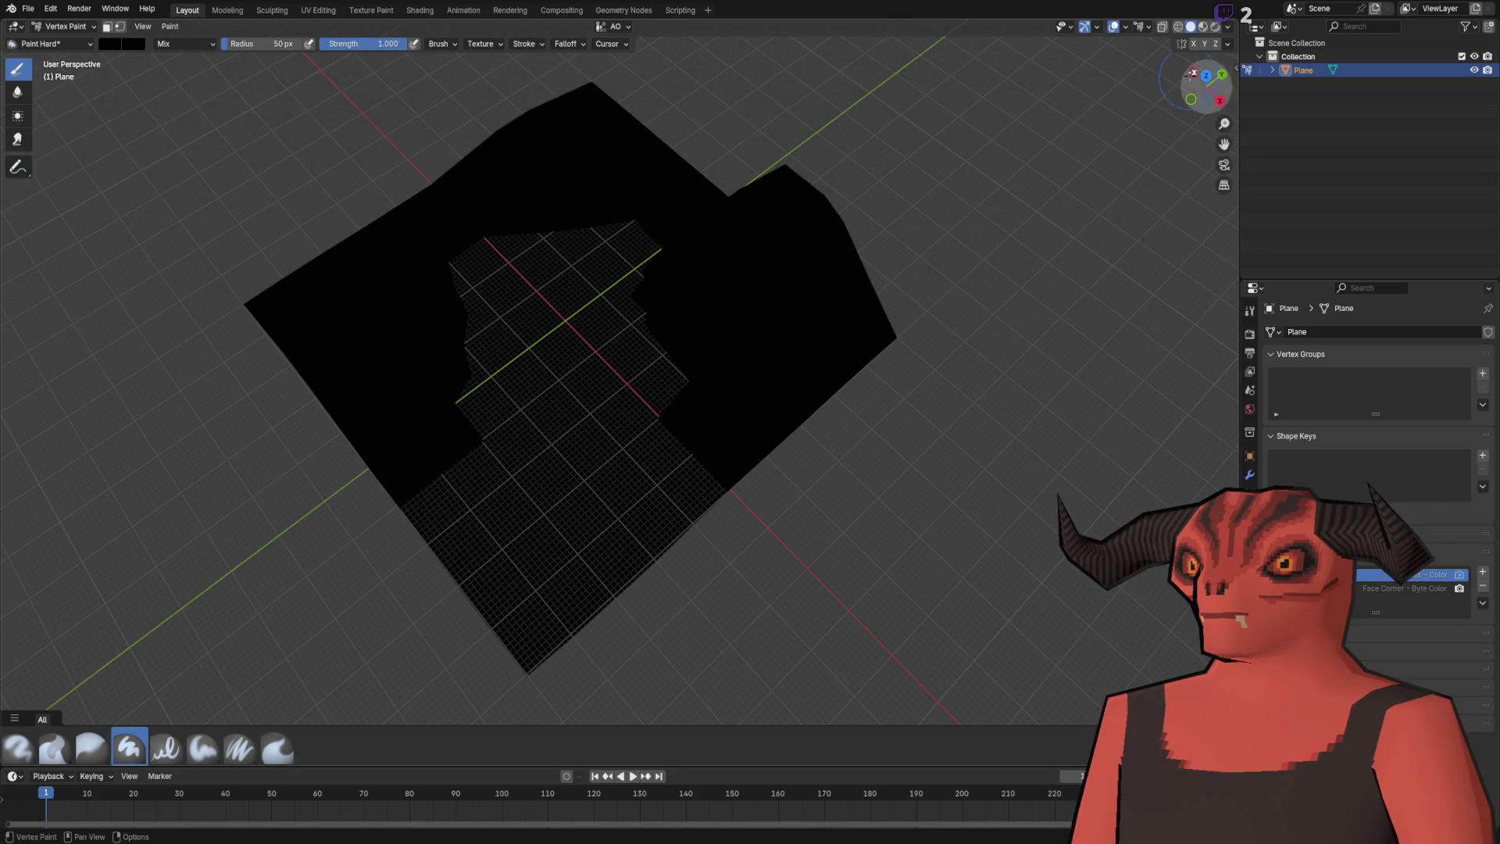
{"action": "left_click", "coordinate": [106, 45]}
{"action": "left_click_drag", "start_coordinate": [206, 112], "coordinate": [215, 59]}
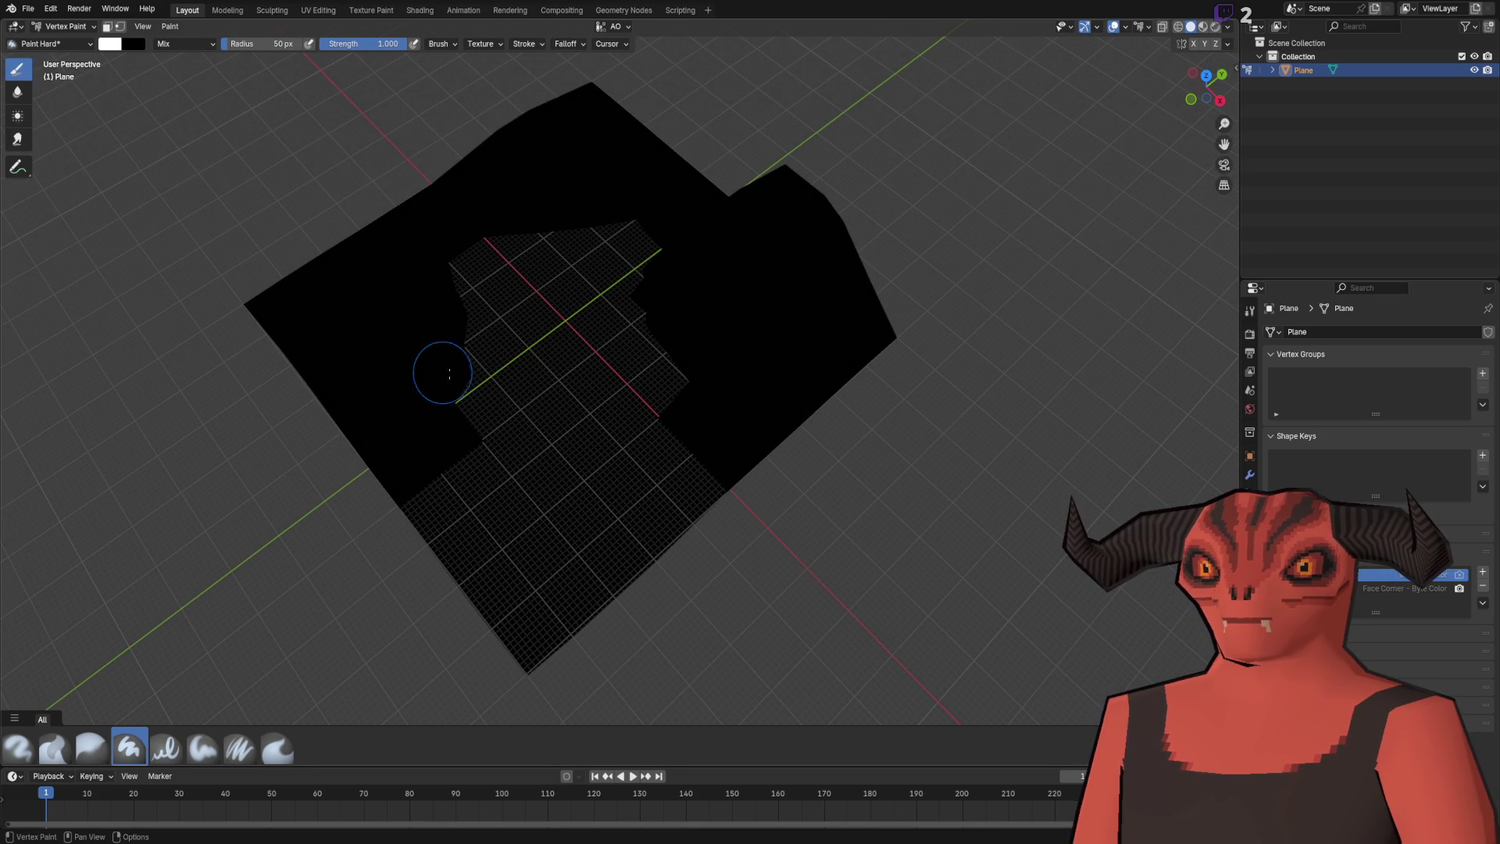
{"action": "mouse_move", "coordinate": [721, 367]}
{"action": "left_mouse_down"}
{"action": "mouse_move", "coordinate": [703, 226]}
{"action": "mouse_move", "coordinate": [671, 313]}
{"action": "left_mouse_up"}
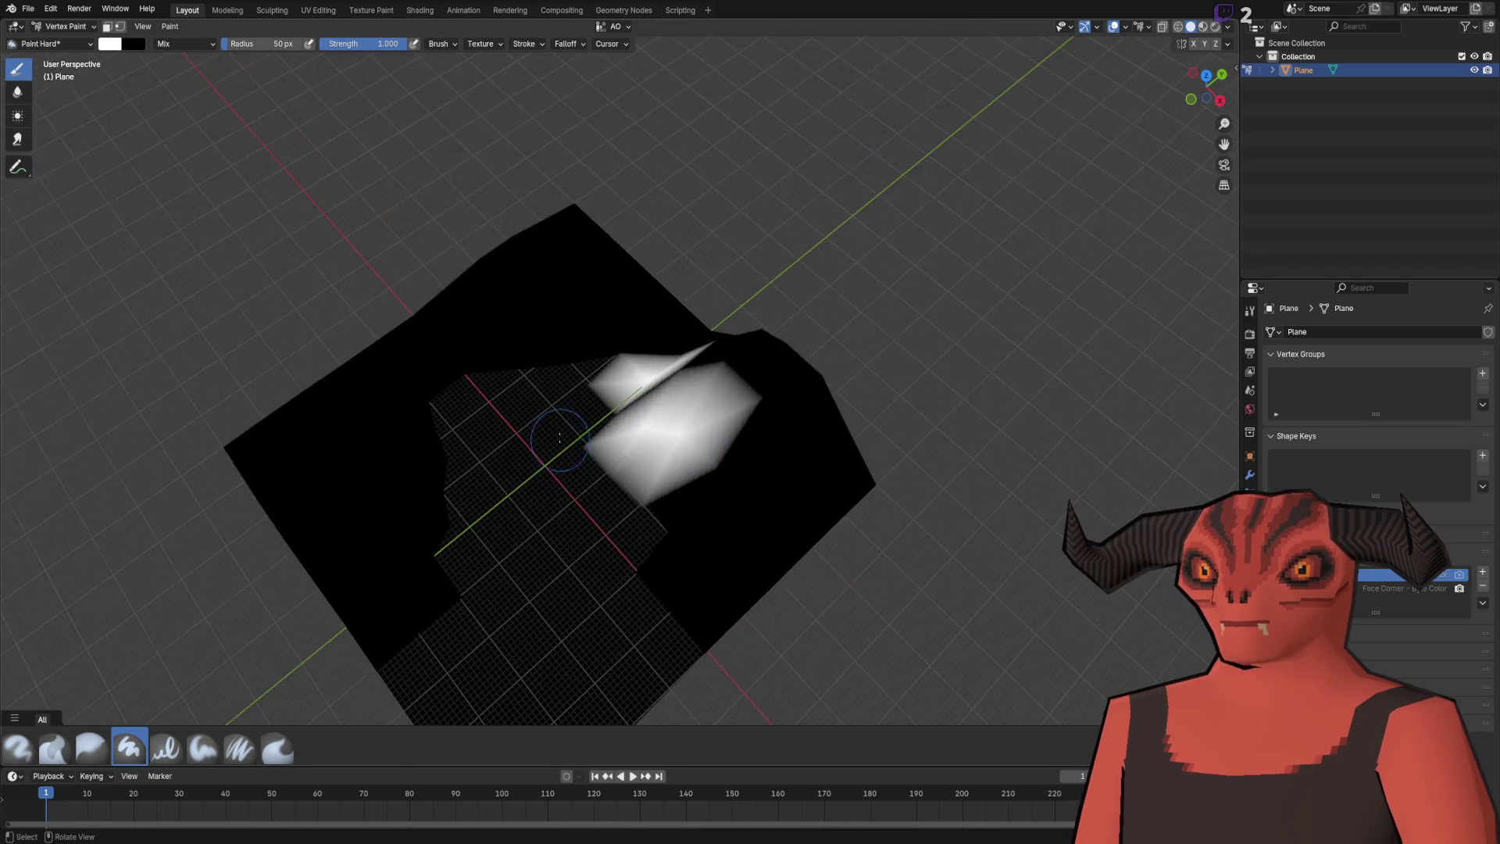
{"action": "key", "text": "ctrl+z"}
{"action": "mouse_move", "coordinate": [603, 404]}
{"action": "left_mouse_down"}
{"action": "mouse_move", "coordinate": [552, 351]}
{"action": "mouse_move", "coordinate": [630, 371]}
{"action": "mouse_move", "coordinate": [634, 351]}
{"action": "left_mouse_up"}
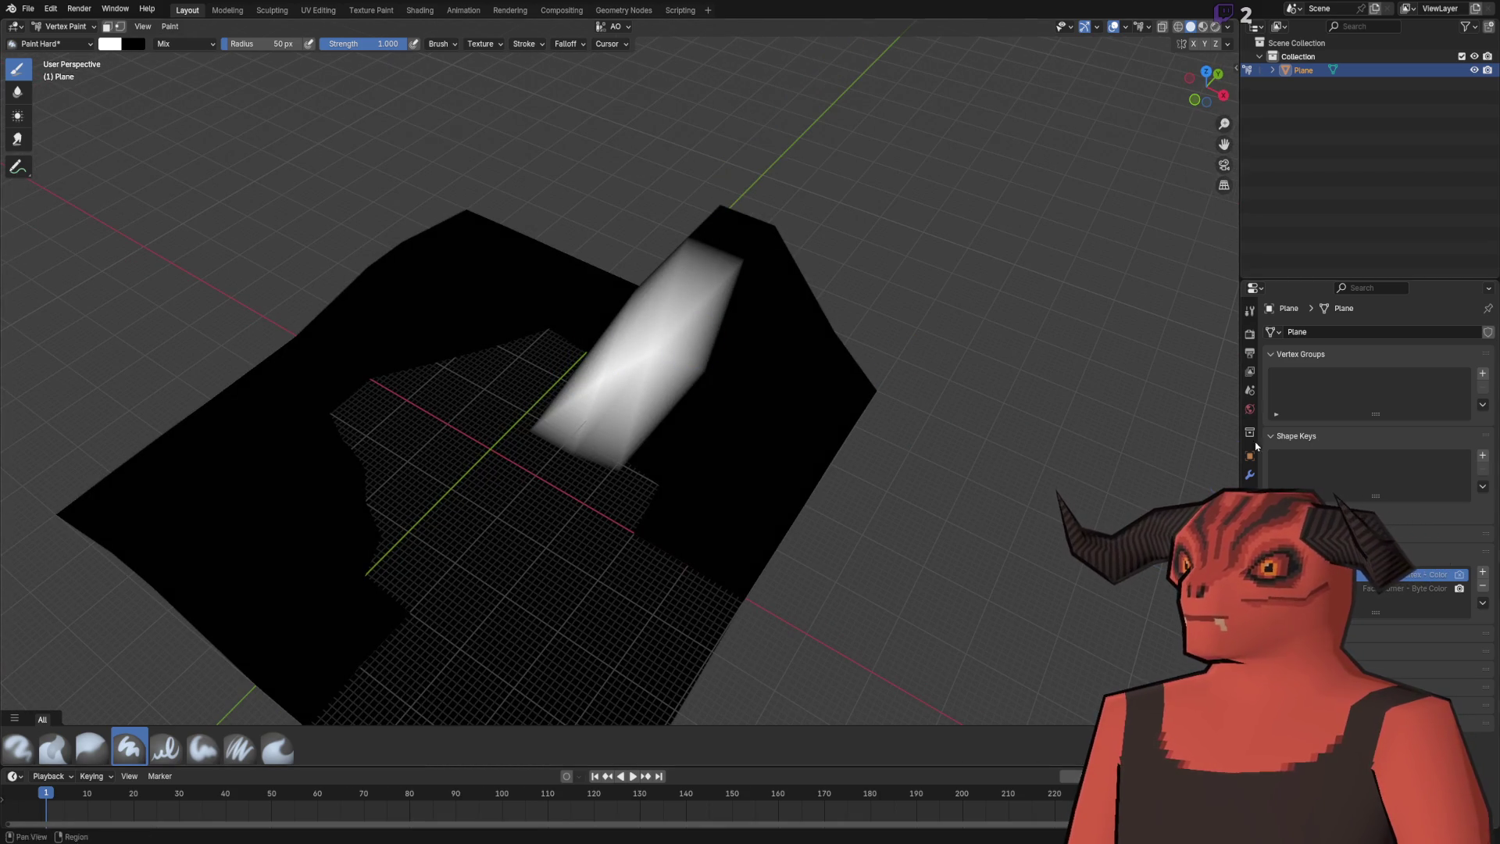
{"action": "left_click", "coordinate": [66, 26]}
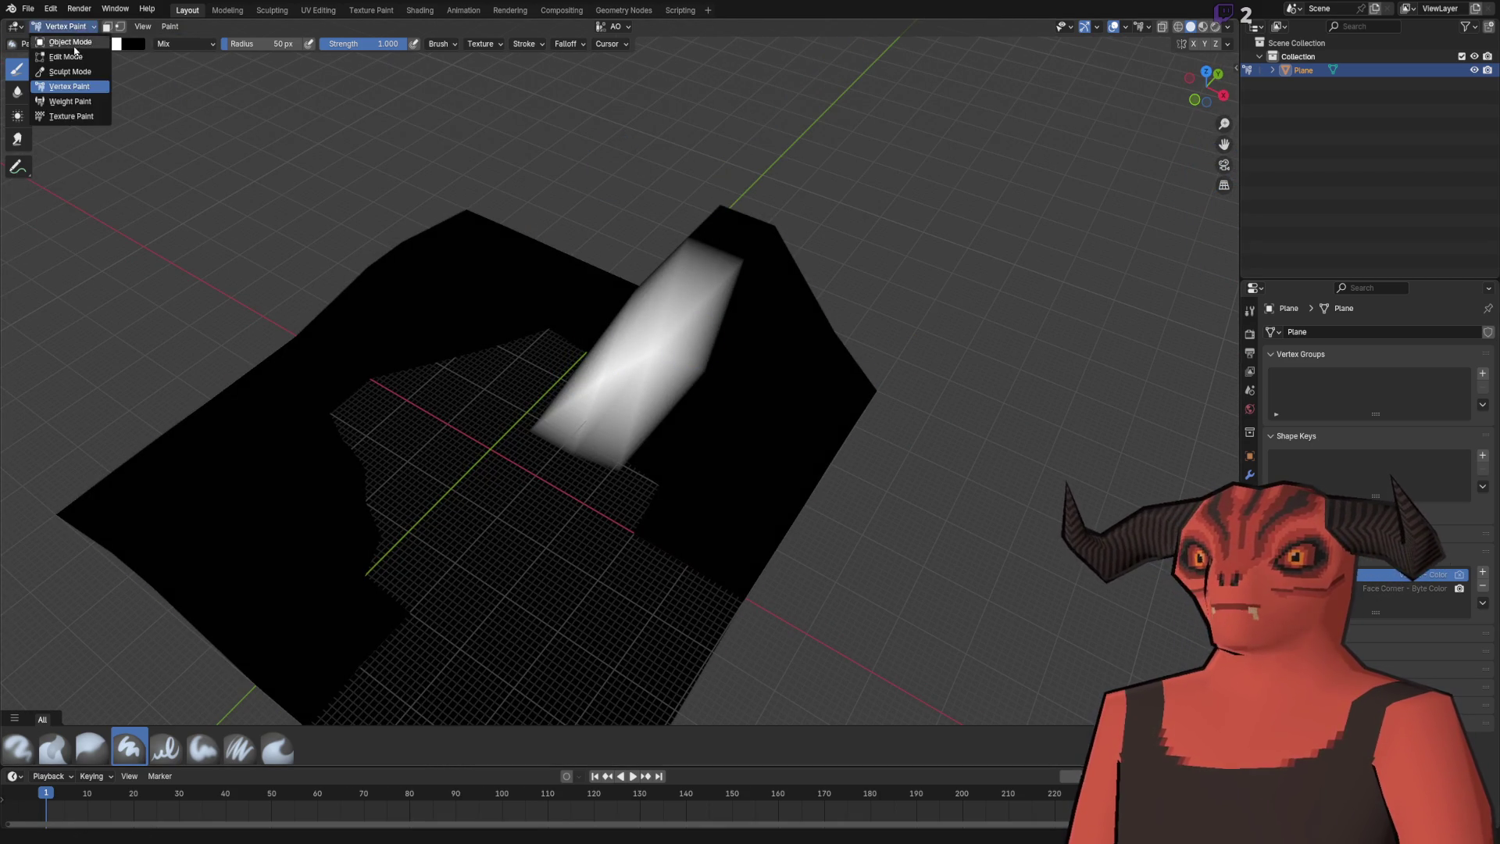
{"action": "left_click", "coordinate": [63, 35]}
{"action": "key", "text": "n"}
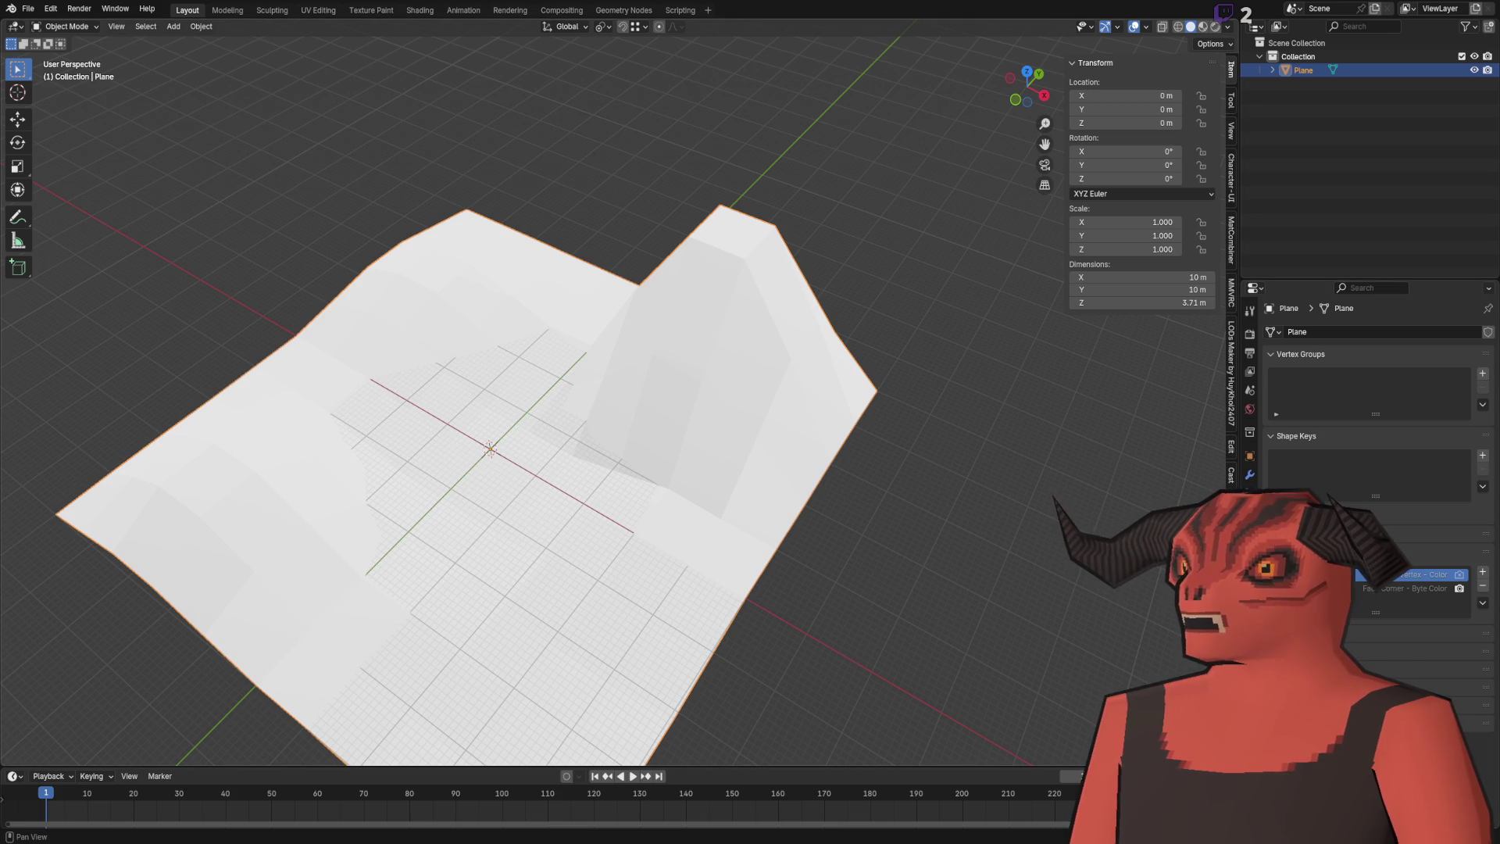
Run Terror Country's AO To Alpha twice from the Tool tab, then enter Edit Mode.
{"action": "left_click", "coordinate": [1232, 99]}
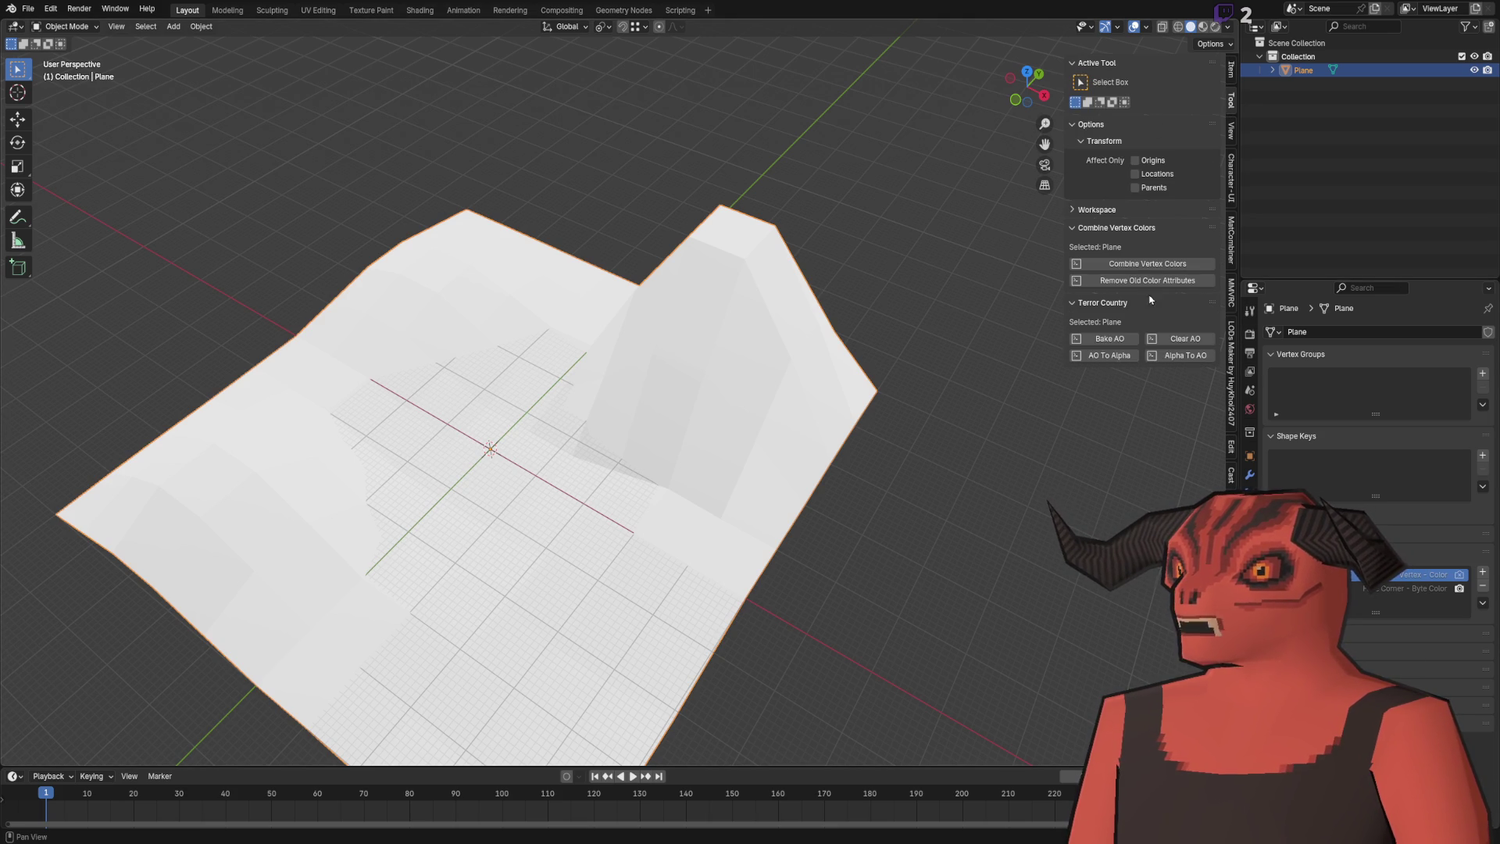
{"action": "left_click", "coordinate": [1097, 356]}
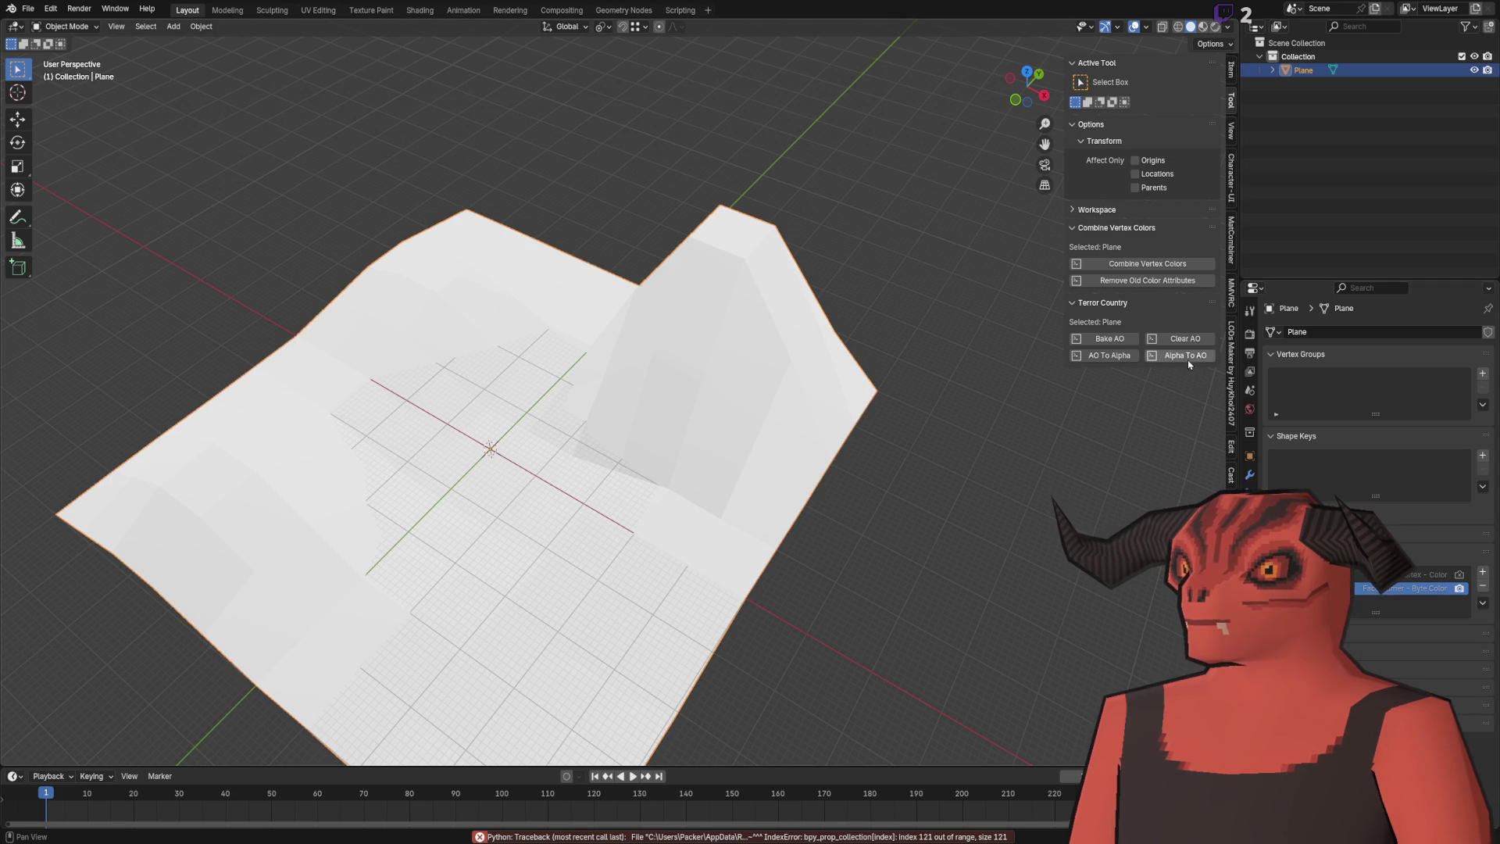
{"action": "left_click", "coordinate": [1101, 358]}
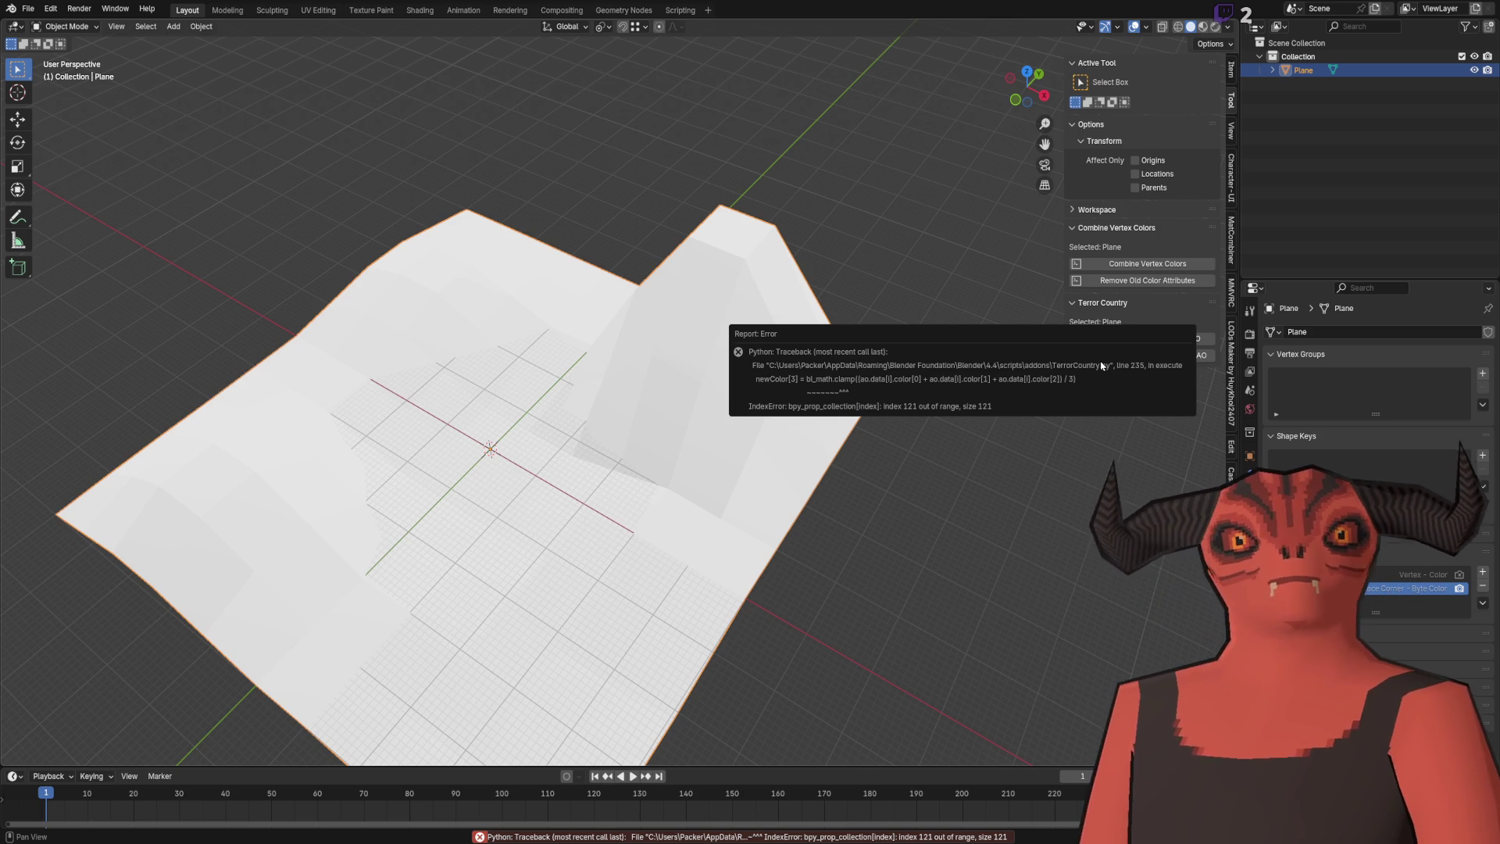
{"action": "key", "text": "Tab"}
Merge all terrain vertices by distance and return to Object Mode.
{"action": "key", "text": "a"}
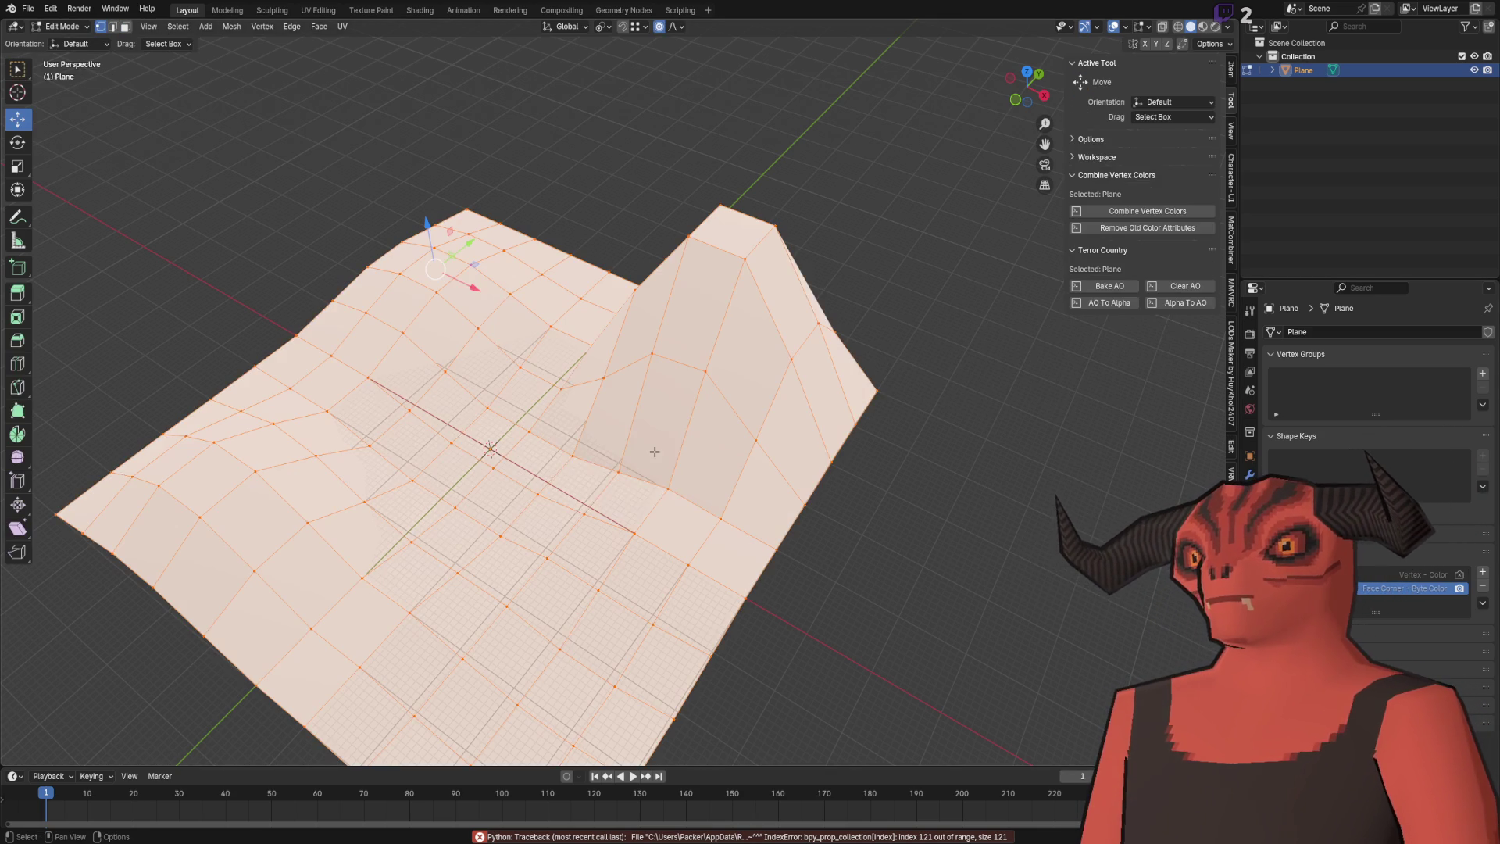
{"action": "key", "text": "m"}
{"action": "left_click", "coordinate": [625, 499]}
{"action": "key", "text": "Tab"}
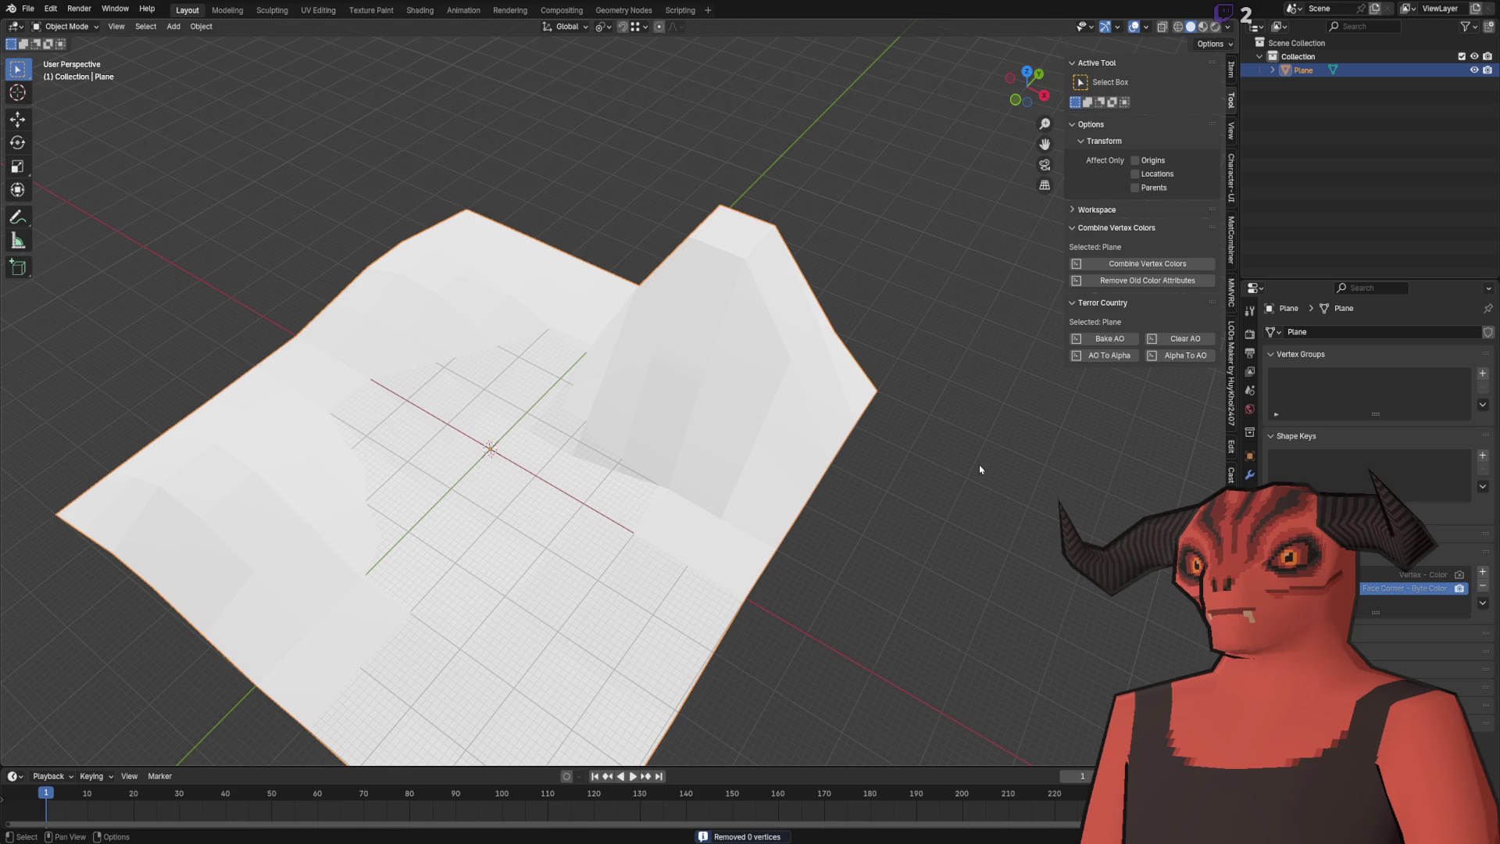
Bake AO, convert the face-corner byte attribute to a vertex Color attribute, remove the old one.
{"action": "left_click", "coordinate": [1113, 343]}
{"action": "left_click", "coordinate": [1459, 576]}
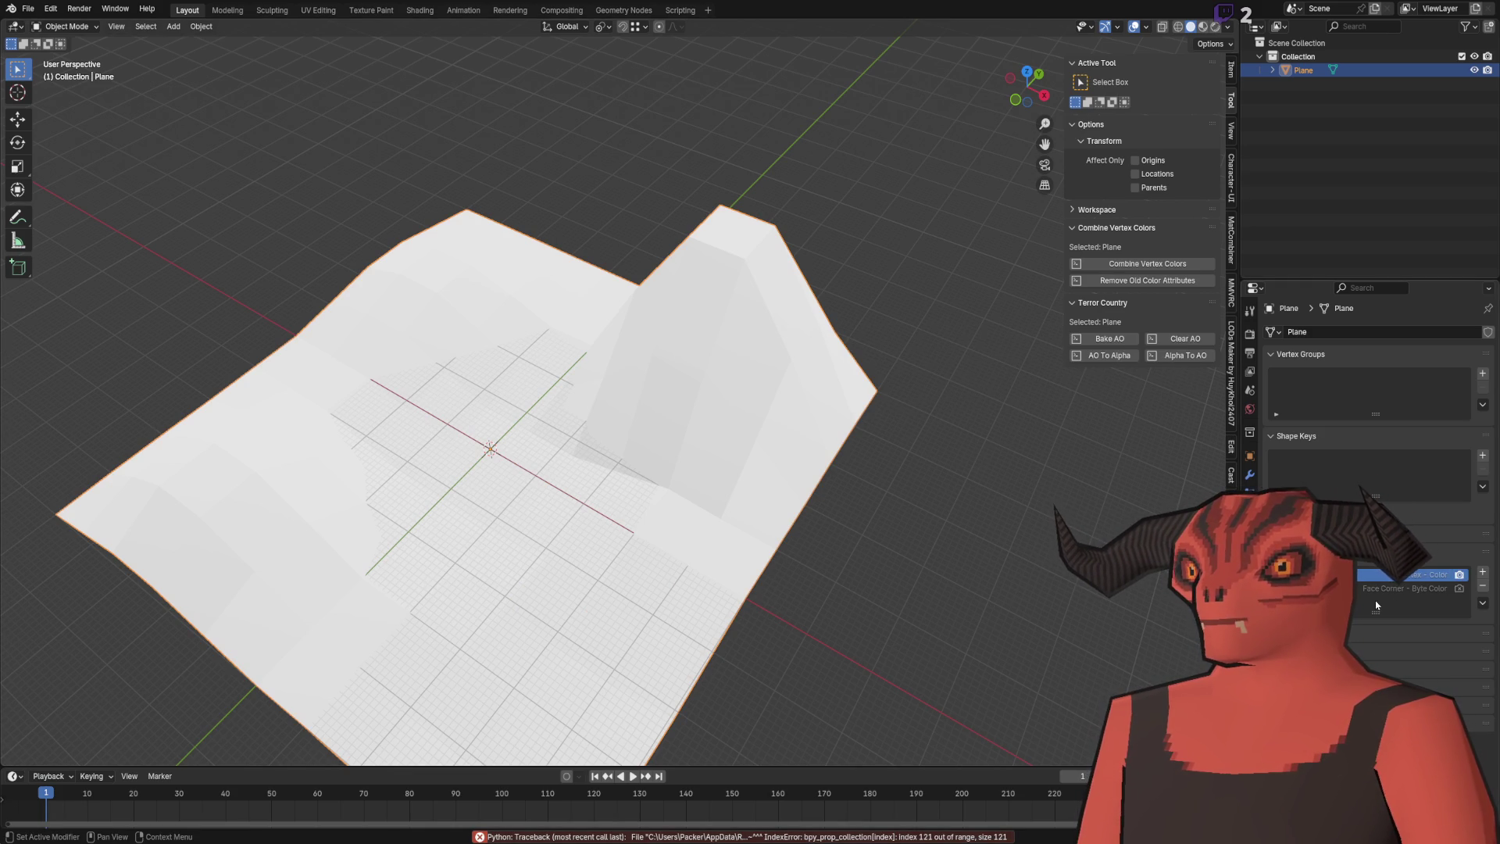
{"action": "left_click", "coordinate": [1458, 590]}
{"action": "left_click", "coordinate": [1482, 602]}
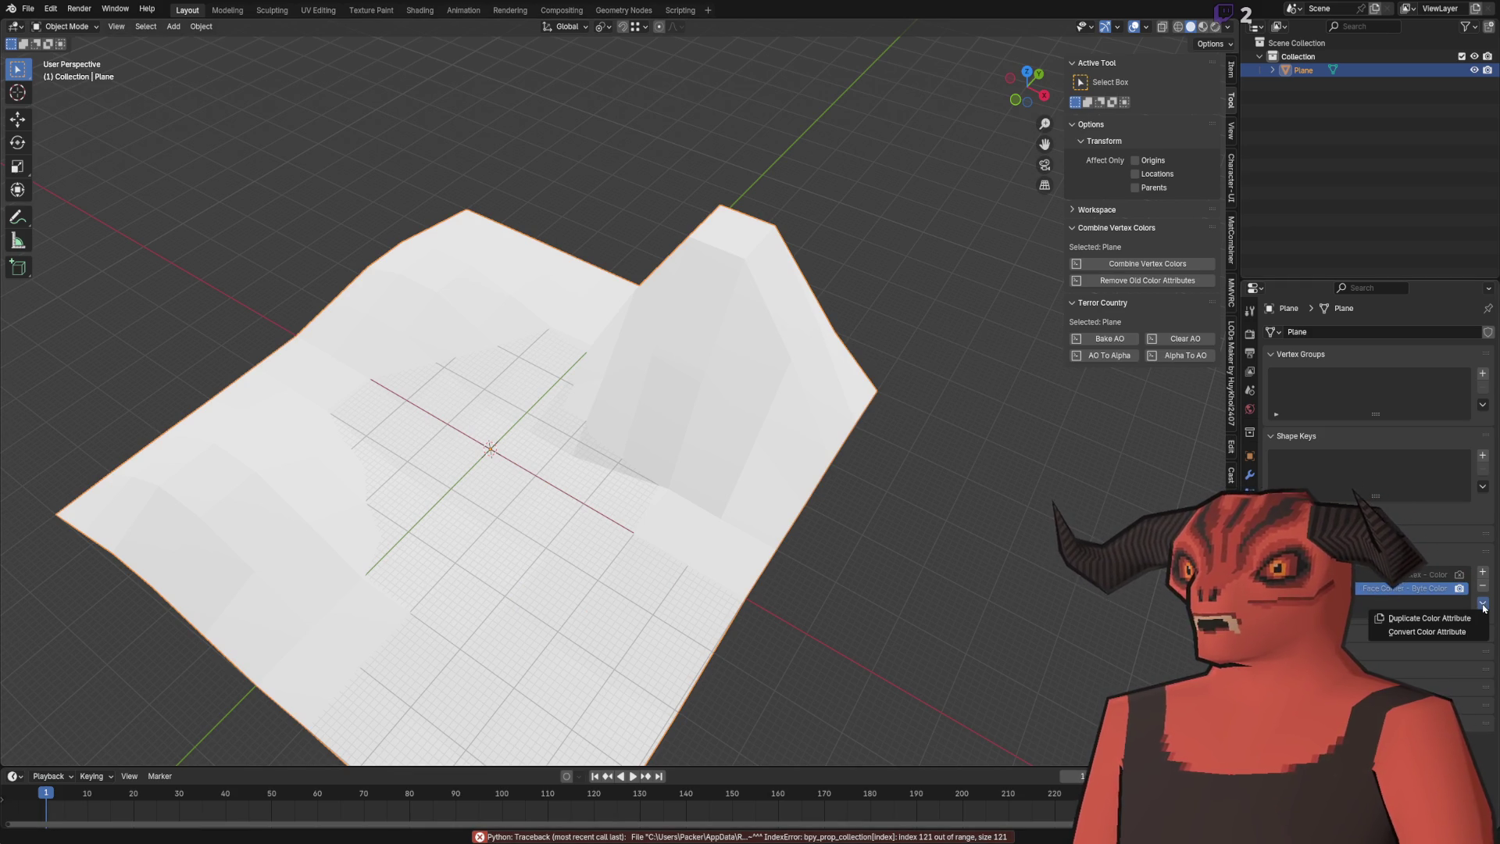
{"action": "left_click", "coordinate": [1453, 633]}
{"action": "left_click", "coordinate": [1397, 662]}
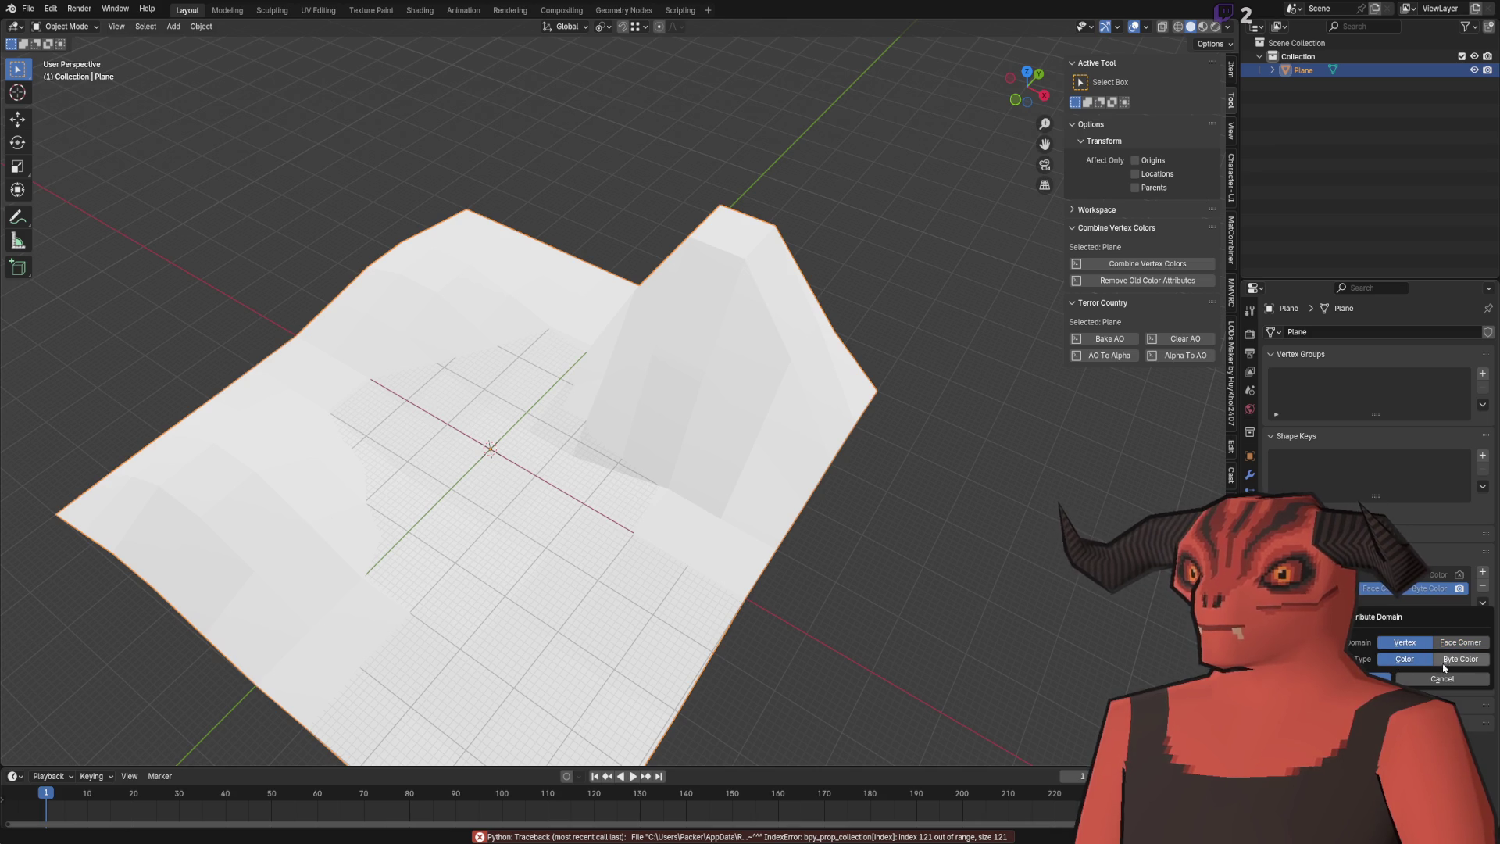
{"action": "left_click", "coordinate": [1375, 678]}
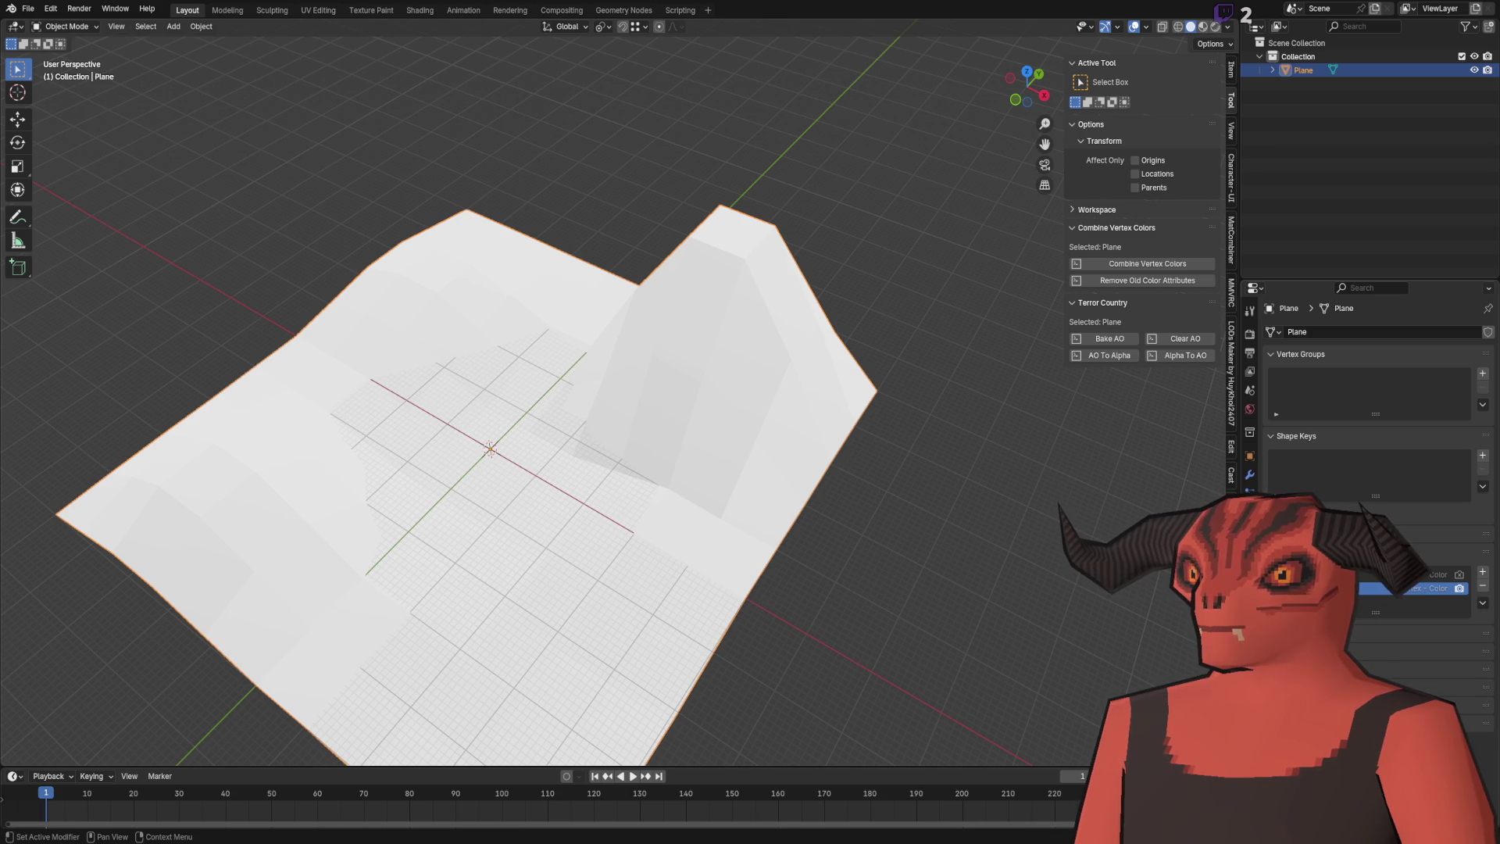
{"action": "left_click", "coordinate": [1398, 575]}
{"action": "left_click", "coordinate": [1406, 588]}
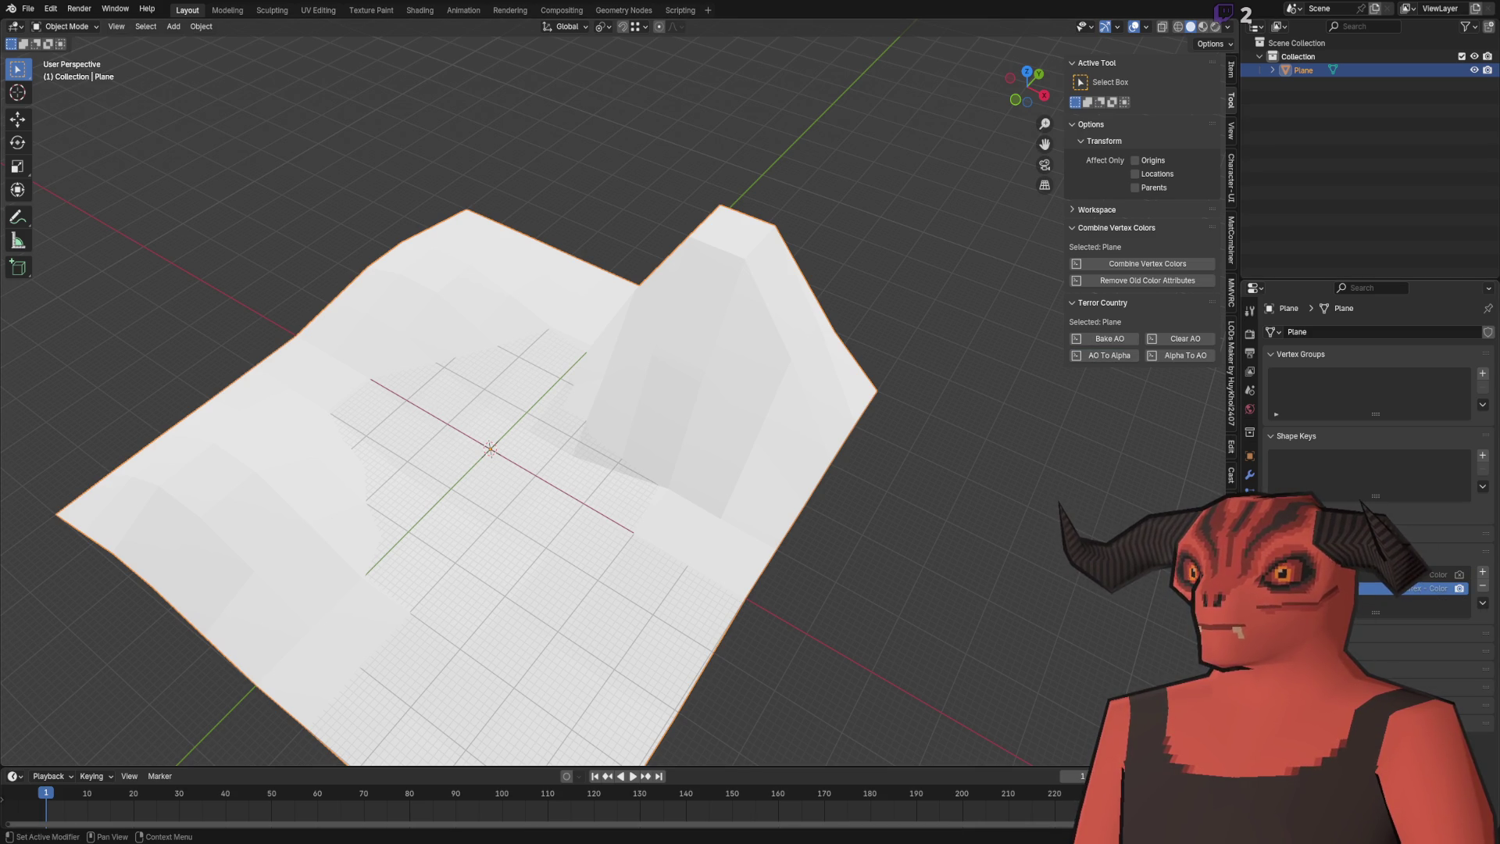
{"action": "left_click", "coordinate": [1147, 279]}
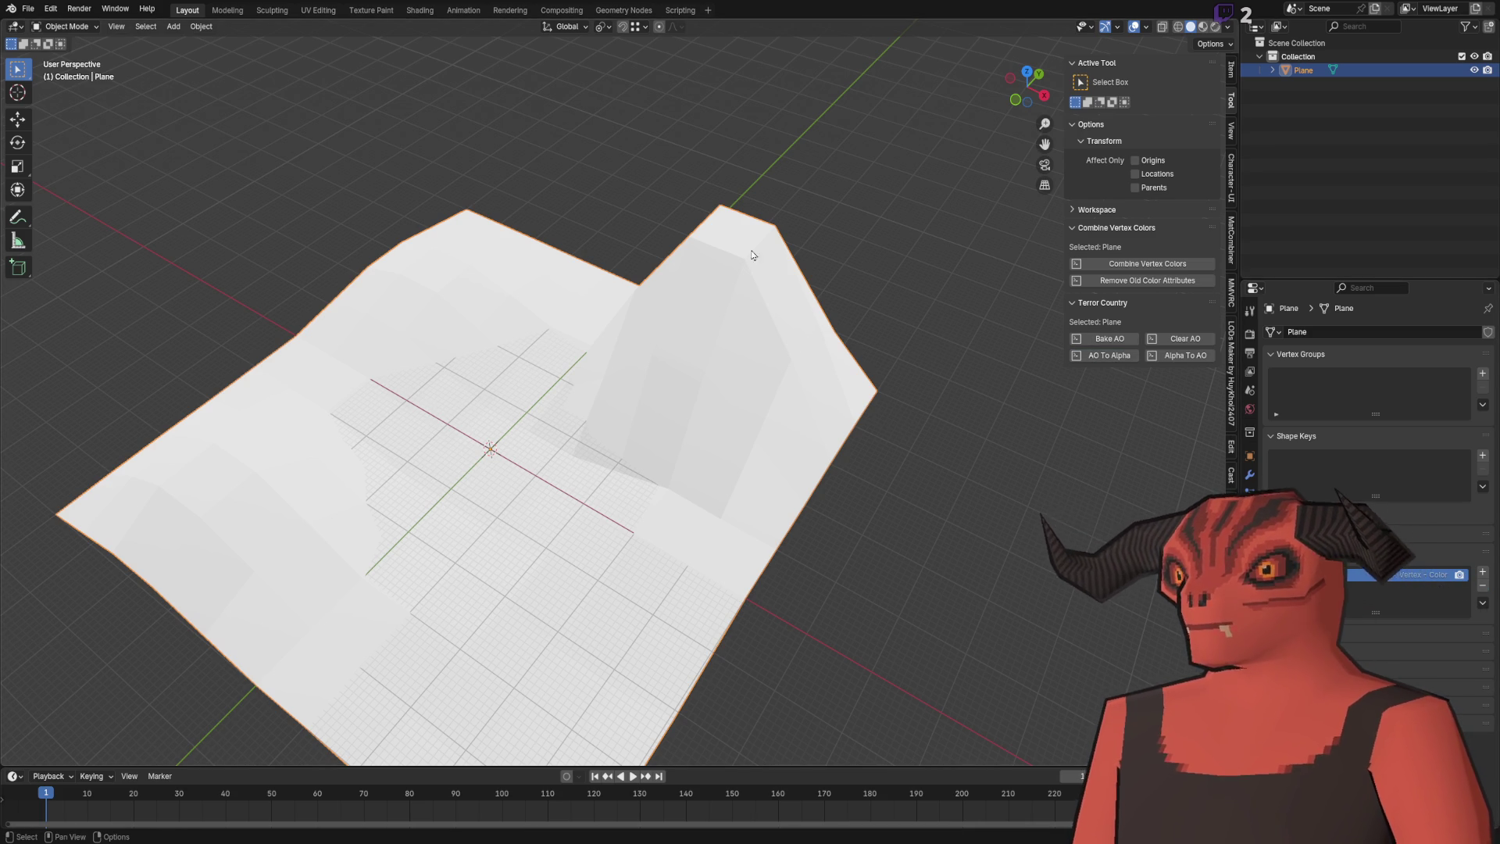
Set viewport shading colour to Attribute and switch to the Shading workspace.
{"action": "left_click", "coordinate": [1227, 26]}
{"action": "left_click", "coordinate": [1271, 213]}
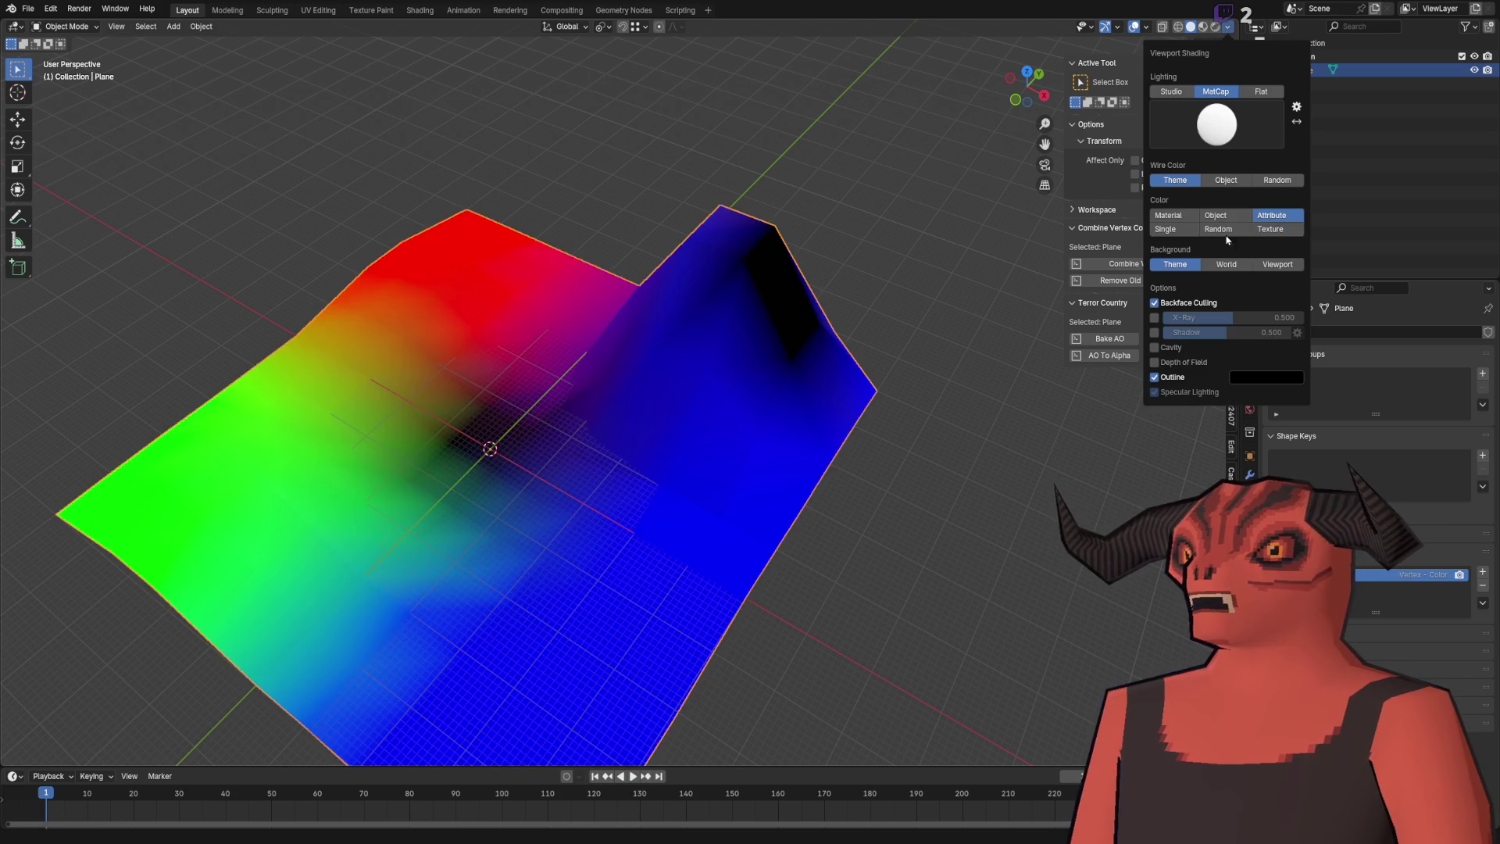
{"action": "scroll", "coordinate": [625, 303], "scroll_direction": "down", "scroll_amount": 3}
{"action": "left_click", "coordinate": [27, 8]}
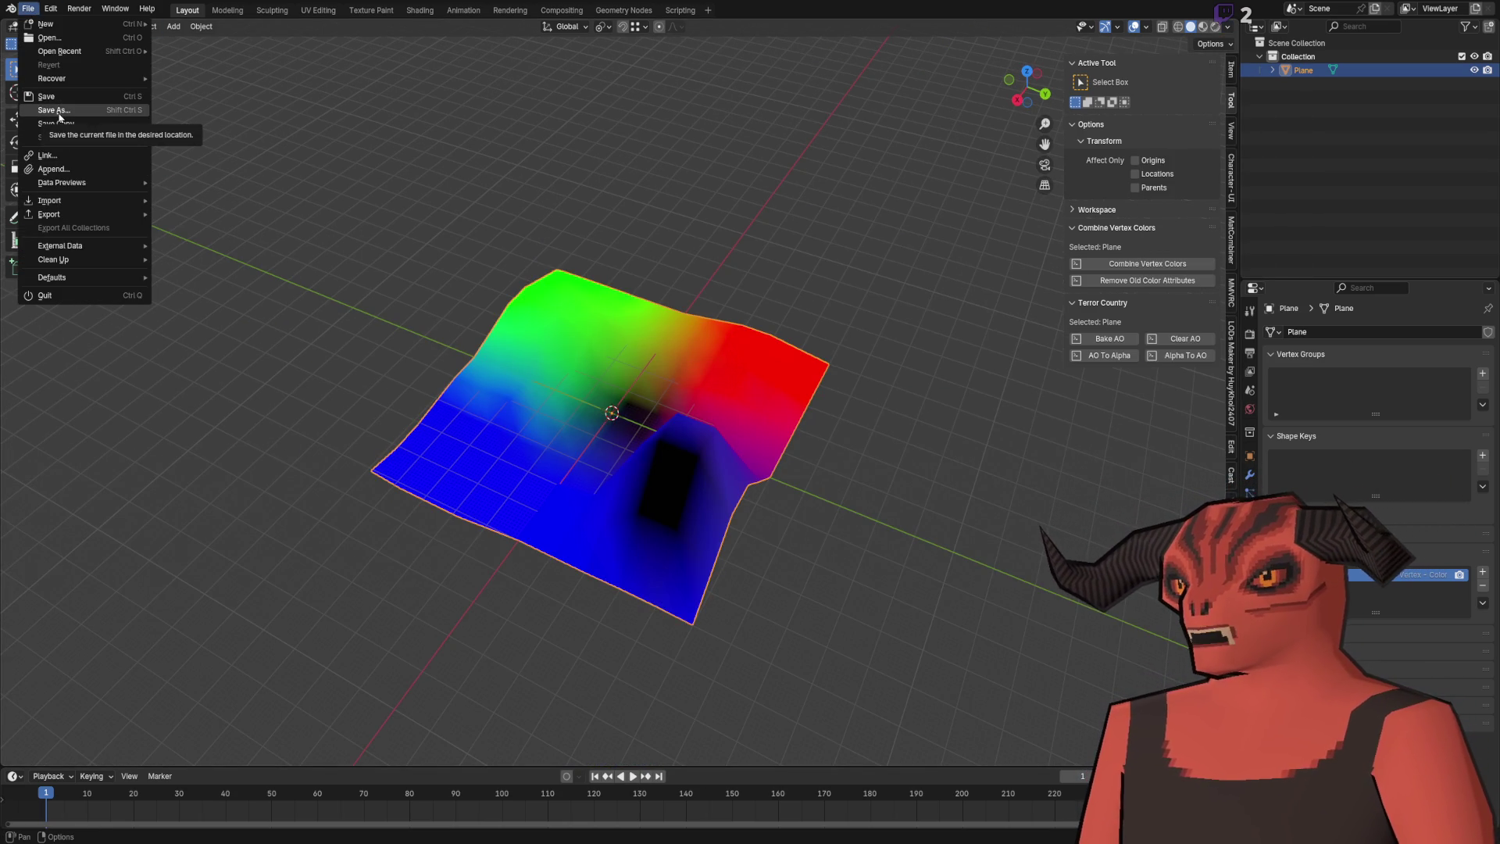
{"action": "left_click", "coordinate": [419, 10]}
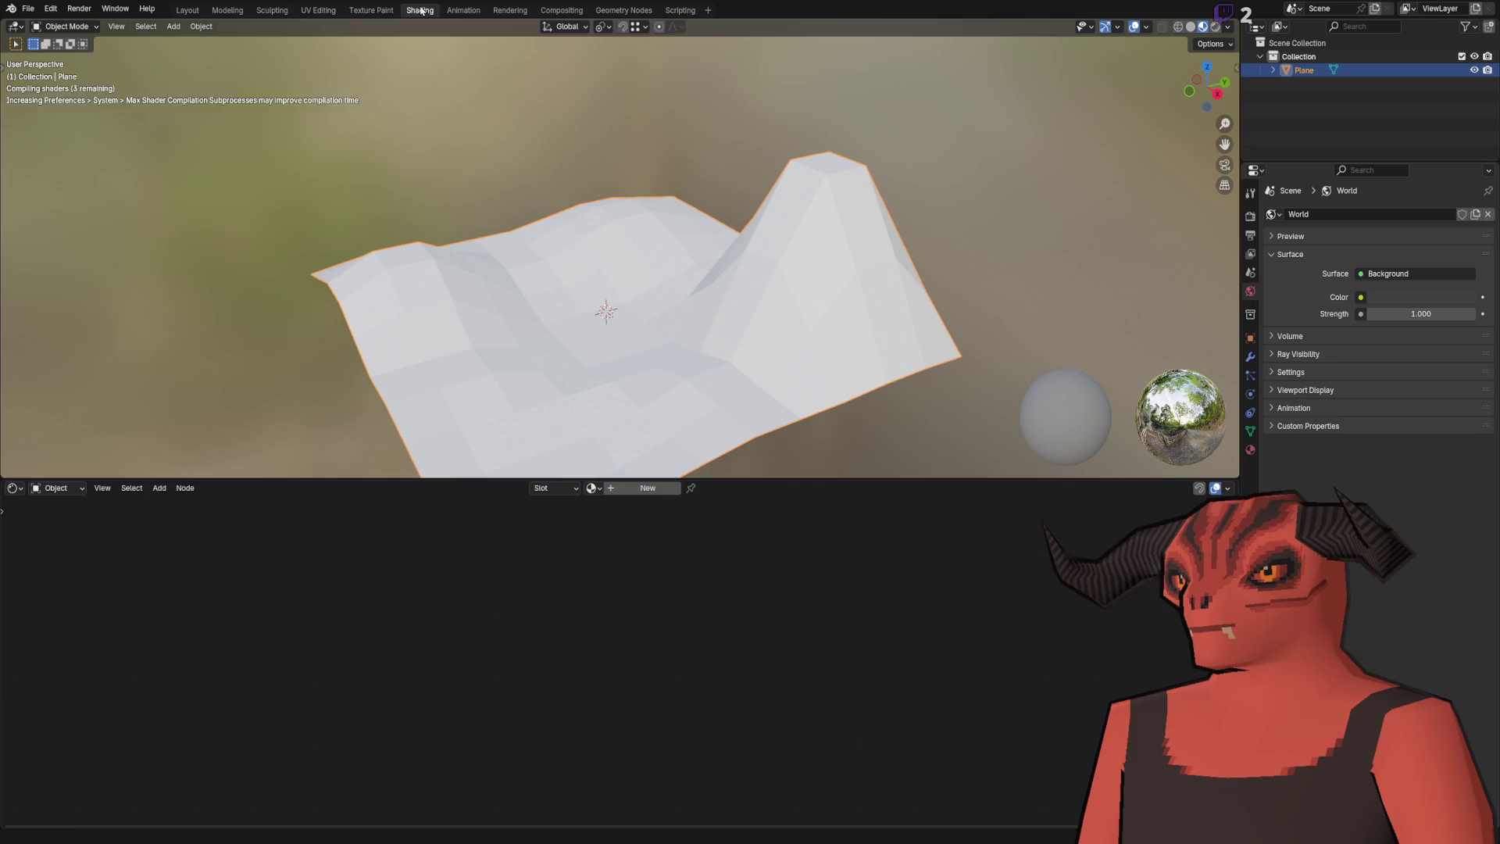
Create a new material for the terrain named TerrainTest.
{"action": "left_click", "coordinate": [1250, 450]}
{"action": "double_click", "coordinate": [1330, 270]}
{"action": "type", "text": "TerrainT"}
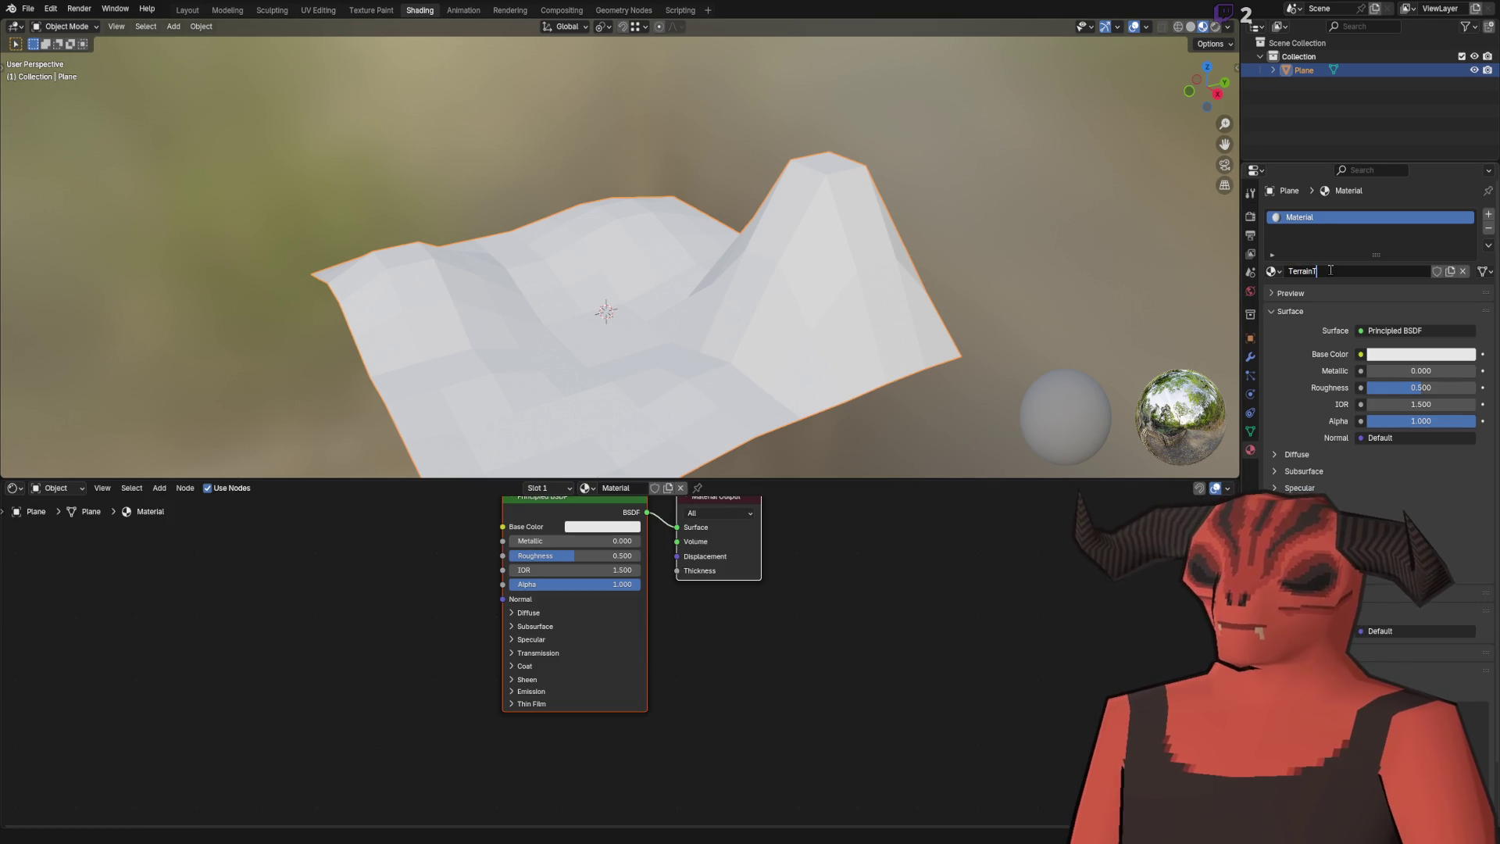
{"action": "type", "text": "est"}
{"action": "key", "text": "Return"}
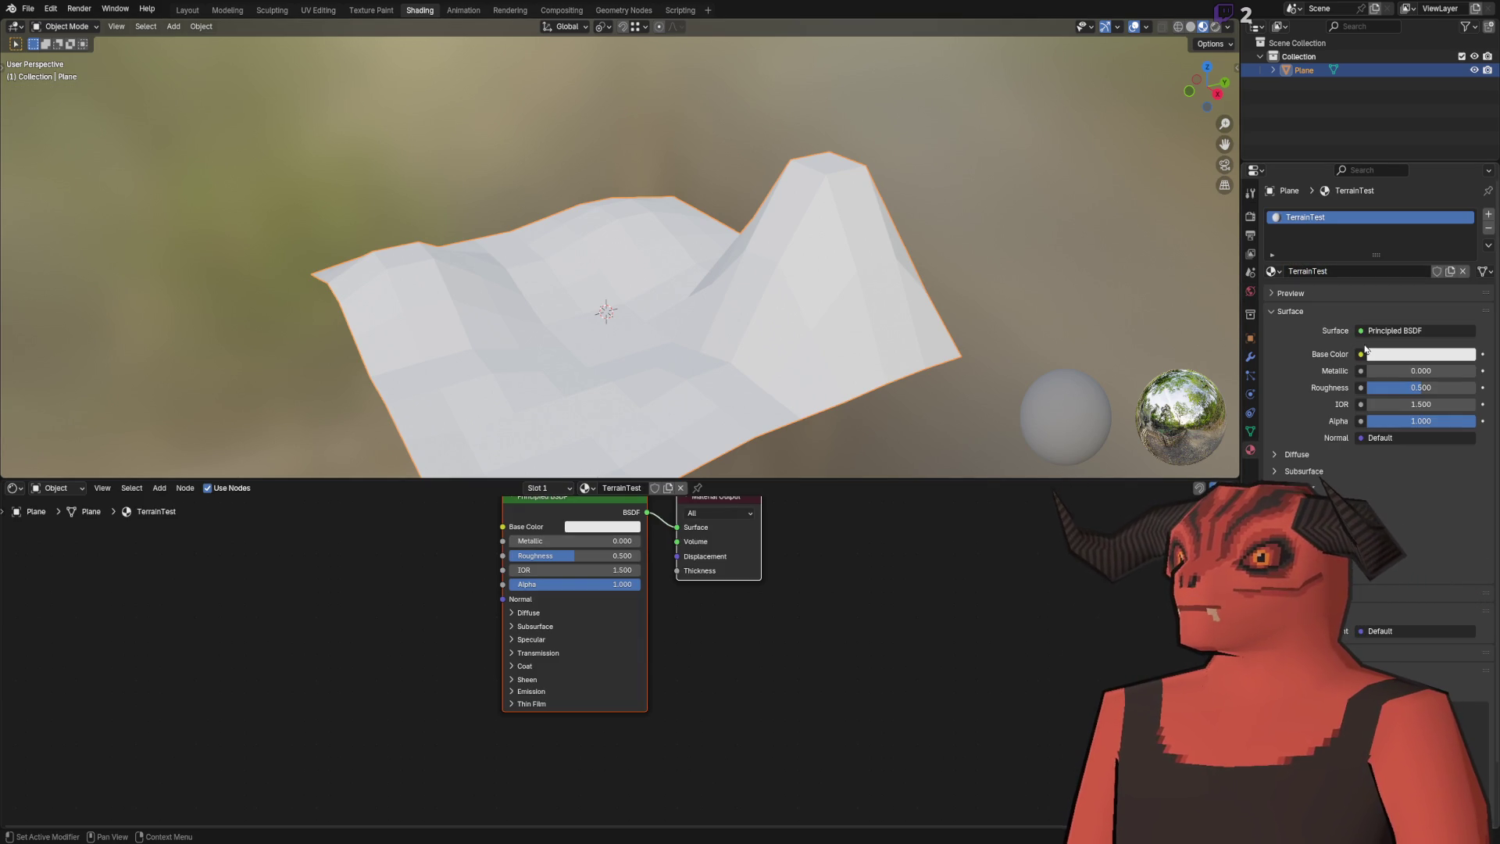
{"action": "key", "text": "Home"}
Add a Color Attribute node using Color, linking Color to Base Color and Alpha to Alpha.
{"action": "right_click", "coordinate": [469, 636]}
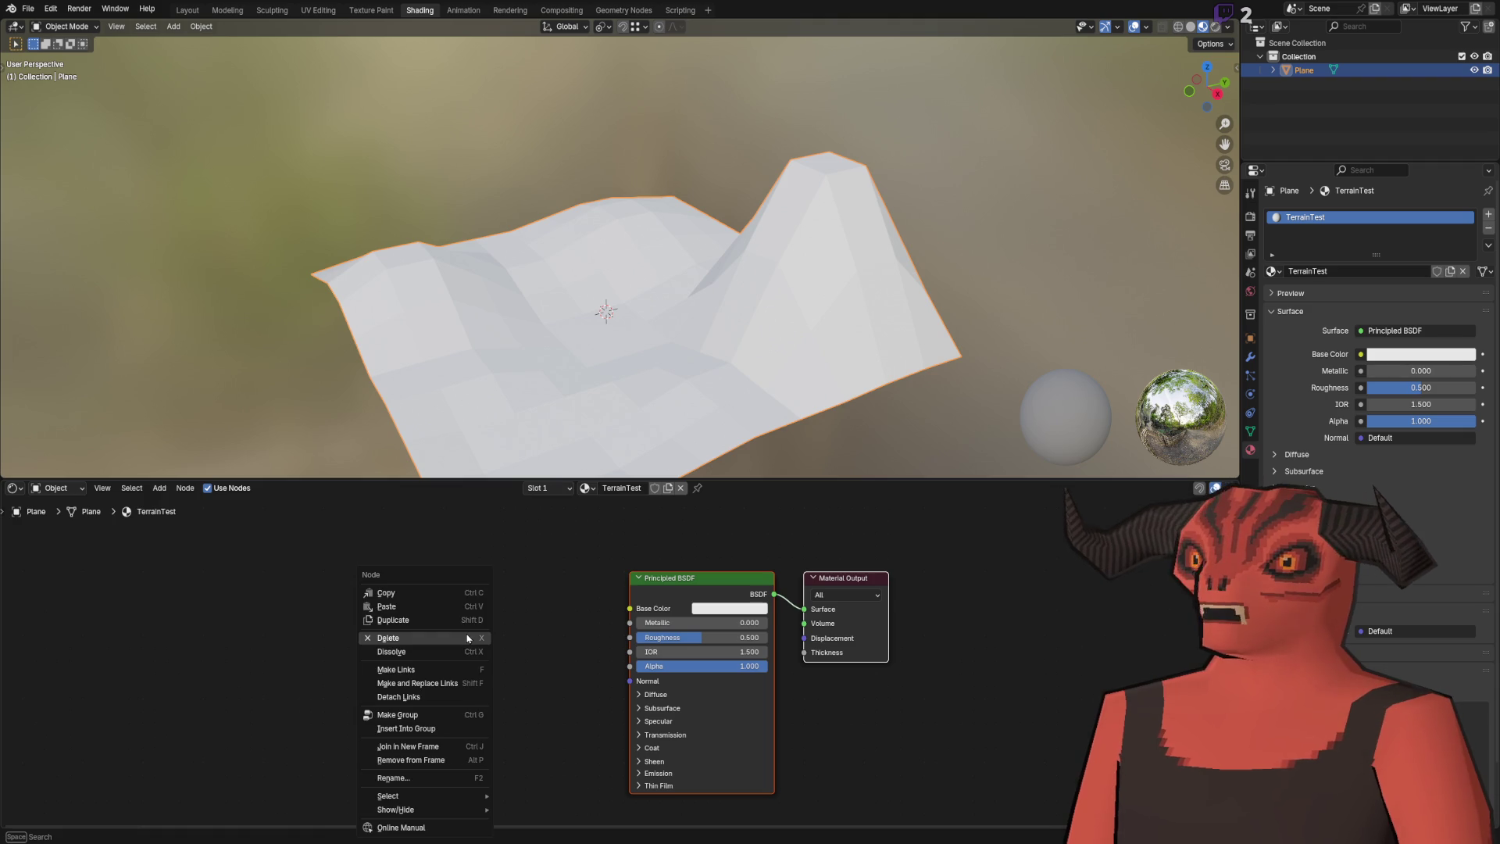
{"action": "left_click", "coordinate": [338, 635]}
{"action": "right_click", "coordinate": [338, 624]}
{"action": "mouse_move", "coordinate": [398, 627]}
{"action": "mouse_move", "coordinate": [469, 618]}
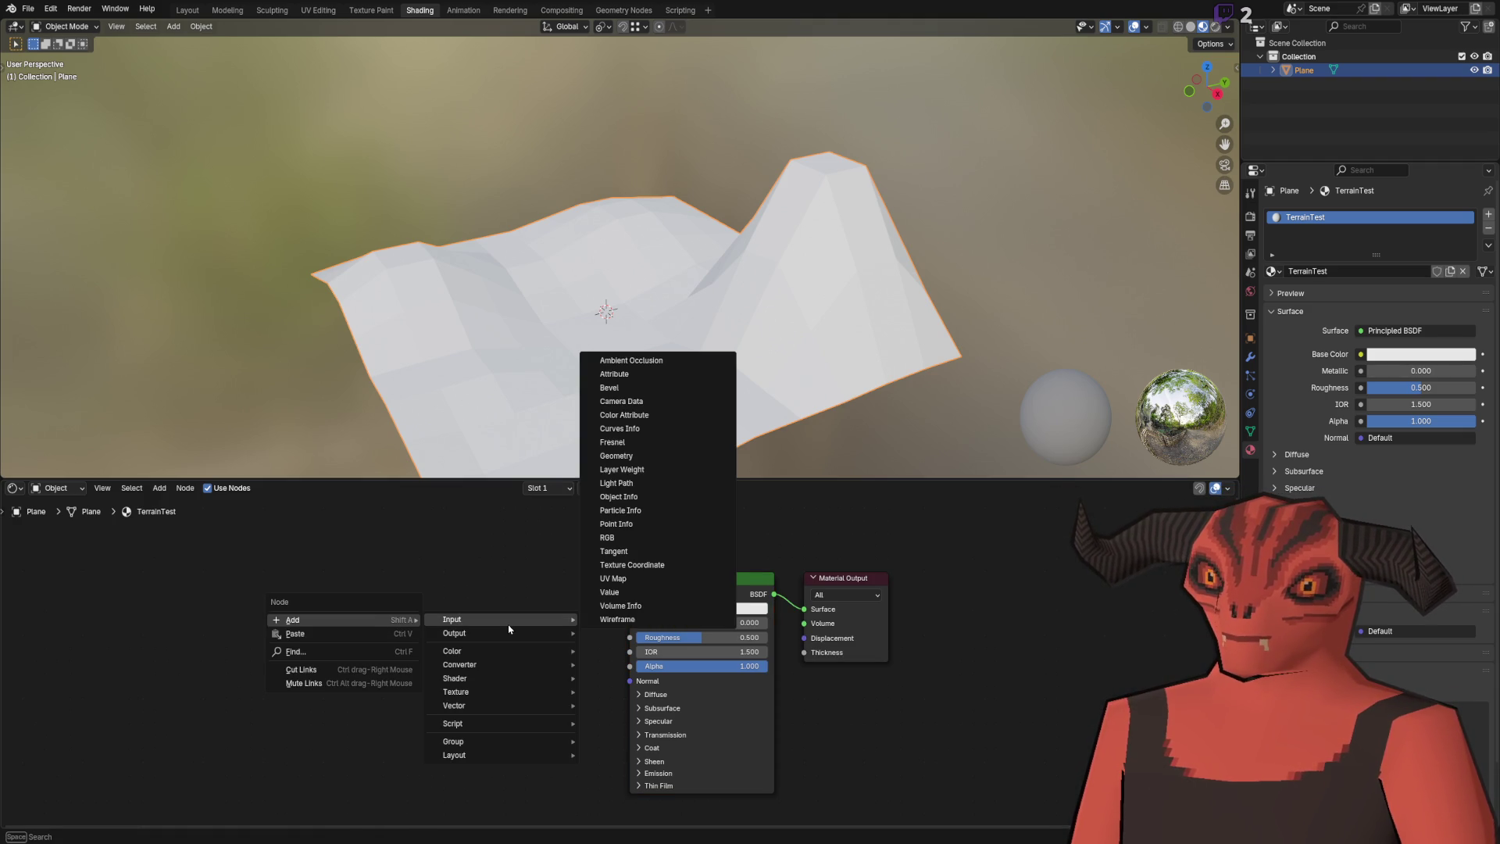
{"action": "left_click", "coordinate": [632, 414]}
{"action": "left_click", "coordinate": [433, 635]}
{"action": "mouse_move", "coordinate": [486, 633]}
{"action": "left_mouse_down"}
{"action": "mouse_move", "coordinate": [656, 611]}
{"action": "mouse_move", "coordinate": [631, 609]}
{"action": "left_mouse_up"}
{"action": "left_click_drag", "start_coordinate": [485, 645], "coordinate": [630, 666]}
{"action": "left_click", "coordinate": [434, 663]}
{"action": "left_click", "coordinate": [435, 679]}
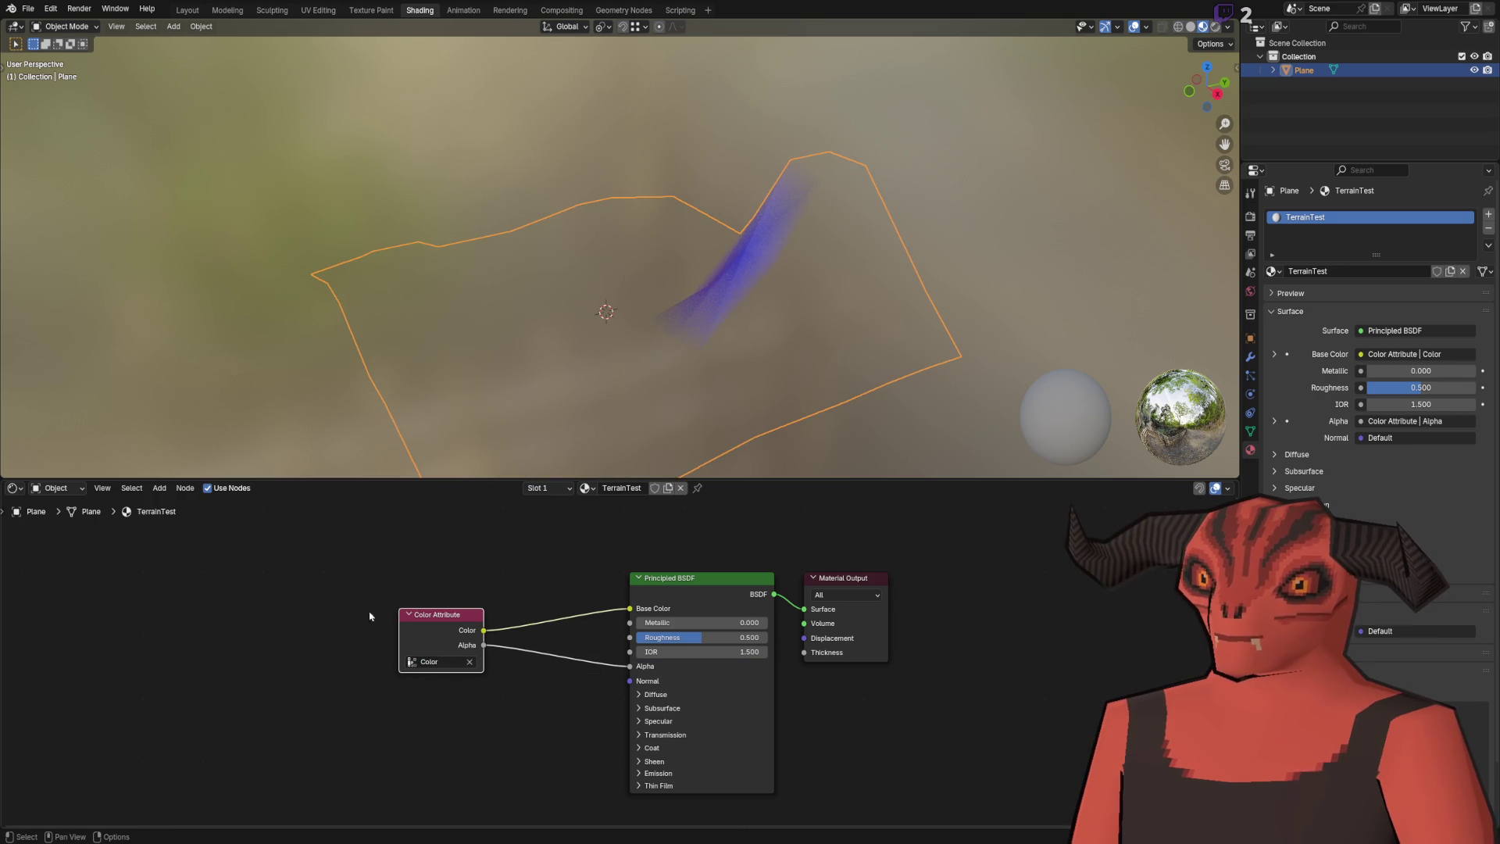
Save the blend file as TerrainMesh_Test.blend.
{"action": "mouse_move", "coordinate": [500, 375]}
{"action": "left_mouse_down"}
{"action": "mouse_move", "coordinate": [546, 294]}
{"action": "mouse_move", "coordinate": [603, 119]}
{"action": "mouse_move", "coordinate": [395, 338]}
{"action": "left_mouse_up"}
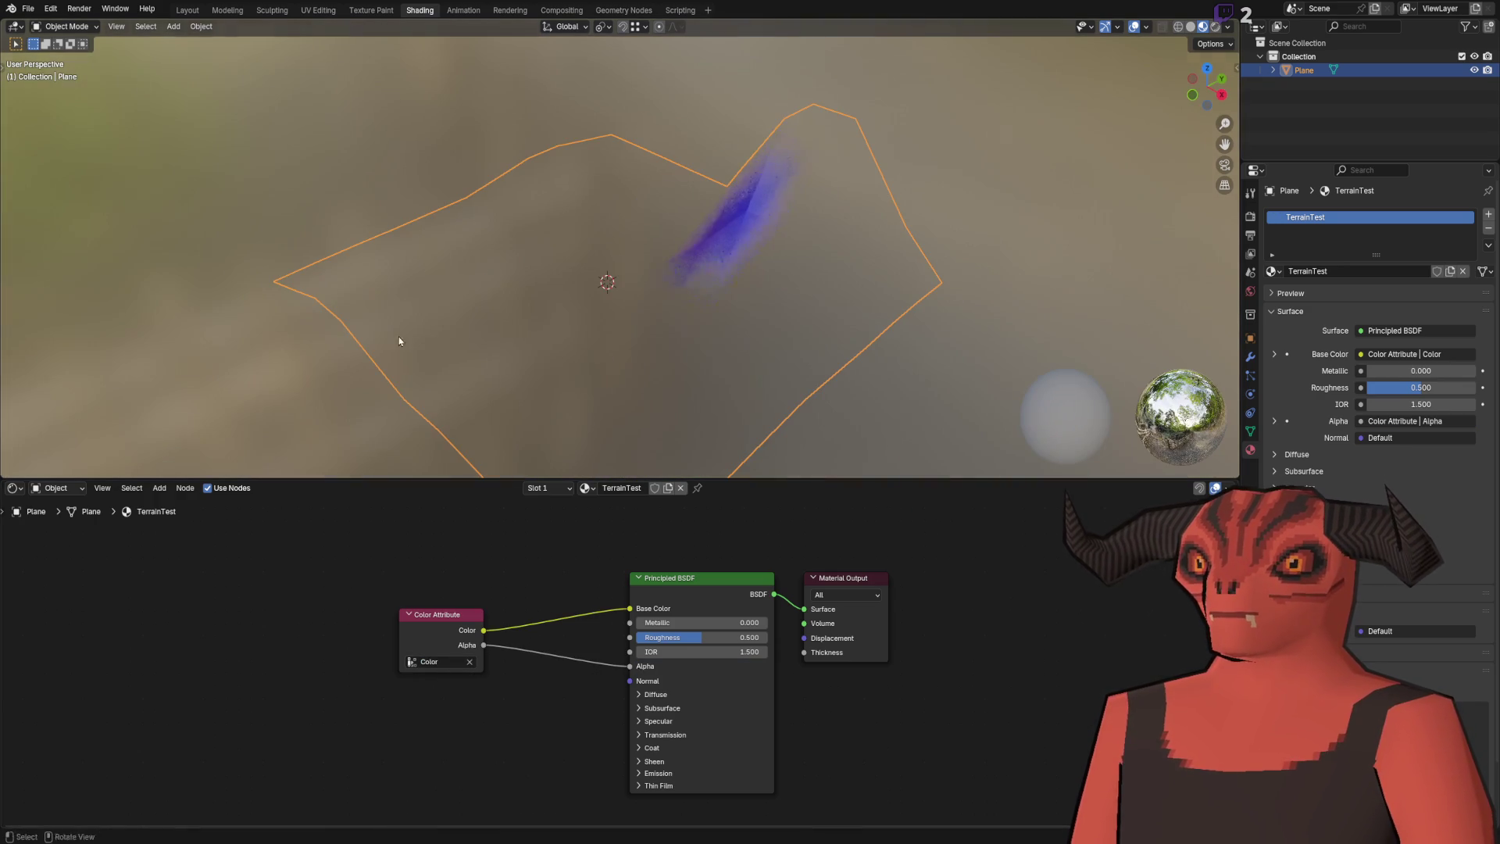
{"action": "left_click", "coordinate": [28, 8]}
{"action": "mouse_move", "coordinate": [44, 218]}
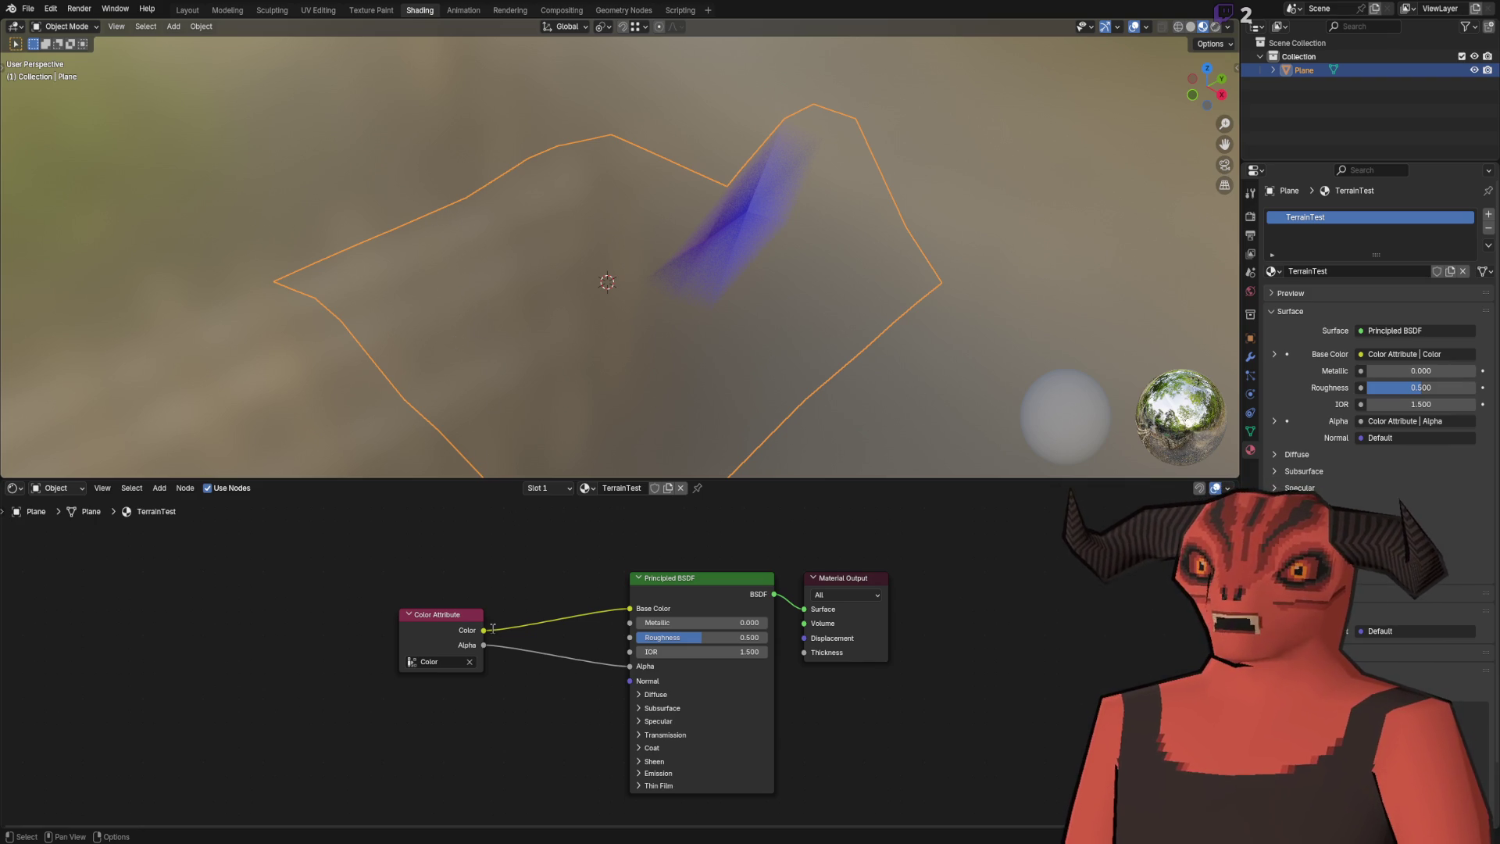
{"action": "key", "text": "ctrl+s"}
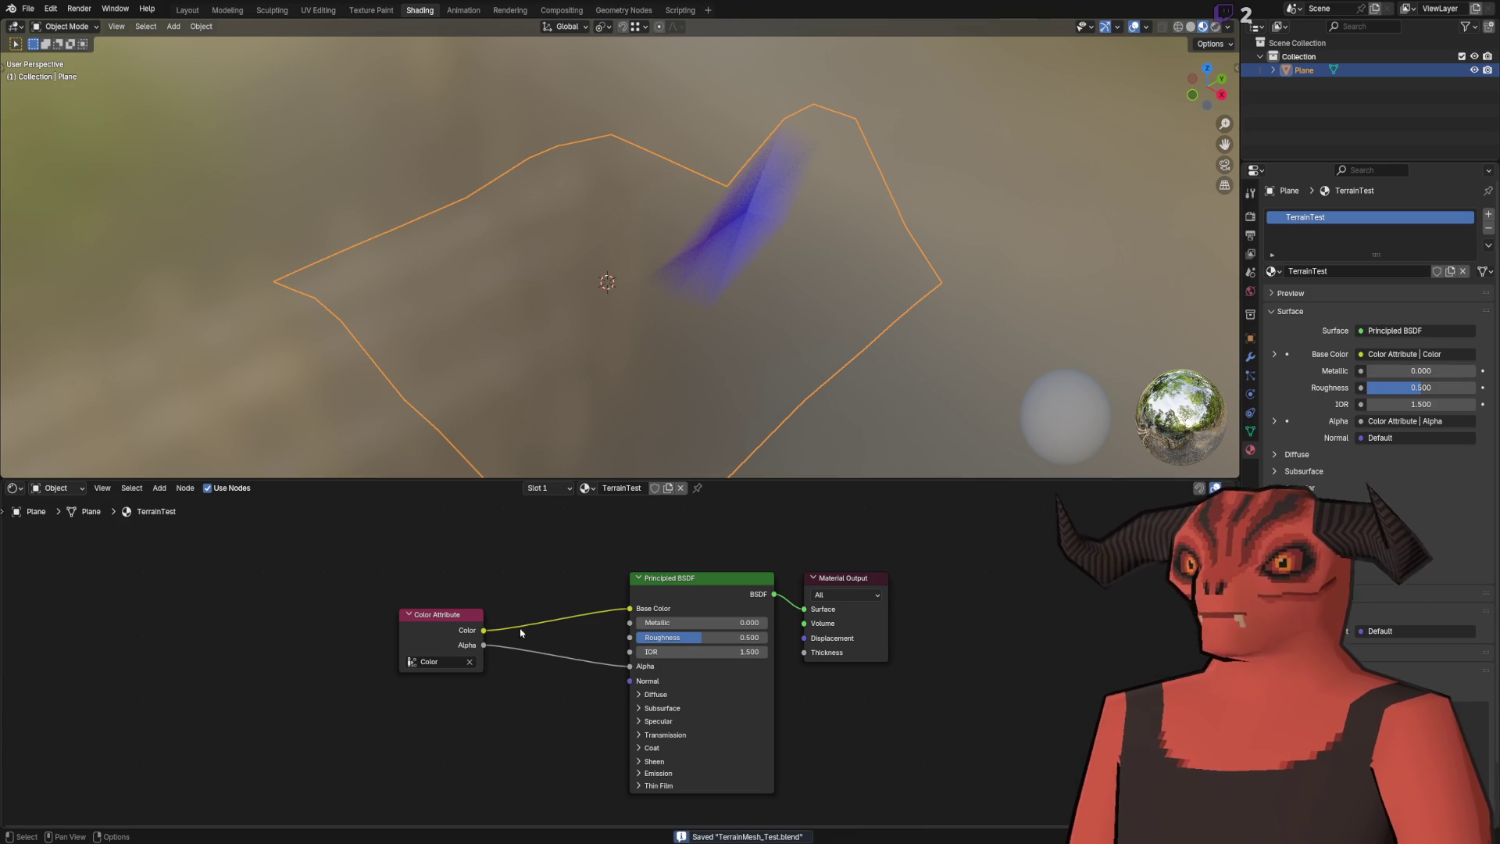
{"action": "key", "text": "alt+Tab"}
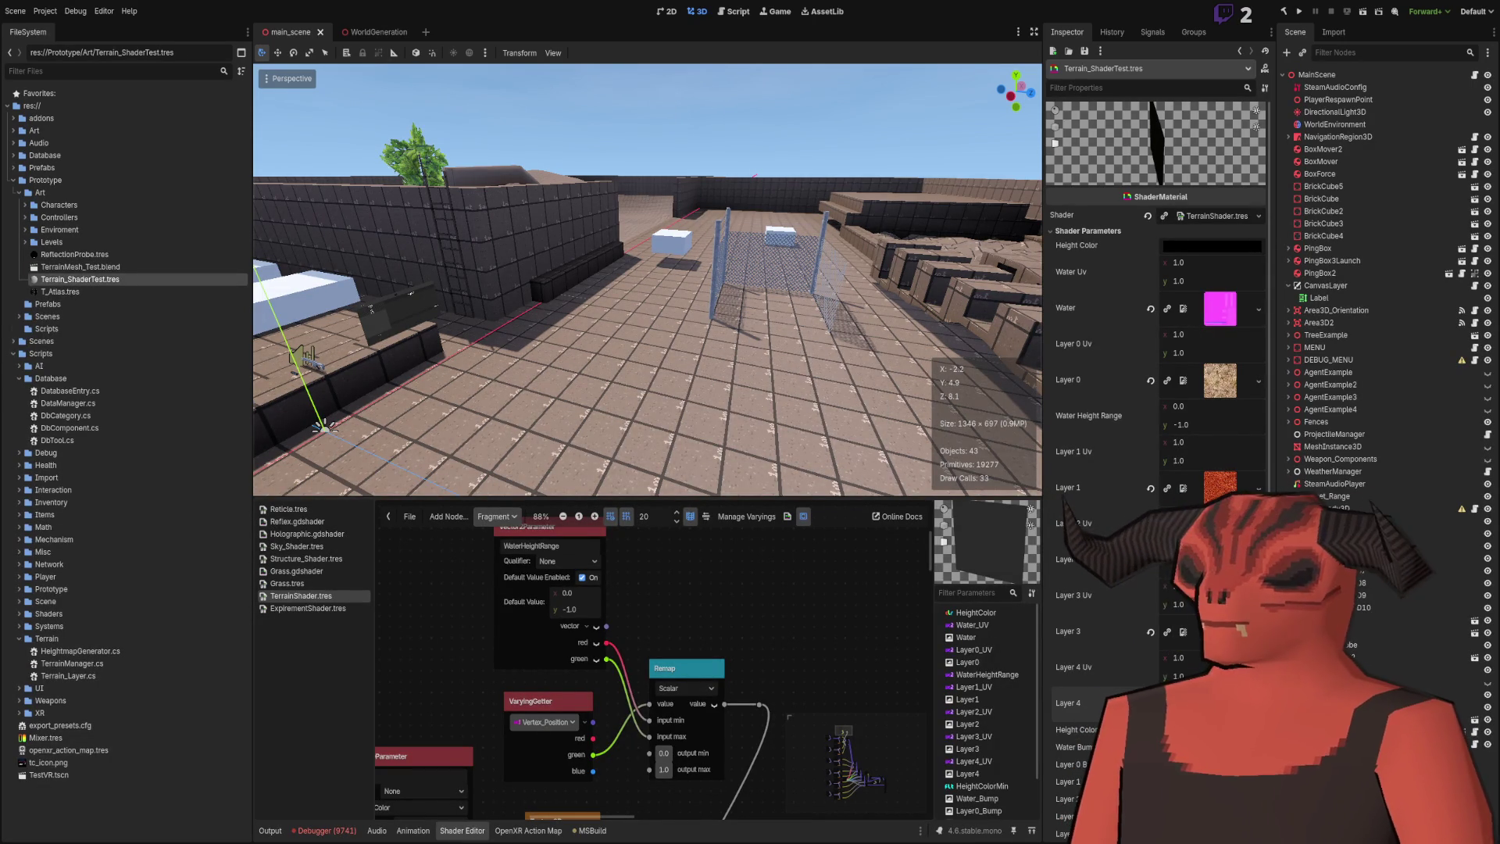
Place TerrainMesh_Test.blend into main_scene and save the scene.
{"action": "left_click_drag", "start_coordinate": [565, 253], "coordinate": [414, 279]}
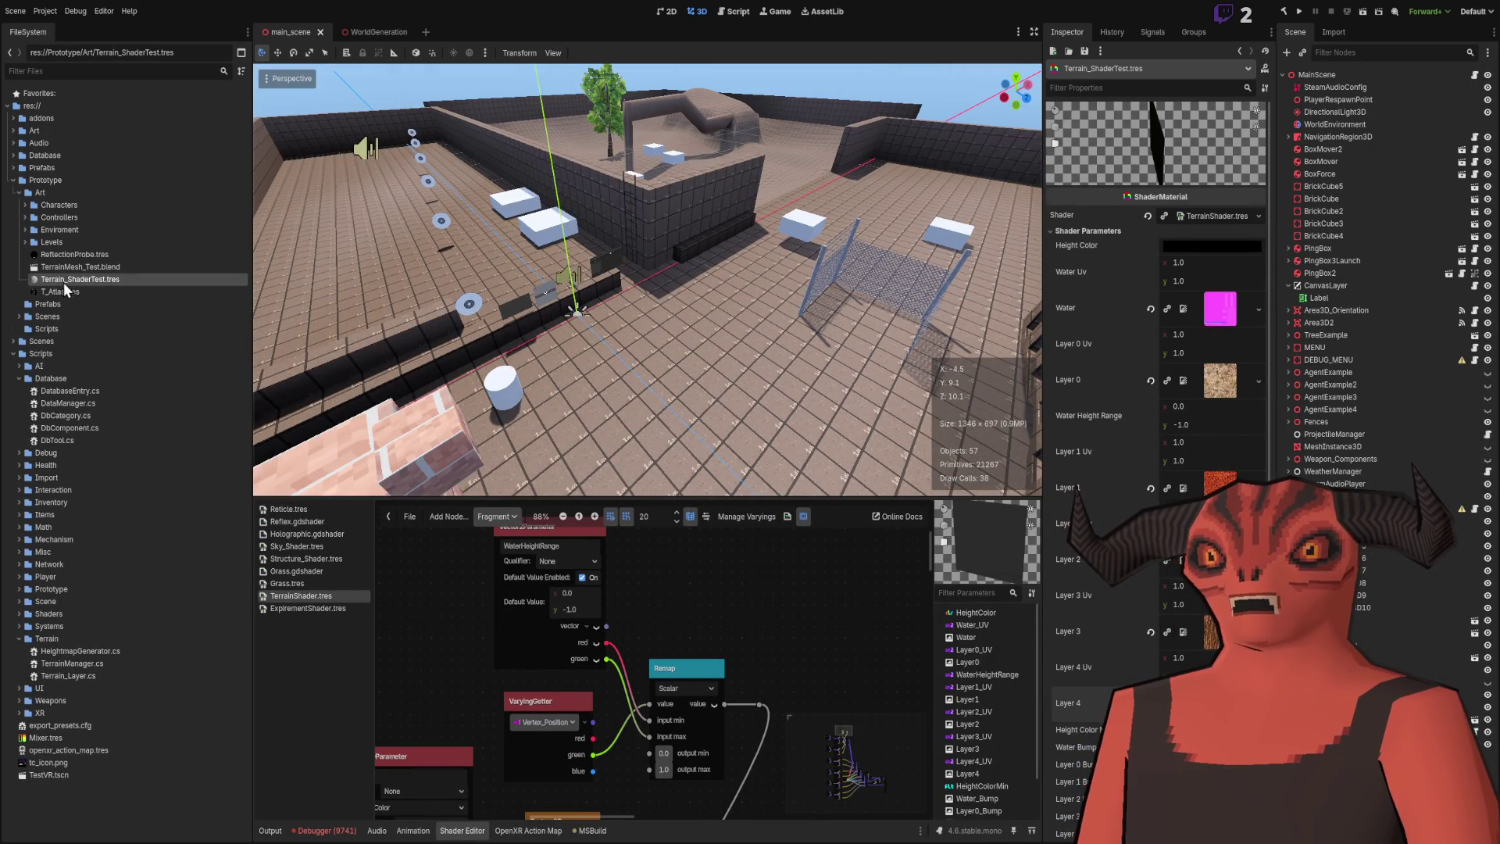
{"action": "mouse_move", "coordinate": [59, 270]}
{"action": "left_mouse_down"}
{"action": "mouse_move", "coordinate": [681, 404]}
{"action": "mouse_move", "coordinate": [681, 378]}
{"action": "left_mouse_up"}
{"action": "scroll", "coordinate": [618, 166], "scroll_direction": "down", "scroll_amount": 5}
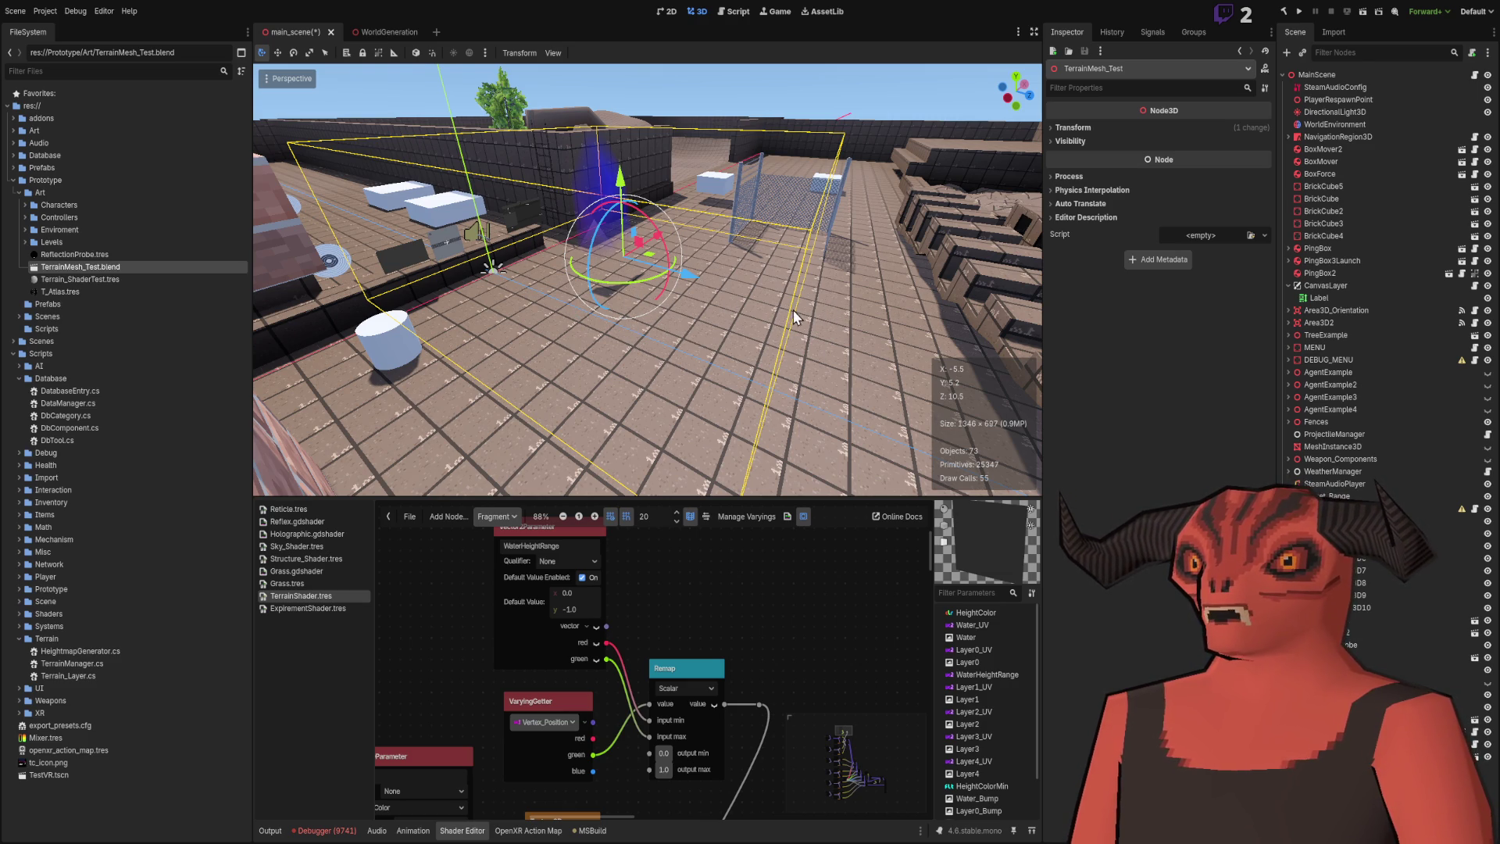
{"action": "key", "text": "ctrl+s"}
Lower the terrain mesh about 7.7 units and paste a Clamp node into the TerrainShader graph.
{"action": "key", "text": "w"}
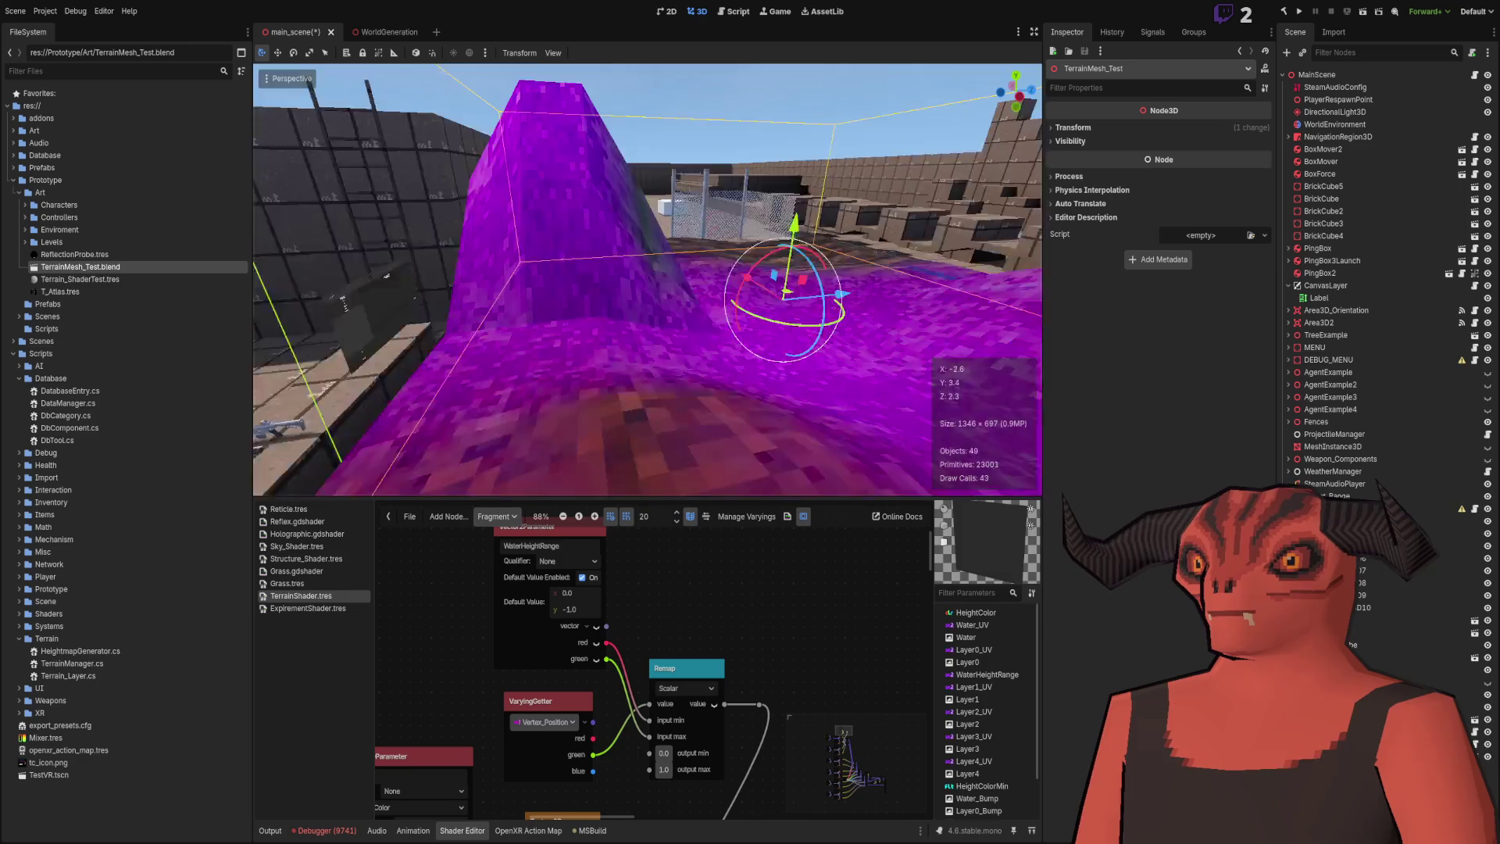
{"action": "key", "text": "s"}
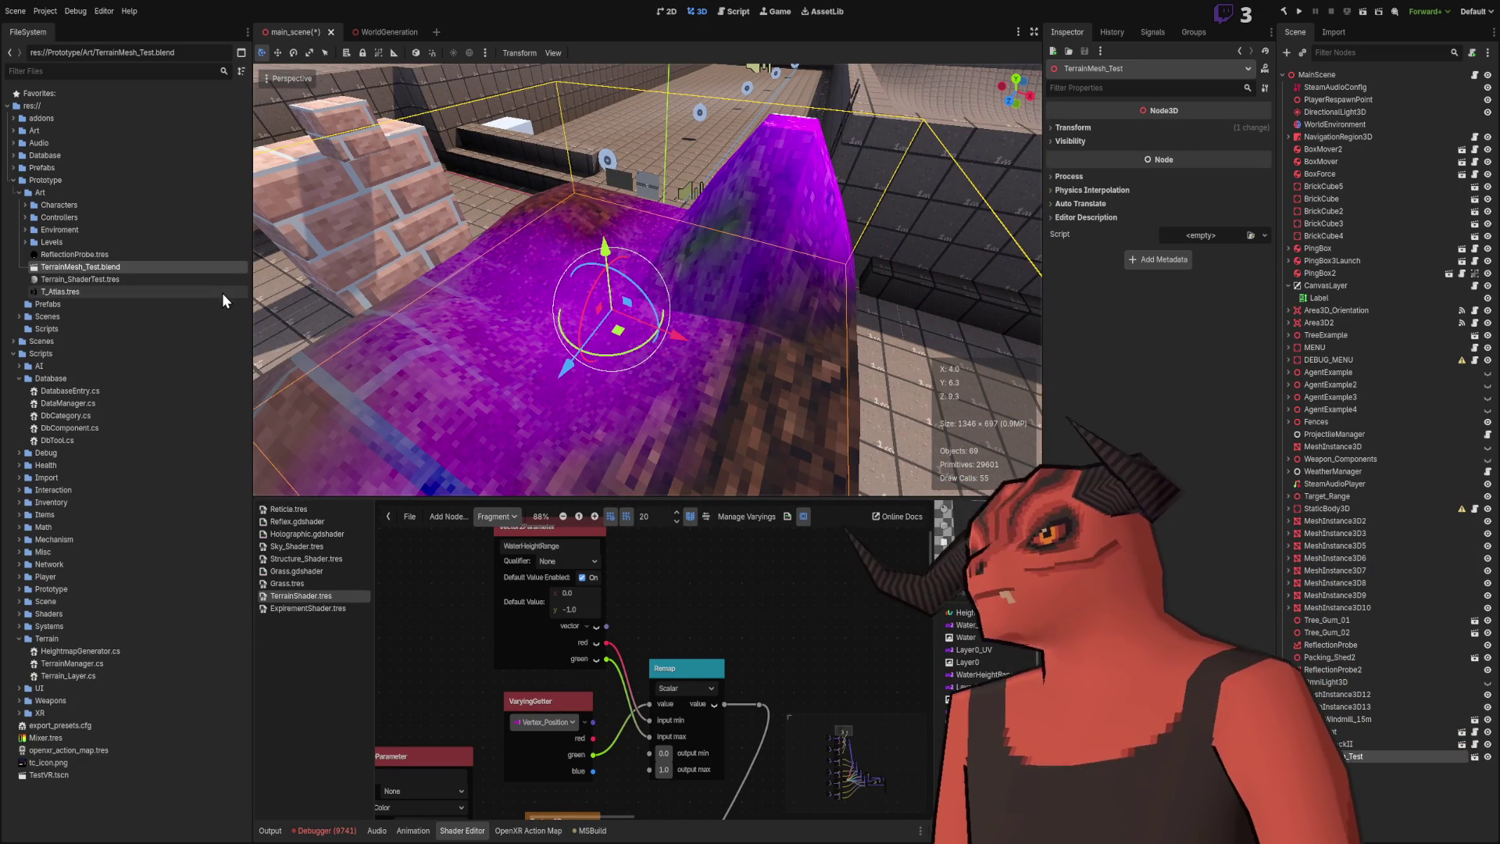
{"action": "mouse_move", "coordinate": [734, 294]}
{"action": "left_mouse_down"}
{"action": "mouse_move", "coordinate": [713, 260]}
{"action": "mouse_move", "coordinate": [621, 324]}
{"action": "mouse_move", "coordinate": [650, 133]}
{"action": "mouse_move", "coordinate": [651, 281]}
{"action": "mouse_move", "coordinate": [625, 235]}
{"action": "mouse_move", "coordinate": [594, 265]}
{"action": "mouse_move", "coordinate": [617, 249]}
{"action": "mouse_move", "coordinate": [630, 199]}
{"action": "mouse_move", "coordinate": [631, 217]}
{"action": "left_mouse_up"}
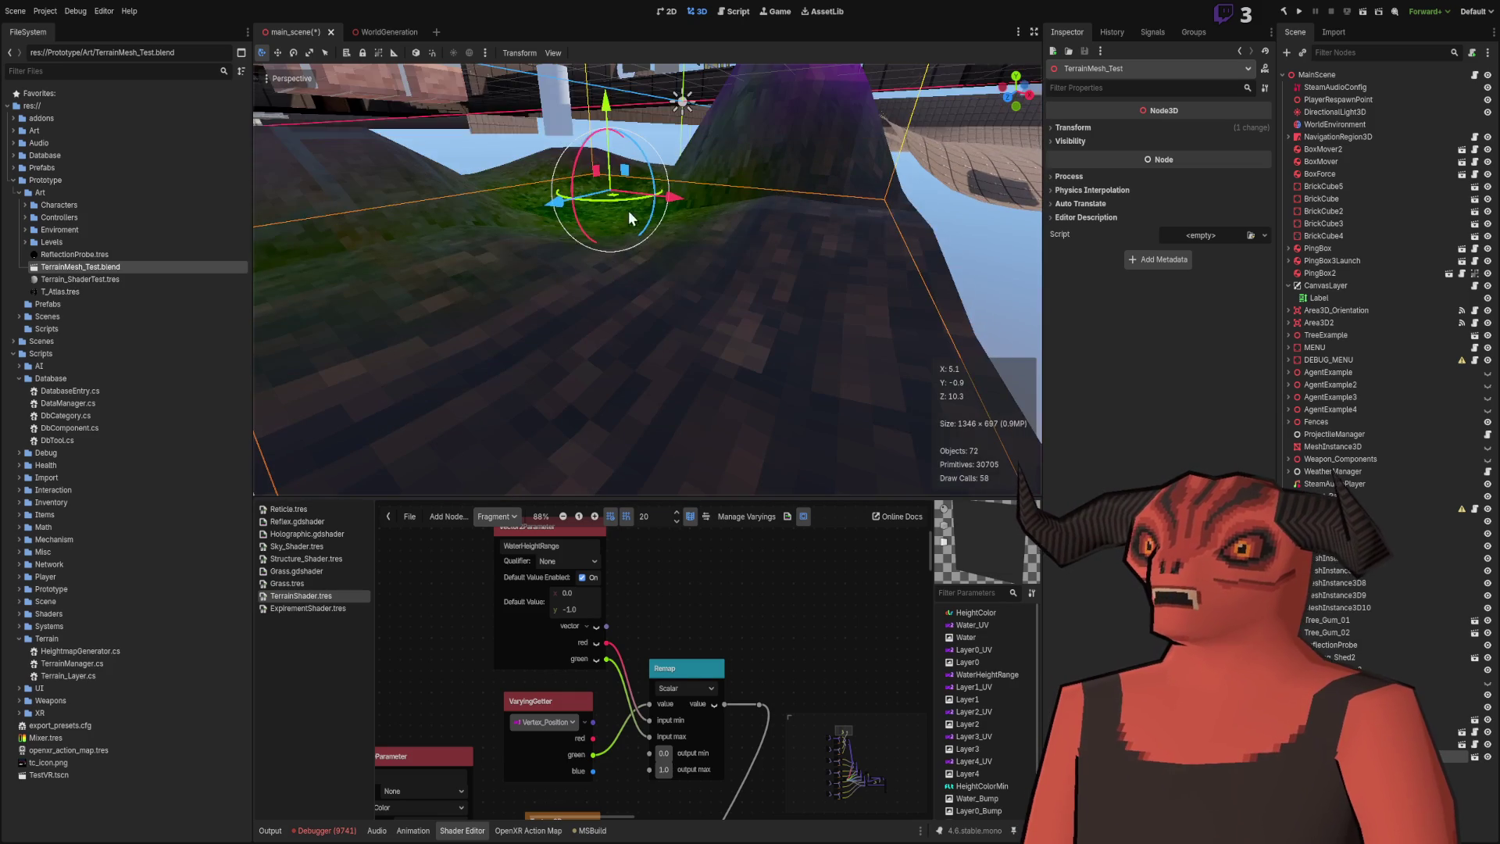
{"action": "mouse_move", "coordinate": [611, 116]}
{"action": "left_mouse_down"}
{"action": "mouse_move", "coordinate": [607, 546]}
{"action": "mouse_move", "coordinate": [639, 109]}
{"action": "left_mouse_up"}
{"action": "scroll", "coordinate": [733, 625], "scroll_direction": "down", "scroll_amount": 5}
{"action": "scroll", "coordinate": [743, 632], "scroll_direction": "right", "scroll_amount": 3}
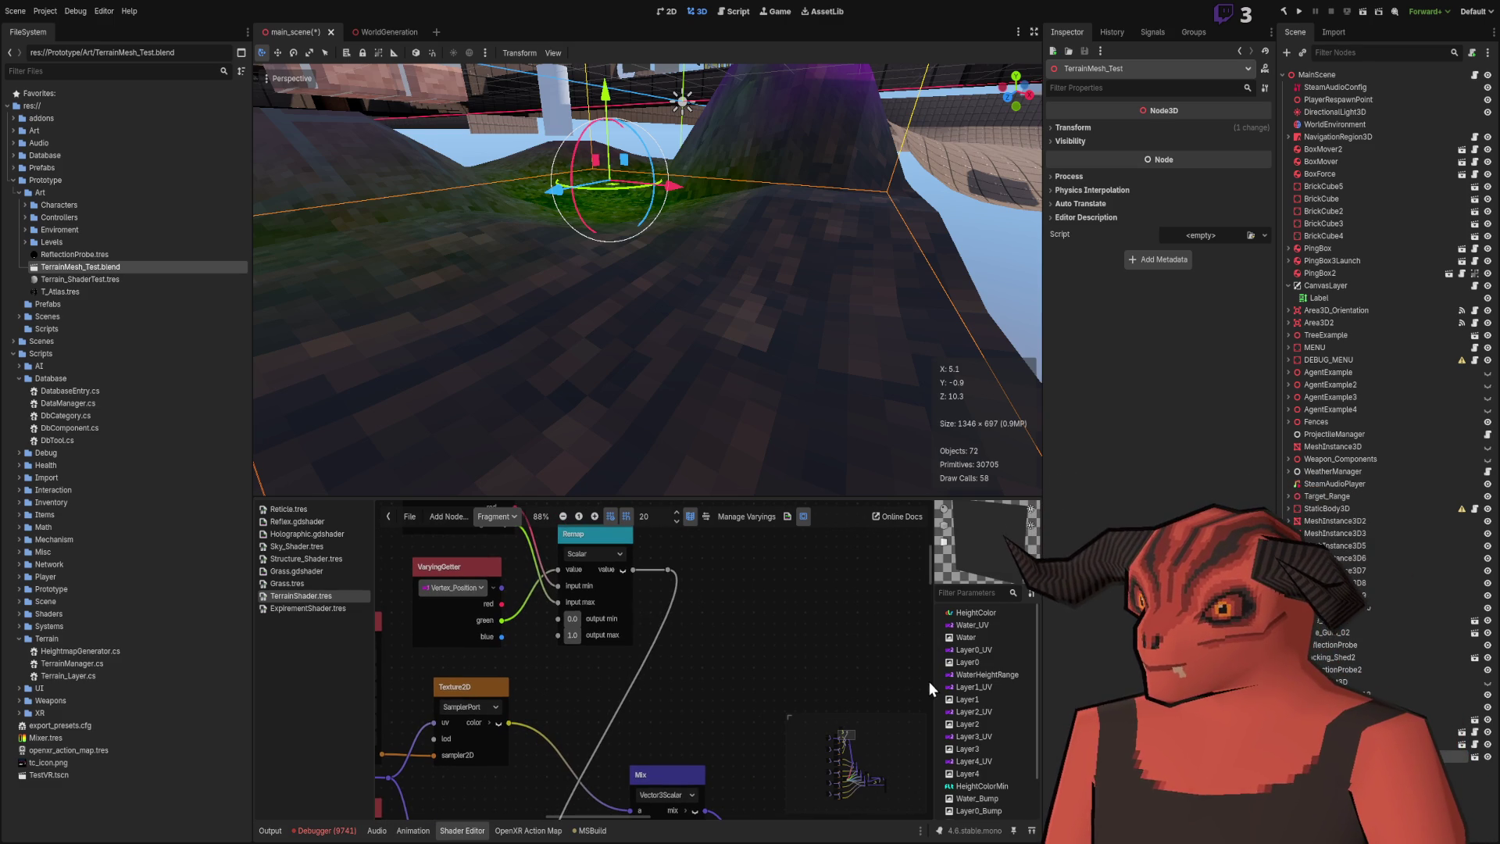
{"action": "key", "text": "ctrl+v"}
Position the Clamp node beside Remap and wire its output onward.
{"action": "mouse_move", "coordinate": [685, 575]}
{"action": "left_mouse_down"}
{"action": "mouse_move", "coordinate": [673, 554]}
{"action": "mouse_move", "coordinate": [776, 608]}
{"action": "mouse_move", "coordinate": [673, 553]}
{"action": "left_mouse_up"}
{"action": "left_click", "coordinate": [738, 592]}
{"action": "scroll", "coordinate": [753, 605], "scroll_direction": "down", "scroll_amount": 2}
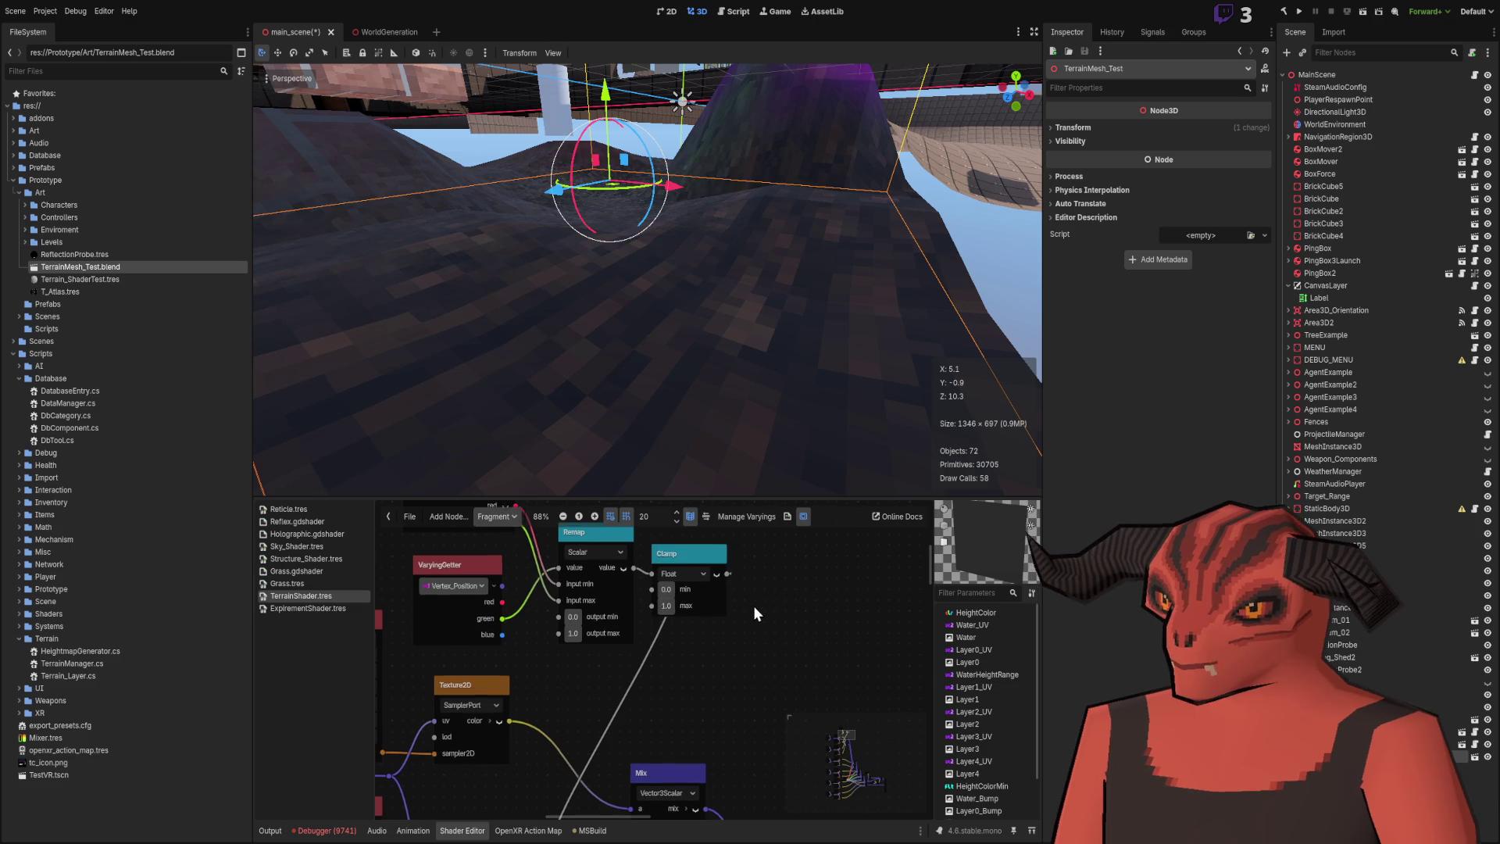
{"action": "left_click_drag", "start_coordinate": [718, 574], "coordinate": [725, 664]}
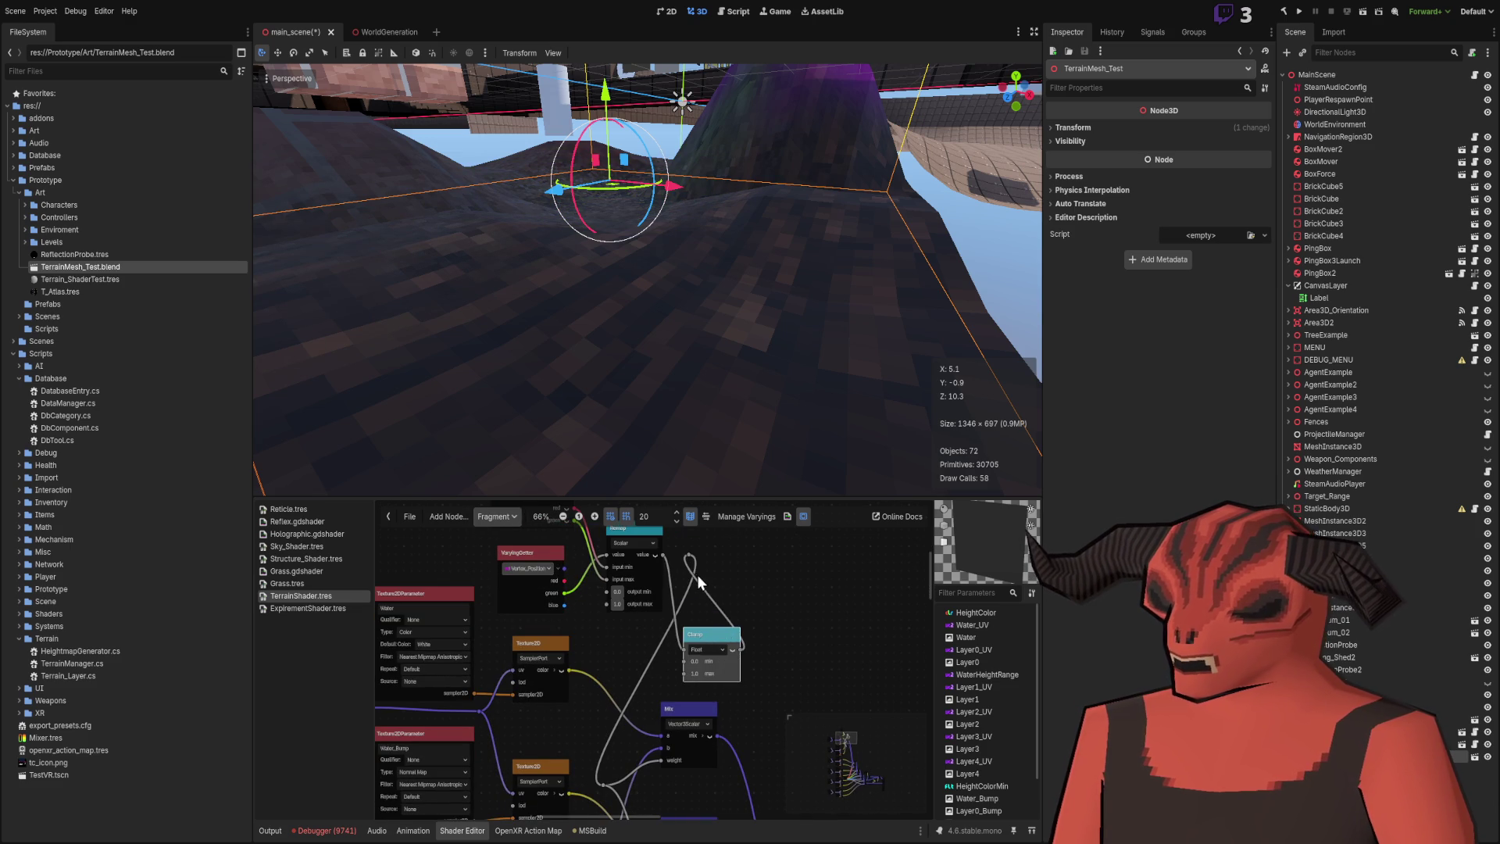
{"action": "left_click_drag", "start_coordinate": [688, 557], "coordinate": [783, 581]}
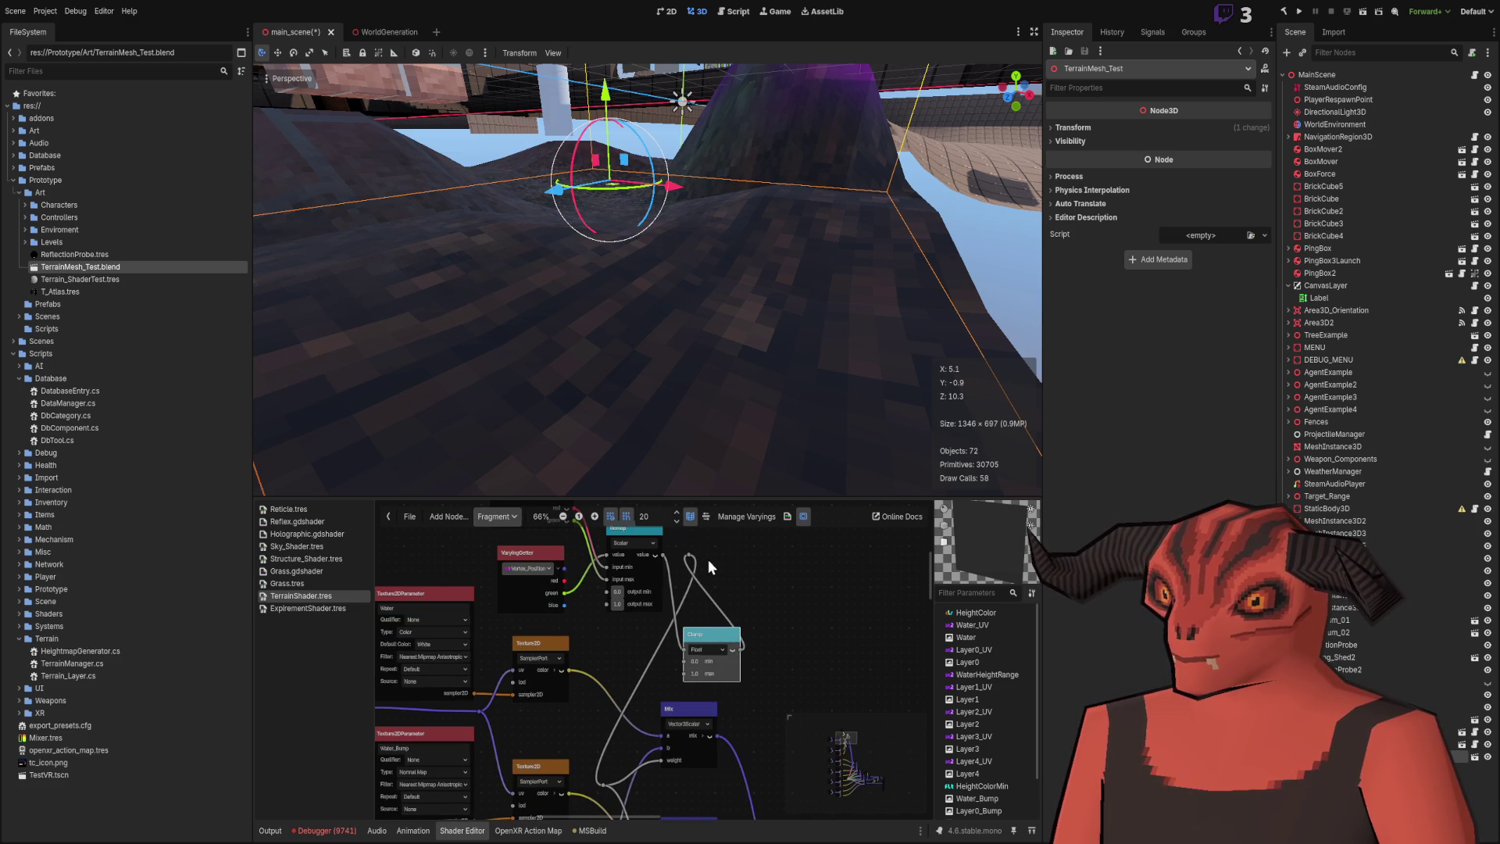
{"action": "scroll", "coordinate": [765, 576], "scroll_direction": "up", "scroll_amount": 3}
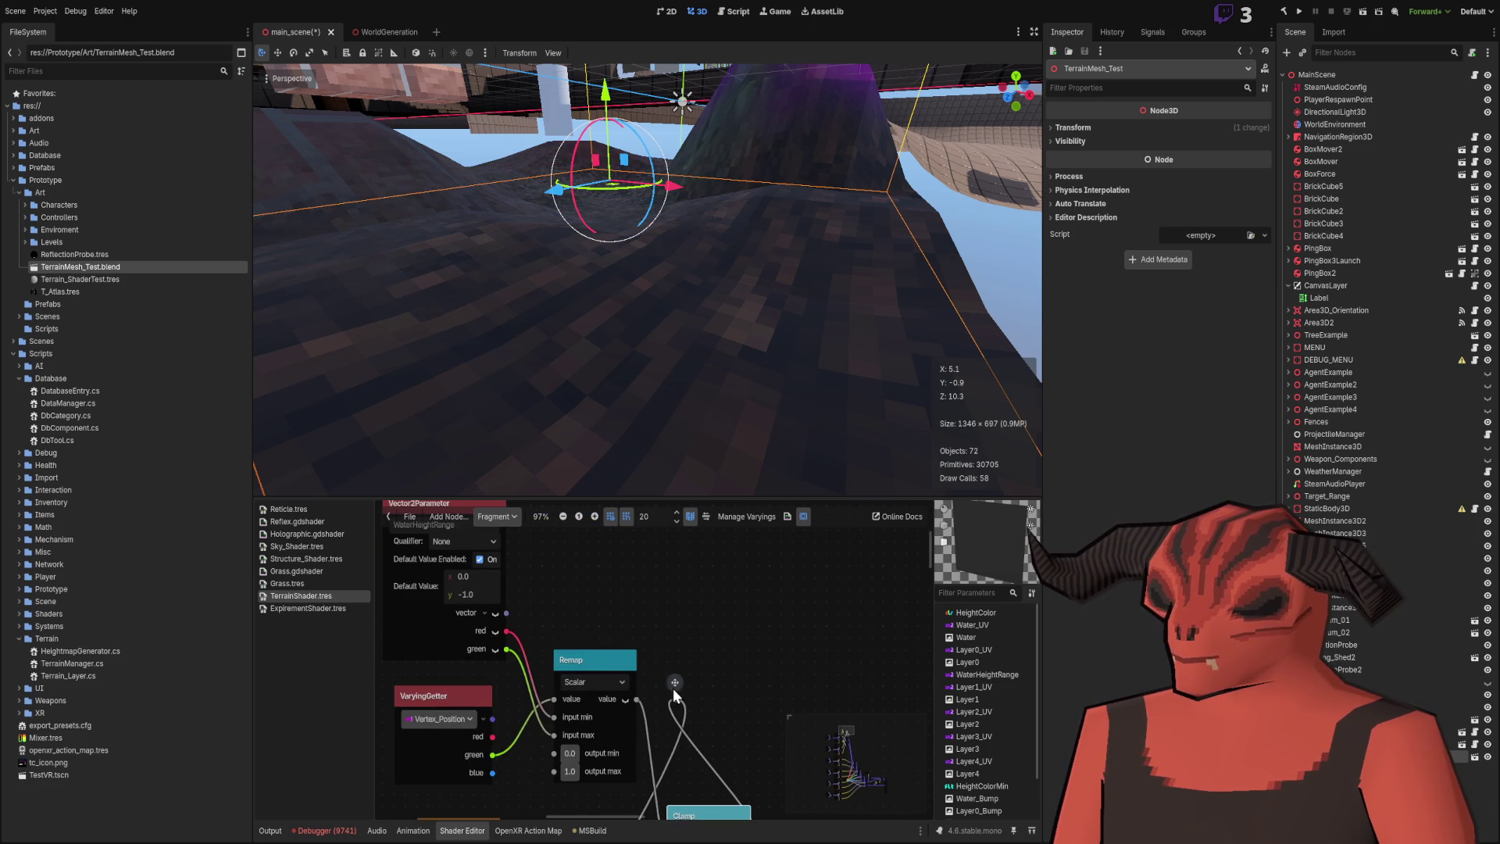
{"action": "scroll", "coordinate": [728, 716], "scroll_direction": "down", "scroll_amount": 2}
{"action": "mouse_move", "coordinate": [729, 715]}
{"action": "left_mouse_down"}
{"action": "mouse_move", "coordinate": [729, 598]}
{"action": "mouse_move", "coordinate": [713, 598]}
{"action": "left_mouse_up"}
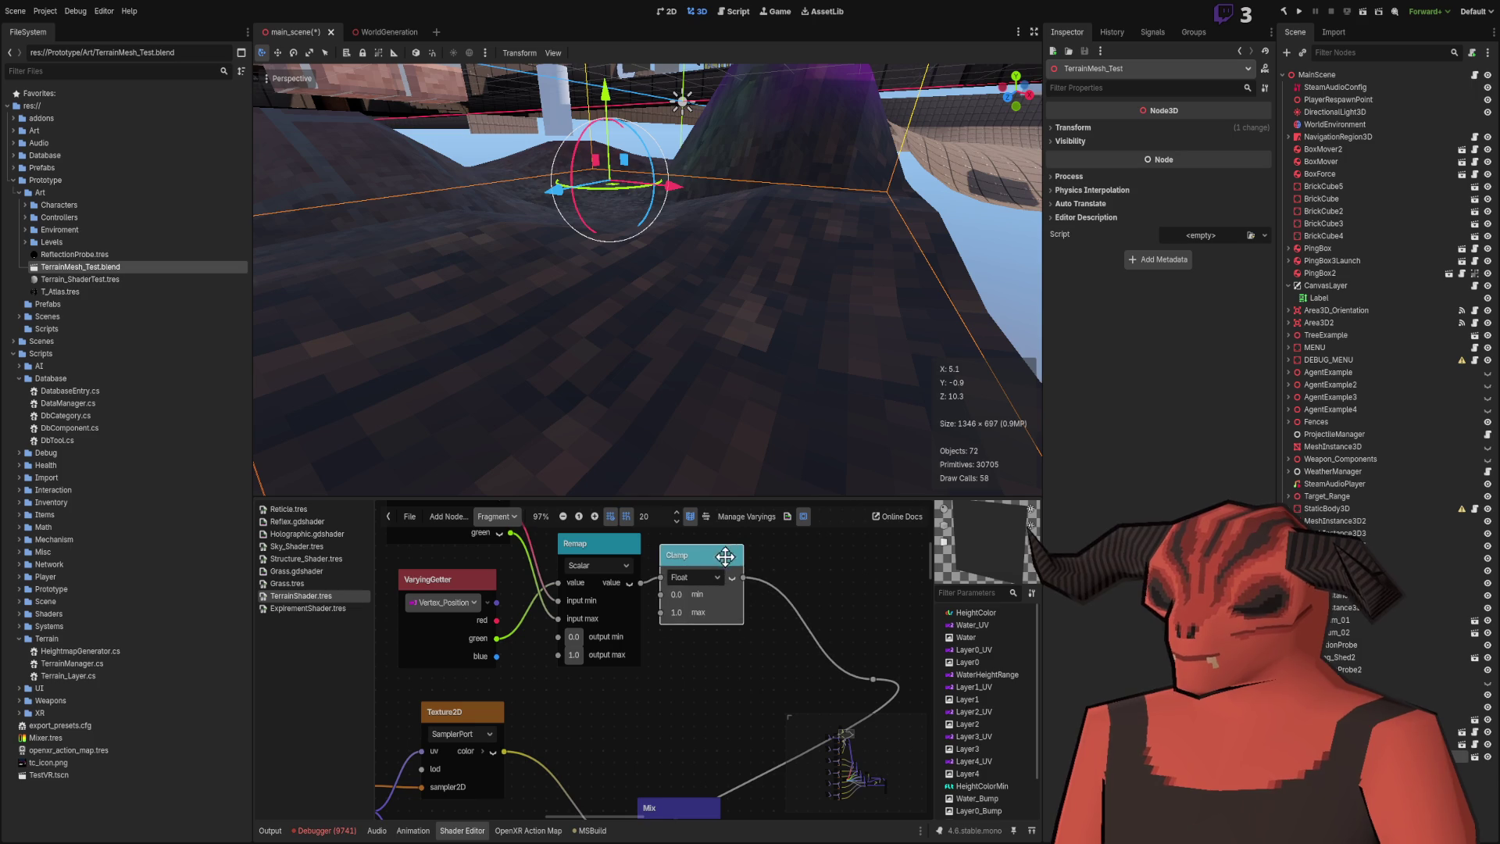
{"action": "scroll", "coordinate": [807, 611], "scroll_direction": "down", "scroll_amount": 1}
Reroute the Clamp connection wire, then raise the terrain mesh along Y.
{"action": "mouse_move", "coordinate": [857, 635]}
{"action": "left_mouse_down"}
{"action": "mouse_move", "coordinate": [669, 657]}
{"action": "mouse_move", "coordinate": [743, 658]}
{"action": "mouse_move", "coordinate": [740, 576]}
{"action": "left_mouse_up"}
{"action": "scroll", "coordinate": [776, 691], "scroll_direction": "down", "scroll_amount": 3}
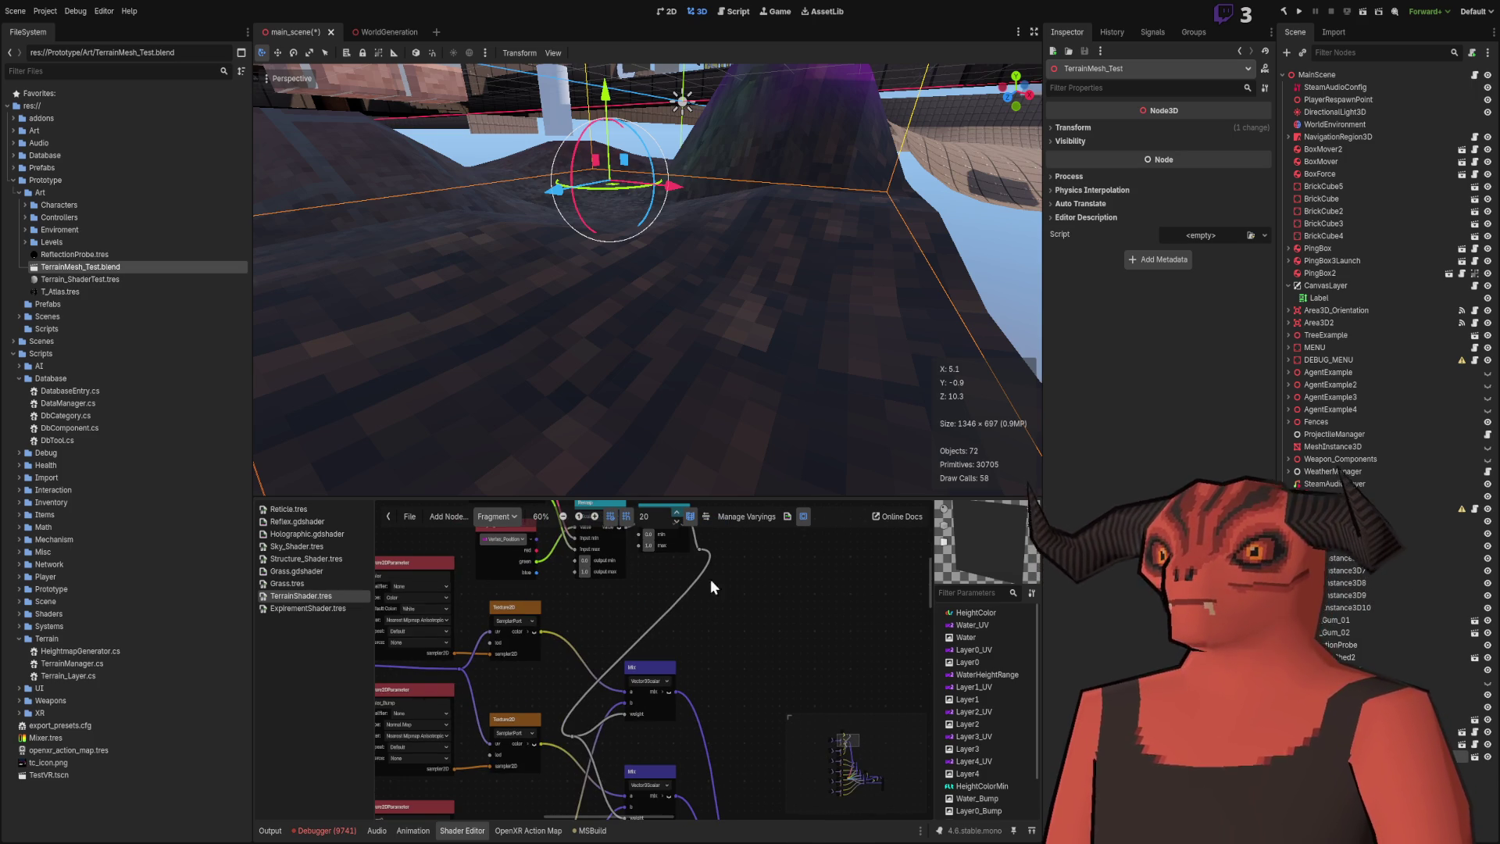
{"action": "mouse_move", "coordinate": [635, 179]}
{"action": "left_mouse_down"}
{"action": "mouse_move", "coordinate": [623, 367]}
{"action": "mouse_move", "coordinate": [672, 334]}
{"action": "left_mouse_up"}
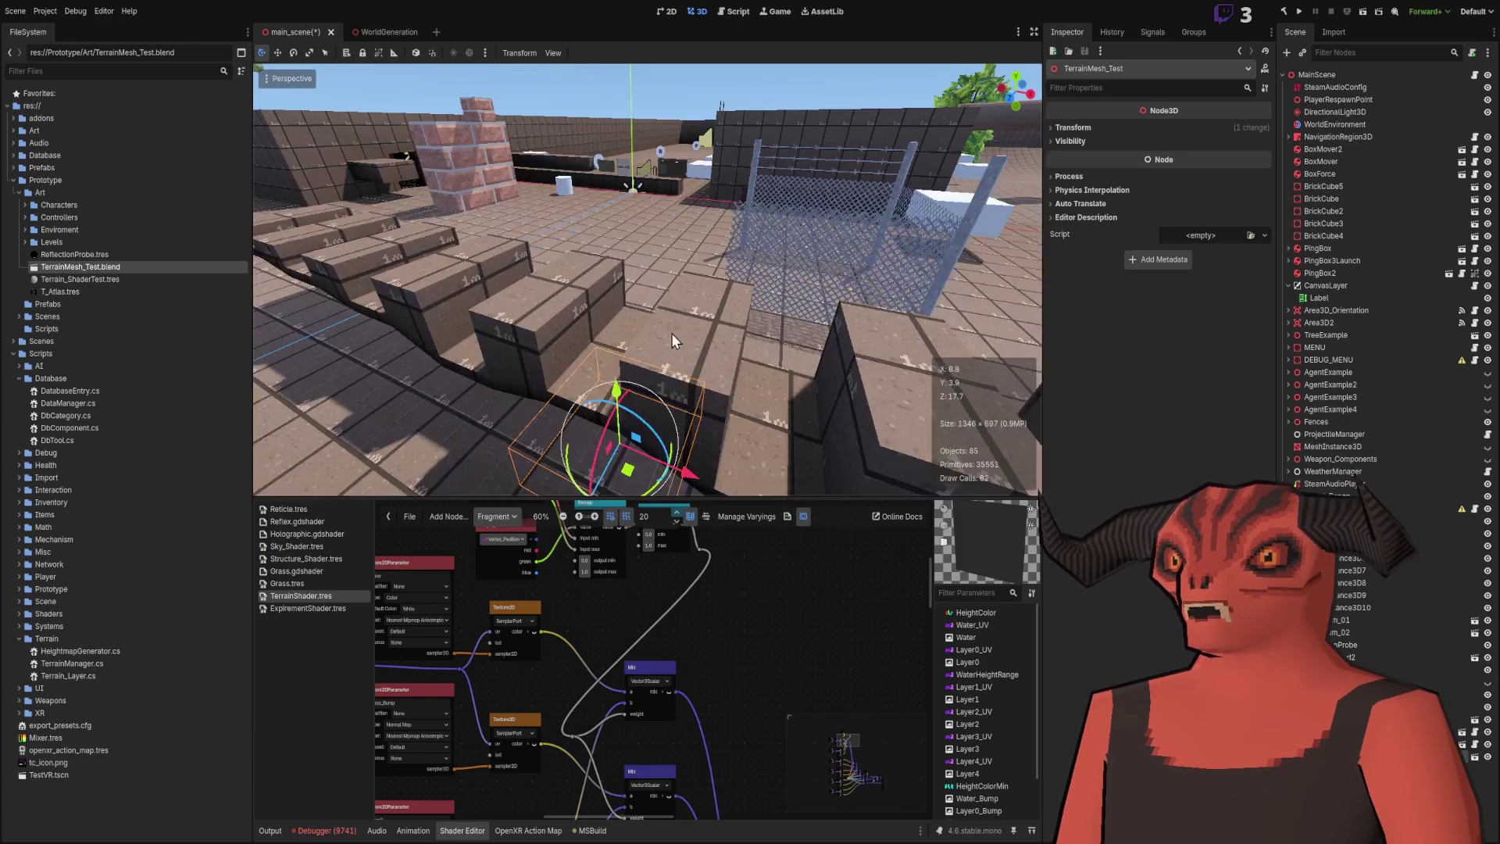
{"action": "mouse_move", "coordinate": [615, 391]}
{"action": "left_mouse_down"}
{"action": "mouse_move", "coordinate": [600, 122]}
{"action": "mouse_move", "coordinate": [603, 352]}
{"action": "mouse_move", "coordinate": [555, 434]}
{"action": "left_mouse_up"}
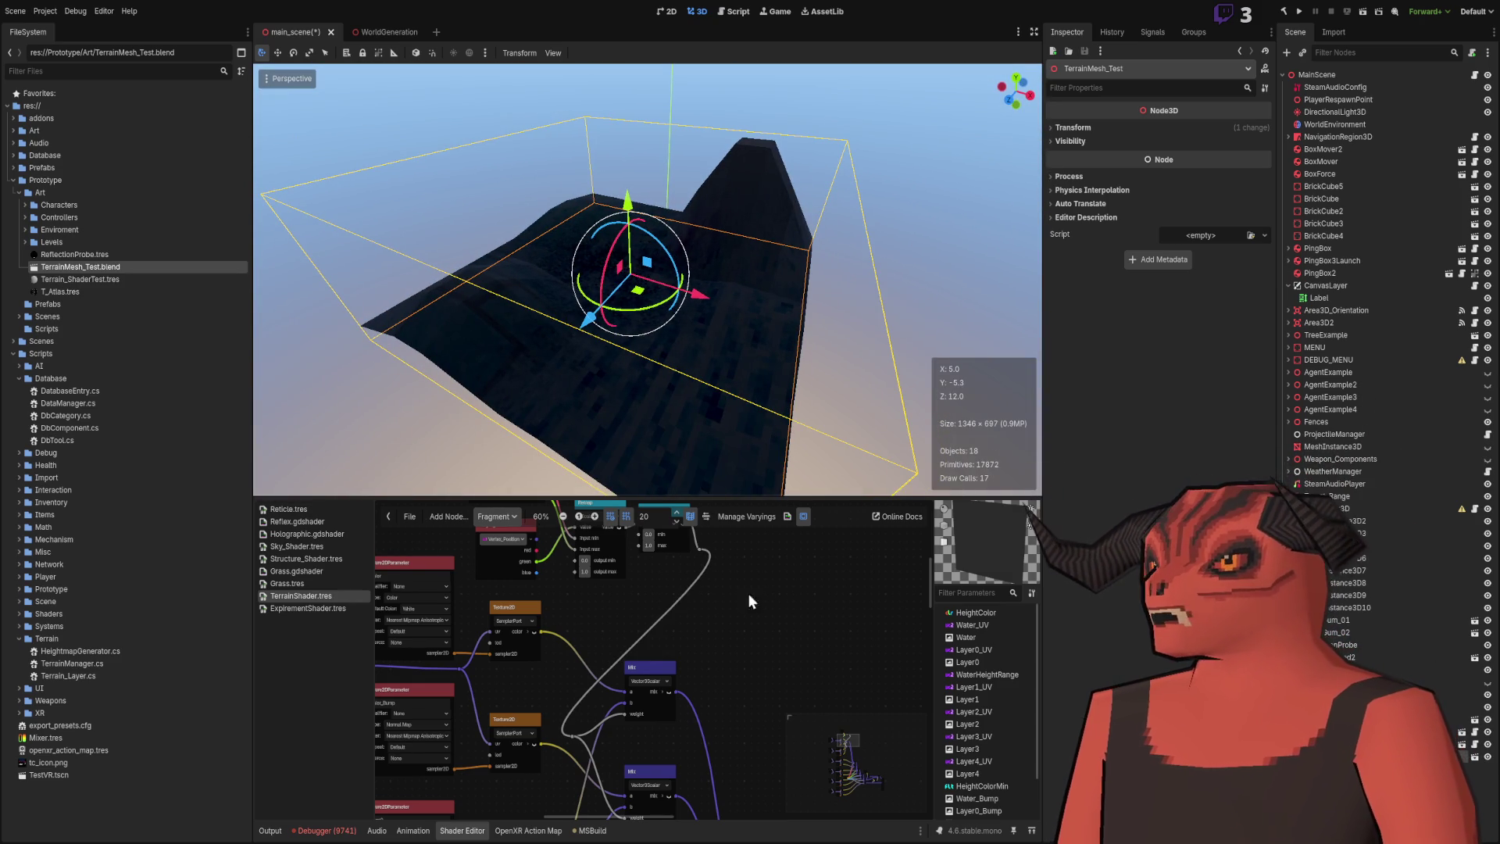
Set Terrain_ShaderTest's Water Height Range y to -50.8, raise the terrain mesh, and save the scene.
{"action": "left_click", "coordinate": [78, 280]}
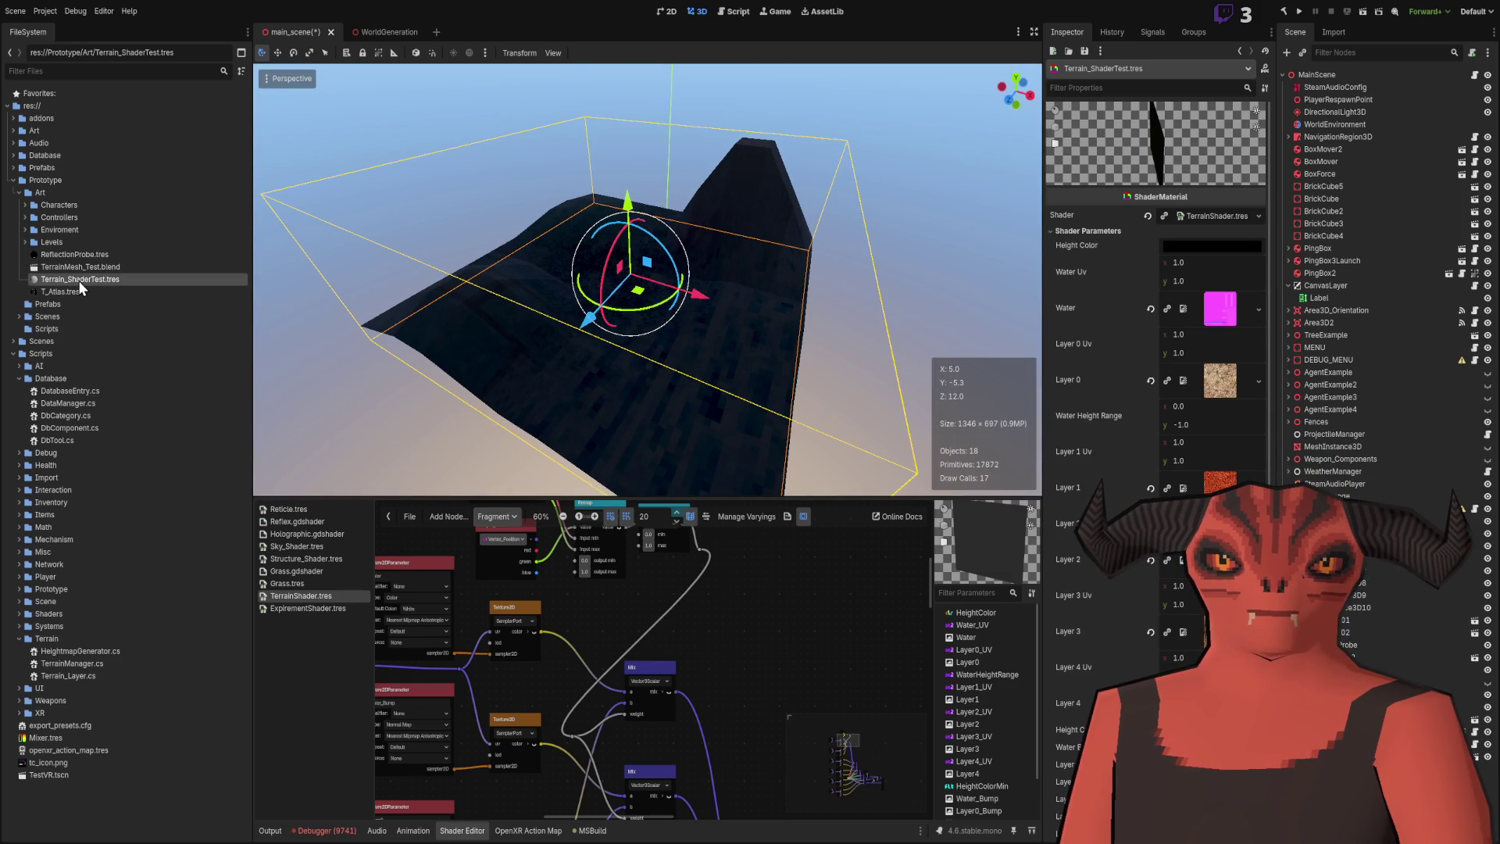
{"action": "scroll", "coordinate": [1142, 384], "scroll_direction": "down", "scroll_amount": 3}
{"action": "scroll", "coordinate": [1141, 312], "scroll_direction": "up", "scroll_amount": 3}
{"action": "scroll", "coordinate": [1137, 313], "scroll_direction": "down", "scroll_amount": 2}
{"action": "scroll", "coordinate": [1093, 265], "scroll_direction": "up", "scroll_amount": 2}
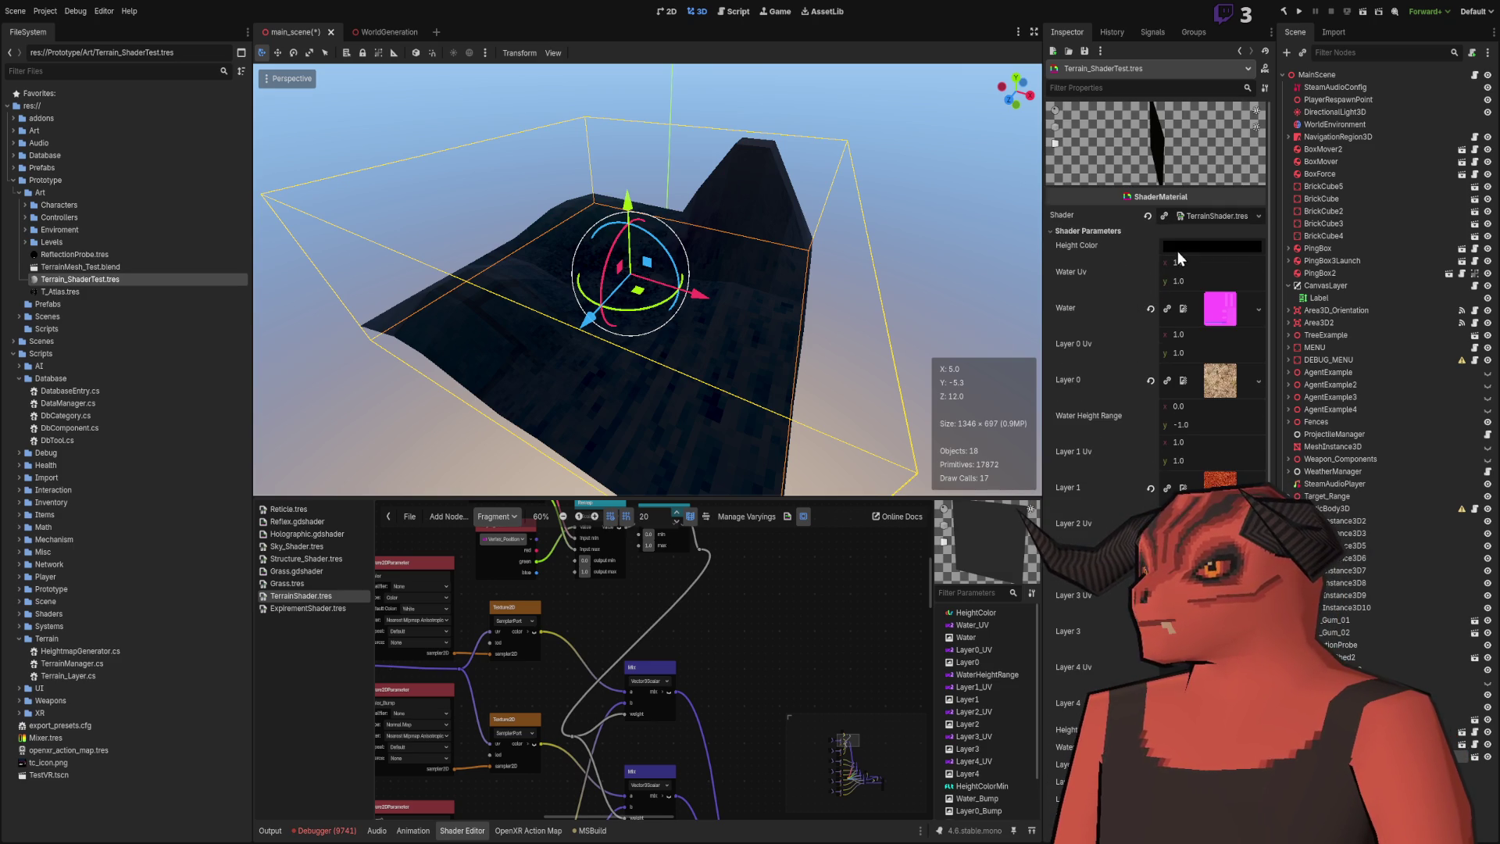
{"action": "scroll", "coordinate": [1172, 258], "scroll_direction": "down", "scroll_amount": 3}
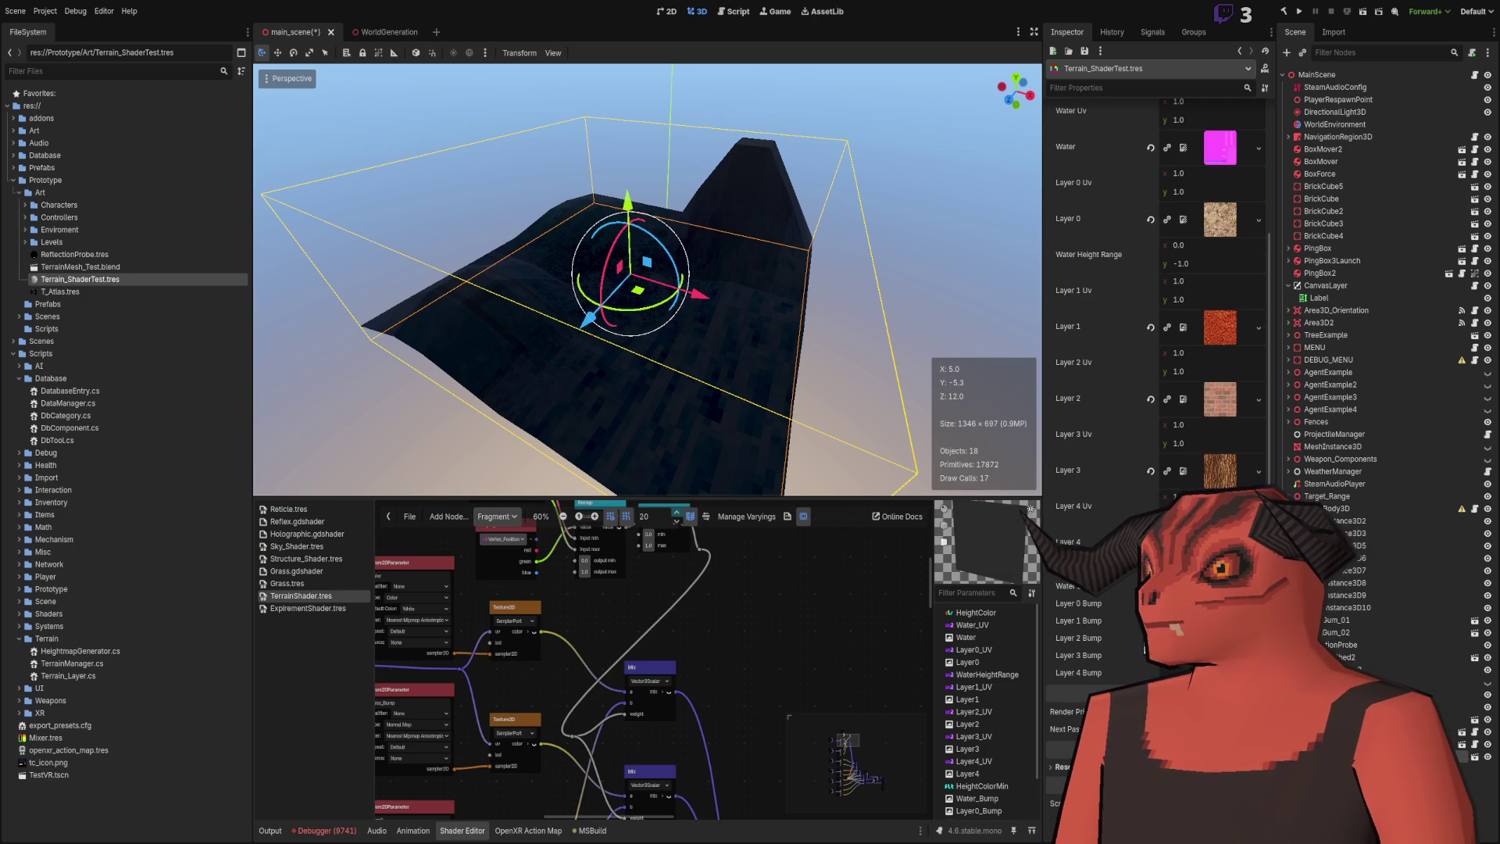
{"action": "scroll", "coordinate": [1113, 292], "scroll_direction": "up", "scroll_amount": 3}
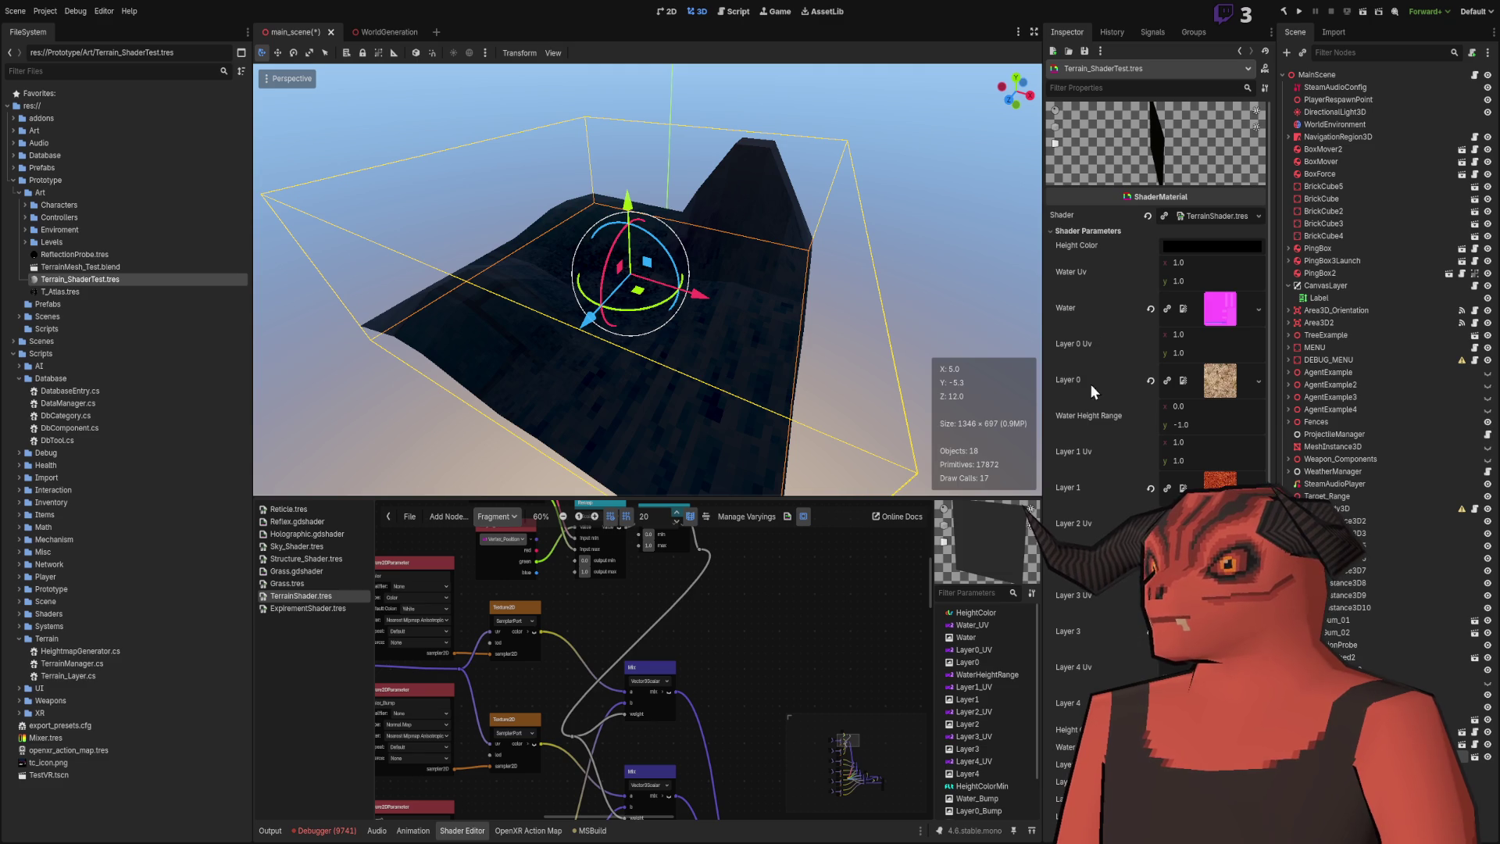
{"action": "mouse_move", "coordinate": [1196, 427]}
{"action": "left_mouse_down"}
{"action": "mouse_move", "coordinate": [1250, 427]}
{"action": "mouse_move", "coordinate": [1187, 424]}
{"action": "left_mouse_up"}
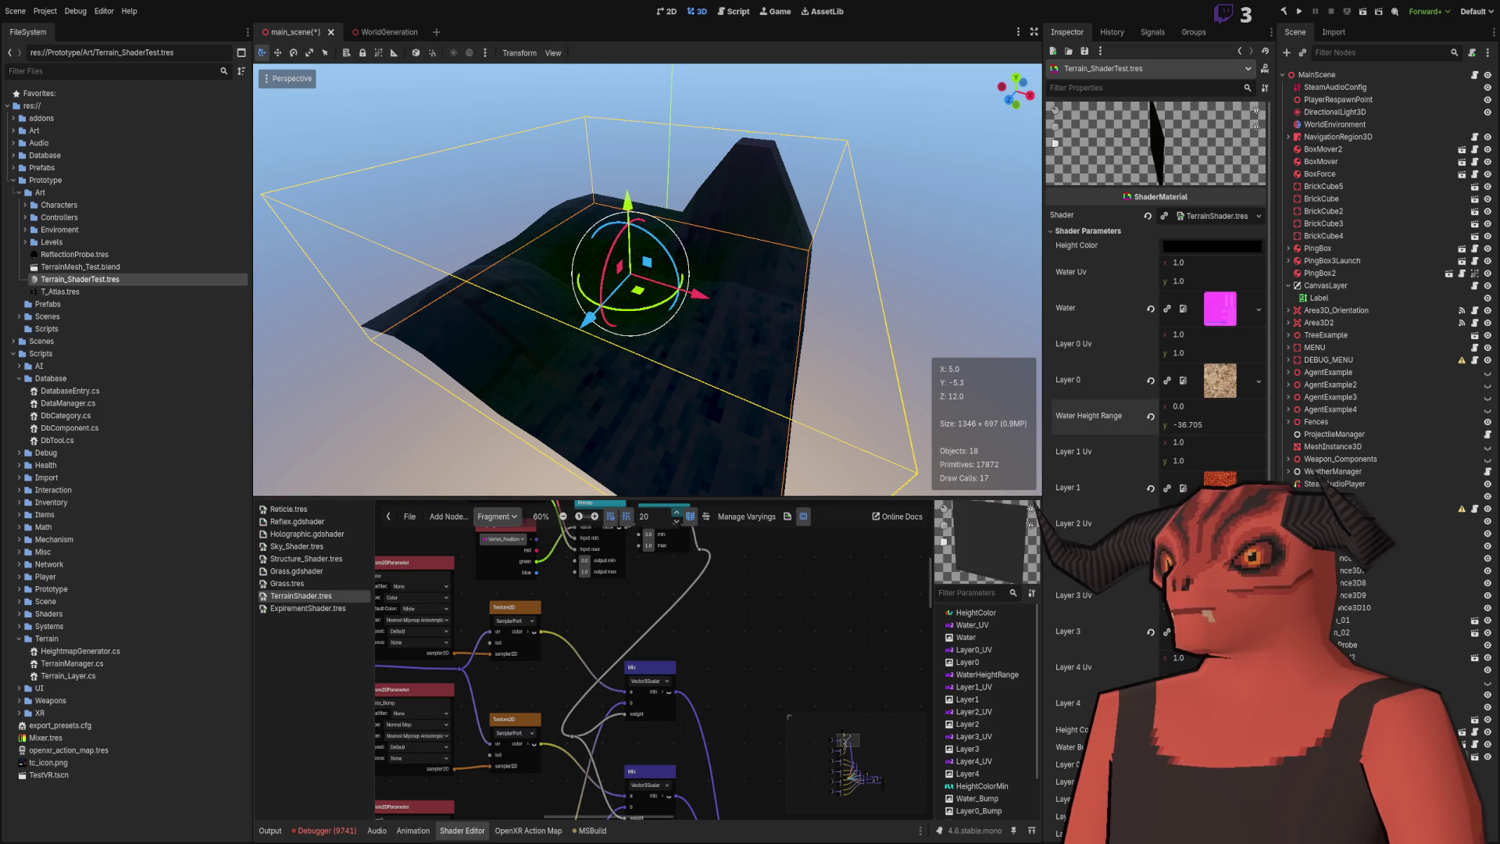
{"action": "left_click_drag", "start_coordinate": [628, 202], "coordinate": [645, 55]}
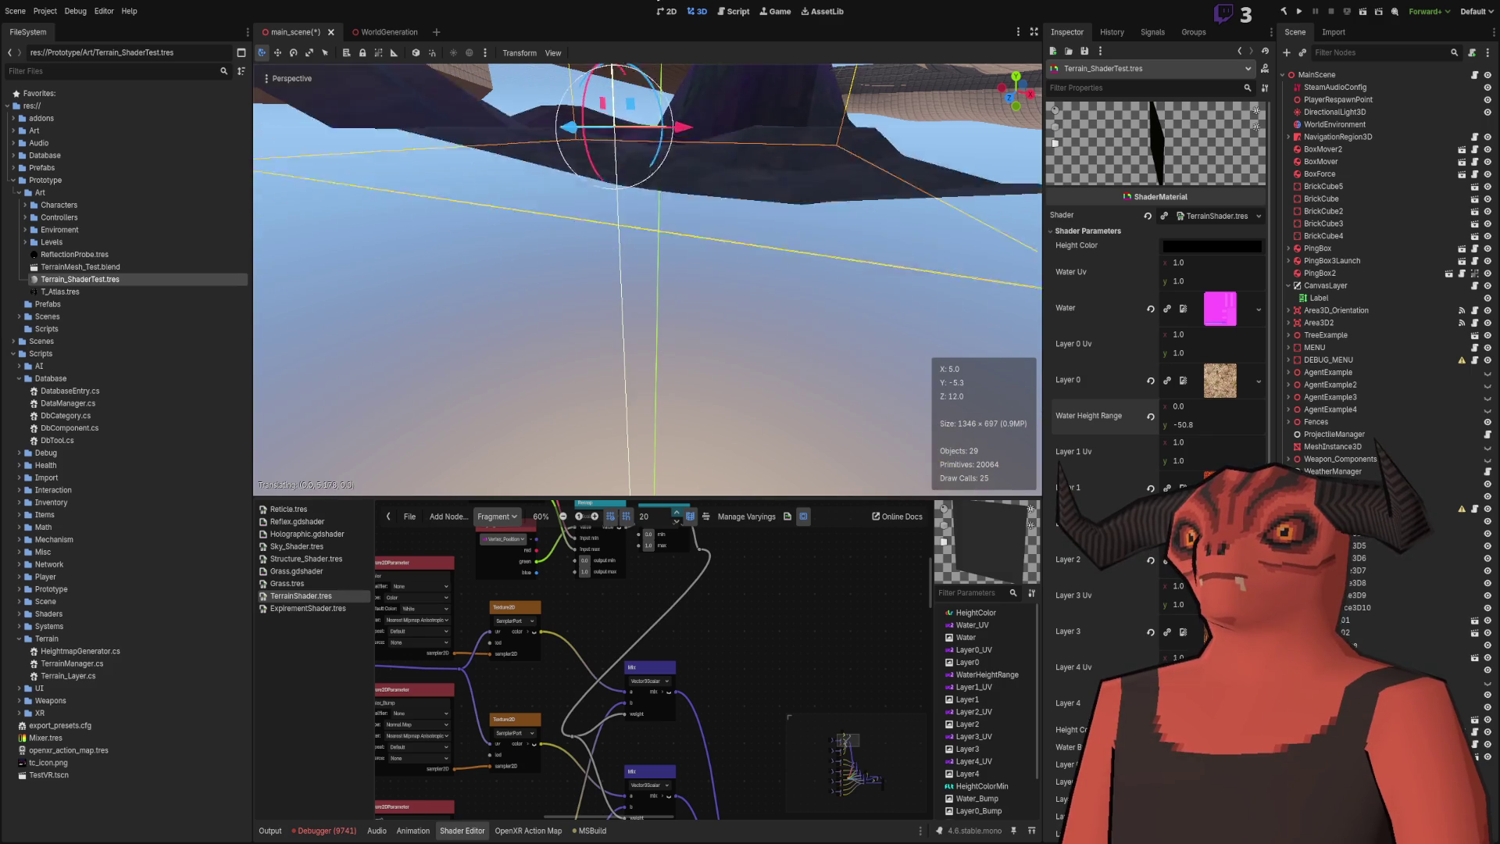
{"action": "key", "text": "ctrl+s"}
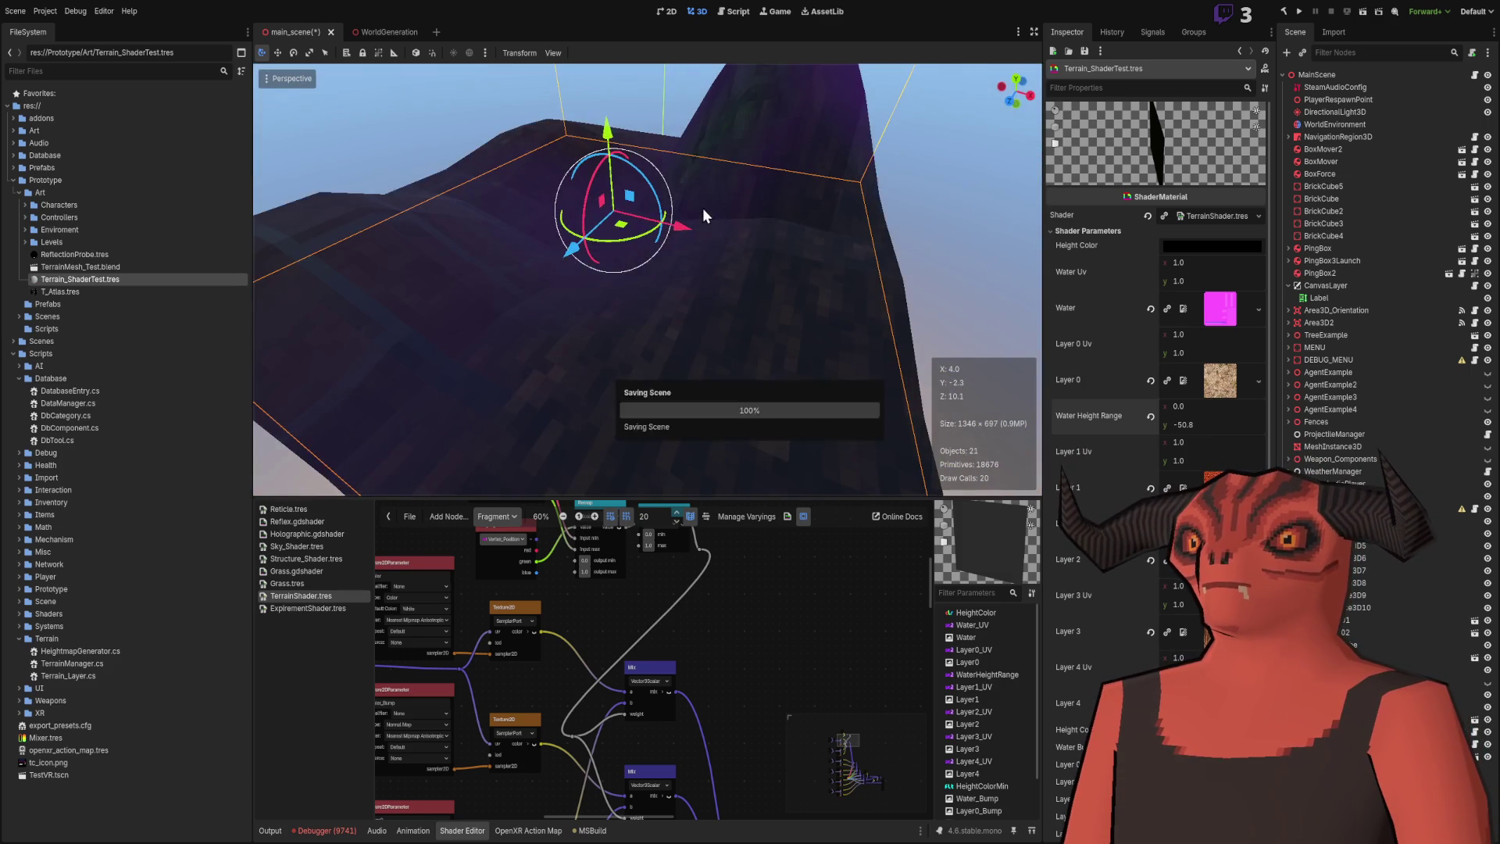
Frame the terrain, lift it further along Y, and view it from close below.
{"action": "mouse_move", "coordinate": [619, 306]}
{"action": "left_mouse_down"}
{"action": "mouse_move", "coordinate": [634, 55]}
{"action": "mouse_move", "coordinate": [675, 241]}
{"action": "left_mouse_up"}
{"action": "key", "text": "f"}
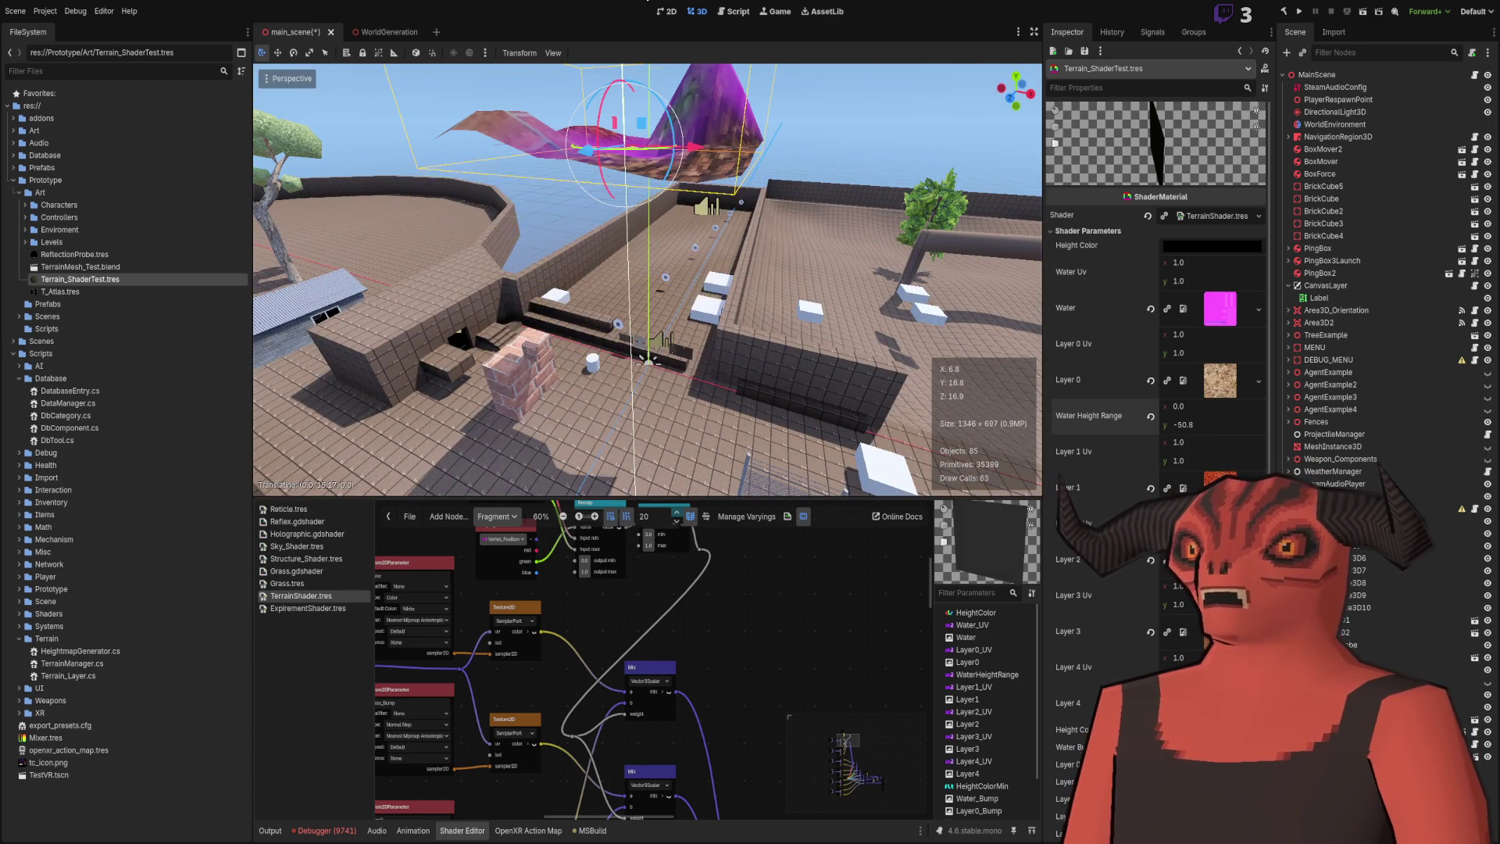
{"action": "mouse_move", "coordinate": [670, 283]}
{"action": "left_mouse_down"}
{"action": "mouse_move", "coordinate": [723, 13]}
{"action": "mouse_move", "coordinate": [711, 312]}
{"action": "left_mouse_up"}
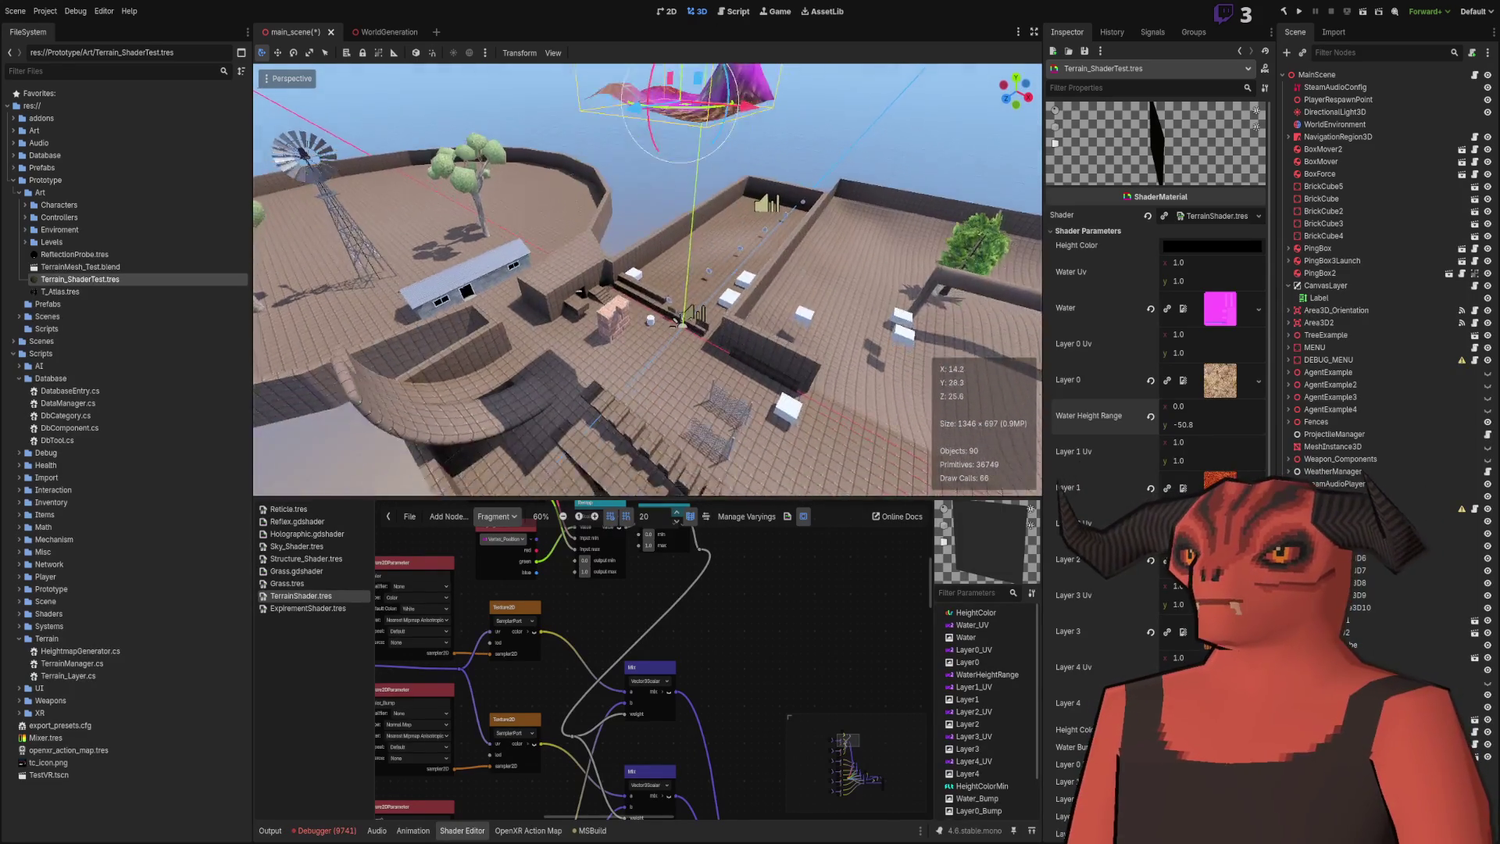
{"action": "left_click_drag", "start_coordinate": [668, 148], "coordinate": [668, 199]}
{"action": "key", "text": "w"}
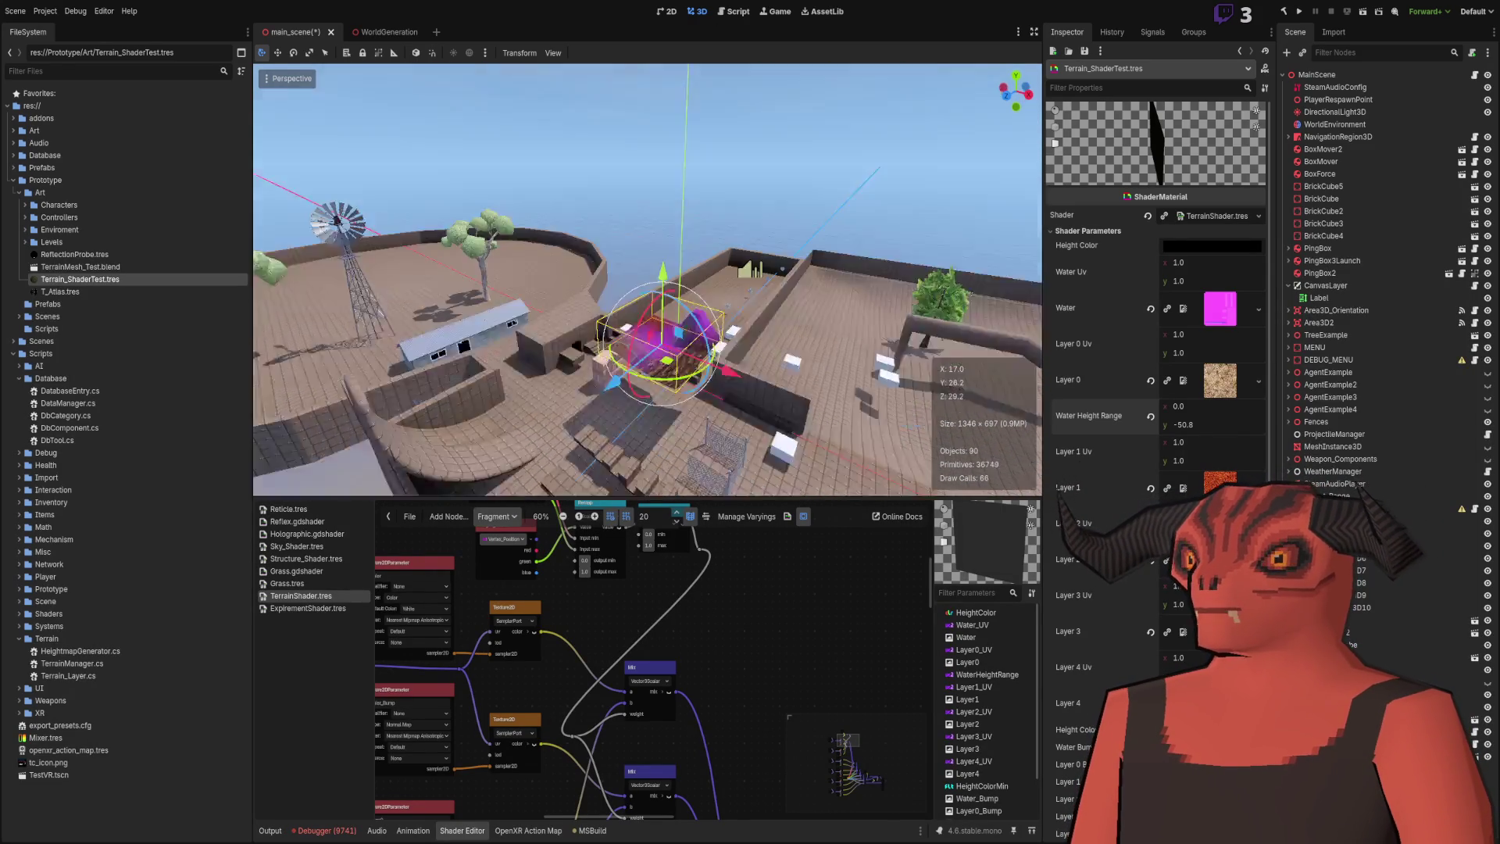
{"action": "key", "text": "w"}
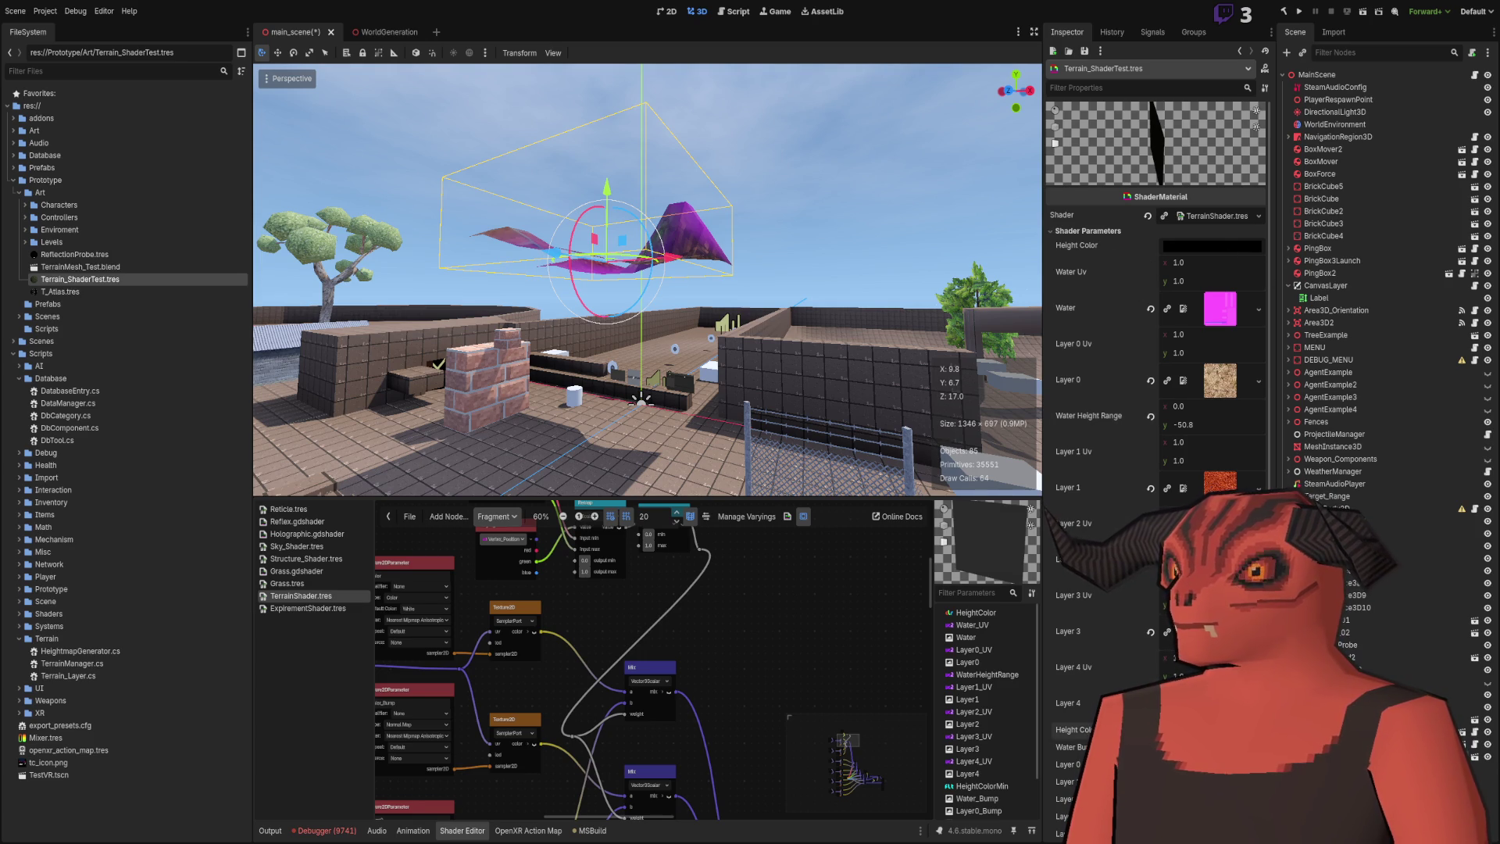
{"action": "mouse_move", "coordinate": [728, 335]}
{"action": "left_mouse_down"}
{"action": "mouse_move", "coordinate": [645, 164]}
{"action": "mouse_move", "coordinate": [710, 391]}
{"action": "left_mouse_up"}
Look down on the whole terrain, raise it again along Y, and select the Water Height Range y field.
{"action": "scroll", "coordinate": [592, 176], "scroll_direction": "up", "scroll_amount": 3}
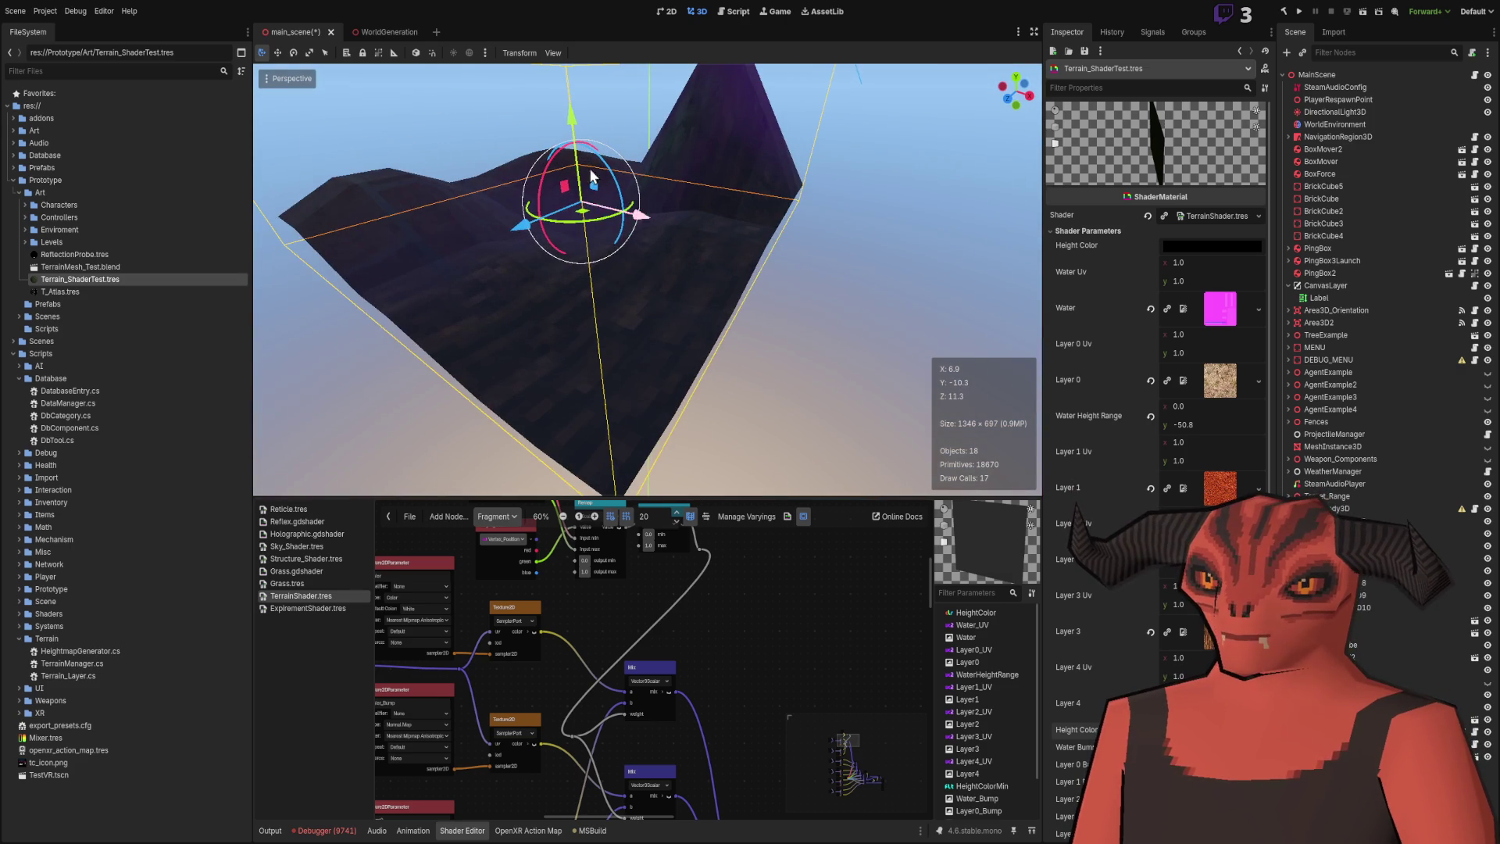
{"action": "mouse_move", "coordinate": [574, 127]}
{"action": "left_mouse_down"}
{"action": "mouse_move", "coordinate": [630, 355]}
{"action": "mouse_move", "coordinate": [699, 254]}
{"action": "mouse_move", "coordinate": [695, 344]}
{"action": "mouse_move", "coordinate": [711, 171]}
{"action": "mouse_move", "coordinate": [714, 218]}
{"action": "left_mouse_up"}
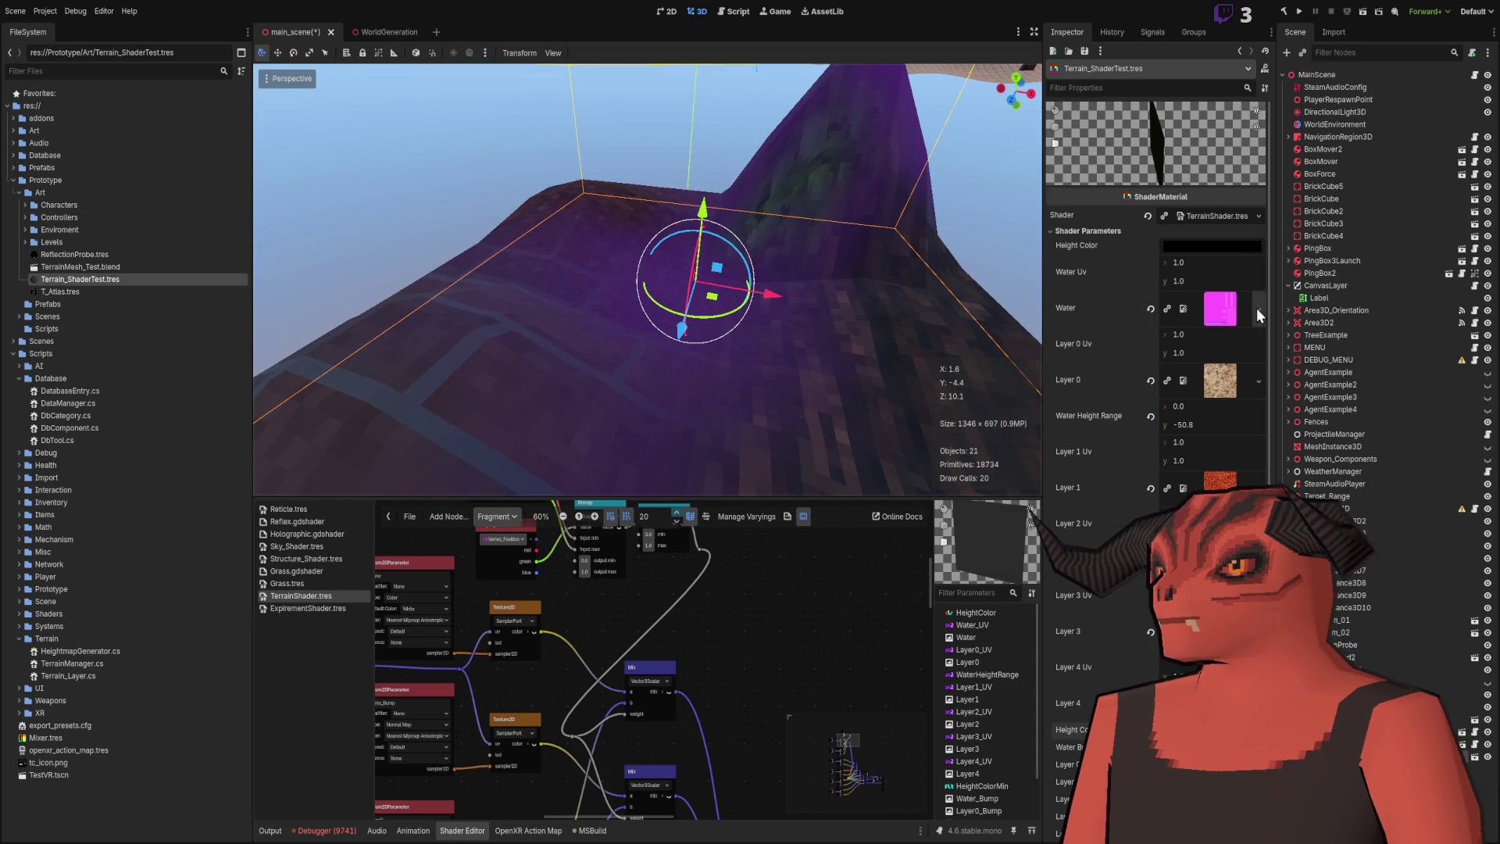
{"action": "scroll", "coordinate": [657, 330], "scroll_direction": "down", "scroll_amount": 5}
{"action": "mouse_move", "coordinate": [669, 371]}
{"action": "left_mouse_down"}
{"action": "mouse_move", "coordinate": [716, 69]}
{"action": "mouse_move", "coordinate": [707, 101]}
{"action": "left_mouse_up"}
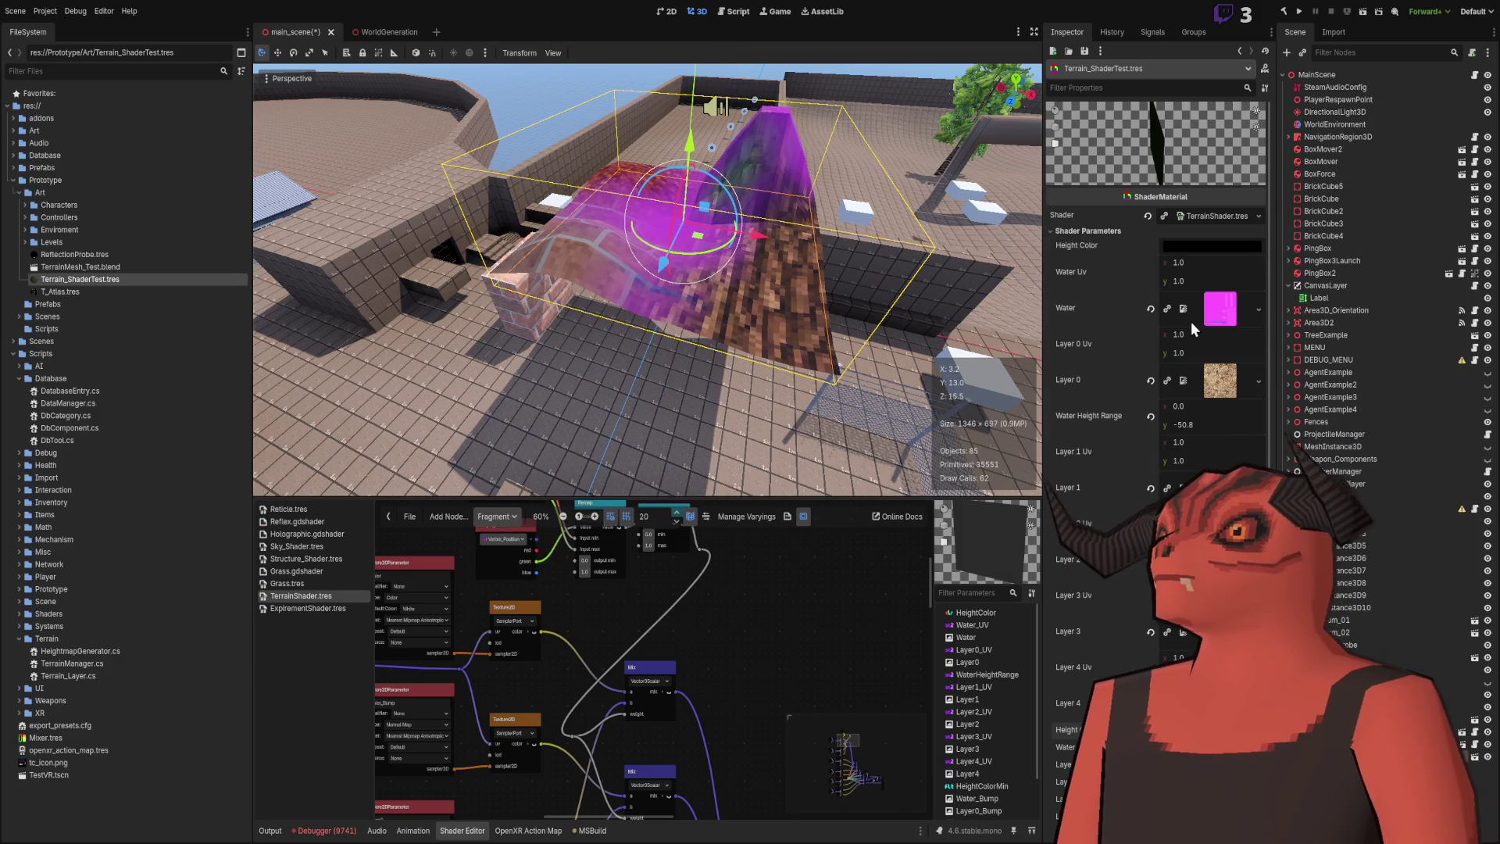
{"action": "left_click", "coordinate": [1193, 425]}
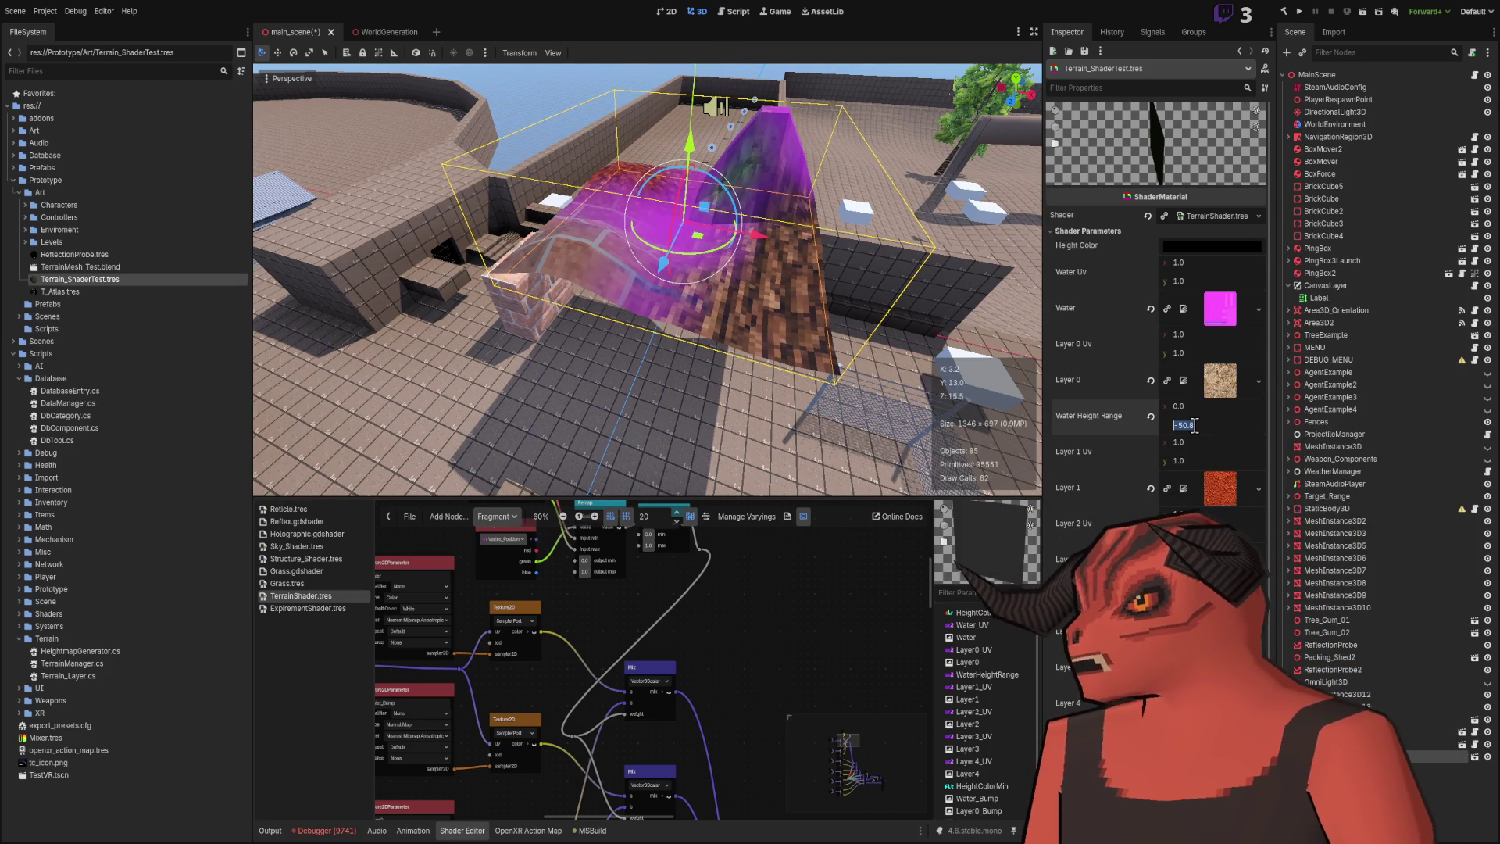
Set Water Height Range y to 1 and lower the terrain mesh slightly.
{"action": "type", "text": "1"}
{"action": "key", "text": "Return"}
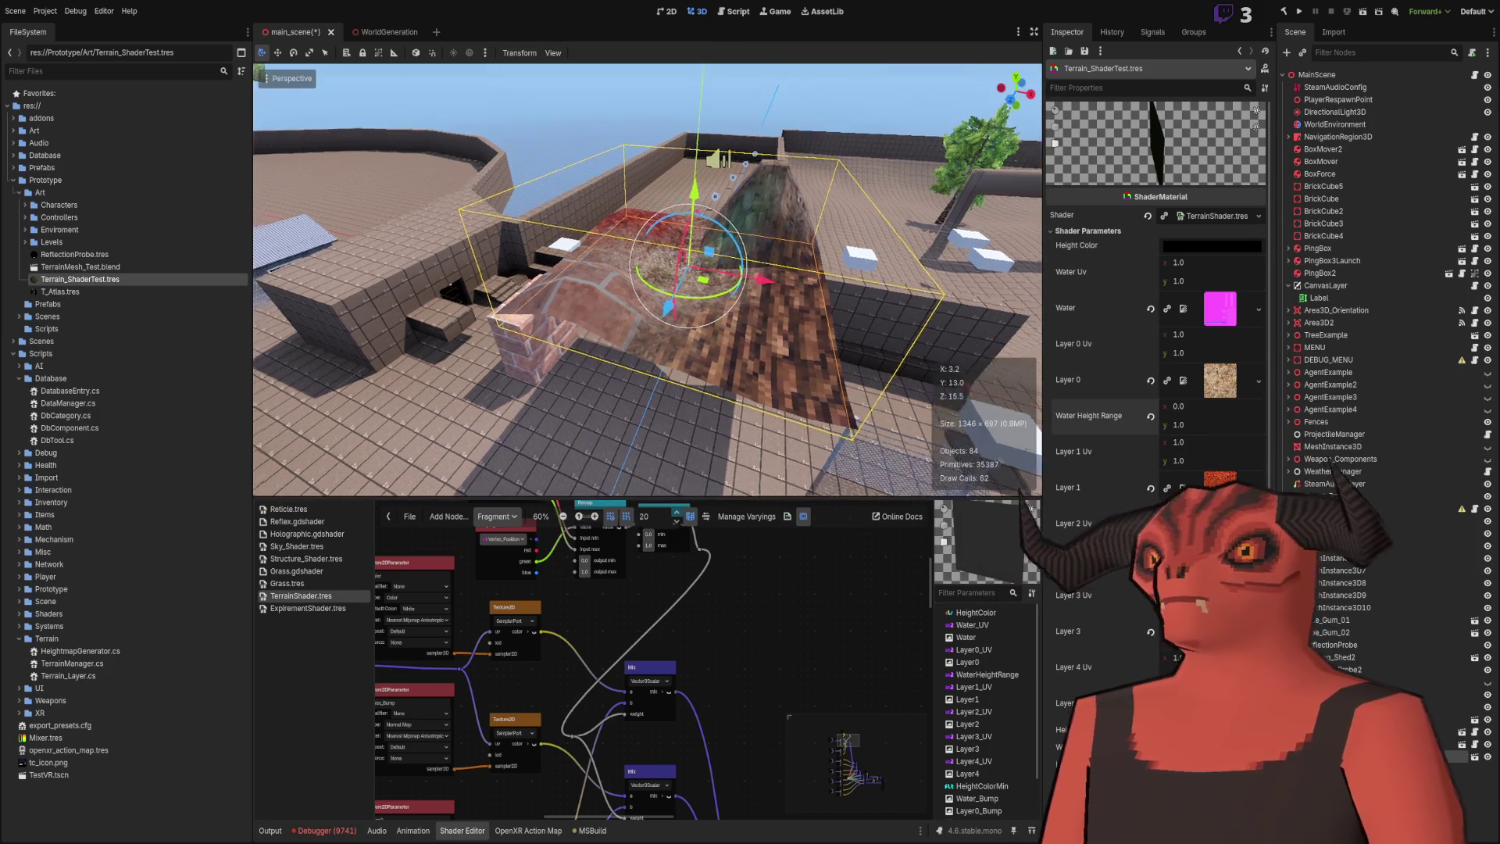
{"action": "left_click_drag", "start_coordinate": [695, 136], "coordinate": [703, 283]}
{"action": "key", "text": "f"}
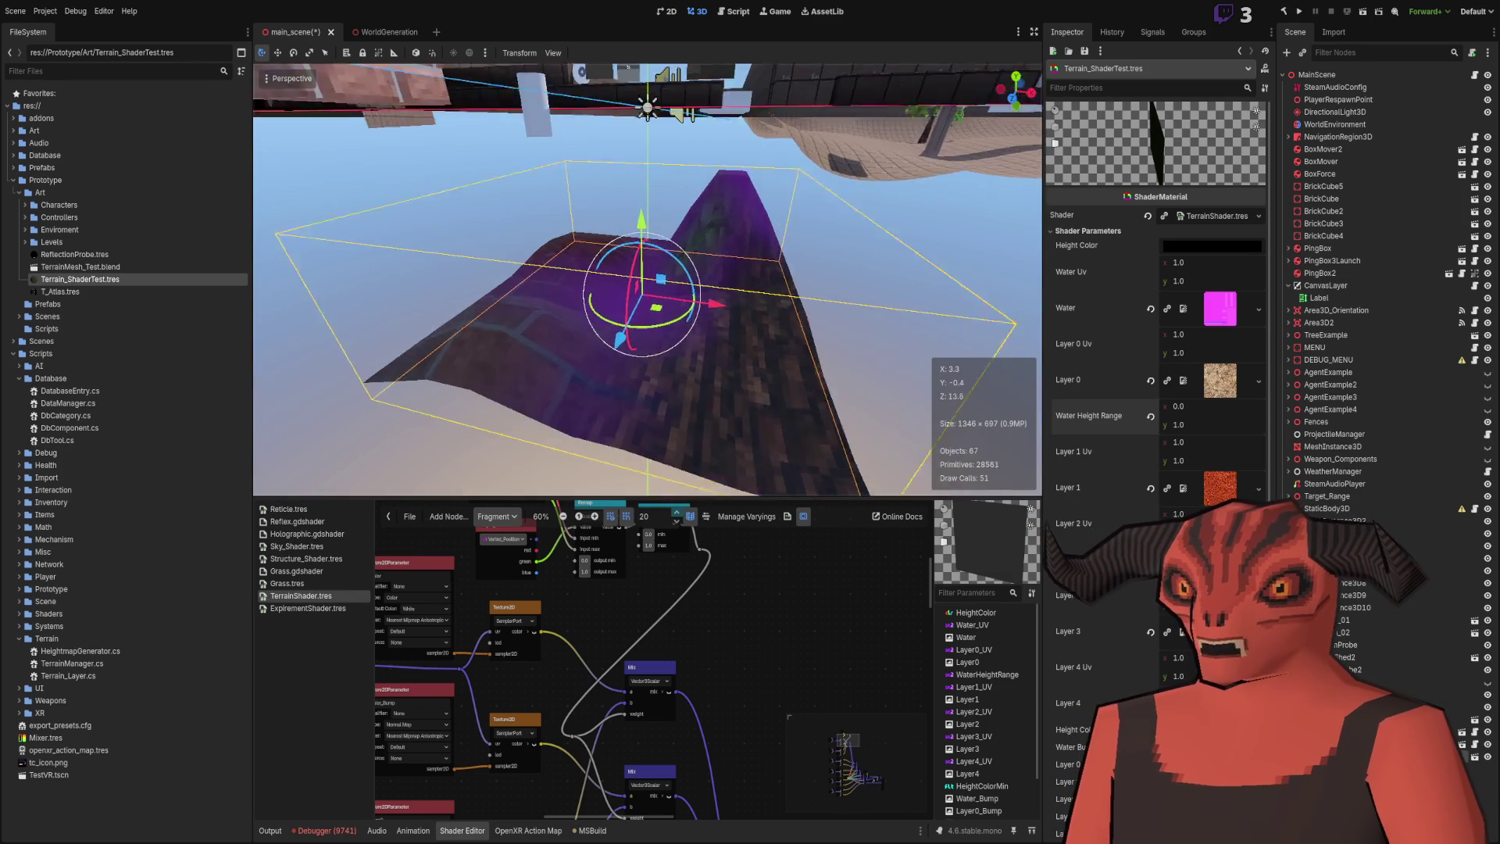
Lift the terrain mesh up along Y and inspect it from floor level and above.
{"action": "mouse_move", "coordinate": [646, 204]}
{"action": "left_mouse_down"}
{"action": "mouse_move", "coordinate": [656, 488]}
{"action": "mouse_move", "coordinate": [672, 275]}
{"action": "left_mouse_up"}
{"action": "mouse_move", "coordinate": [646, 353]}
{"action": "left_mouse_down"}
{"action": "mouse_move", "coordinate": [654, 172]}
{"action": "mouse_move", "coordinate": [653, 256]}
{"action": "mouse_move", "coordinate": [655, 213]}
{"action": "left_mouse_up"}
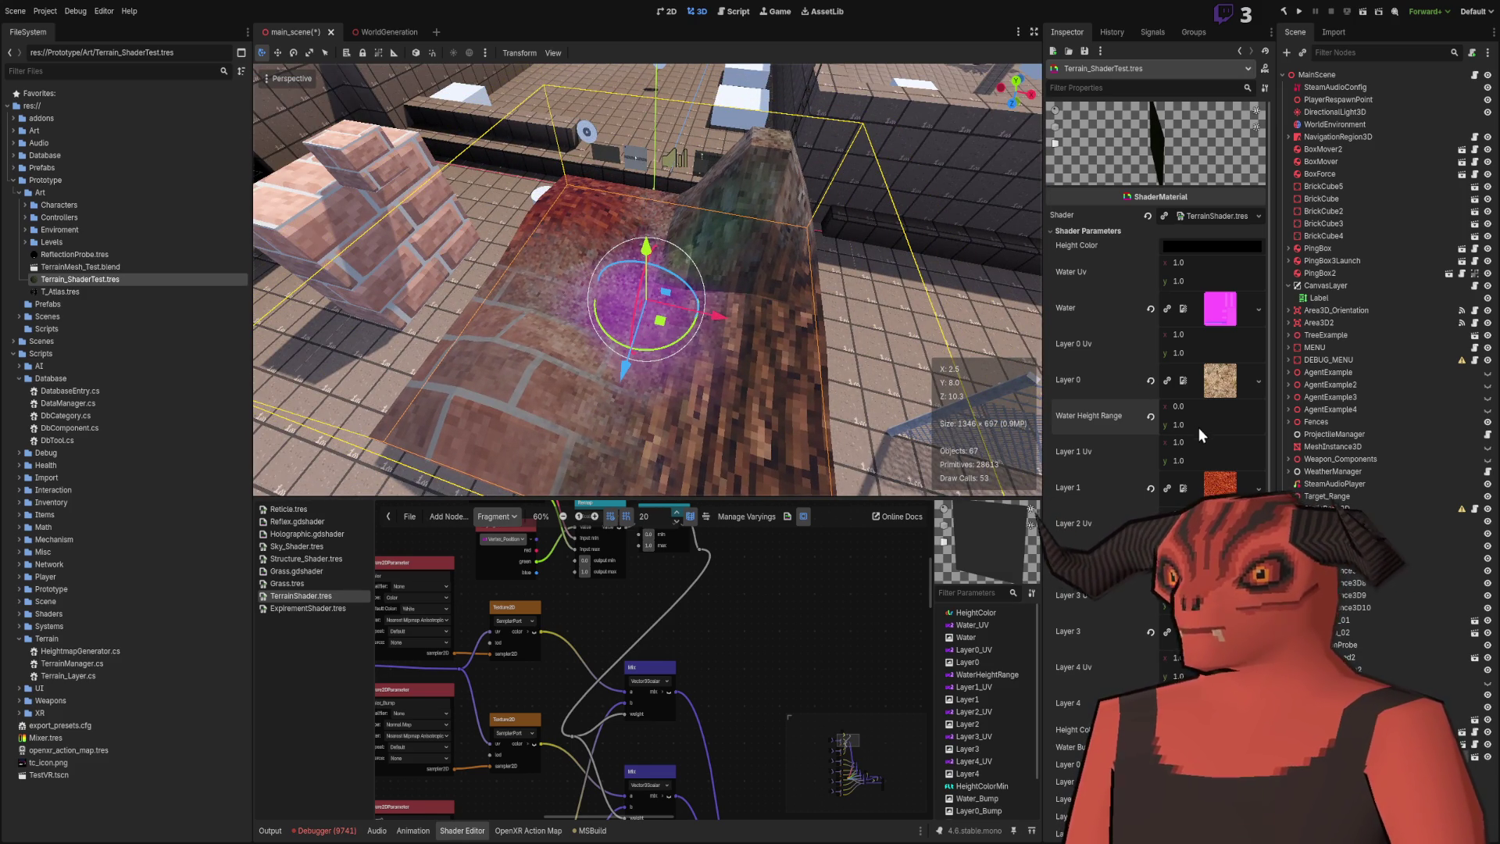
{"action": "left_click_drag", "start_coordinate": [656, 328], "coordinate": [637, 232]}
{"action": "left_click_drag", "start_coordinate": [632, 125], "coordinate": [633, 156]}
{"action": "left_click_drag", "start_coordinate": [555, 291], "coordinate": [555, 291]}
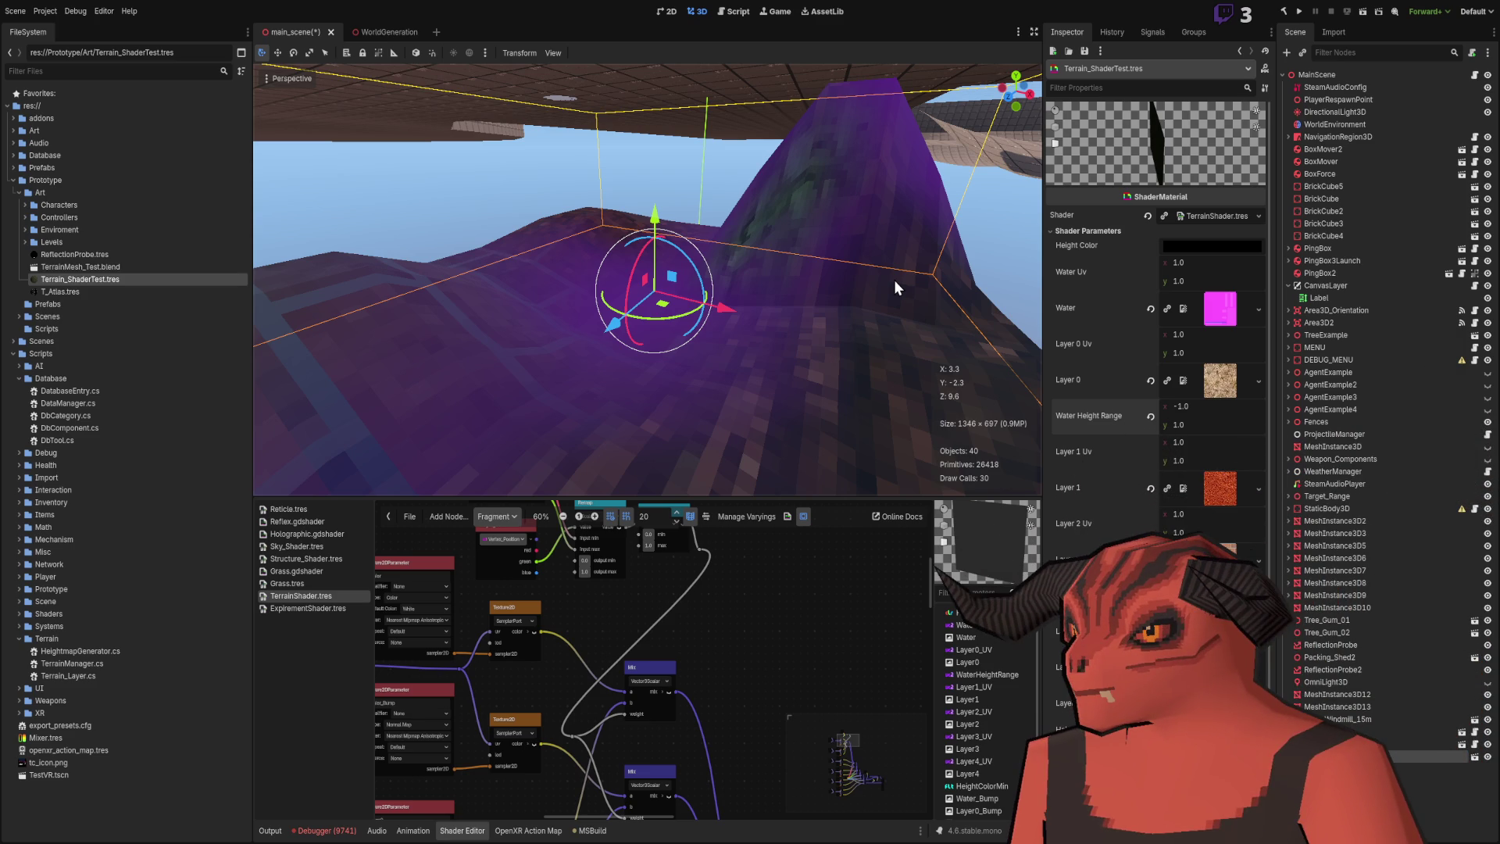
{"action": "mouse_move", "coordinate": [895, 265]}
{"action": "left_mouse_down"}
{"action": "mouse_move", "coordinate": [644, 266]}
{"action": "mouse_move", "coordinate": [630, 105]}
{"action": "mouse_move", "coordinate": [629, 367]}
{"action": "left_mouse_up"}
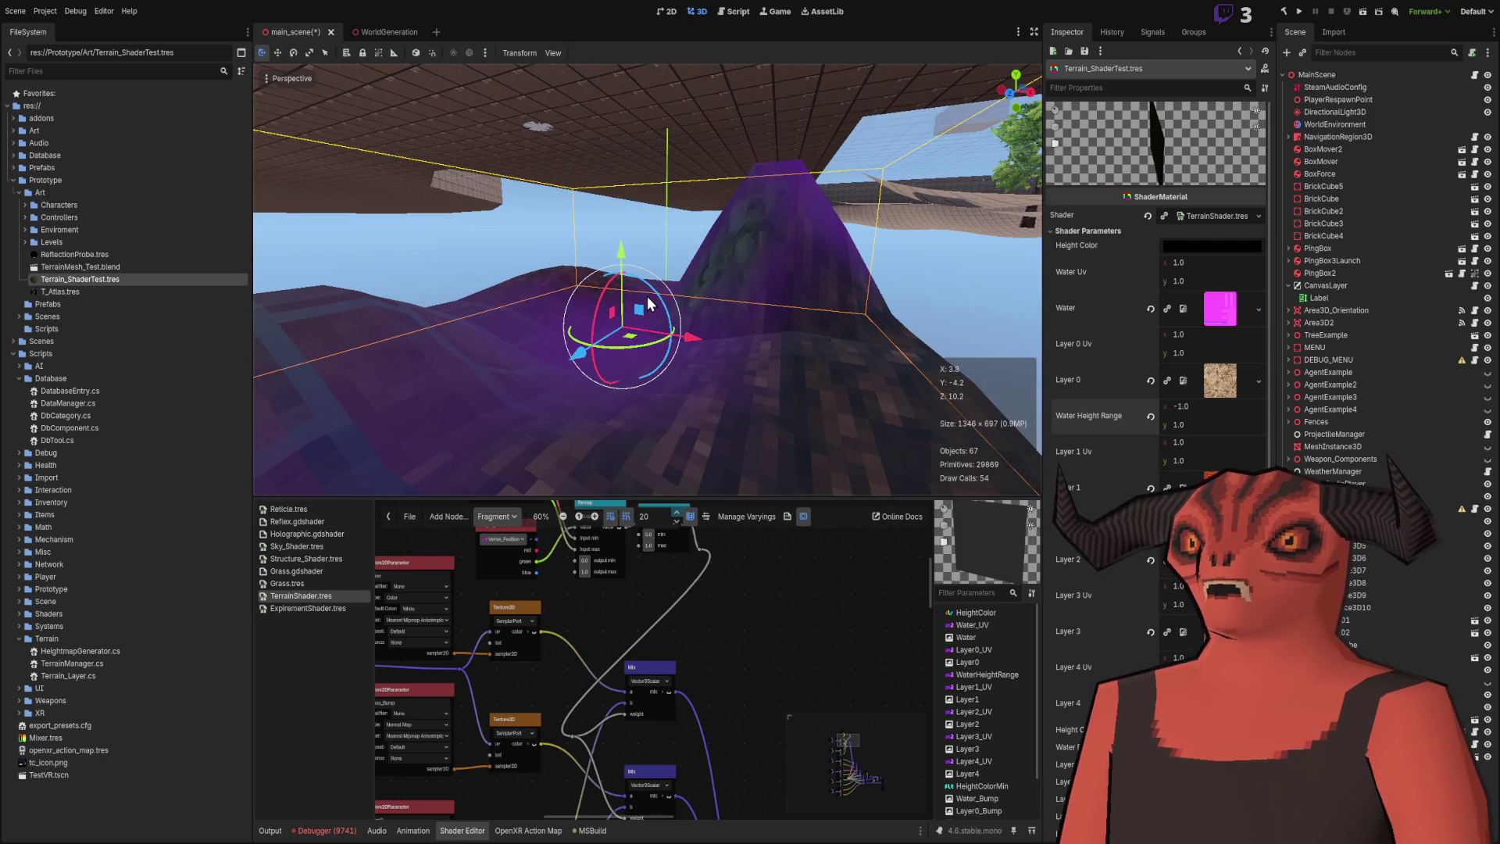
{"action": "mouse_move", "coordinate": [668, 295]}
{"action": "left_mouse_down"}
{"action": "mouse_move", "coordinate": [668, 371]}
{"action": "mouse_move", "coordinate": [612, 50]}
{"action": "mouse_move", "coordinate": [722, 136]}
{"action": "left_mouse_up"}
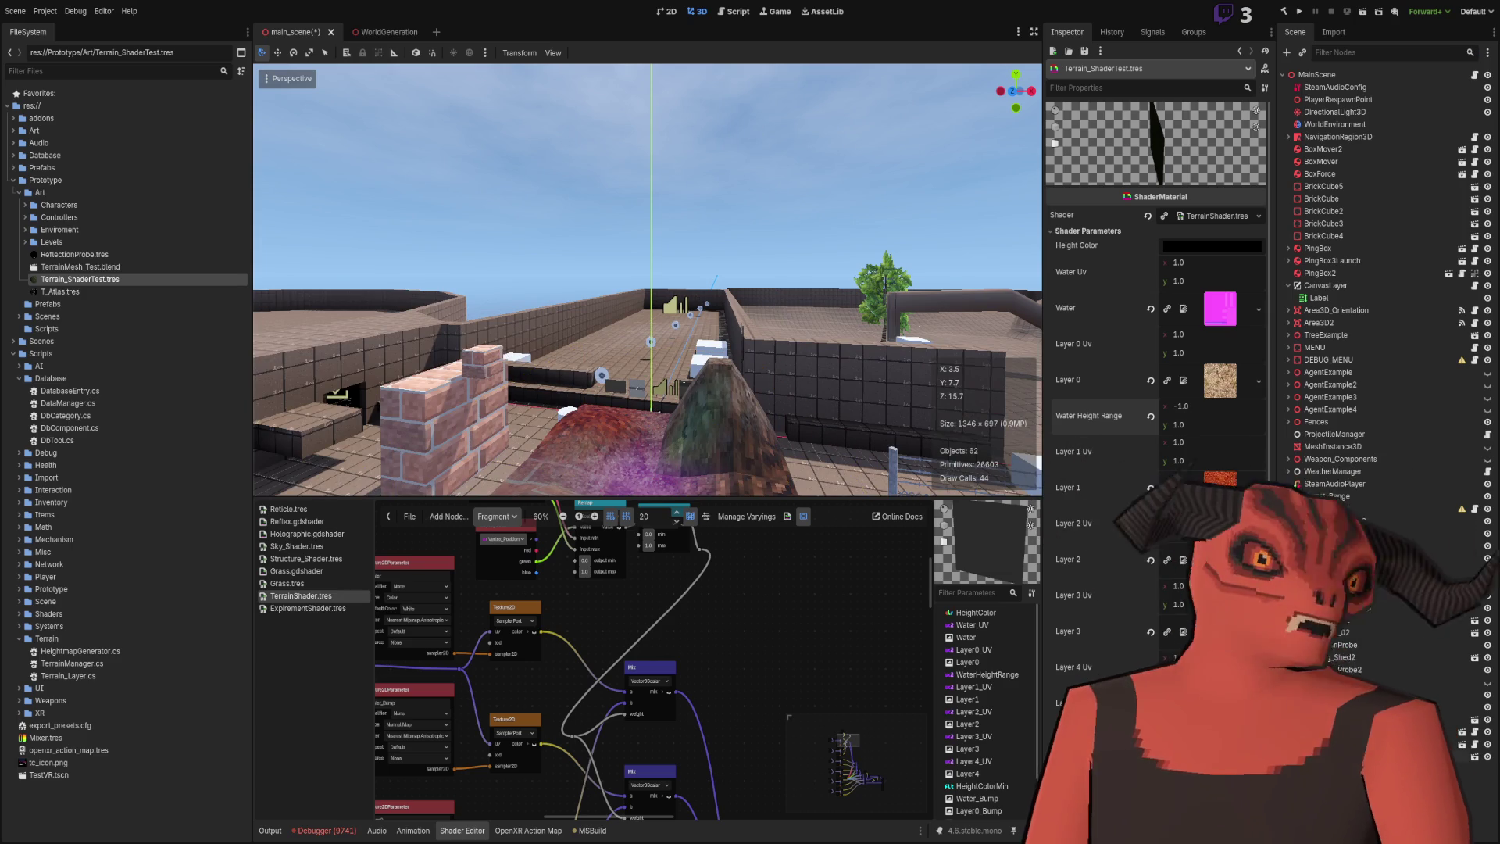